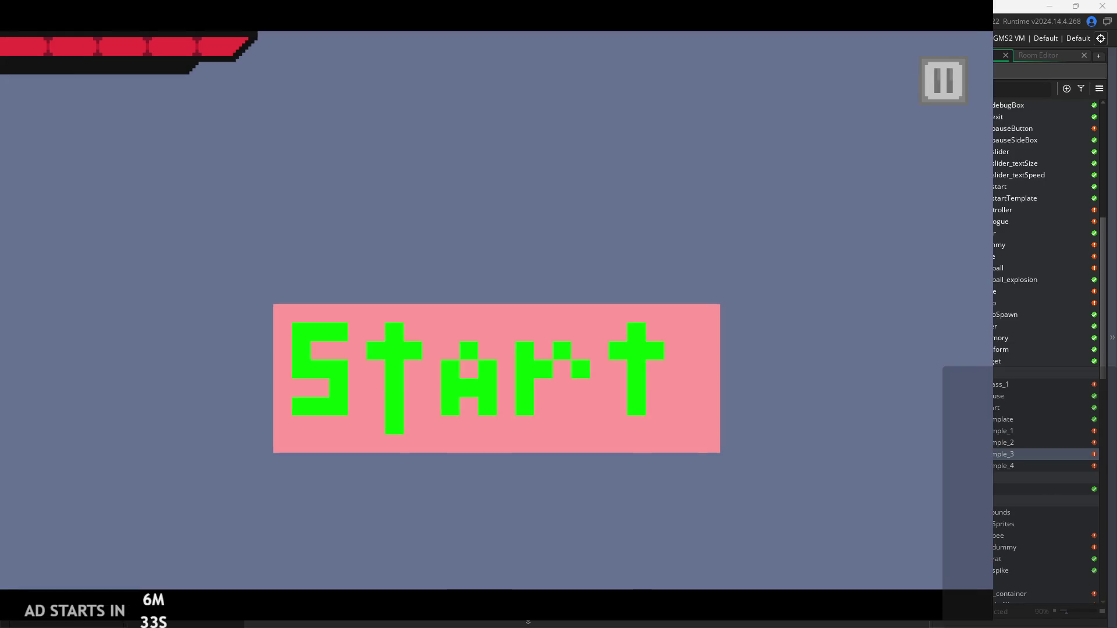
Step: Start the game and run, jump, wall-cling and dash right through the temple level
click(387, 379)
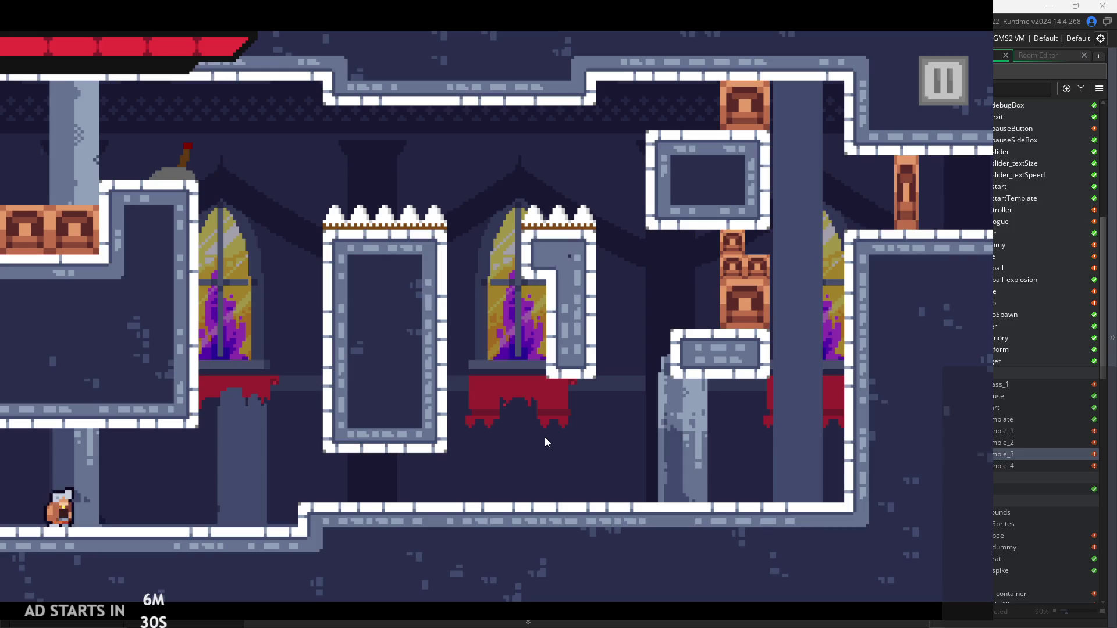
key(Right)
key(space)
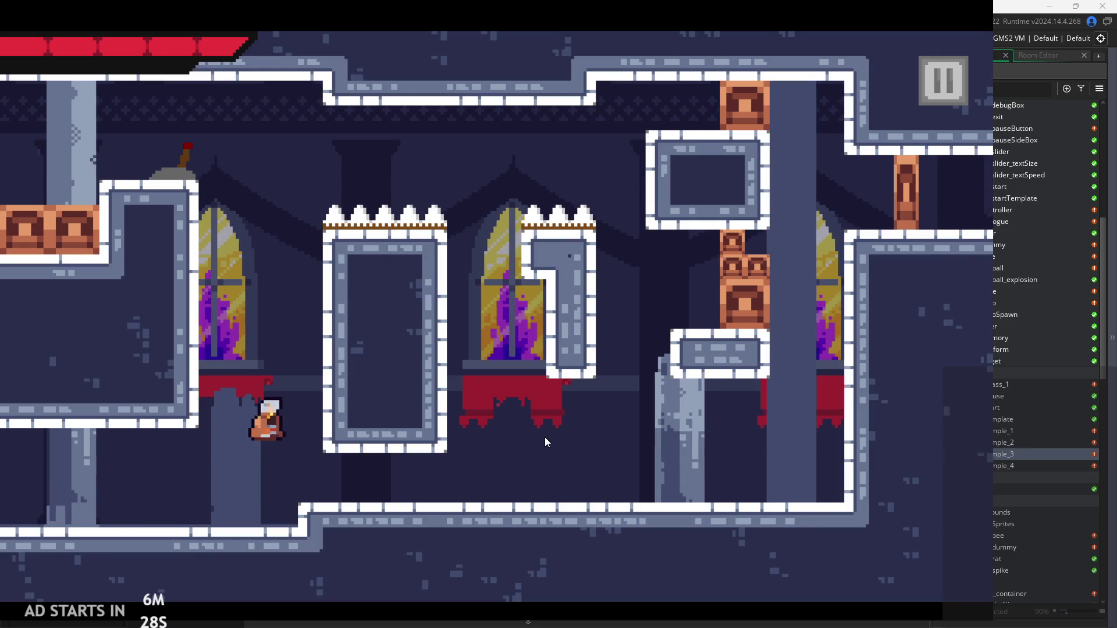
key(Right)
key(space)
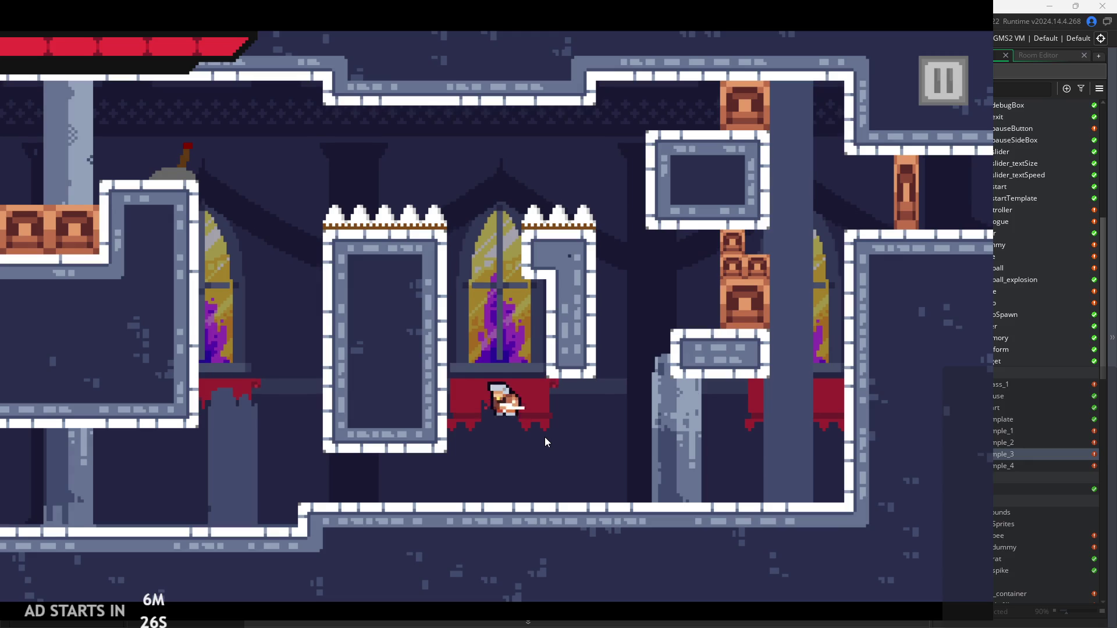
key(Left)
key(Right)
key(space)
key(shift)
key(space)
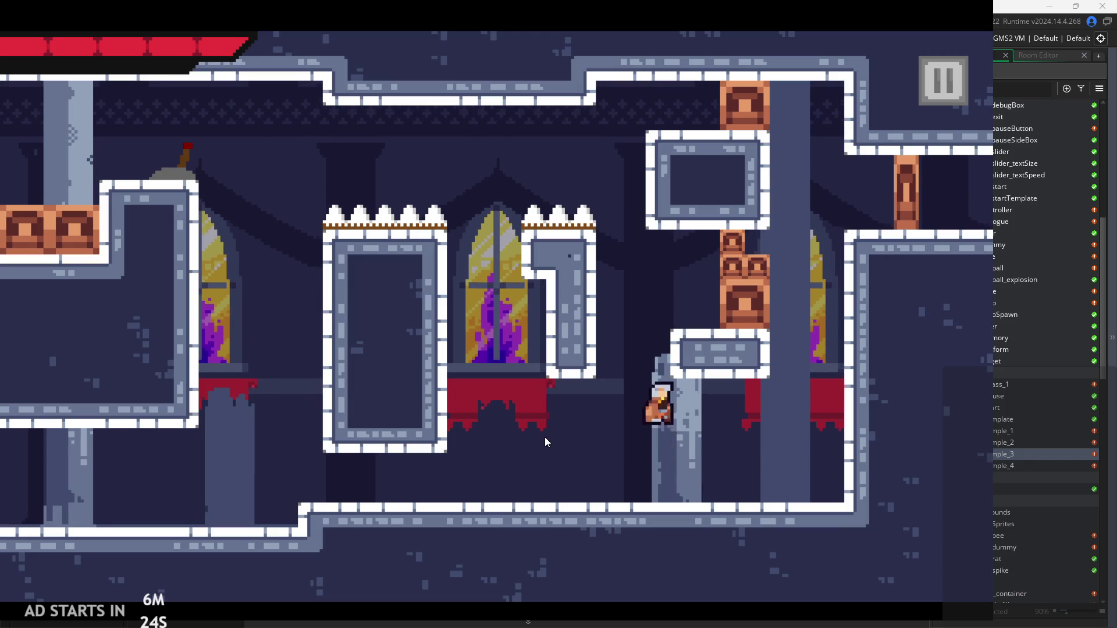
key(shift)
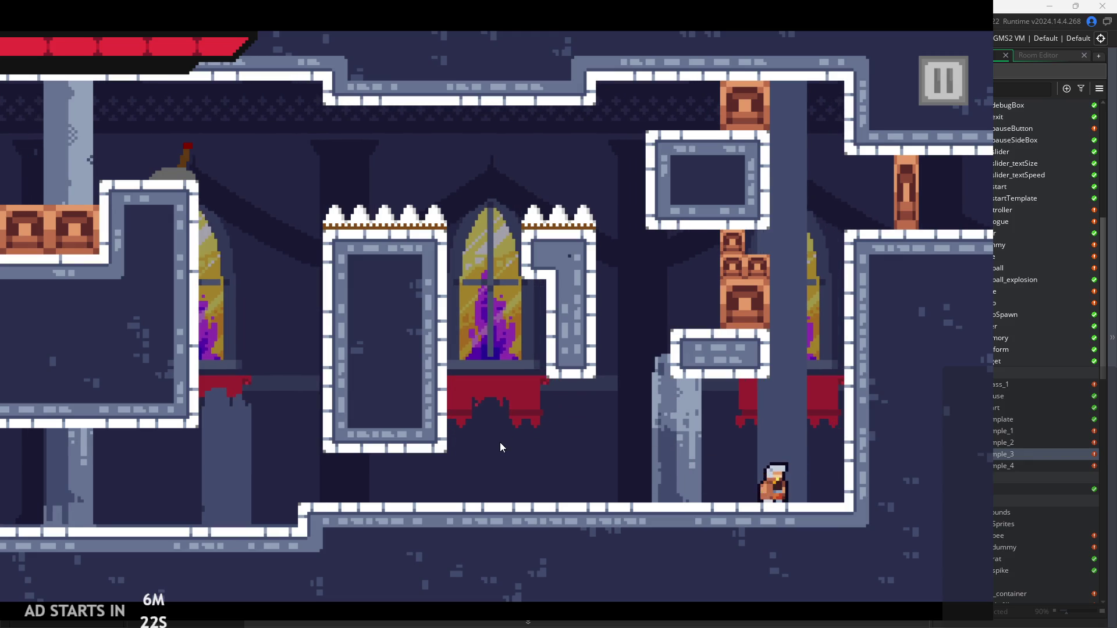
Step: Run the hero back left, jump onto the right ledge, then exit via the pause menu
key(Left)
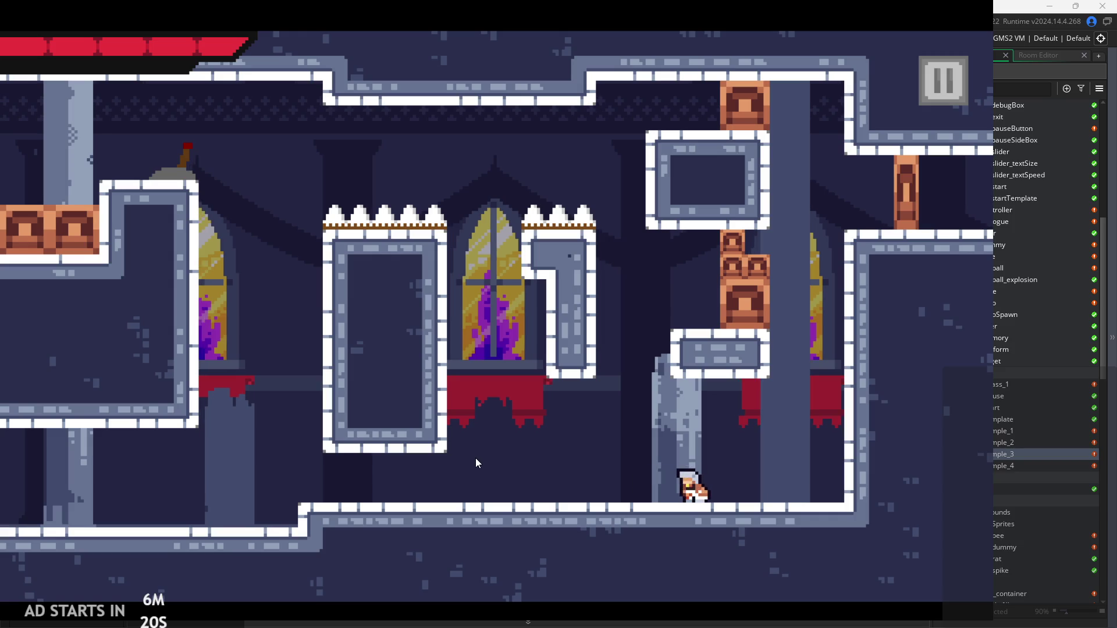
key(Left)
key(space)
key(Right)
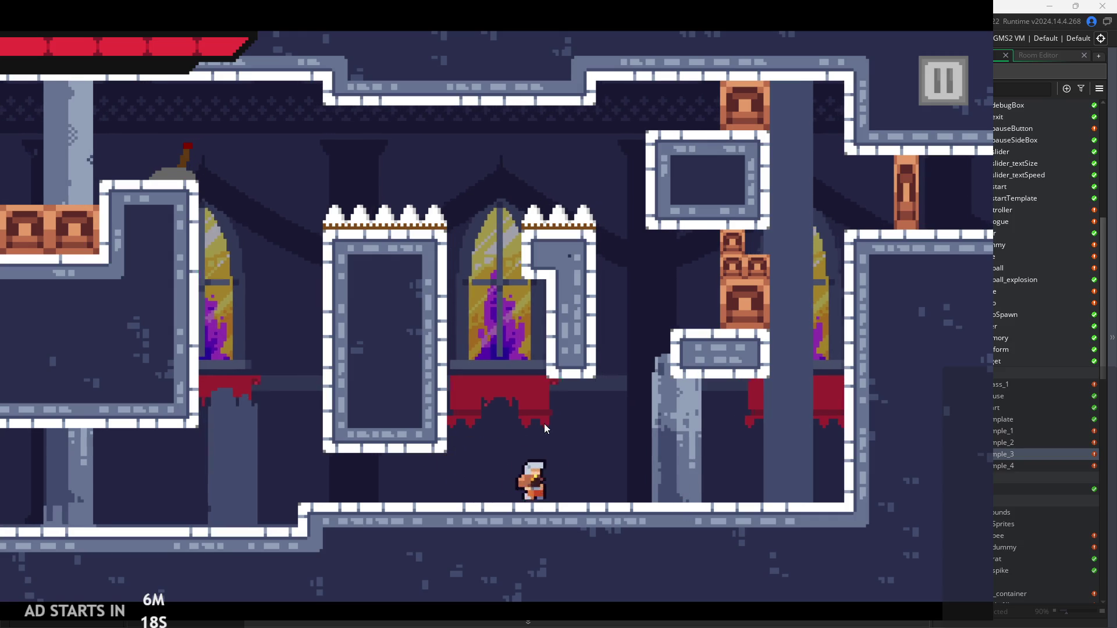
key(Right)
key(space)
key(Left)
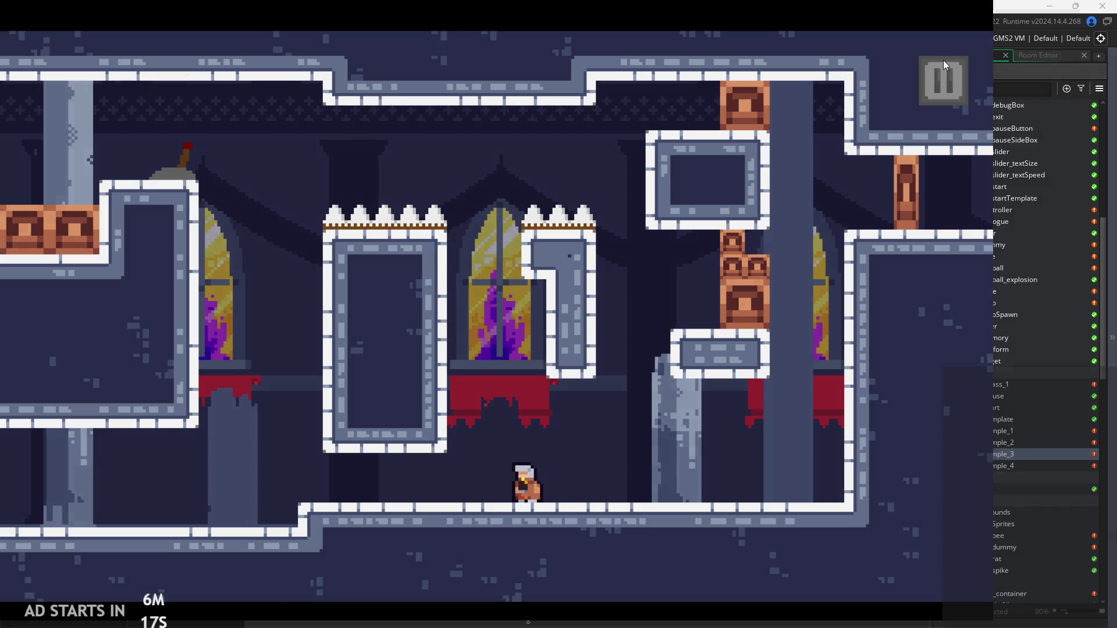
click(944, 61)
click(786, 517)
Step: Bring obj_hero's Step event into view and step through attack lines 70–78
mouse_move(382, 214)
mouse_down()
mouse_move(428, 235)
mouse_move(496, 309)
mouse_up()
ctrl+scroll(347, 302, up, 1)
key(Up)
key(Up)
key(Up)
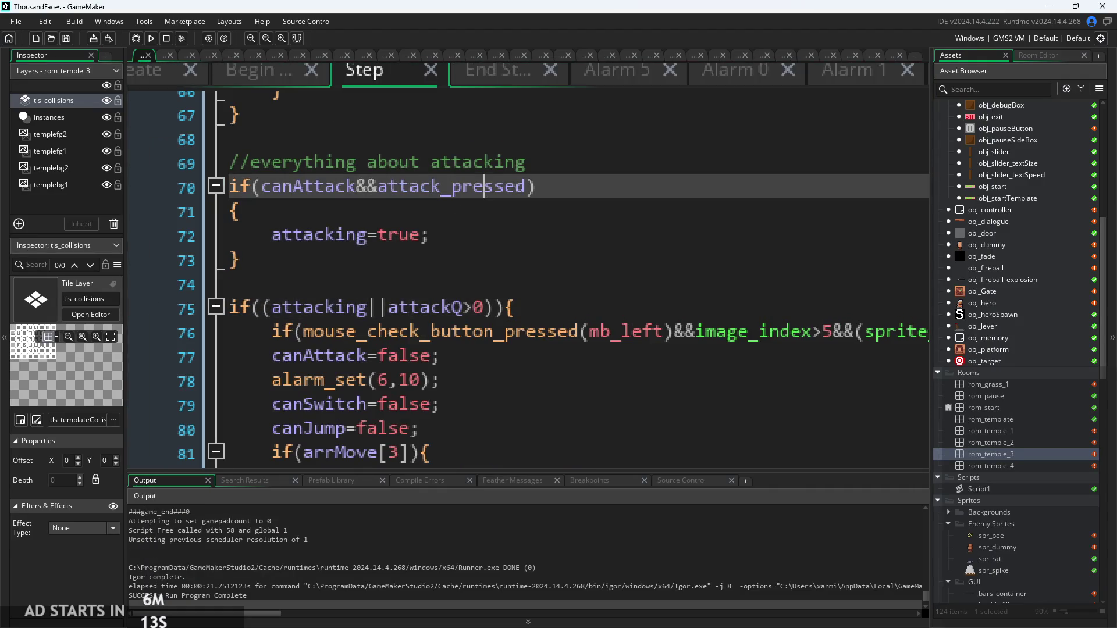
ctrl+scroll(492, 236, down, 1)
key(Down)
key(Down)
key(Up)
click(370, 196)
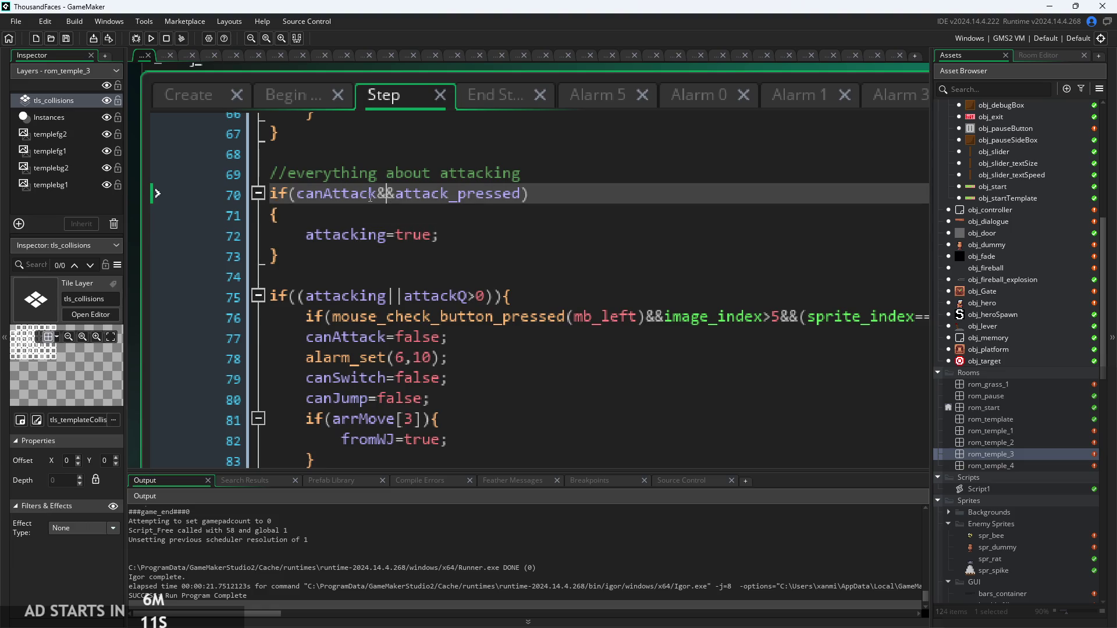
drag(526, 317, 501, 276)
click(453, 318)
key(Up)
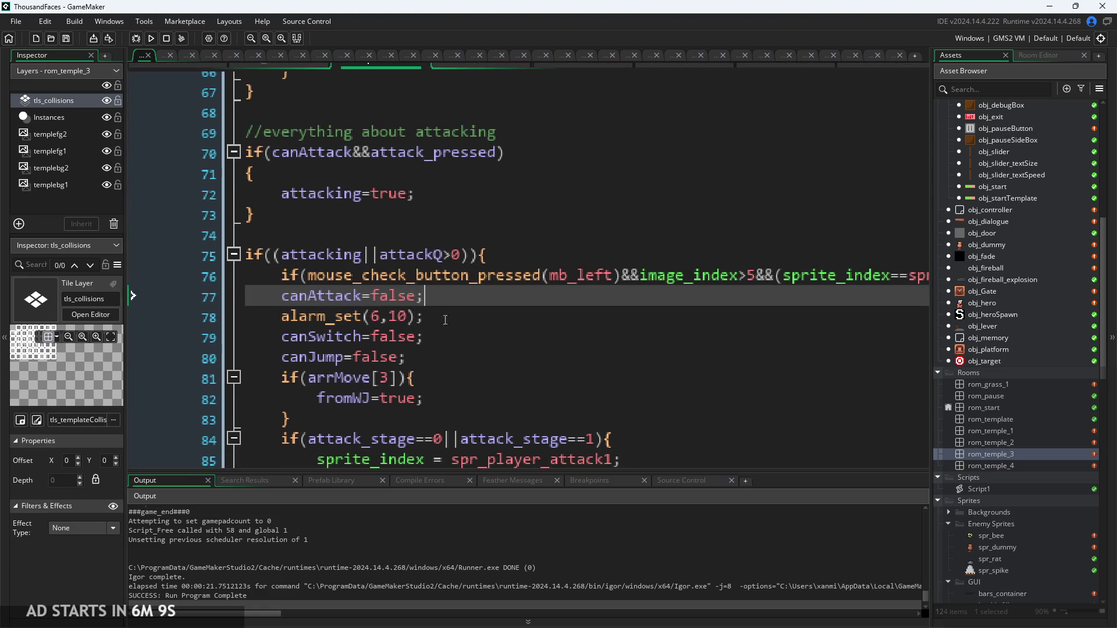
key(Down)
click(441, 294)
key(Down)
ctrl+scroll(483, 292, down, 3)
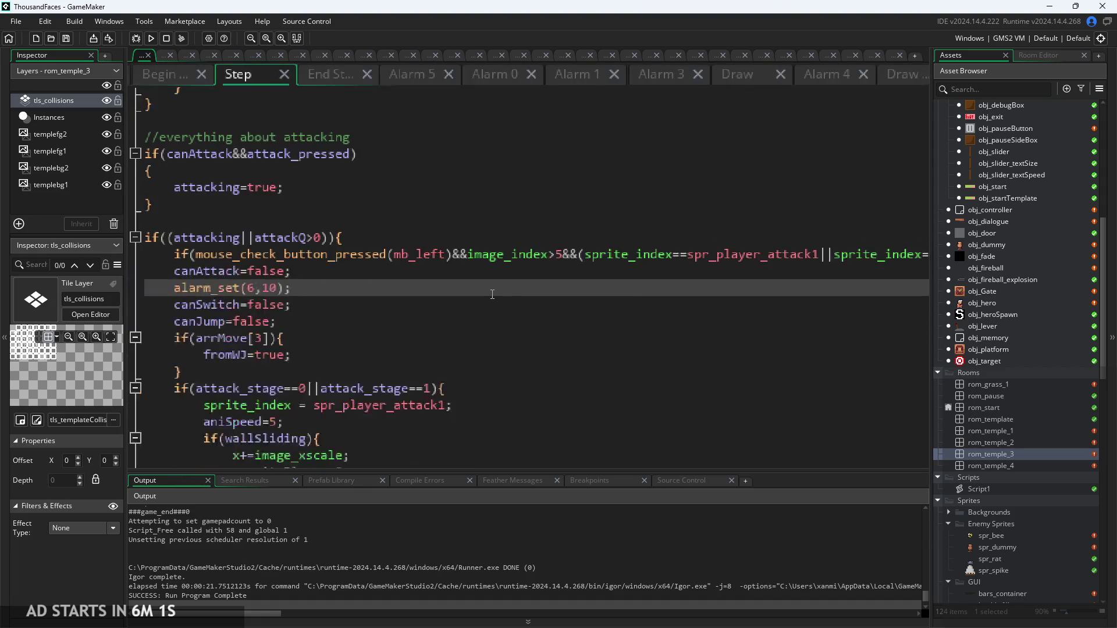
Step: Inspect attack lines 70–79, selecting canAttack&& on line 70, then build and run the game
click(314, 149)
click(314, 181)
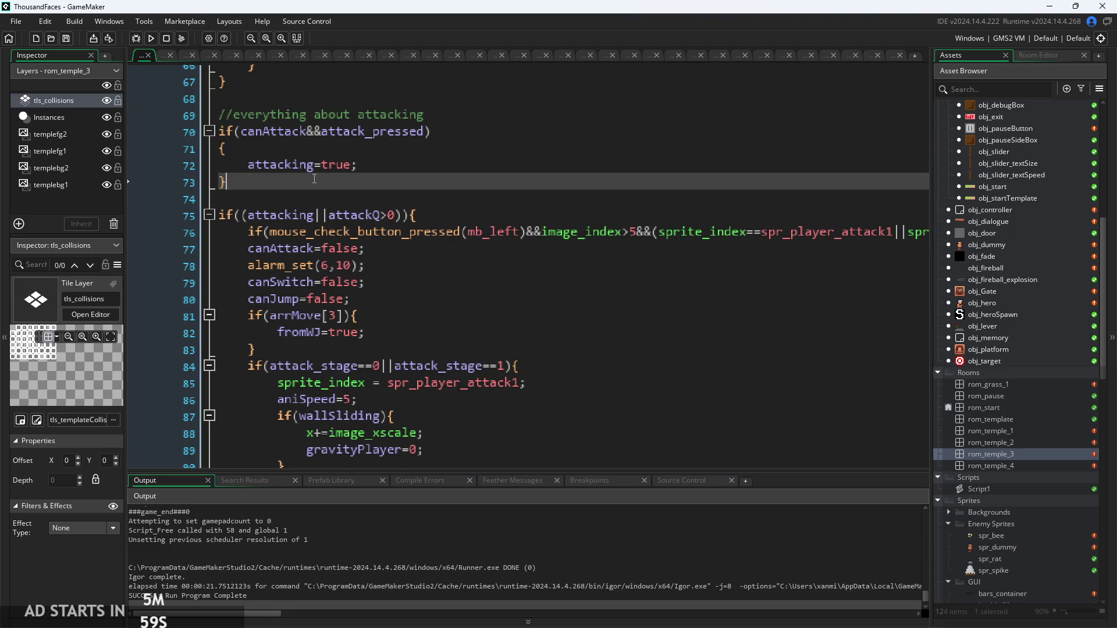
ctrl+scroll(314, 178, up, 2)
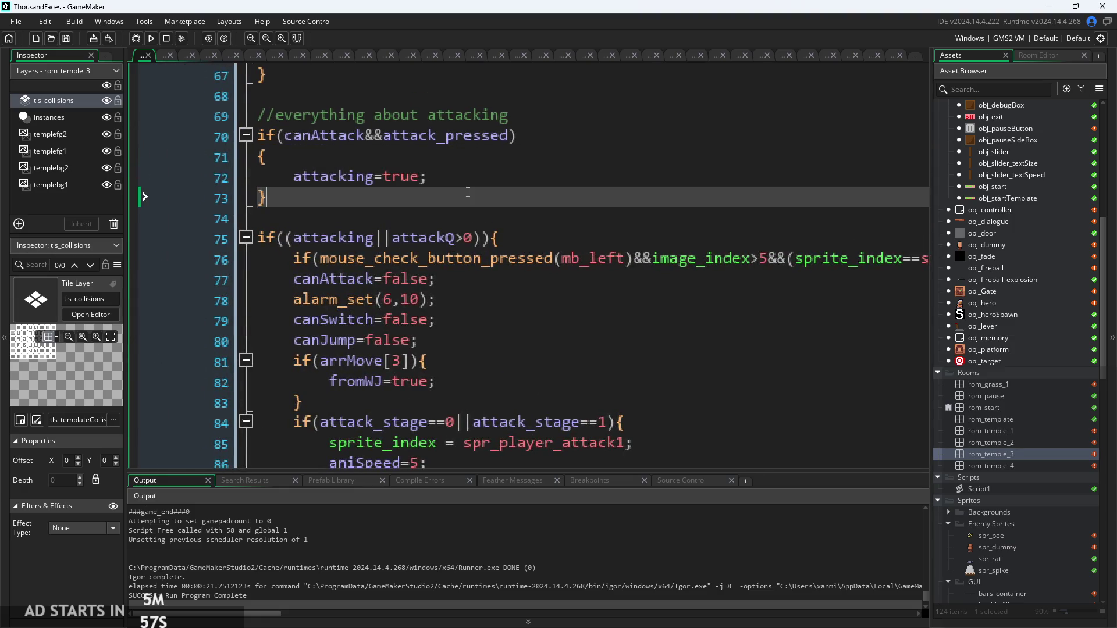
click(506, 156)
click(549, 141)
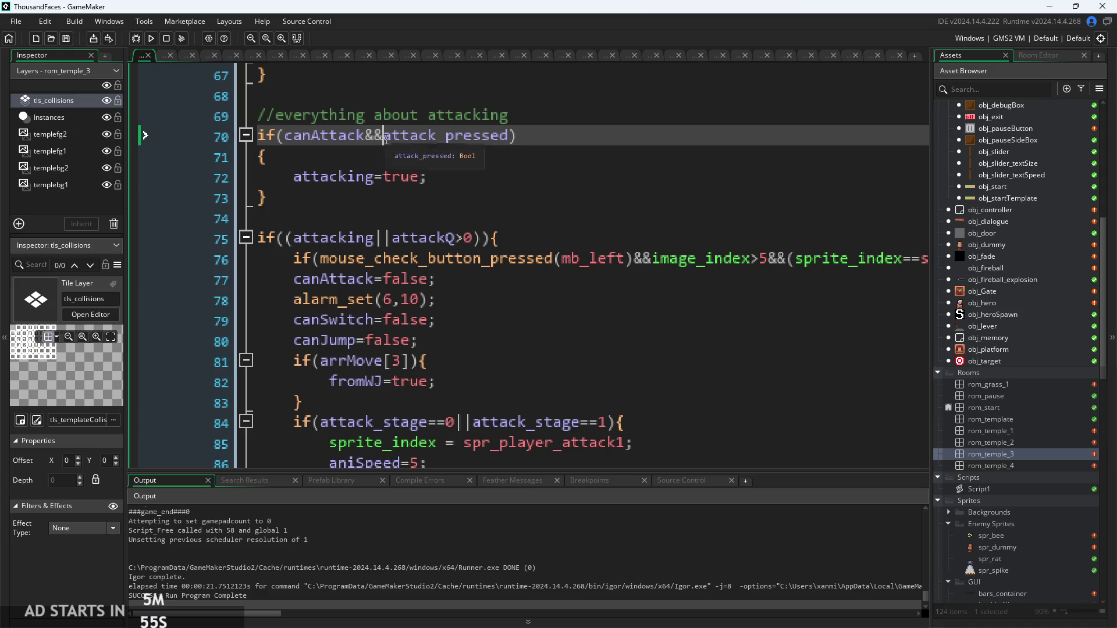
drag(384, 137, 279, 135)
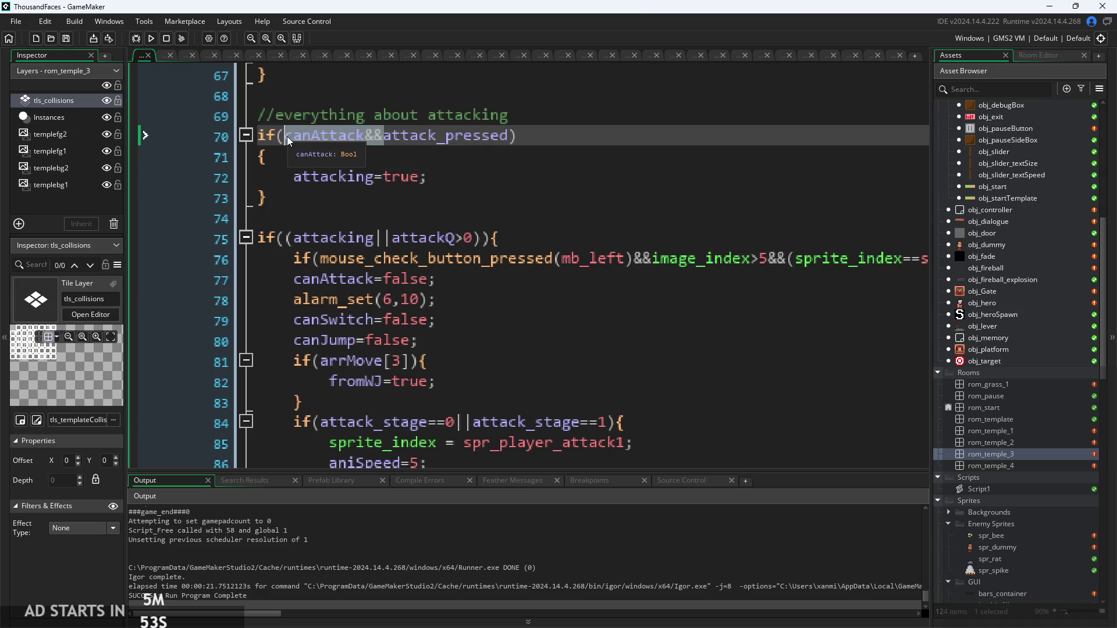
click(314, 158)
click(343, 239)
ctrl+scroll(401, 232, down, 2)
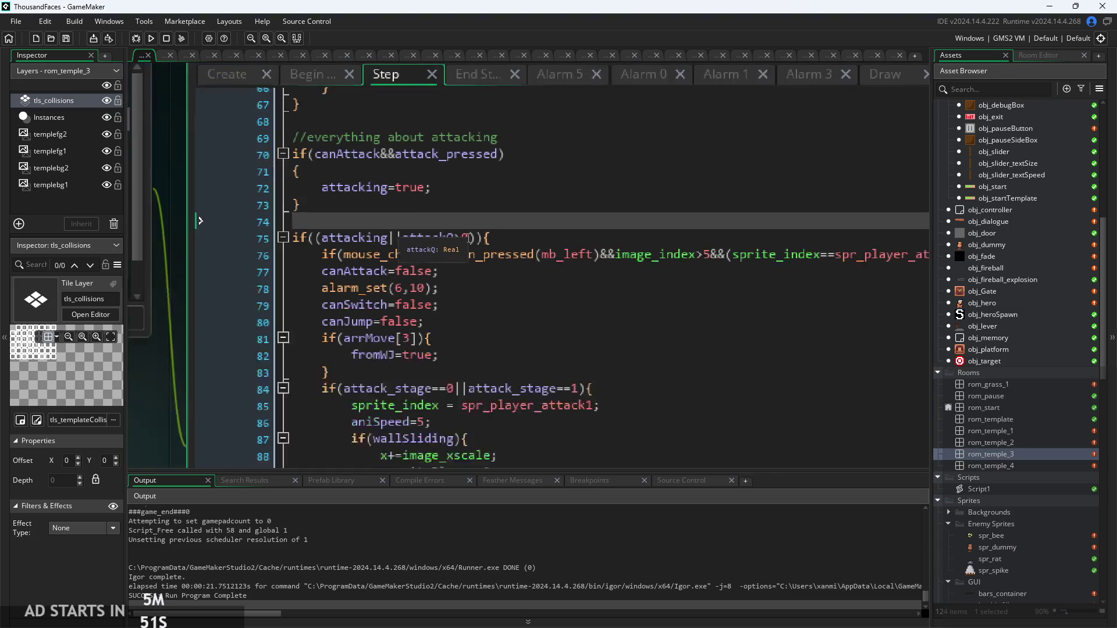
click(563, 255)
click(532, 270)
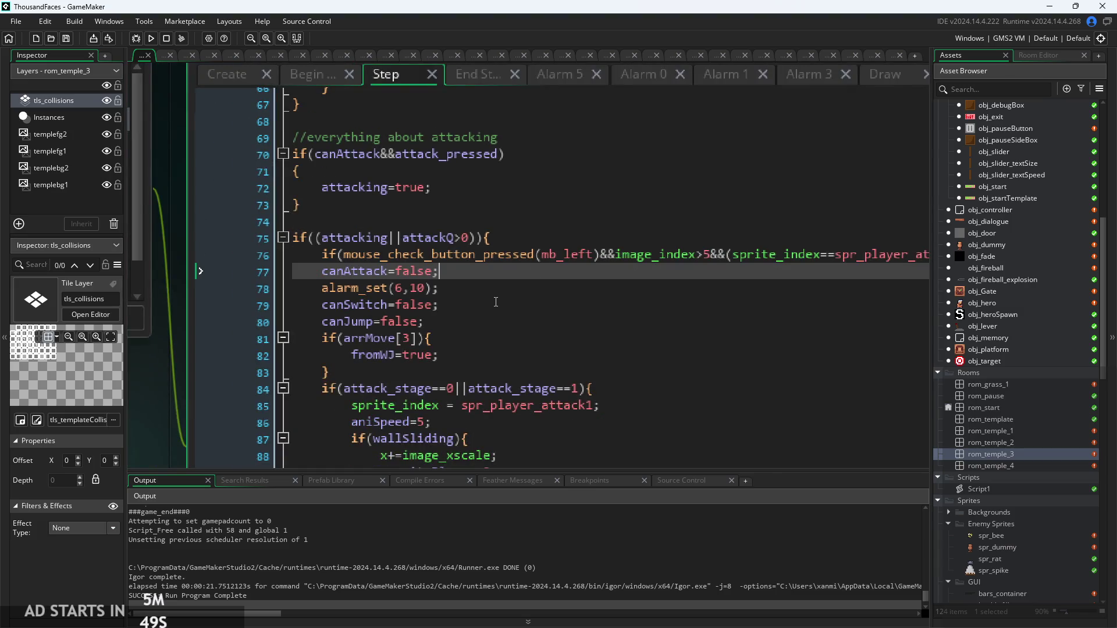
ctrl+scroll(496, 302, up, 1)
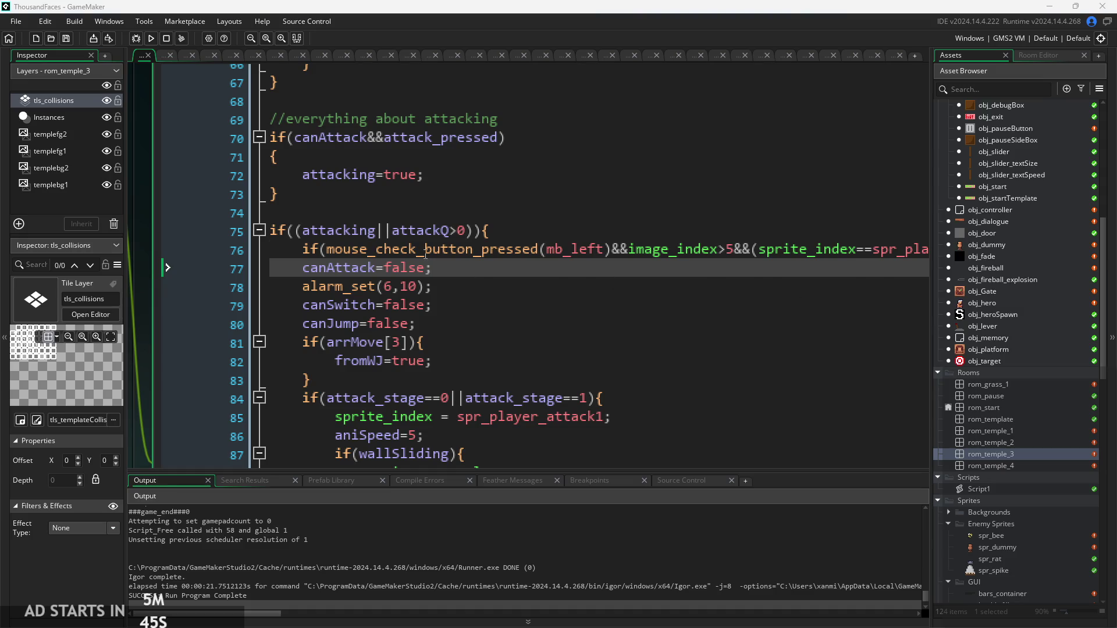
click(517, 304)
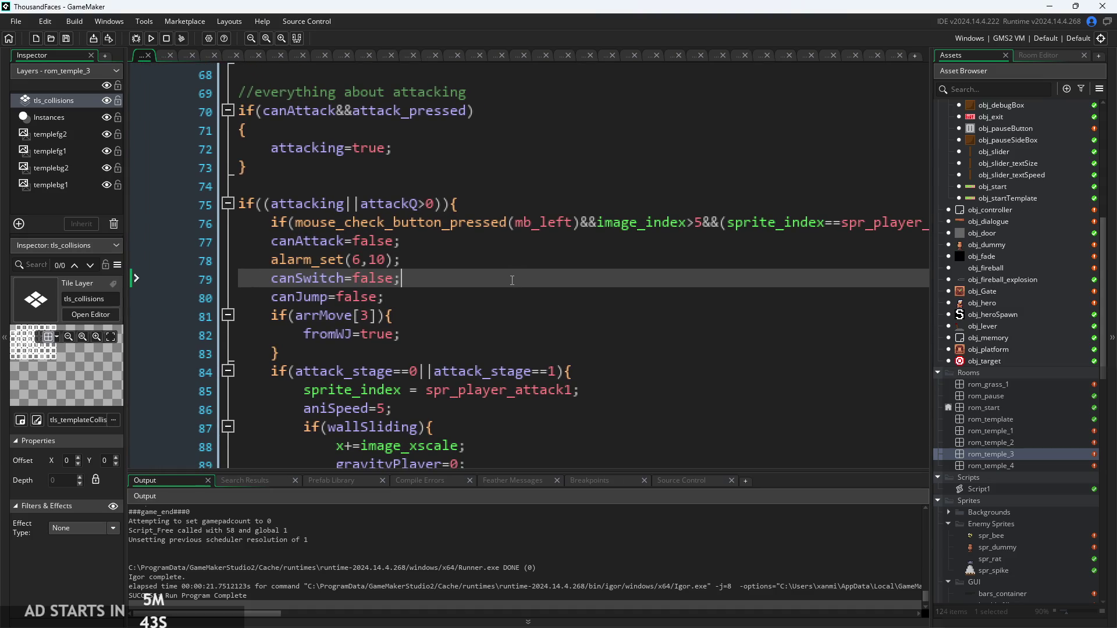
click(150, 38)
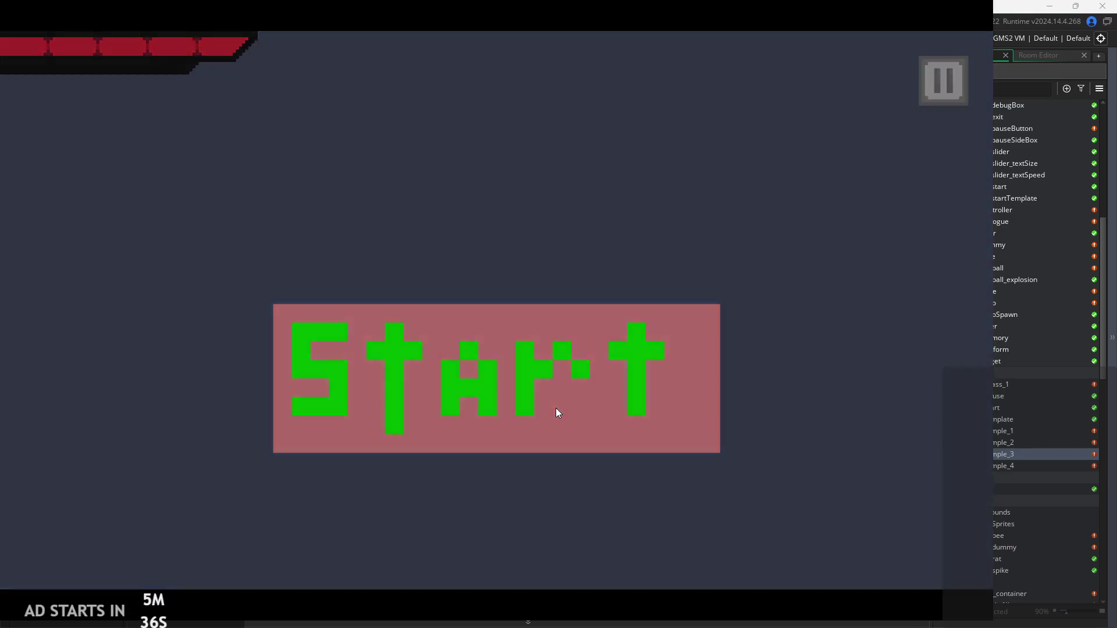
Step: Start the game and run, jump and slash in both directions
click(557, 407)
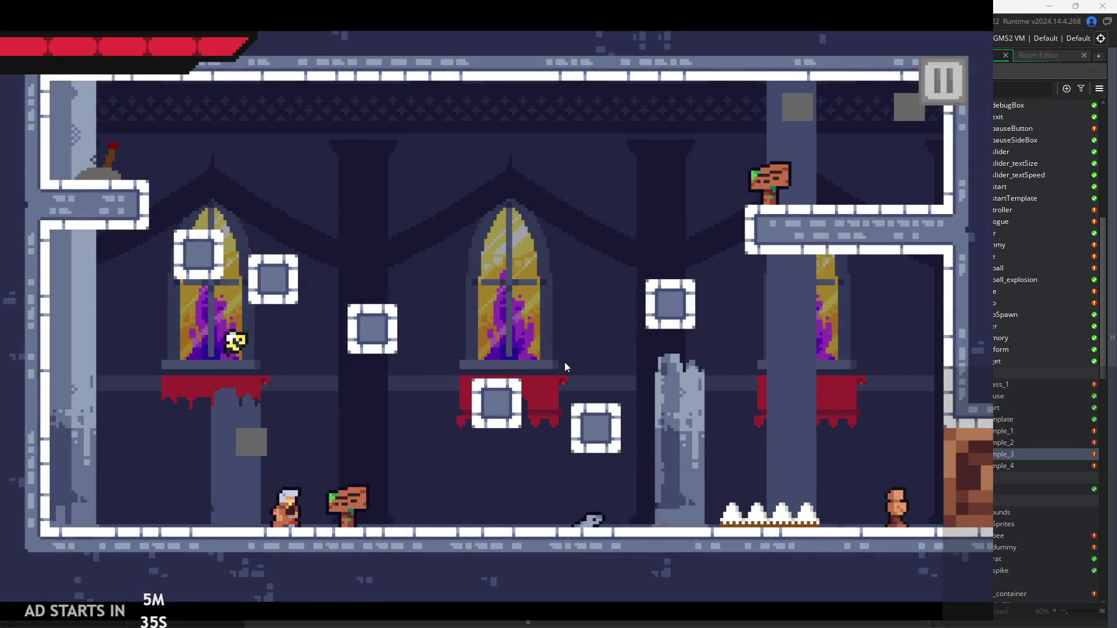
key(space)
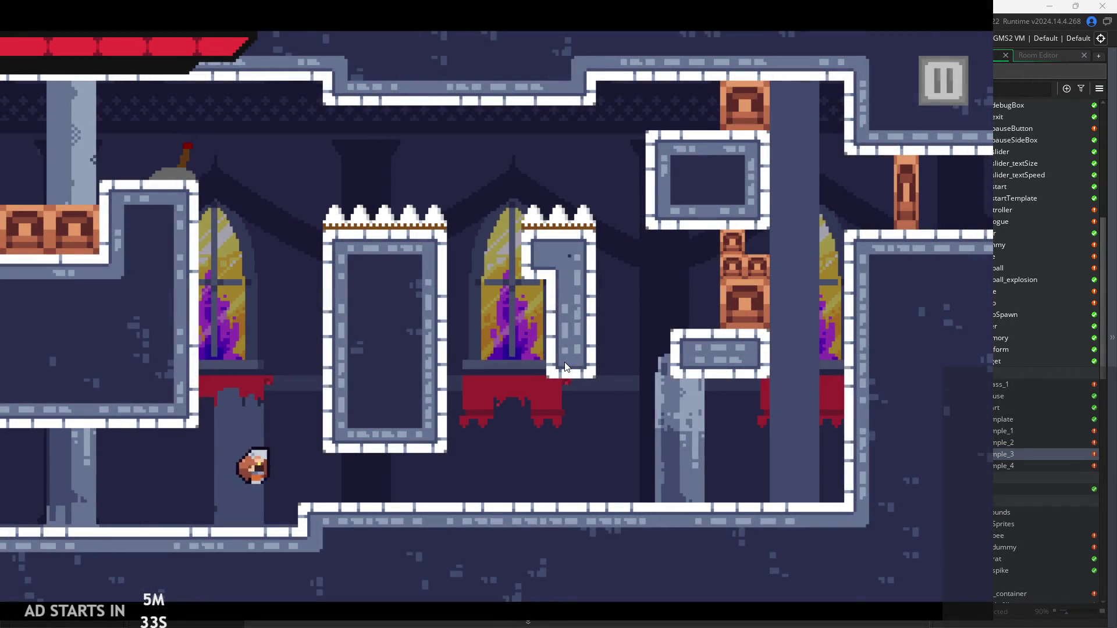
key(space)
key(Right)
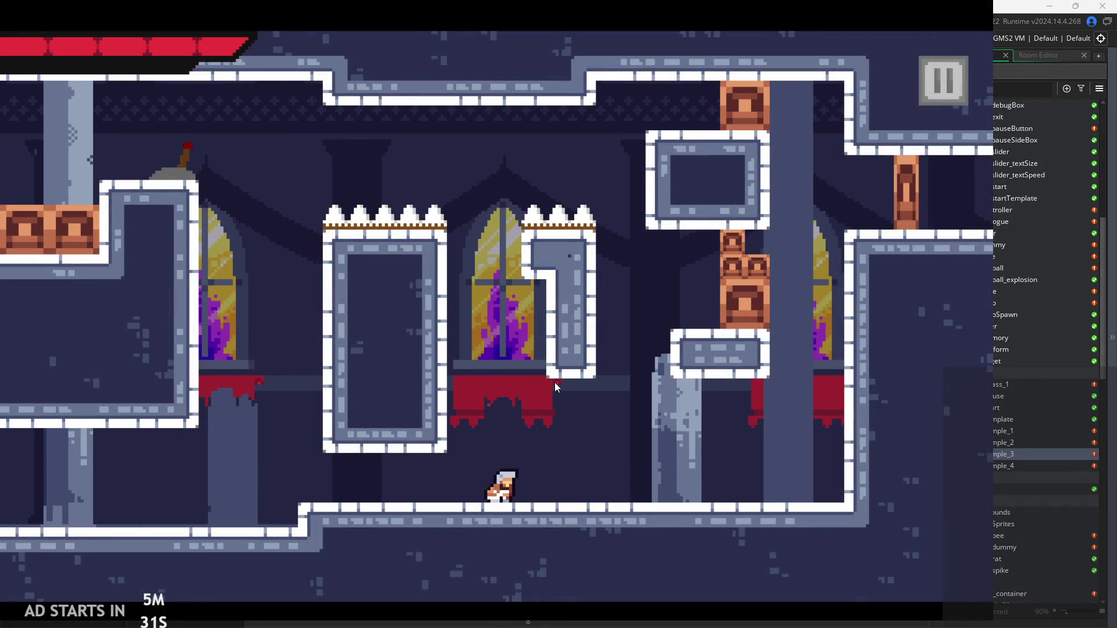
key(Right)
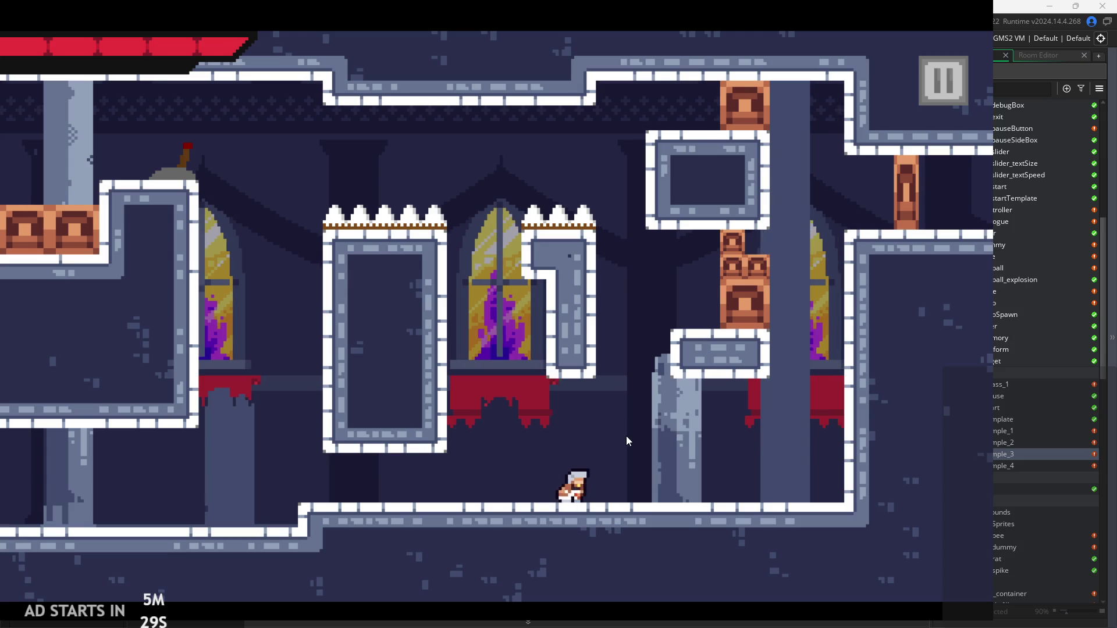
key(Left)
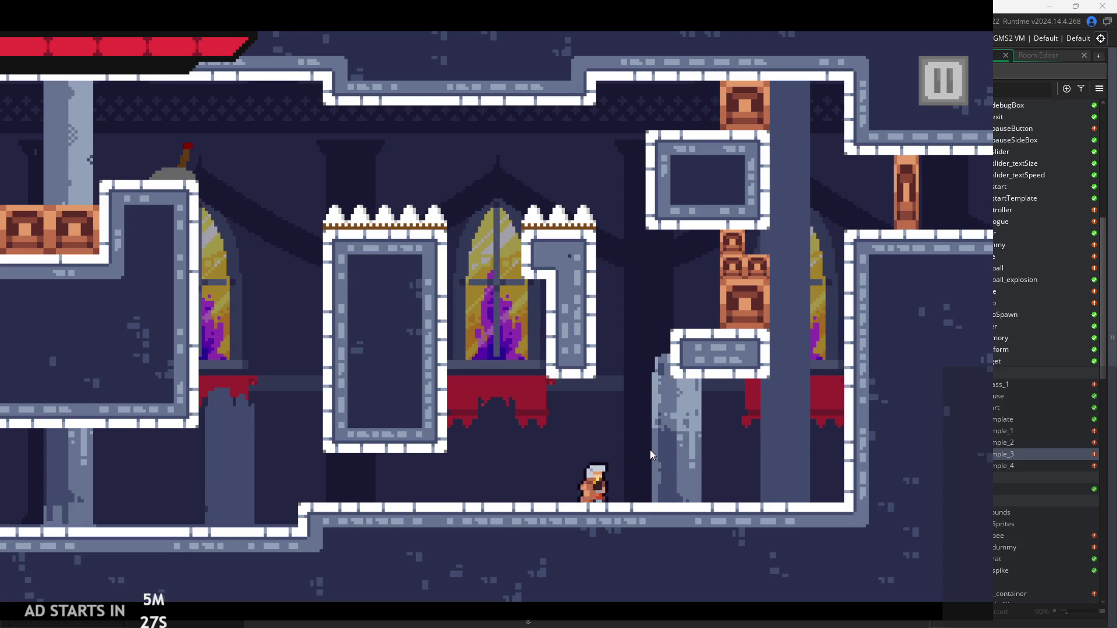
Step: Jump and slash left and right again, then pause and quit to the code editor
key(space)
key(Right)
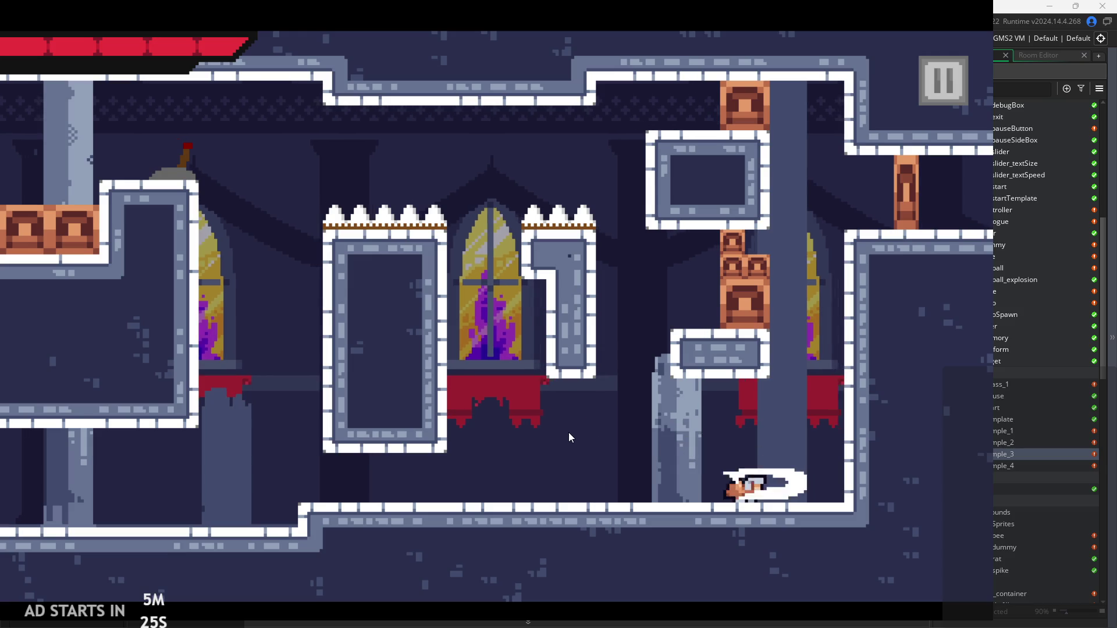
key(Left)
key(space)
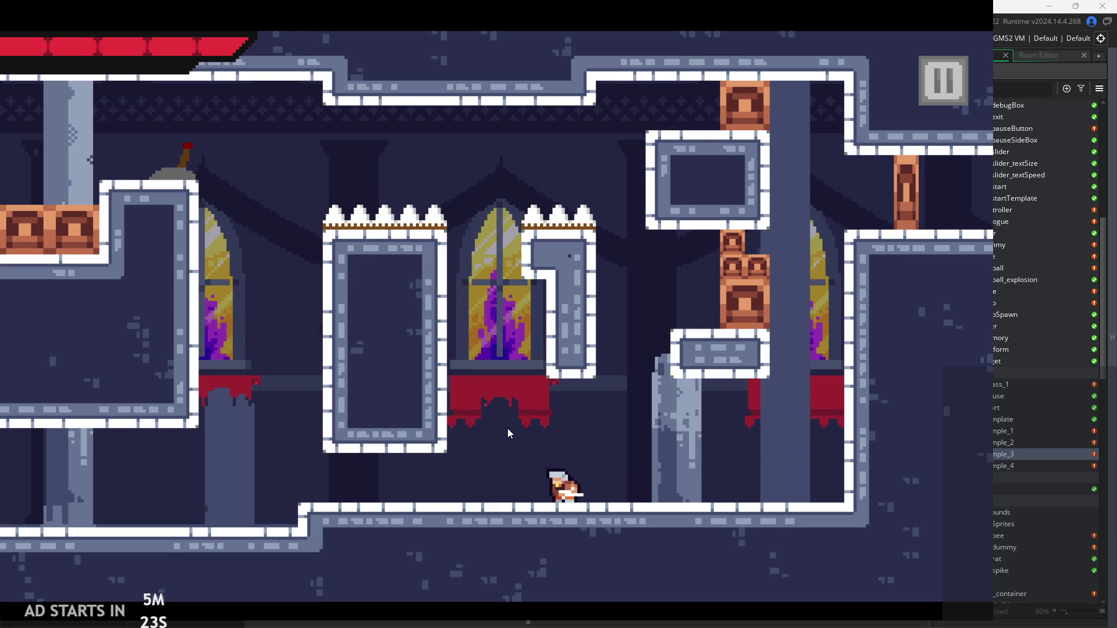
key(space)
key(Right)
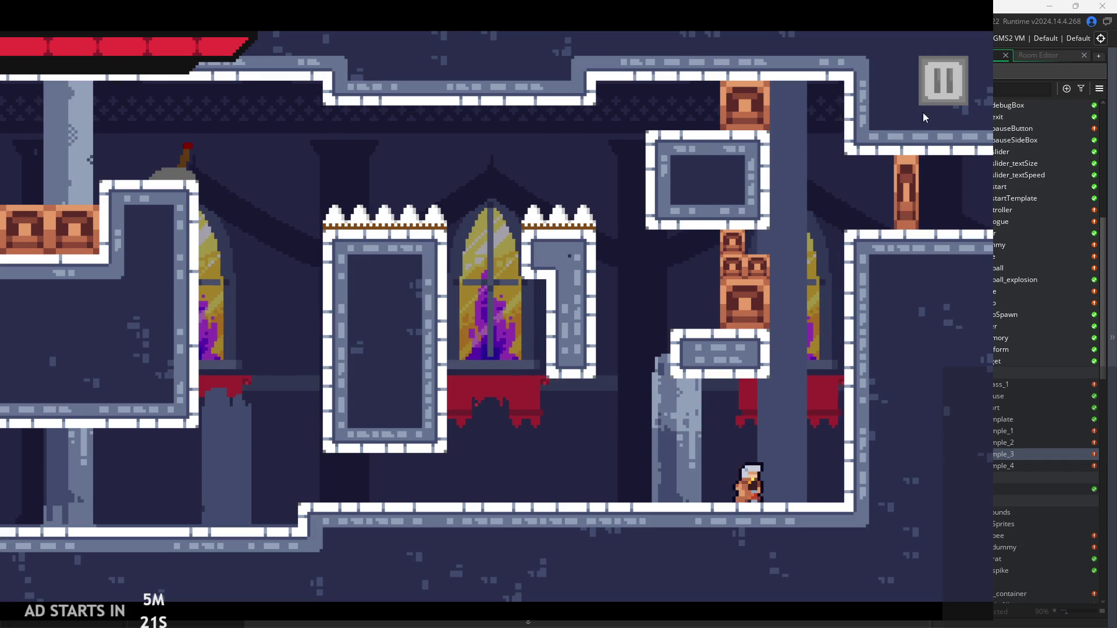
click(924, 109)
click(373, 259)
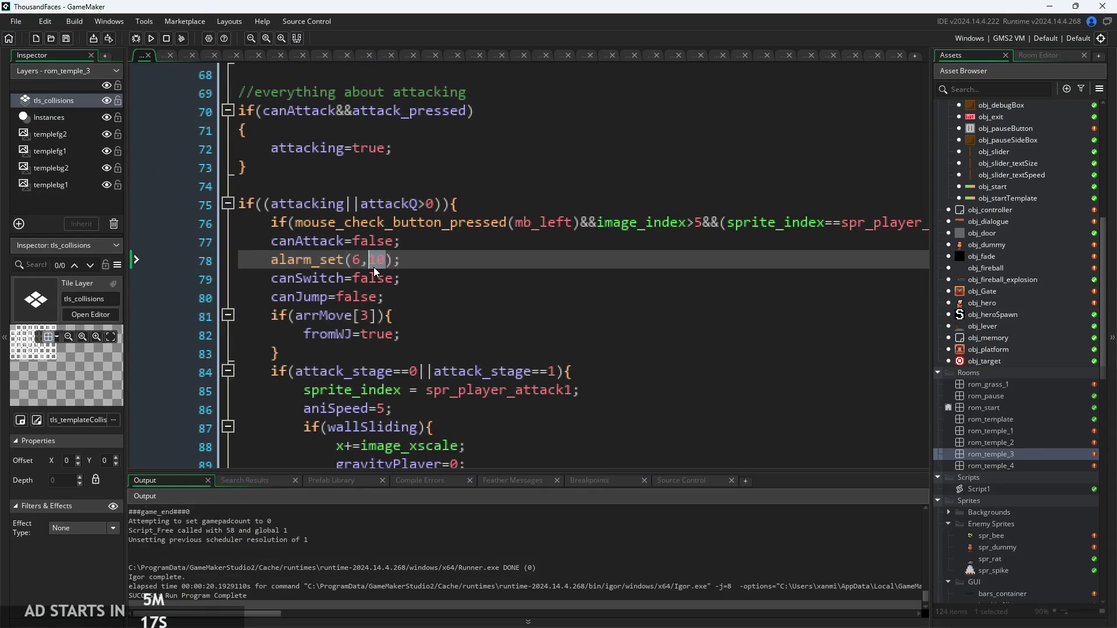
Step: Set line 78 to alarm_set(6,5) and launch the game
text(5)
click(151, 38)
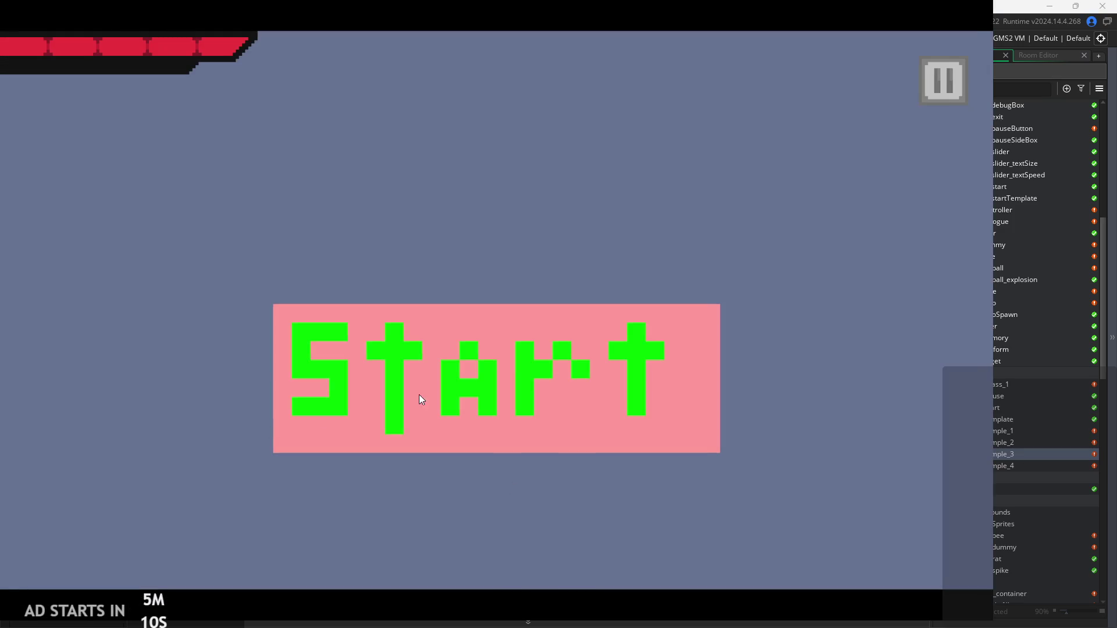
click(421, 399)
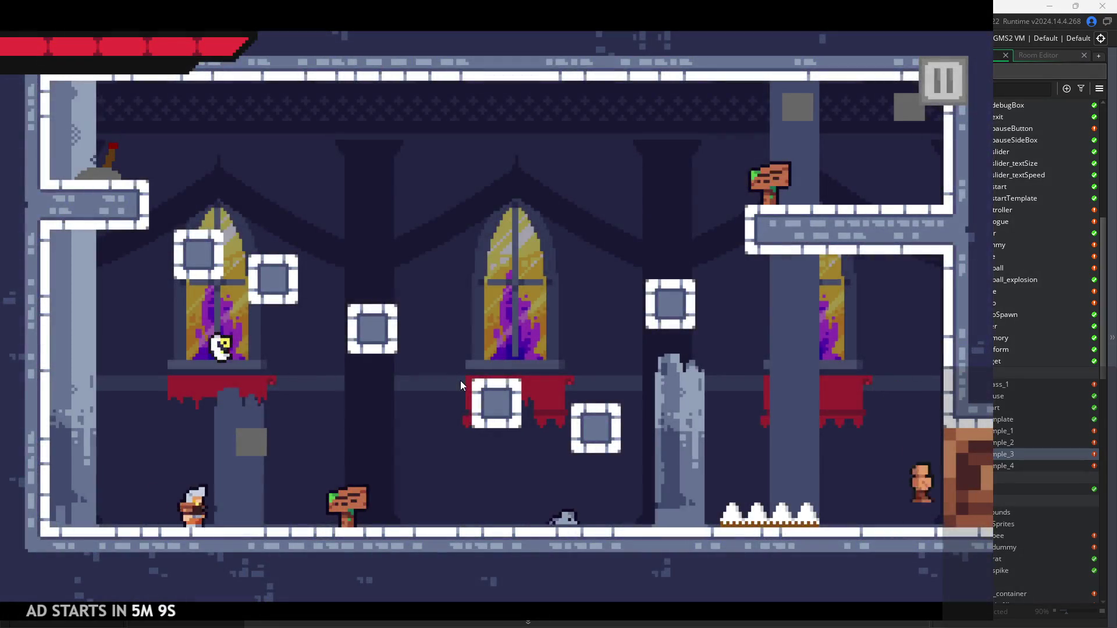
Step: Run and jump right through the level, then dash and attack back left
key(Right)
key(space)
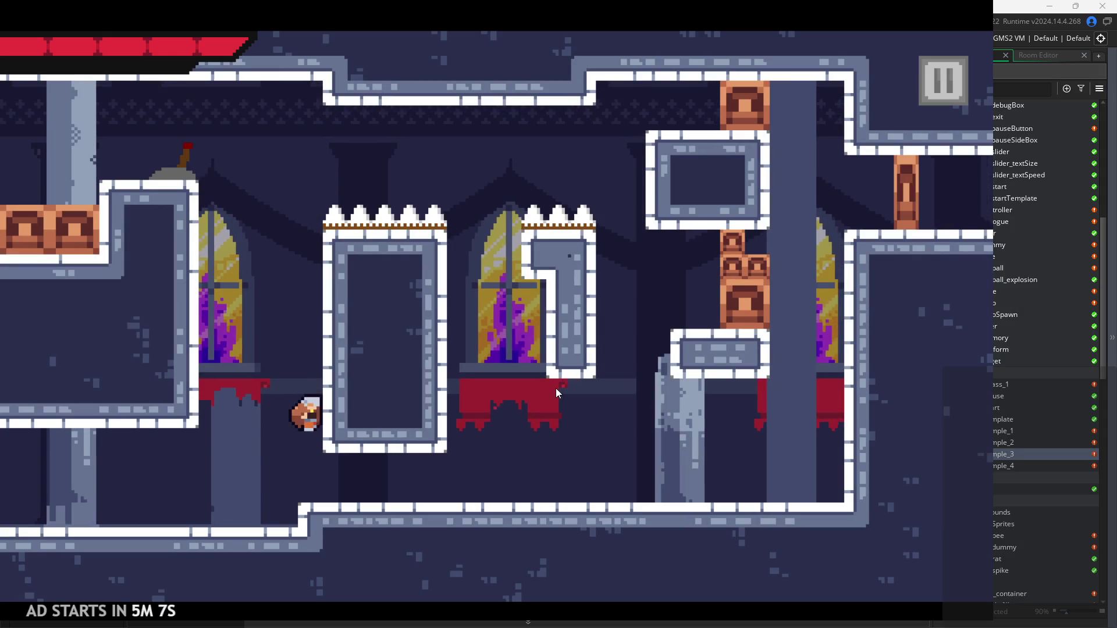
key(Right)
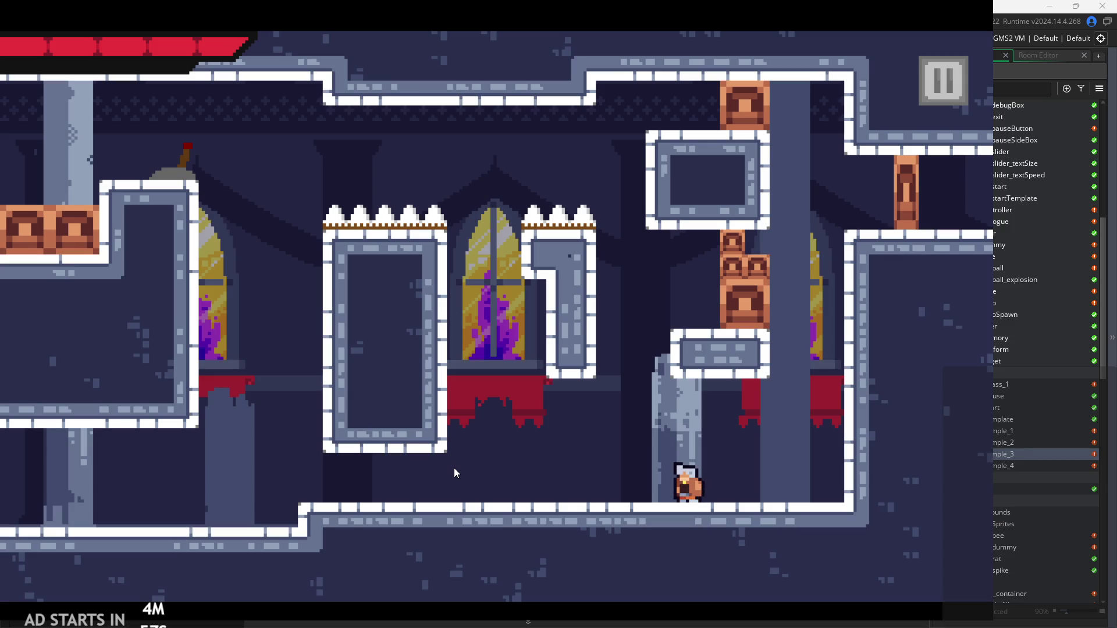
key(space)
key(Left)
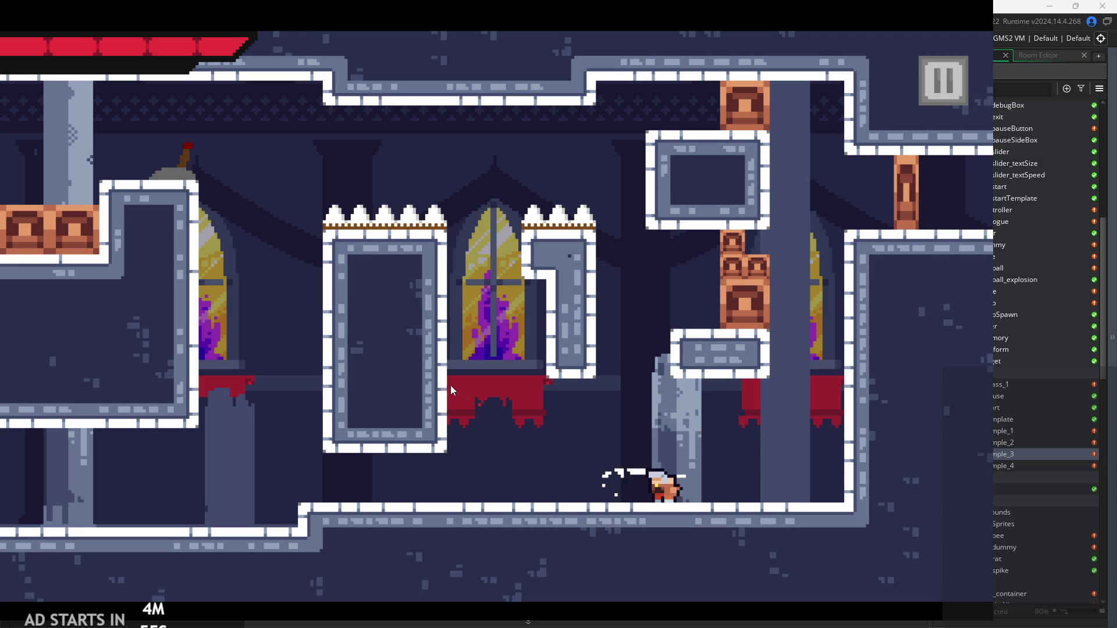
key(space)
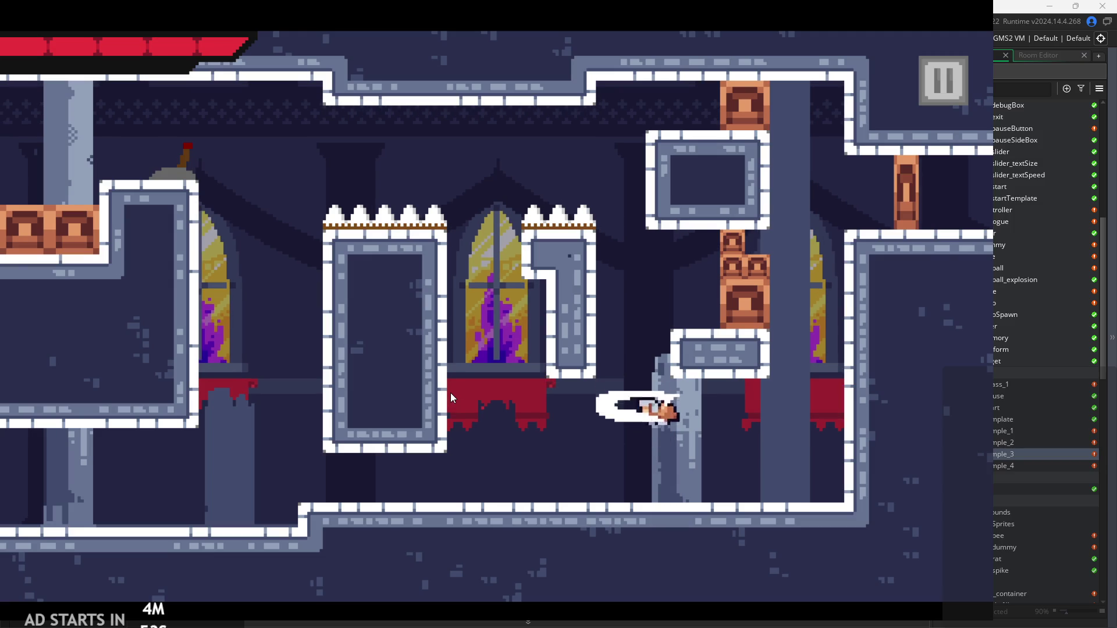
Step: Dash and jump near the red banners, then pause and quit back to the code
key(space)
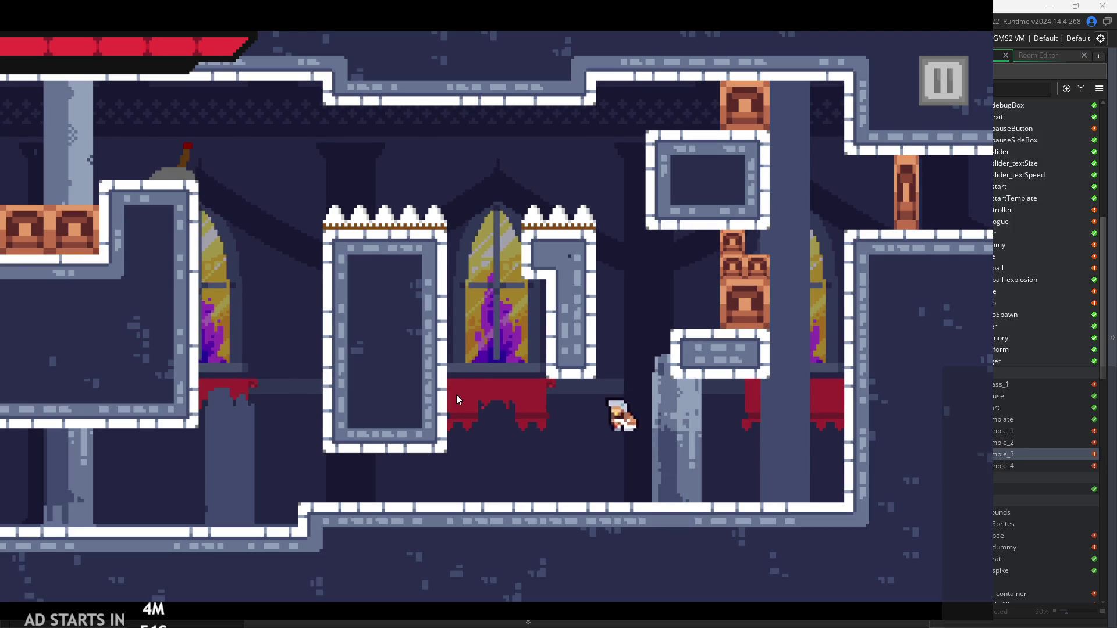
key(Right)
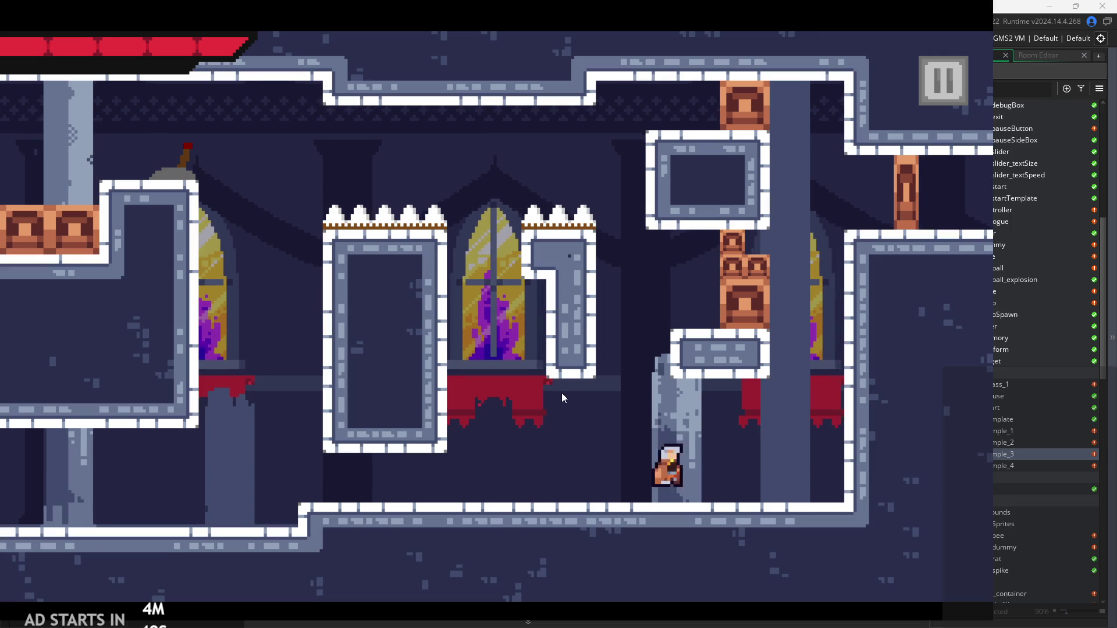
key(Right)
key(space)
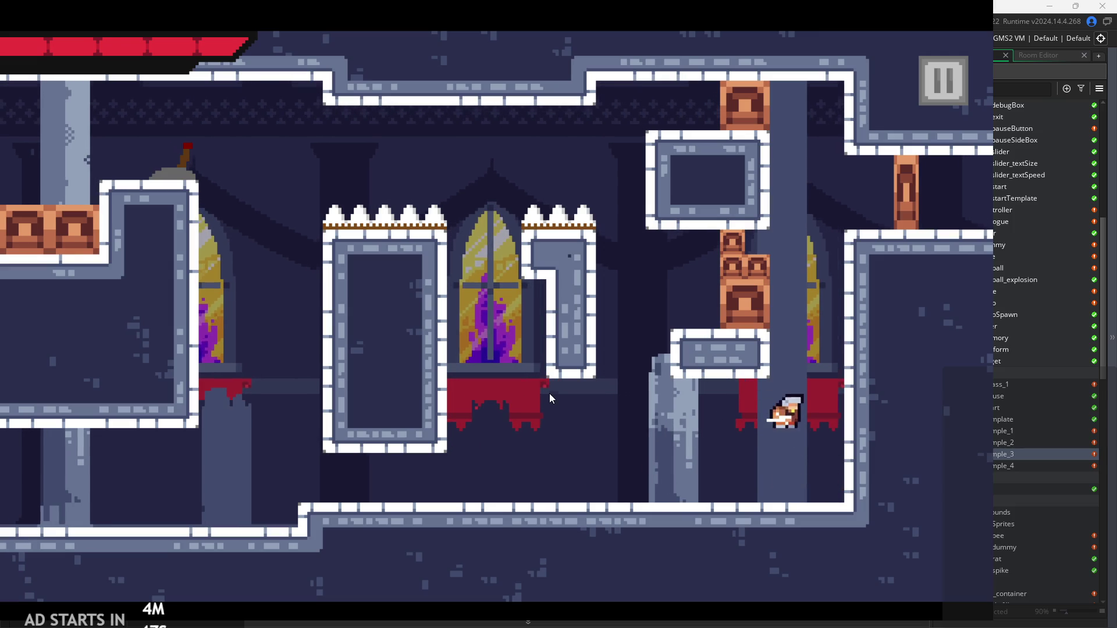
key(Left)
key(Escape)
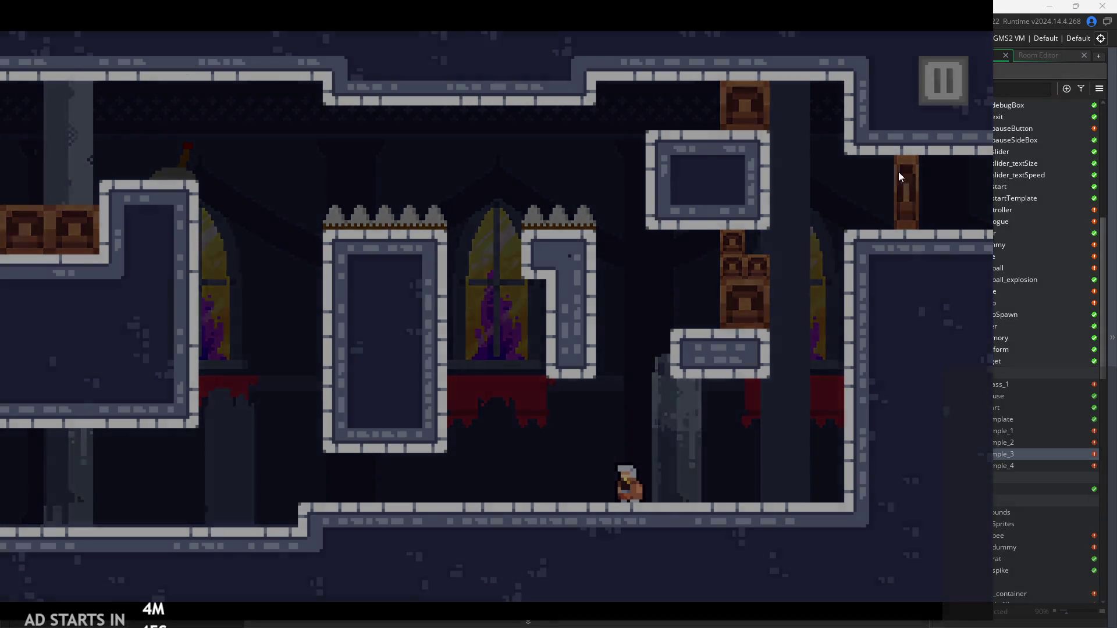
click(788, 523)
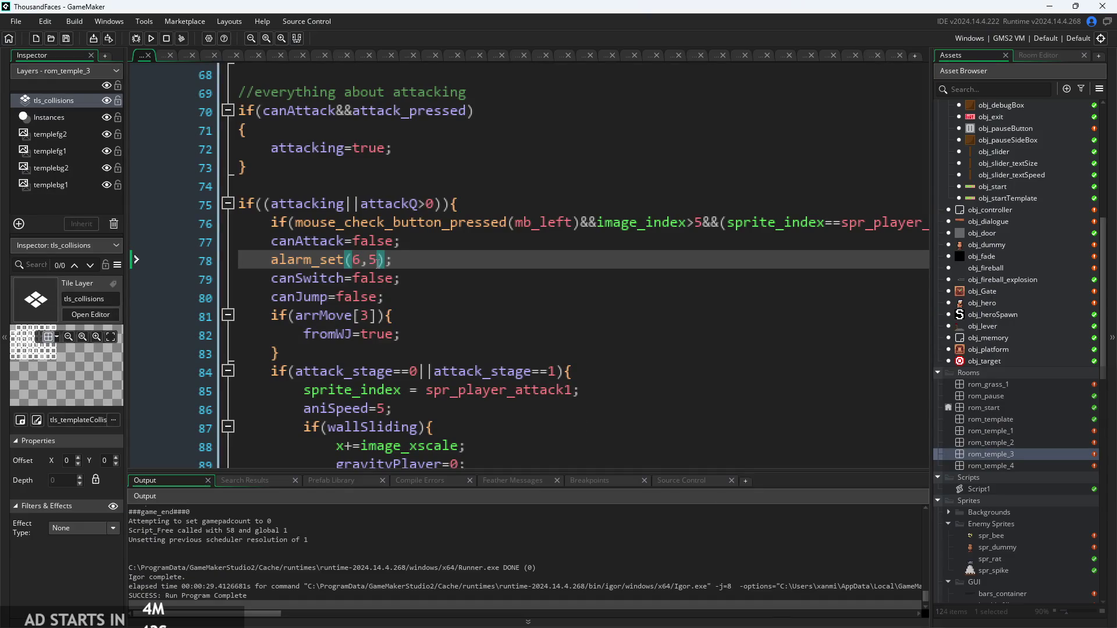
Step: With line 78 as alarm_set(6,1), build, run and start the game
key(ctrl+k)
click(409, 268)
click(150, 39)
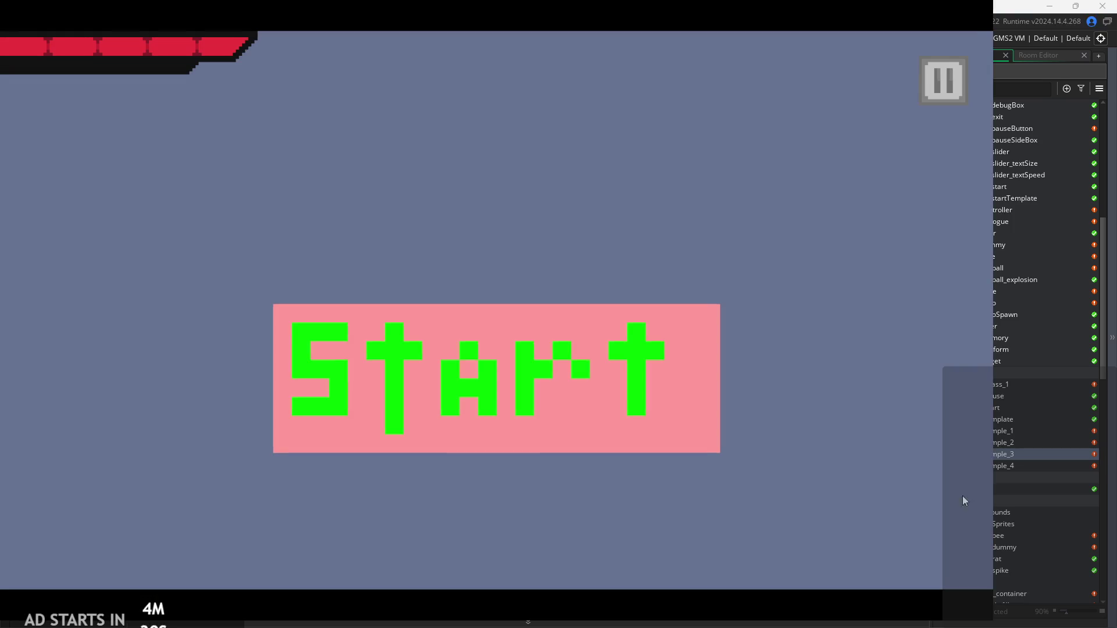
click(703, 440)
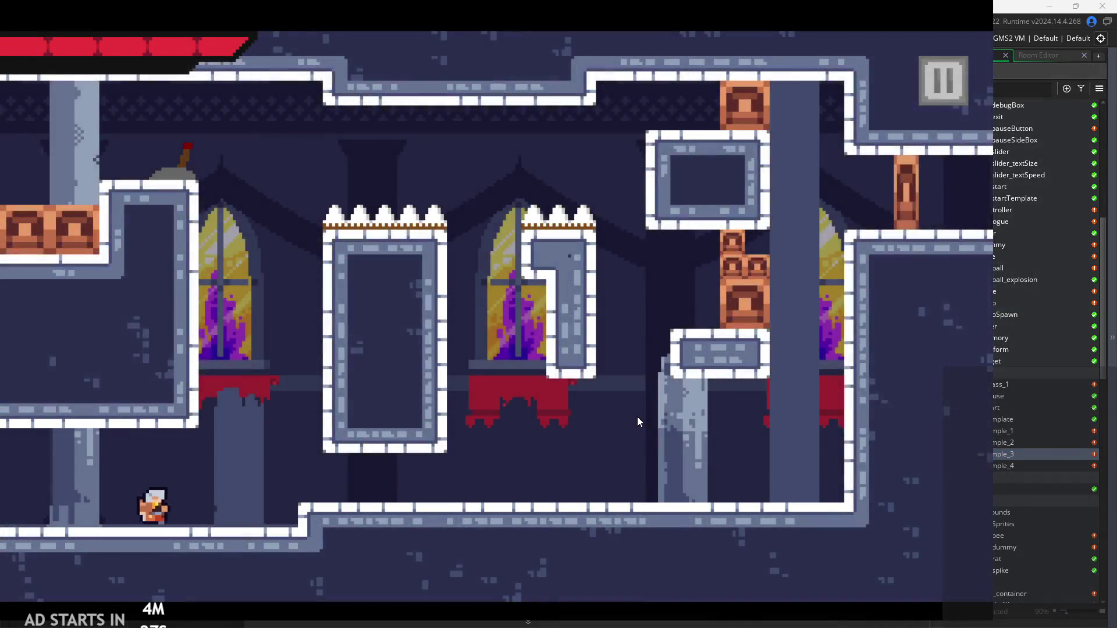
Step: Run, jump and swing the sword with x, then exit the game via the pause menu
key(Right)
key(space)
key(Right)
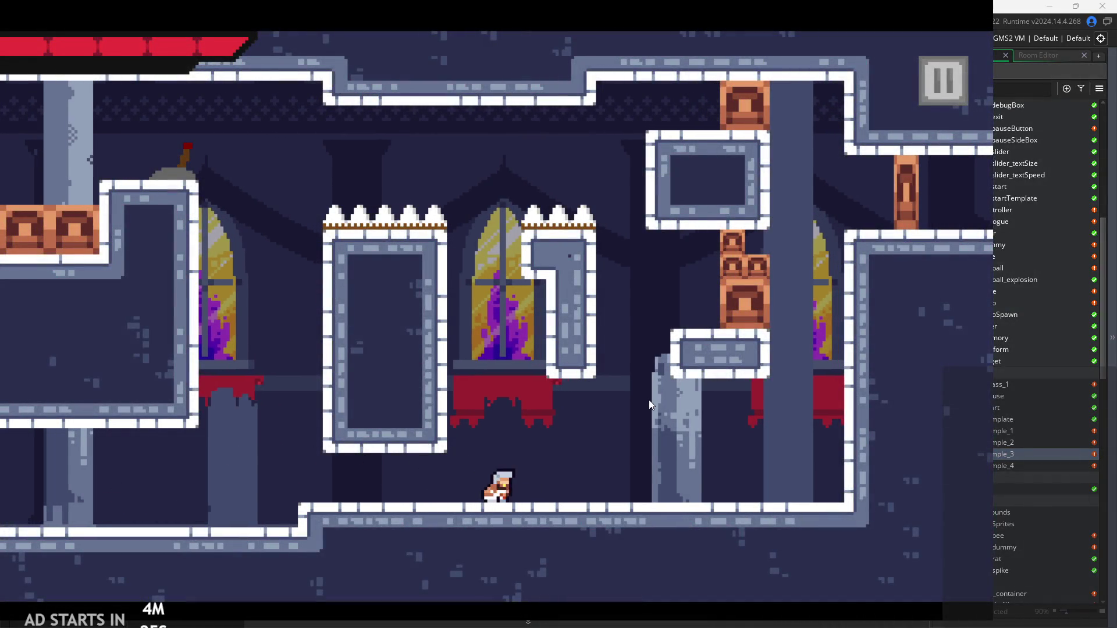
key(x)
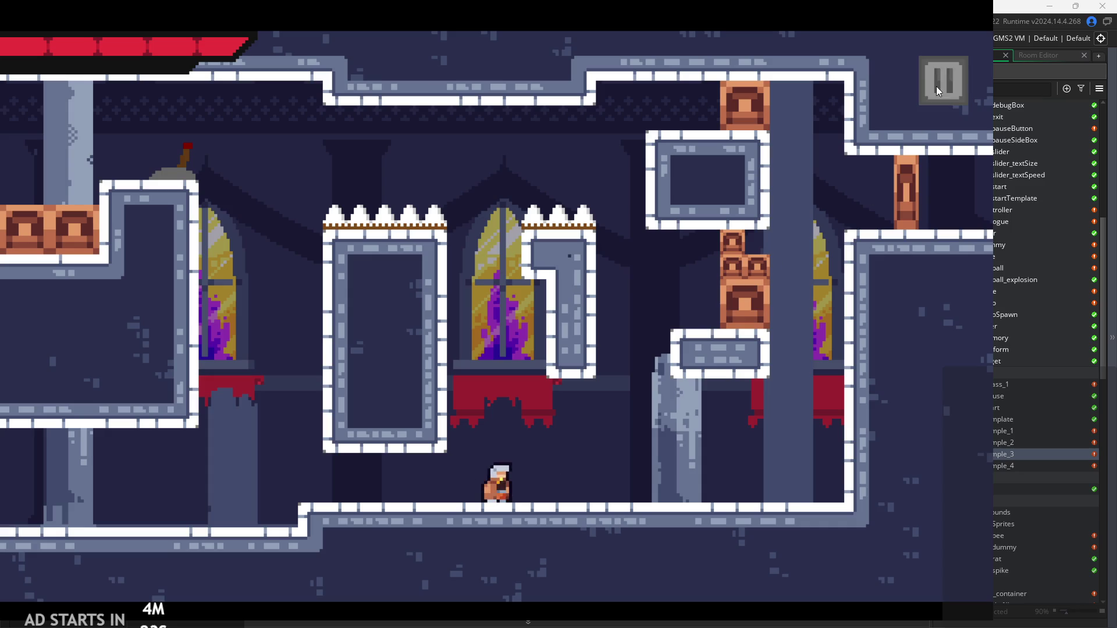
click(937, 85)
click(813, 517)
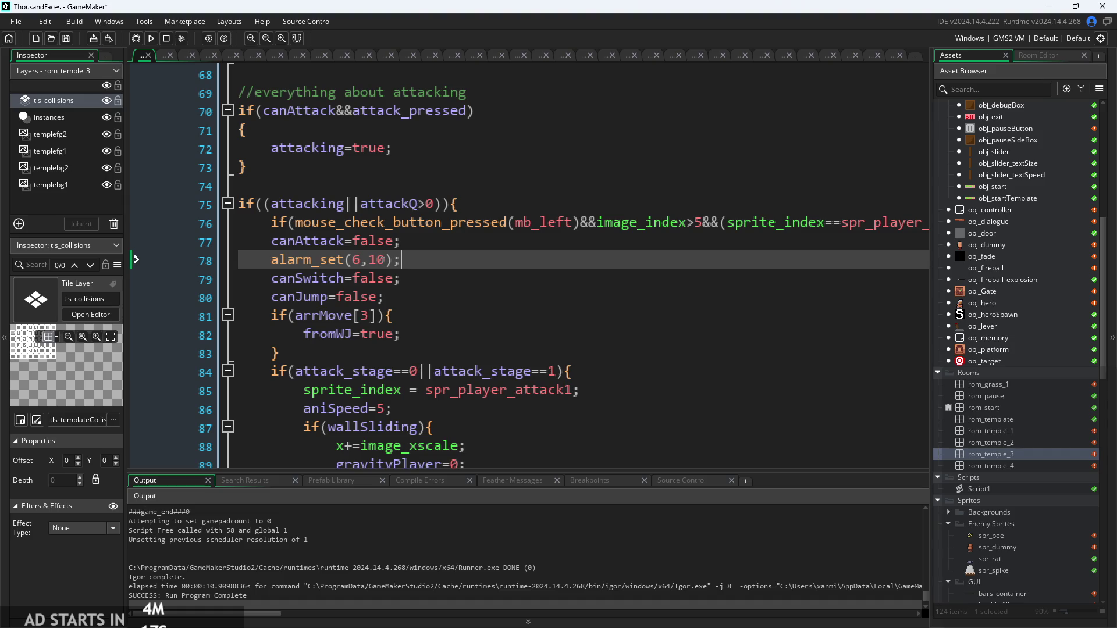
Step: Move the canAttack=false and alarm_set(6,10) lines into the attack_stage==2 block
drag(424, 267, 165, 229)
key(ctrl+c)
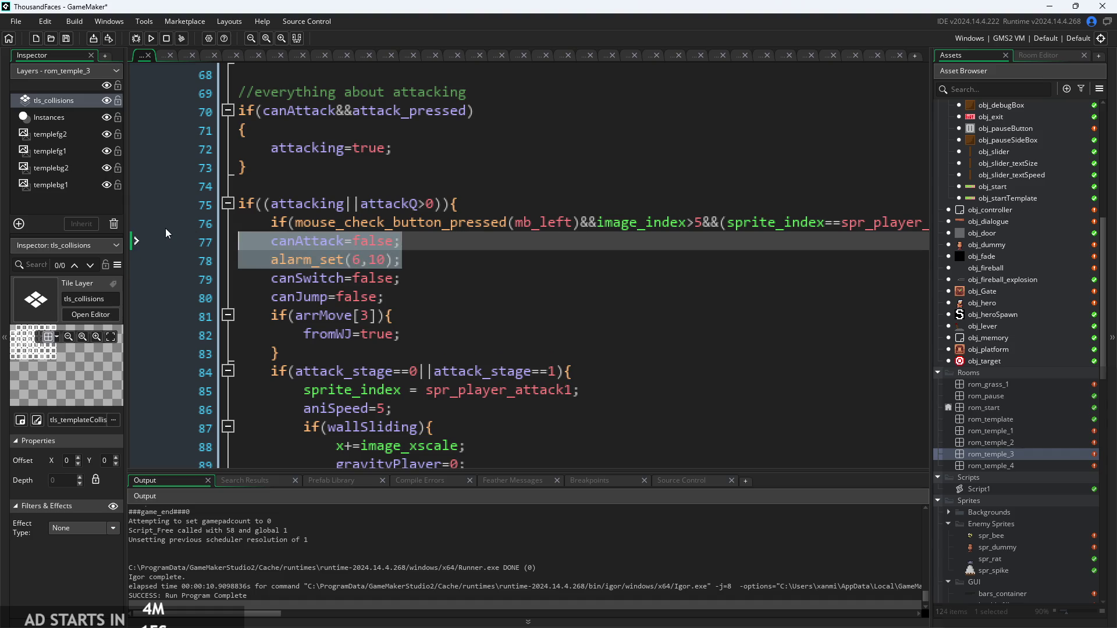
key(BackSpace)
key(BackSpace)
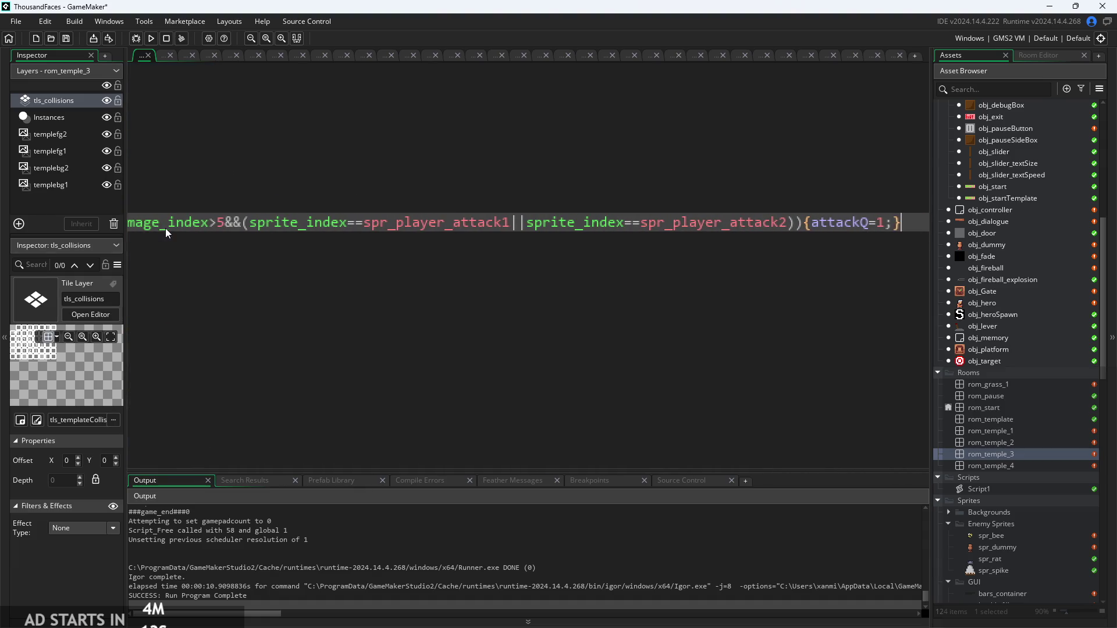
scroll(245, 257, down, 2)
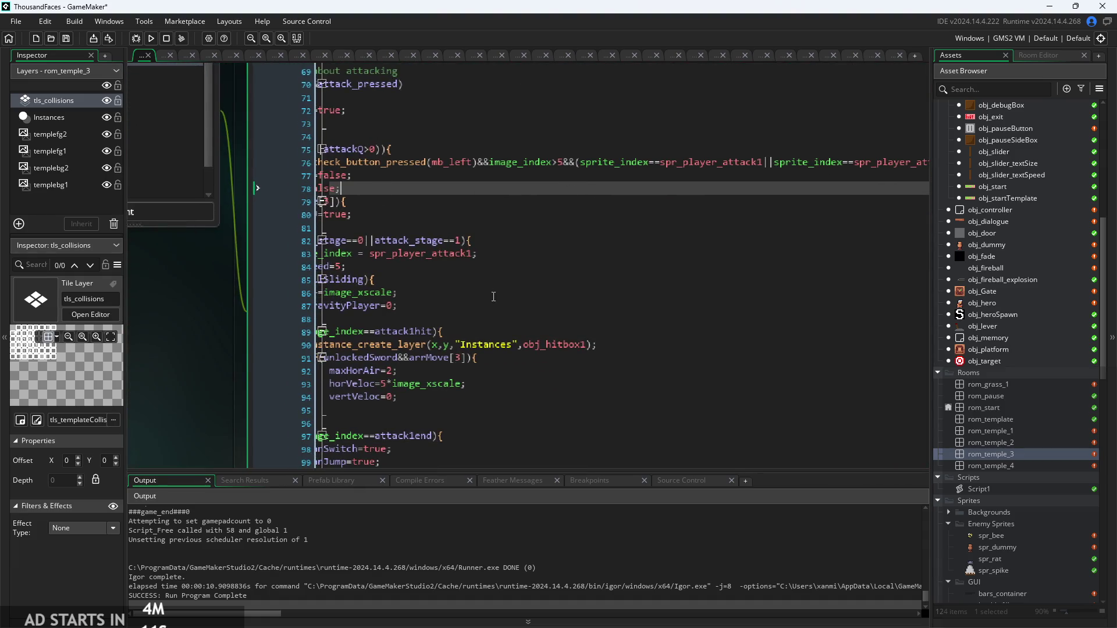
scroll(493, 297, down, 3)
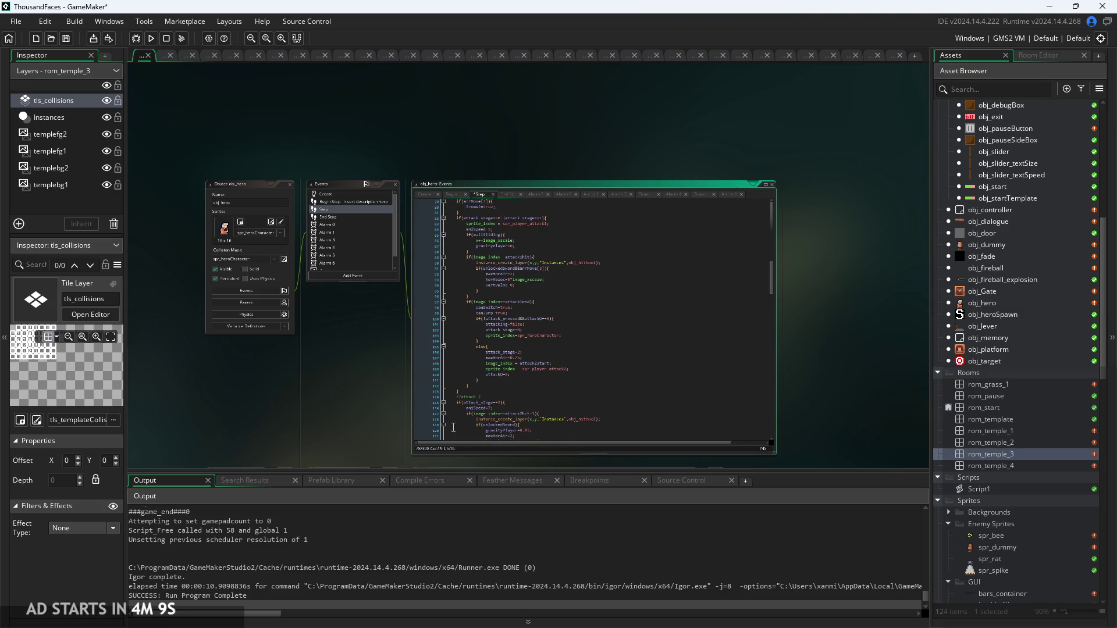
scroll(414, 341, up, 5)
click(523, 317)
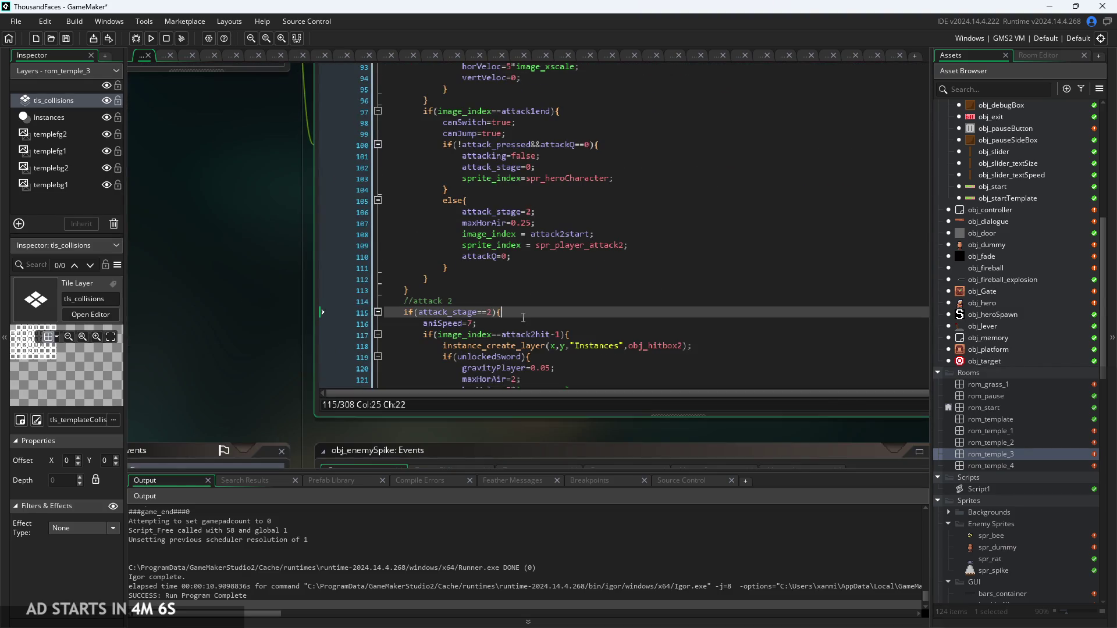
key(Down)
key(Return)
key(ctrl+v)
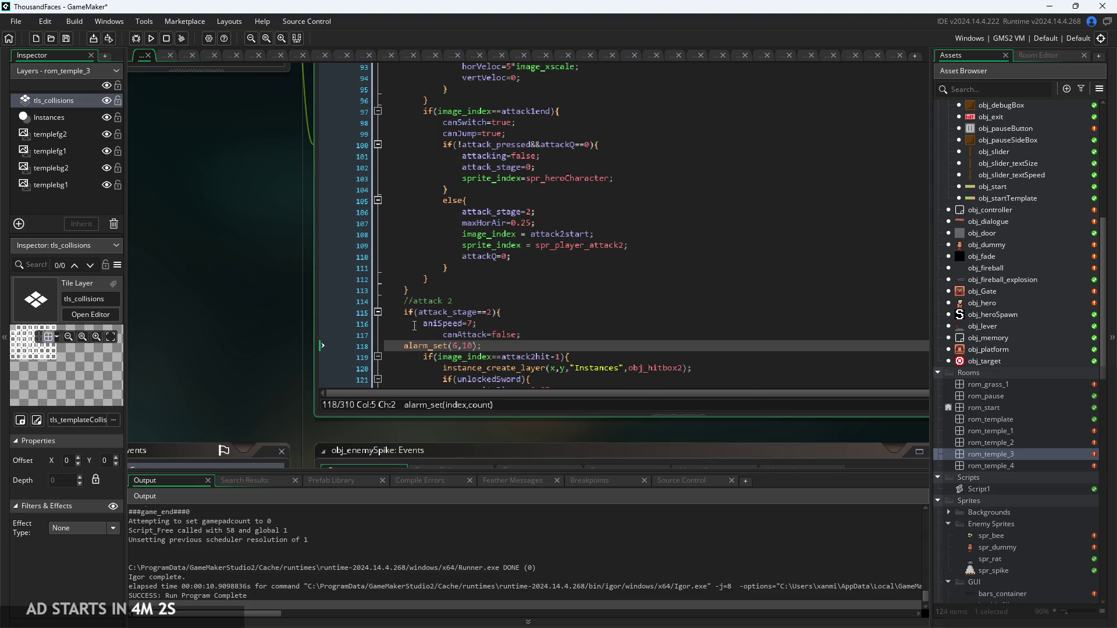
Step: Re-indent canAttack=false and alarm_set(6,10) to align with aniSpeed=7
scroll(414, 326, up, 3)
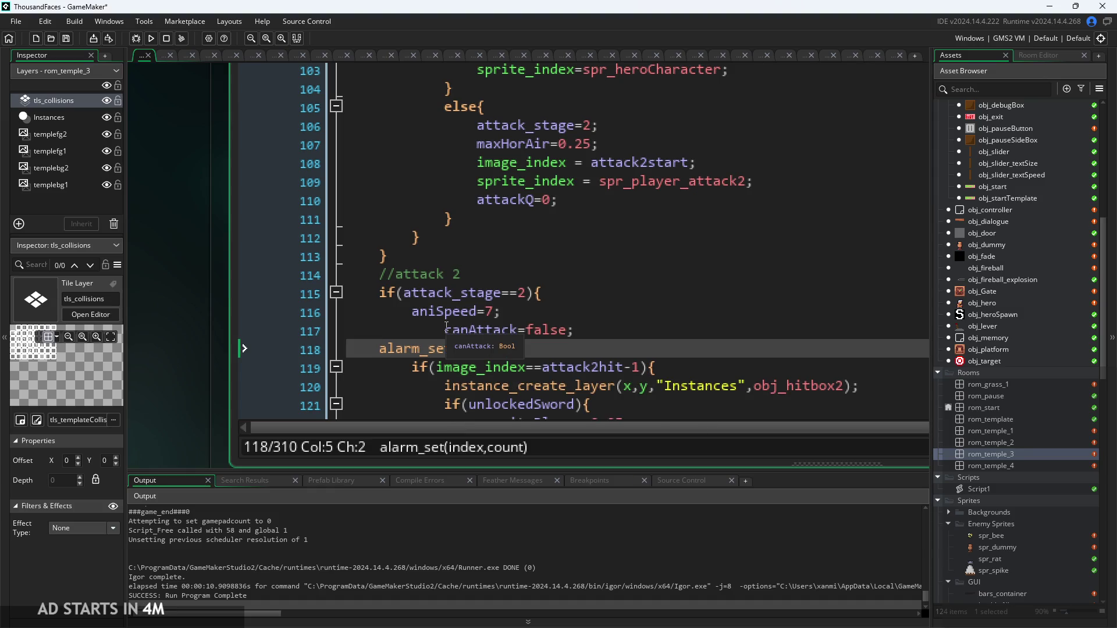
click(414, 326)
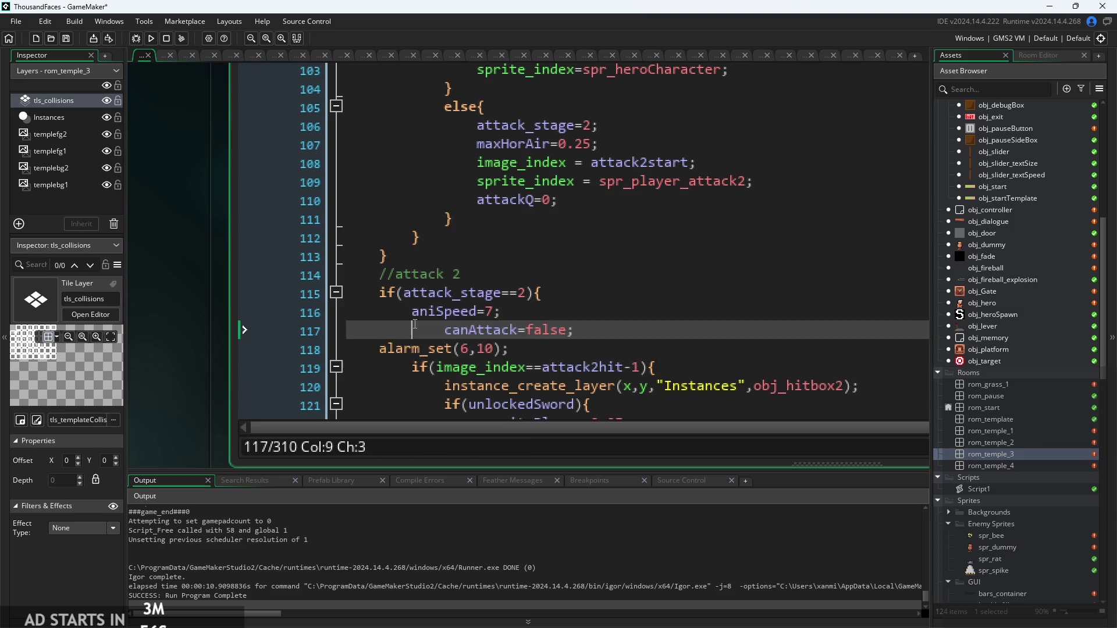
click(516, 349)
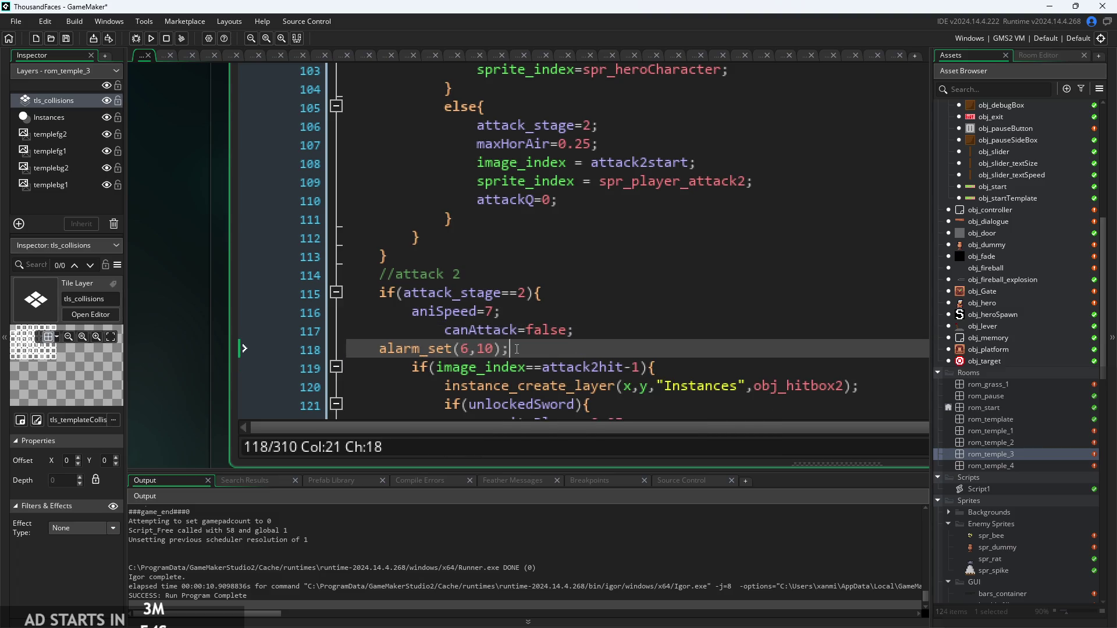
click(412, 328)
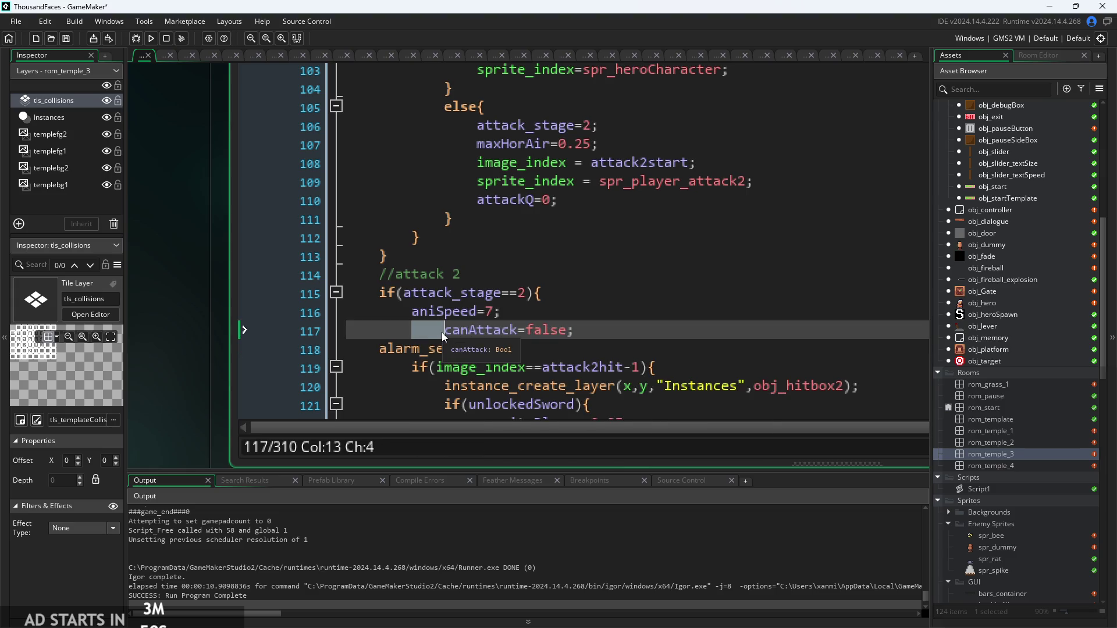
key(BackSpace)
click(389, 349)
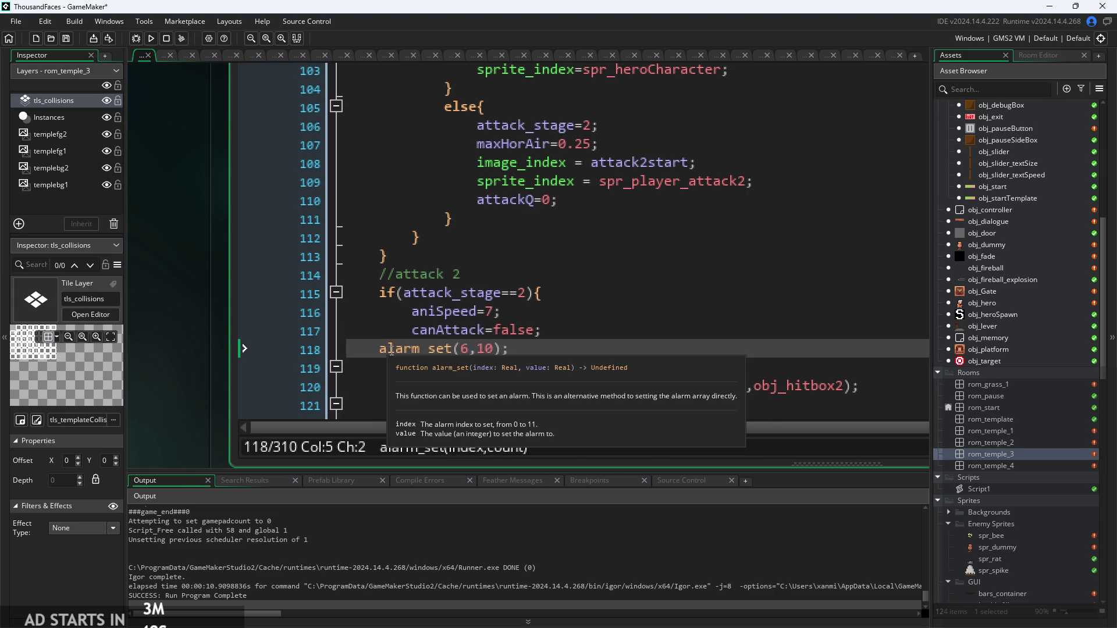
key(Tab)
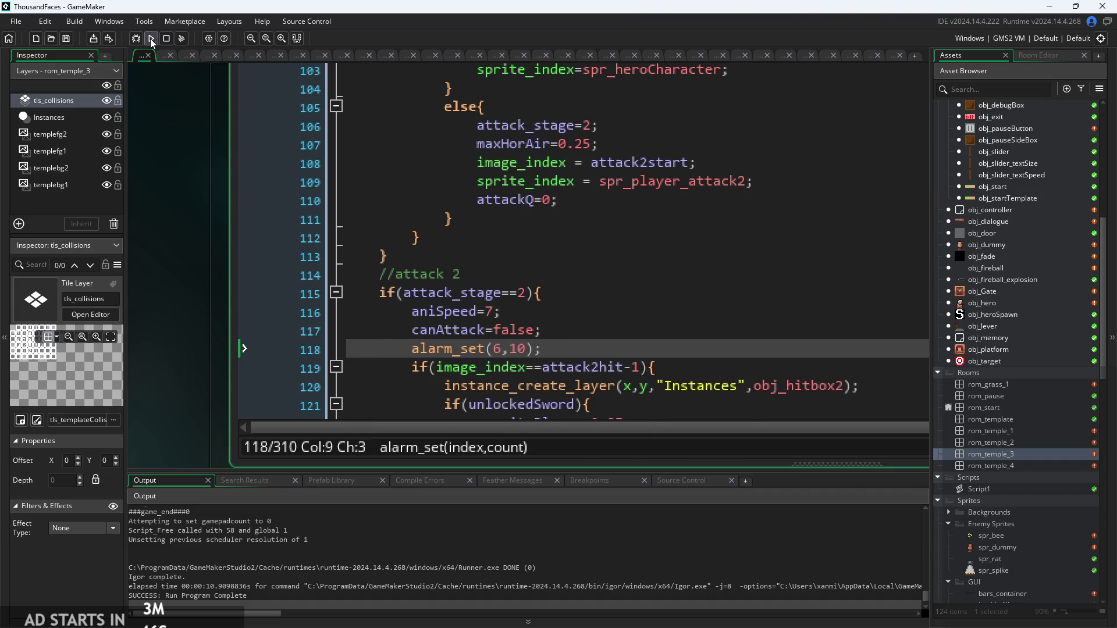
Step: Launch the game from its title screen and try a run, a jump and a double sword slash
click(151, 39)
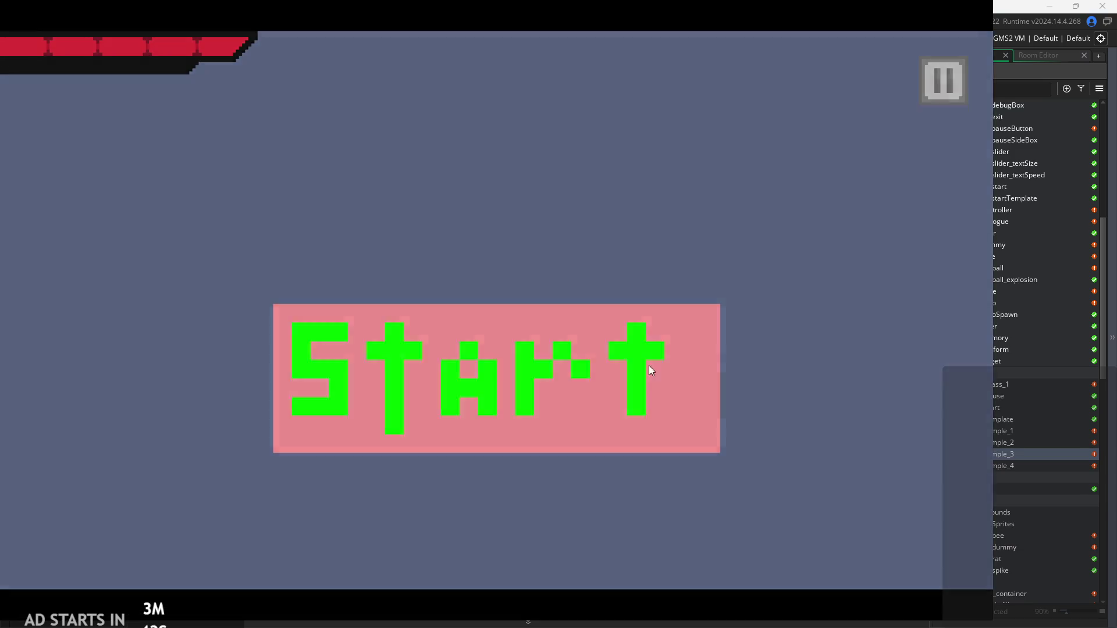
click(650, 370)
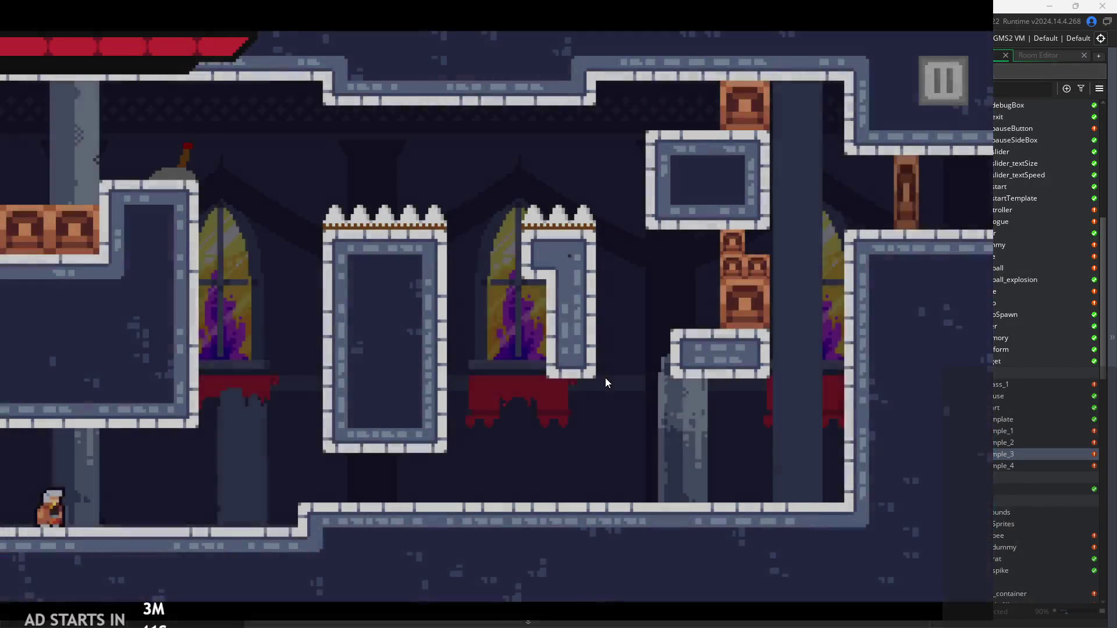
key(Right)
key(space)
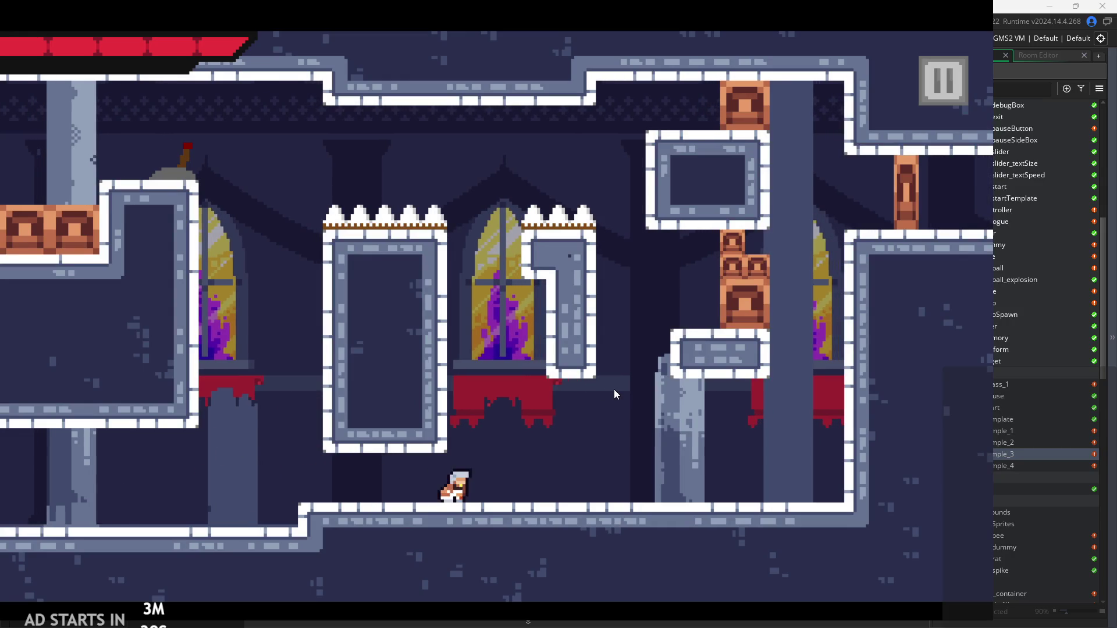
key(x)
key(x)
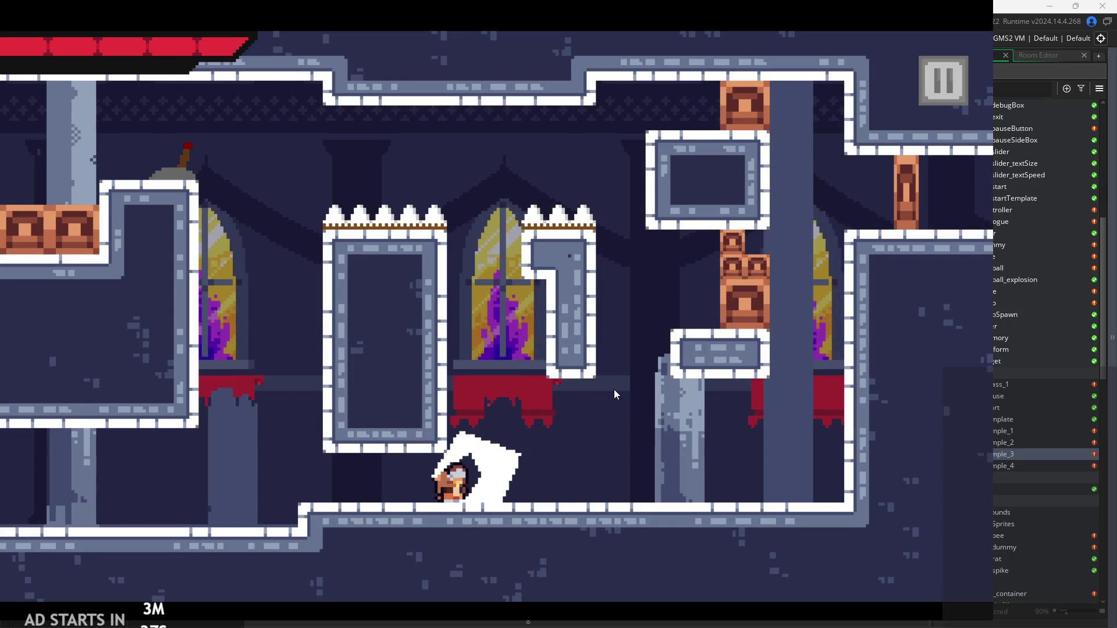
Step: Test dash slashes left and right, plus slashes and jumps near the right wall
key(Right)
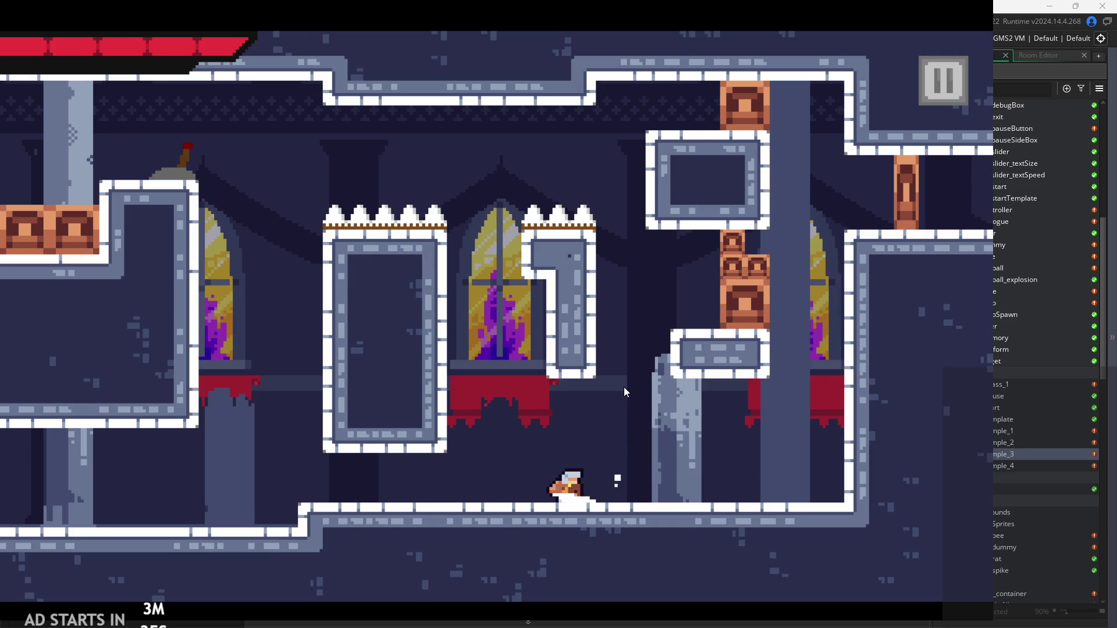
key(Right)
key(space)
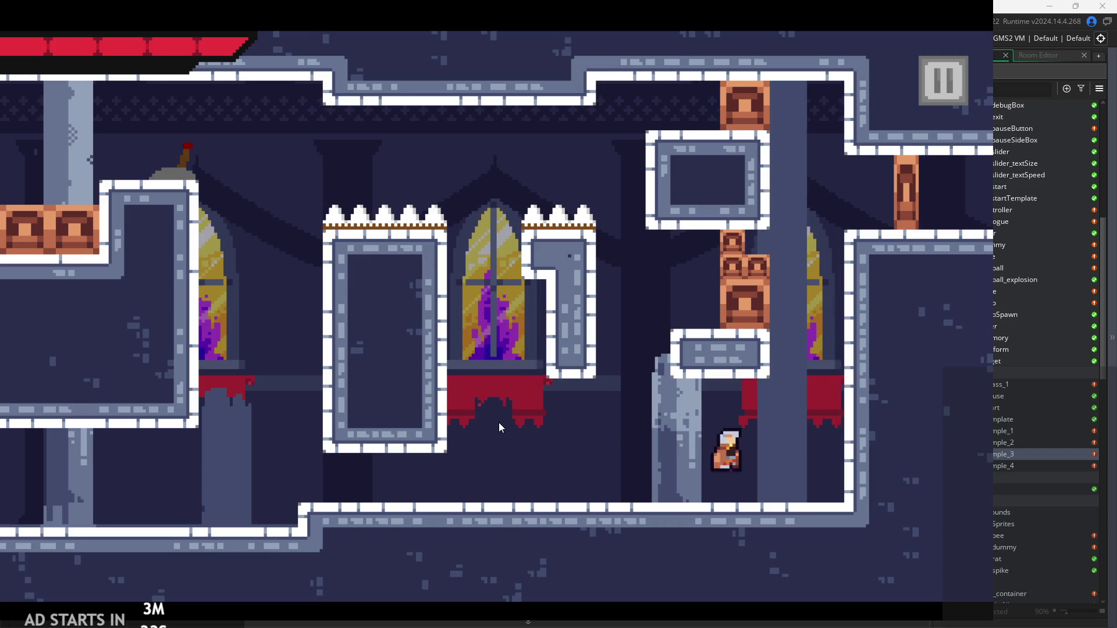
key(Left)
key(x)
key(Right)
key(x)
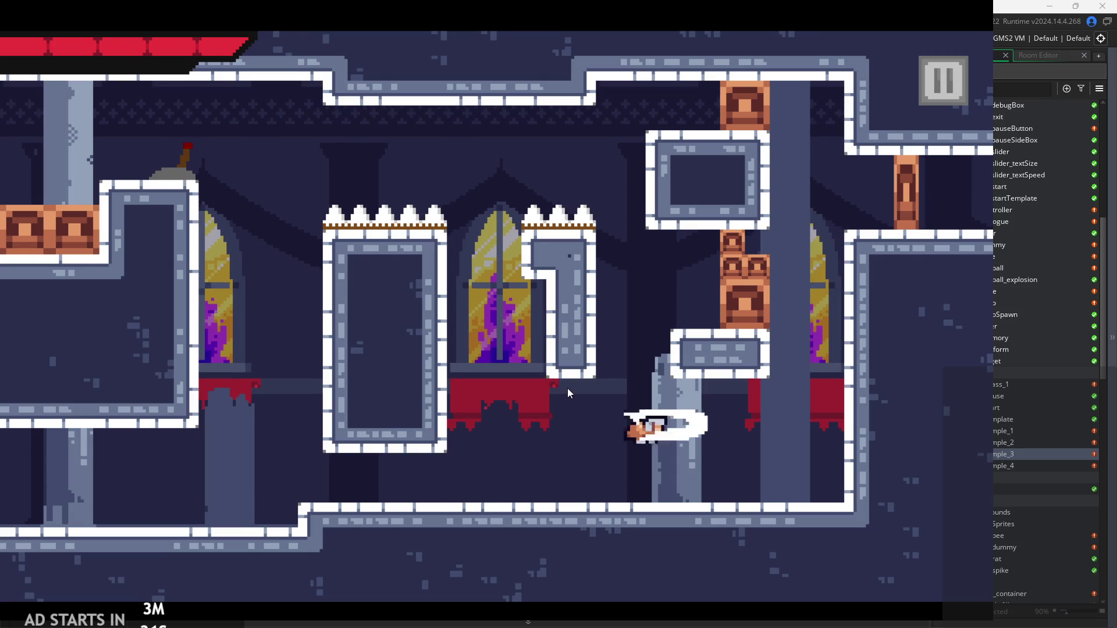
key(Right)
key(x)
key(space)
key(Left)
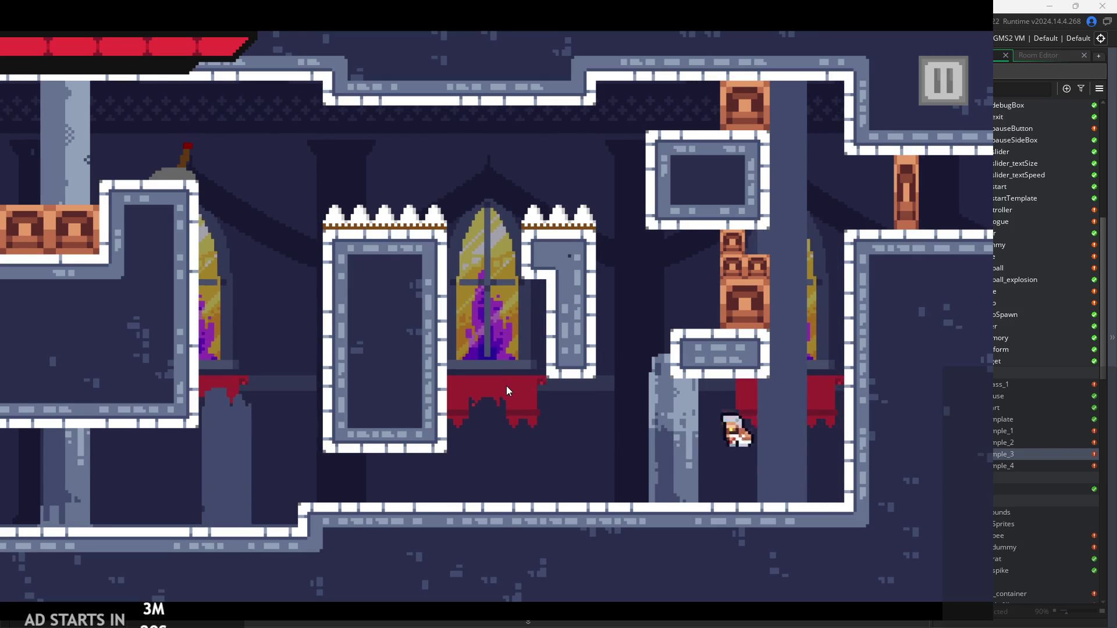
key(Left)
key(x)
key(x)
key(Right)
Step: Jump against the right wall to test wall slides with slashes, then quit the game
key(x)
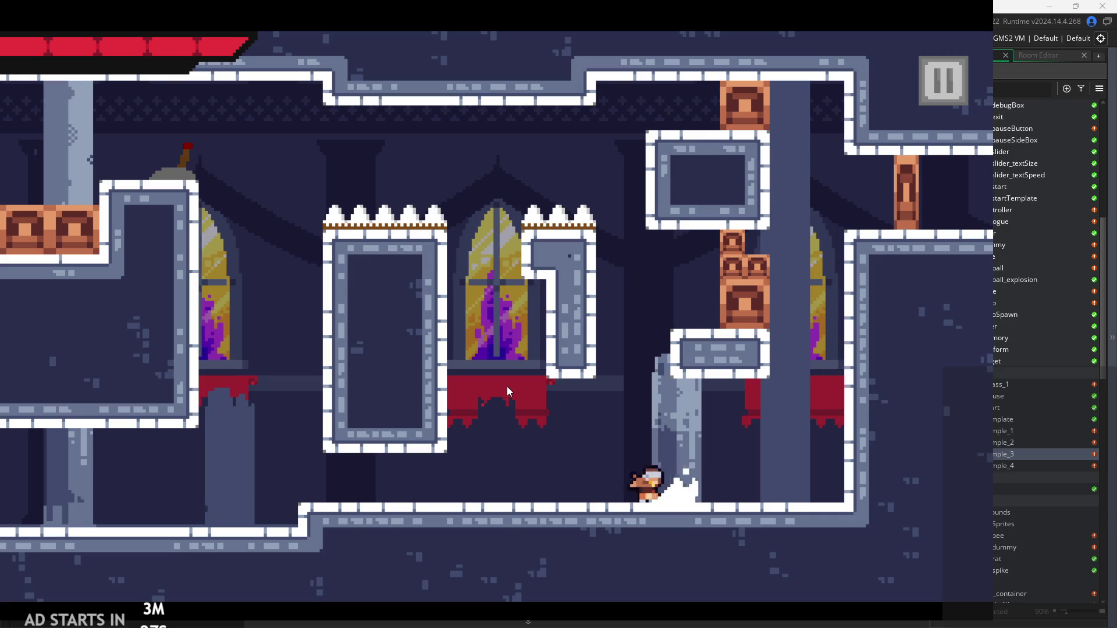
key(Right)
key(space)
key(Left)
key(Right)
key(x)
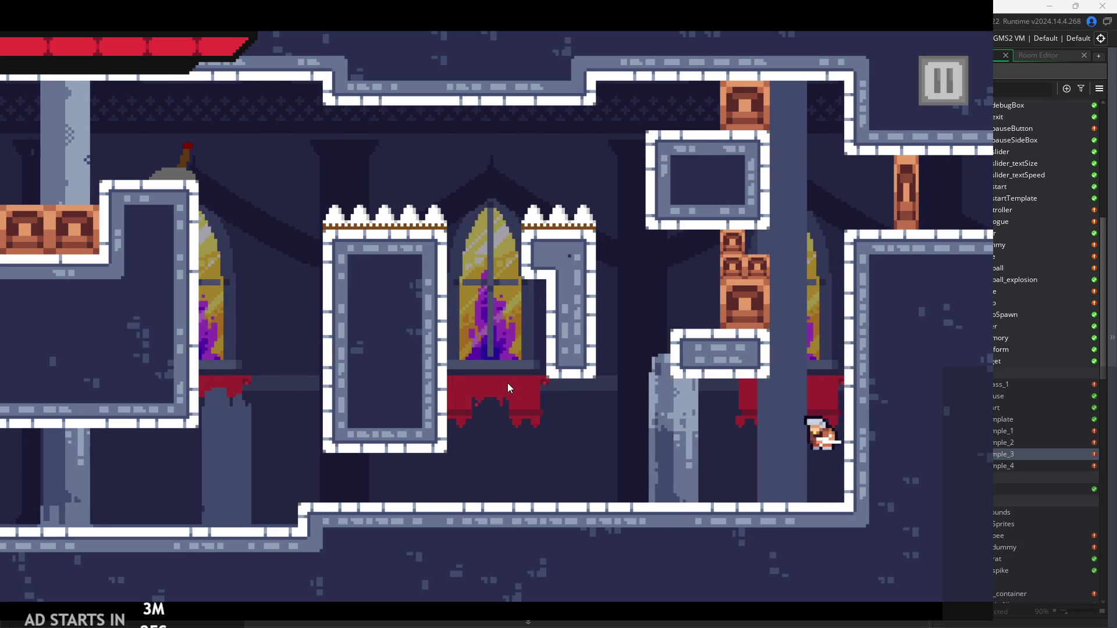
key(Left)
key(space)
key(Right)
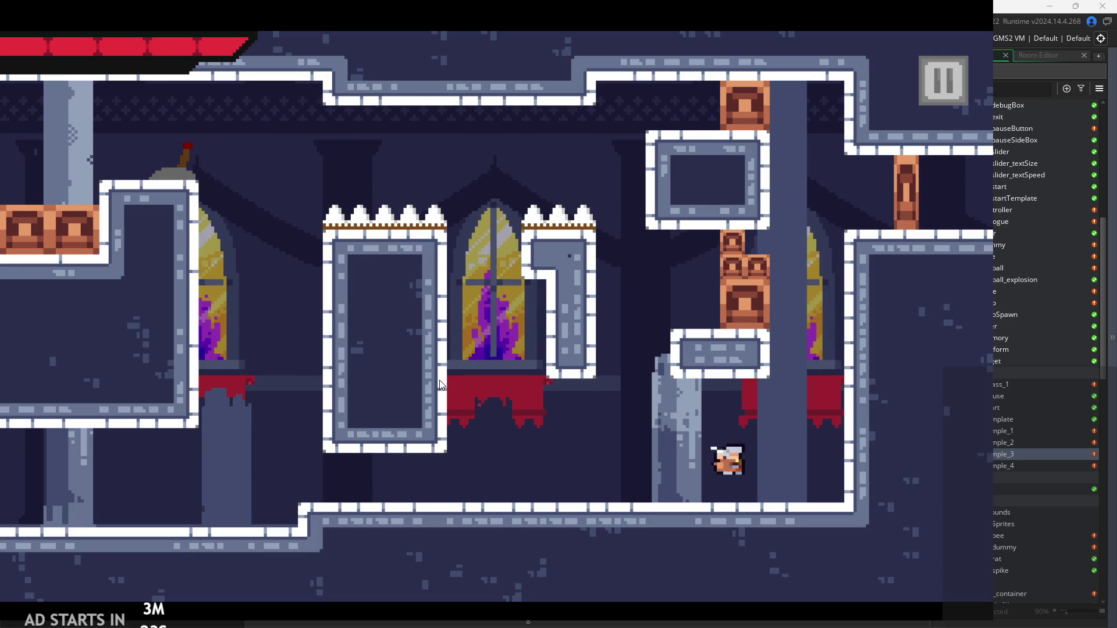
key(Right)
key(Left)
key(space)
key(x)
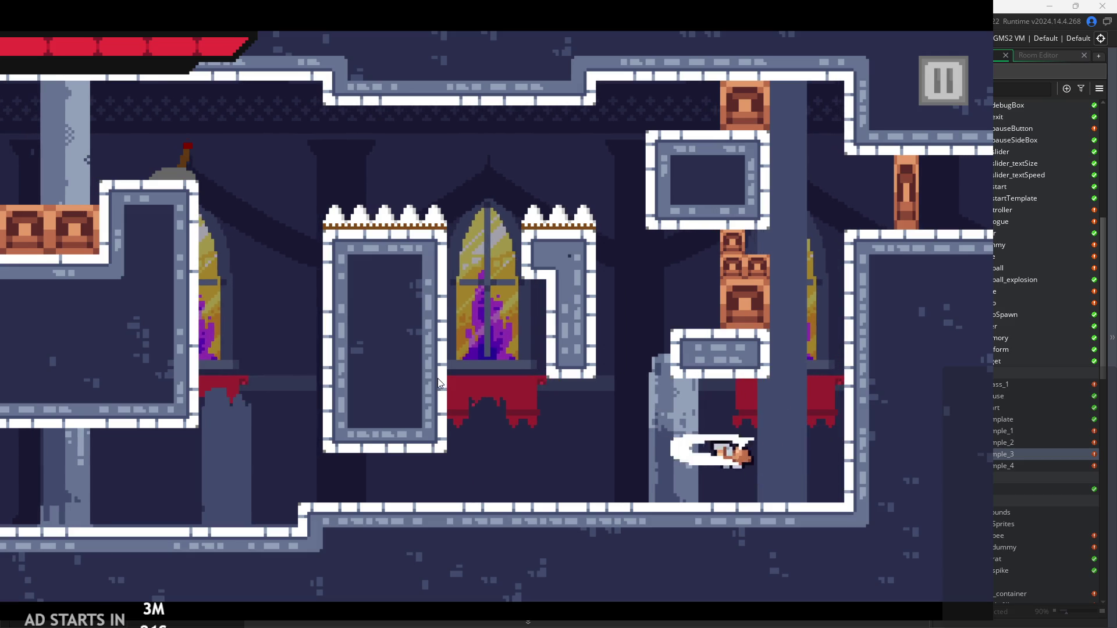
key(Left)
key(Right)
key(space)
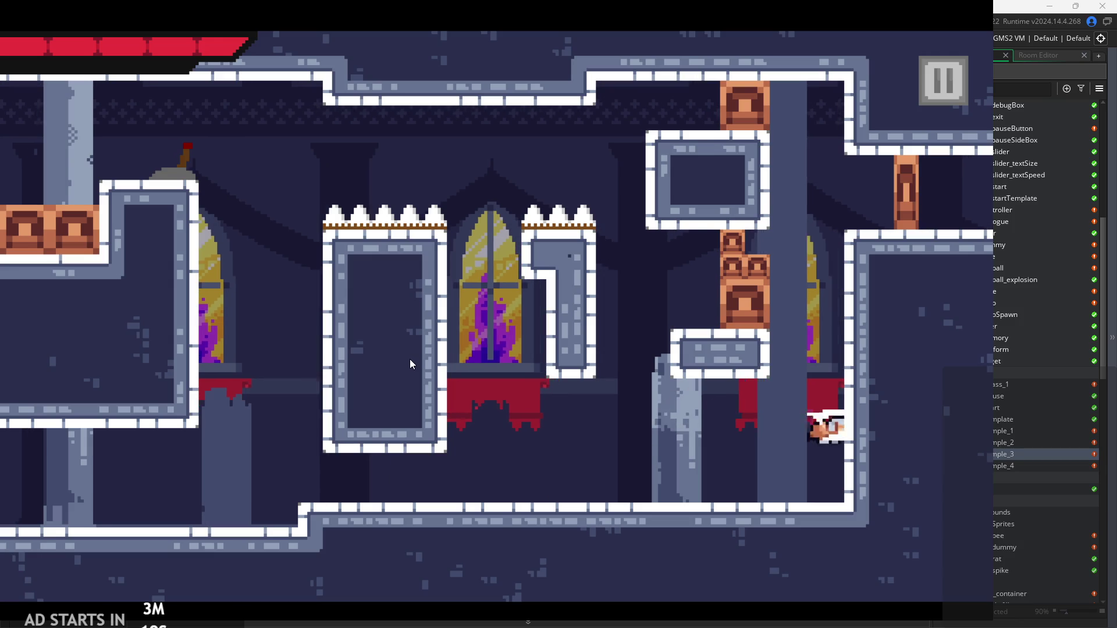
key(Left)
key(x)
key(Escape)
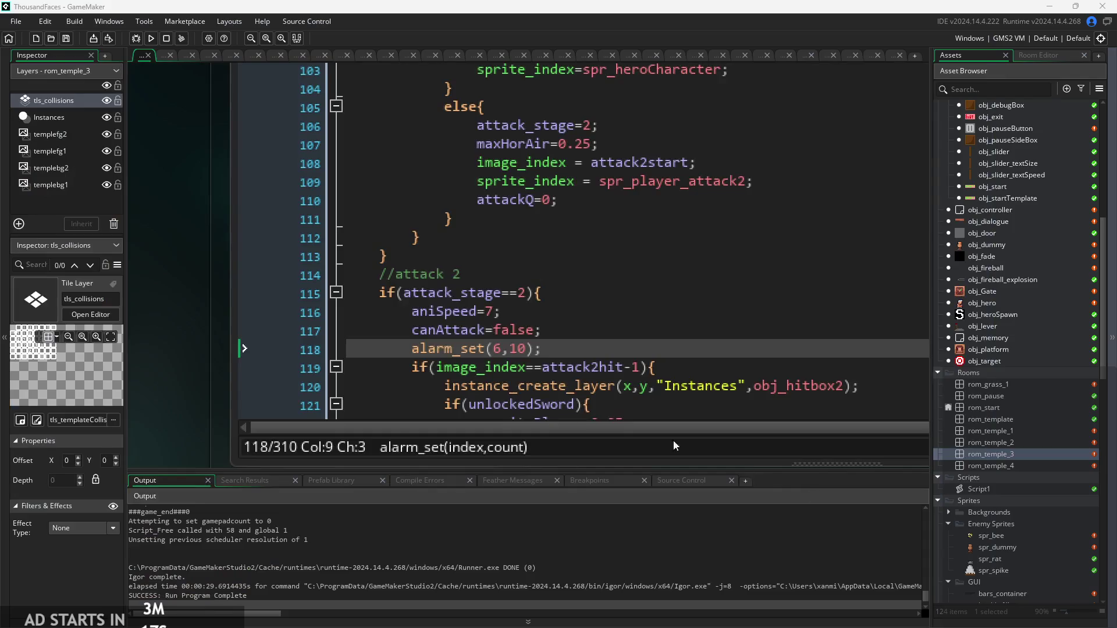
Step: Find and copy the canAttack=false and alarm_set(6,10) lines from the attack 2 code
click(562, 314)
scroll(563, 316, up, 7)
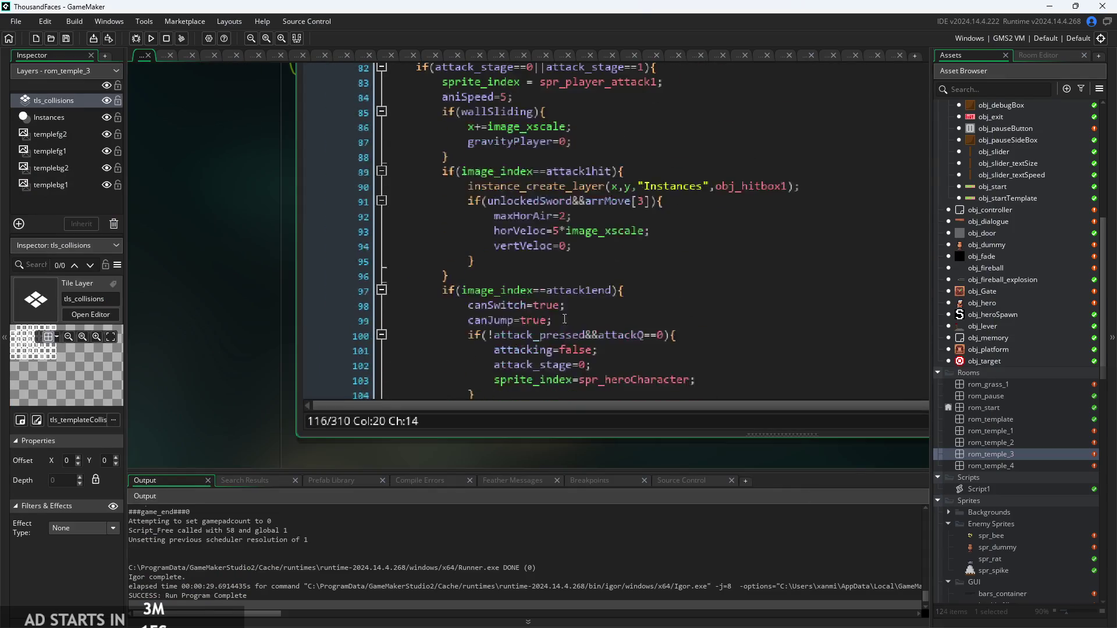
click(506, 361)
ctrl+scroll(507, 361, up, 1)
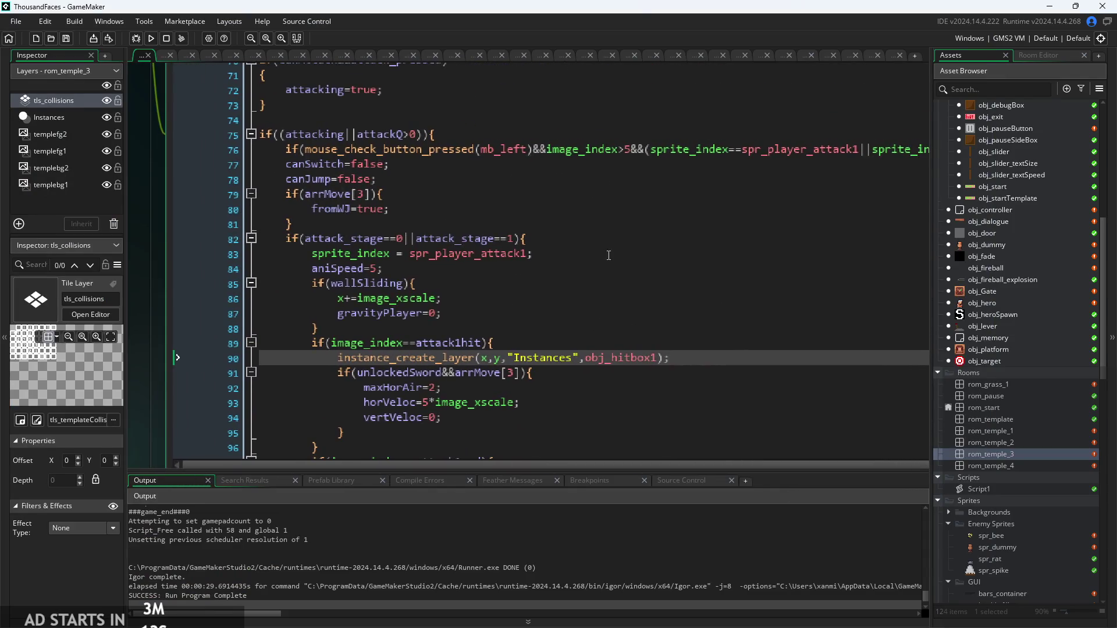
click(588, 251)
ctrl+scroll(470, 282, down, 2)
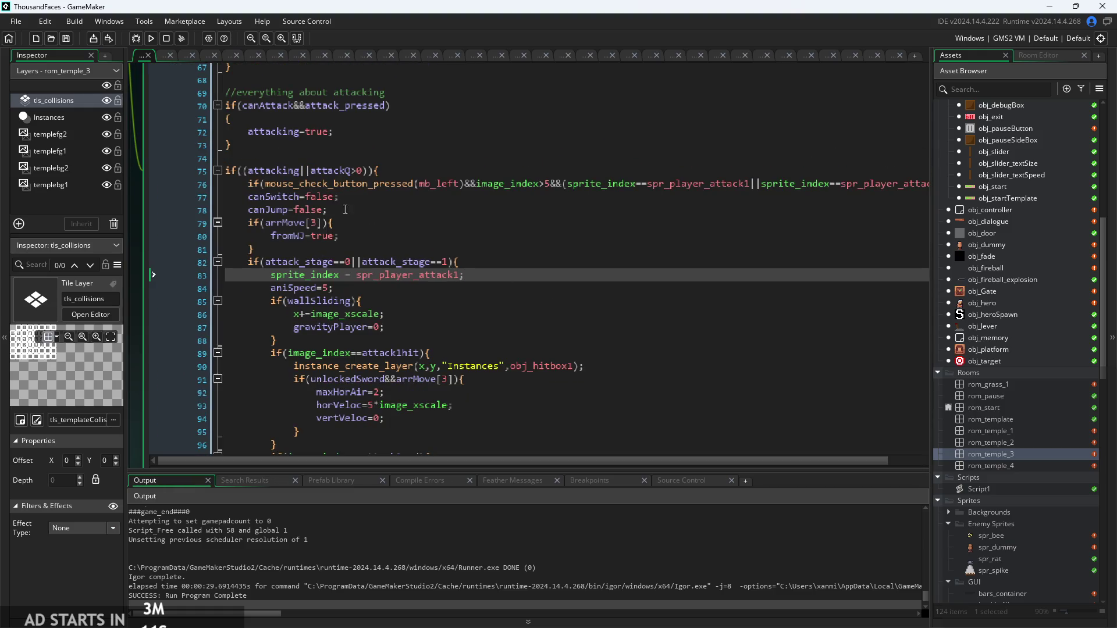
click(425, 247)
scroll(425, 248, down, 12)
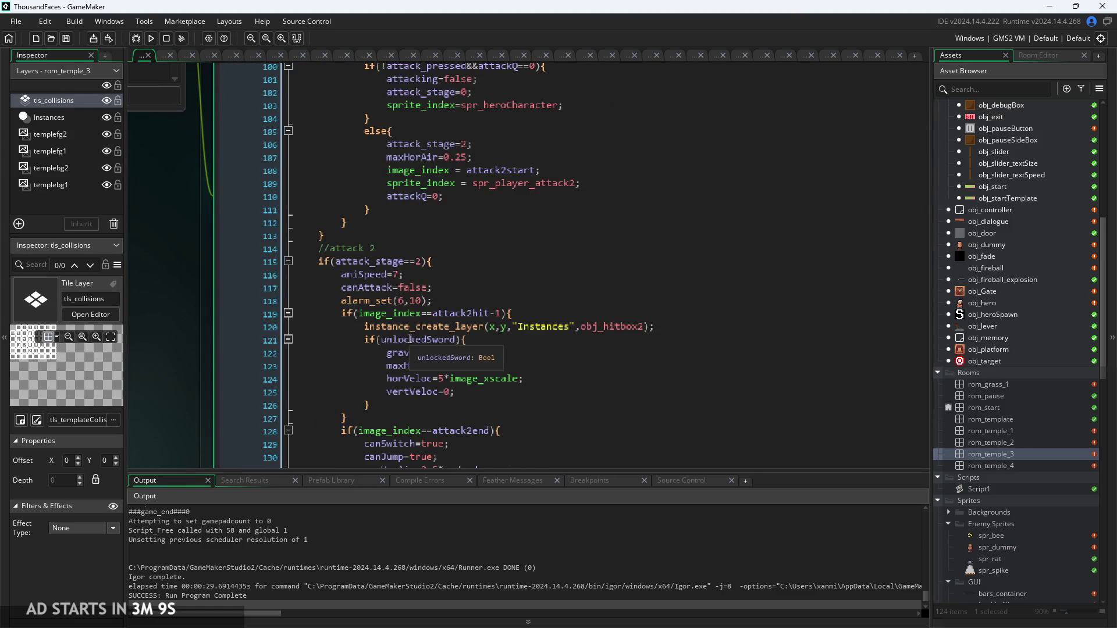
click(455, 291)
ctrl+scroll(456, 287, down, 1)
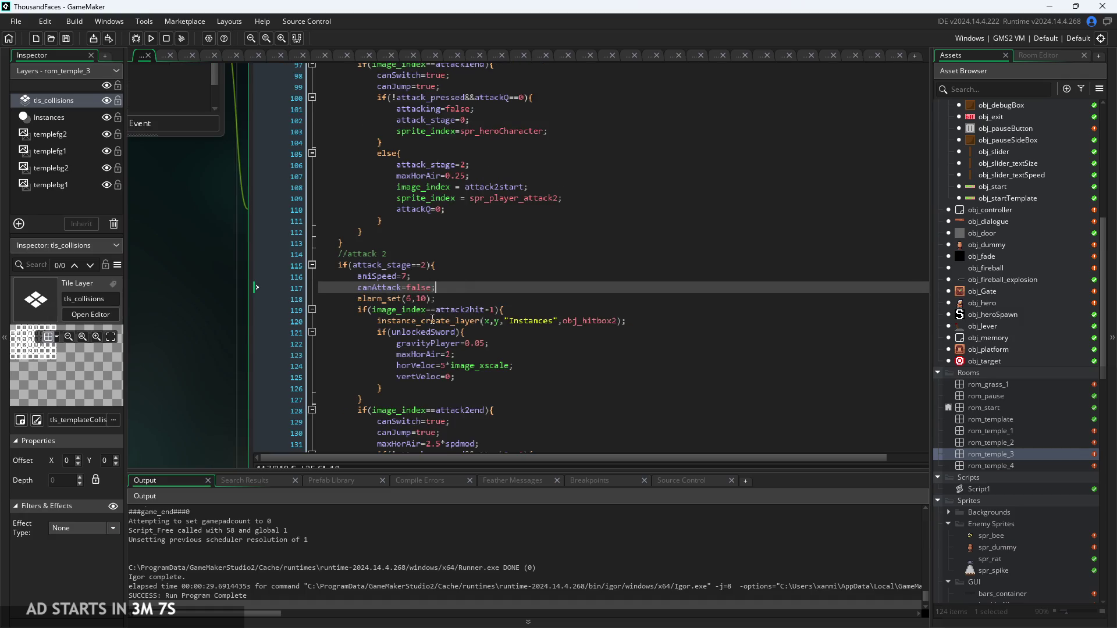
scroll(228, 320, up, 5)
ctrl+scroll(228, 320, up, 2)
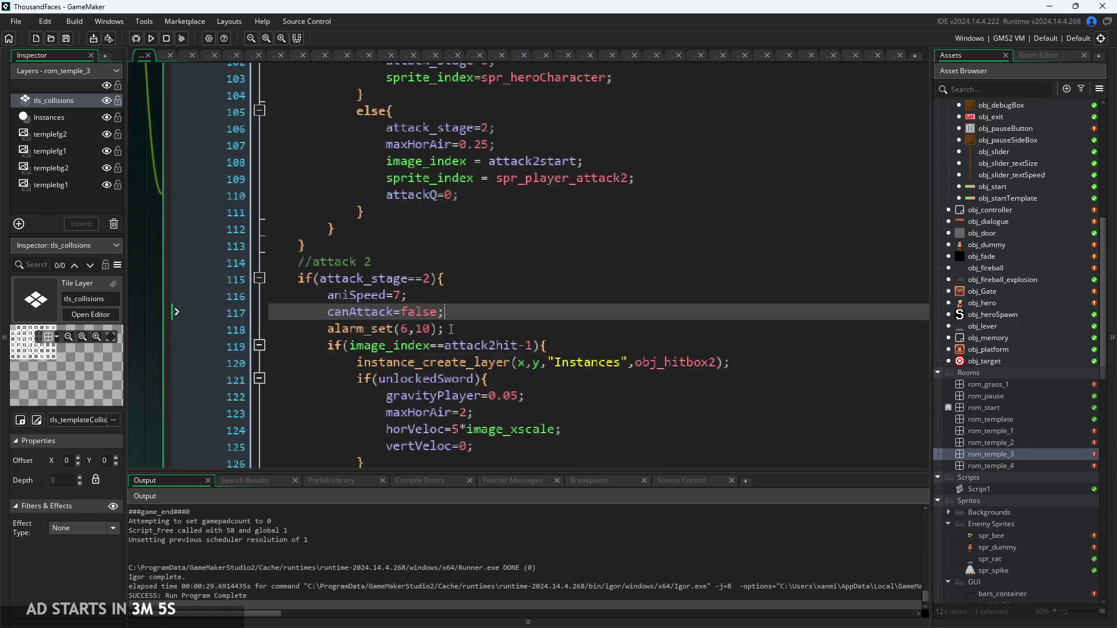
drag(445, 330, 303, 307)
key(ctrl+c)
key(Right)
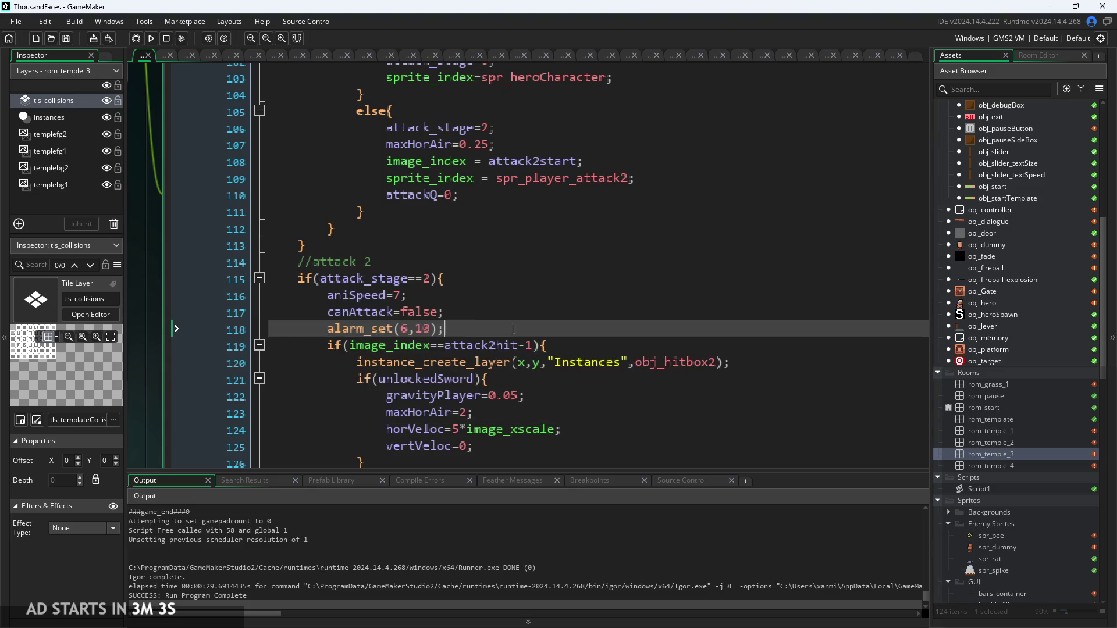
Step: In End Step, wrap attacking=false in a new if(attacking) block after wallSliding starts
ctrl+scroll(225, 292, down, 2)
click(454, 128)
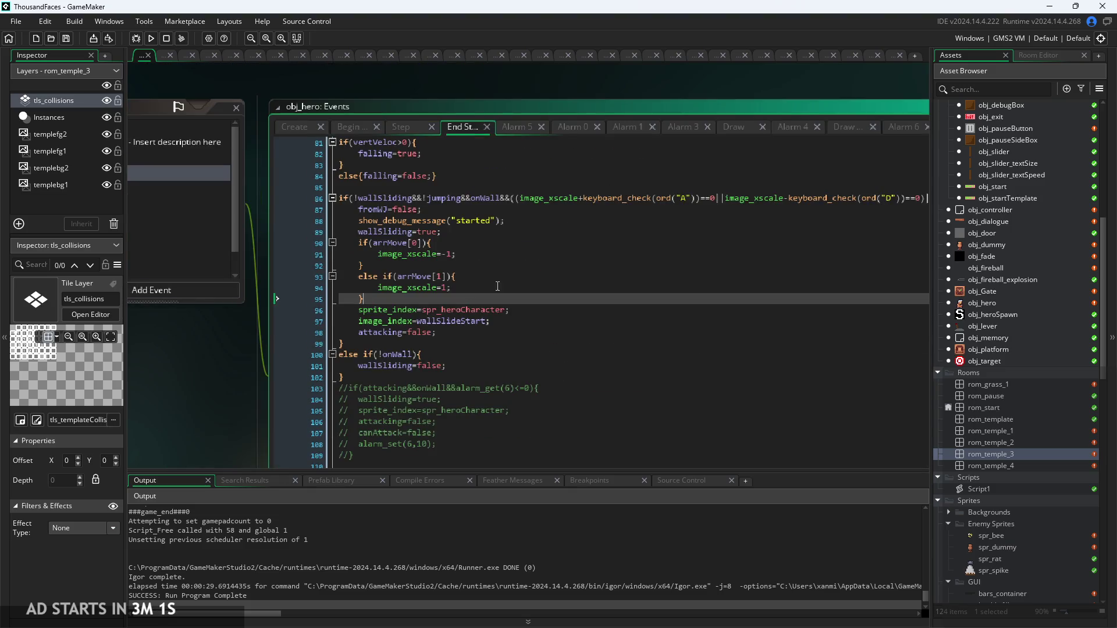
ctrl+scroll(447, 269, up, 2)
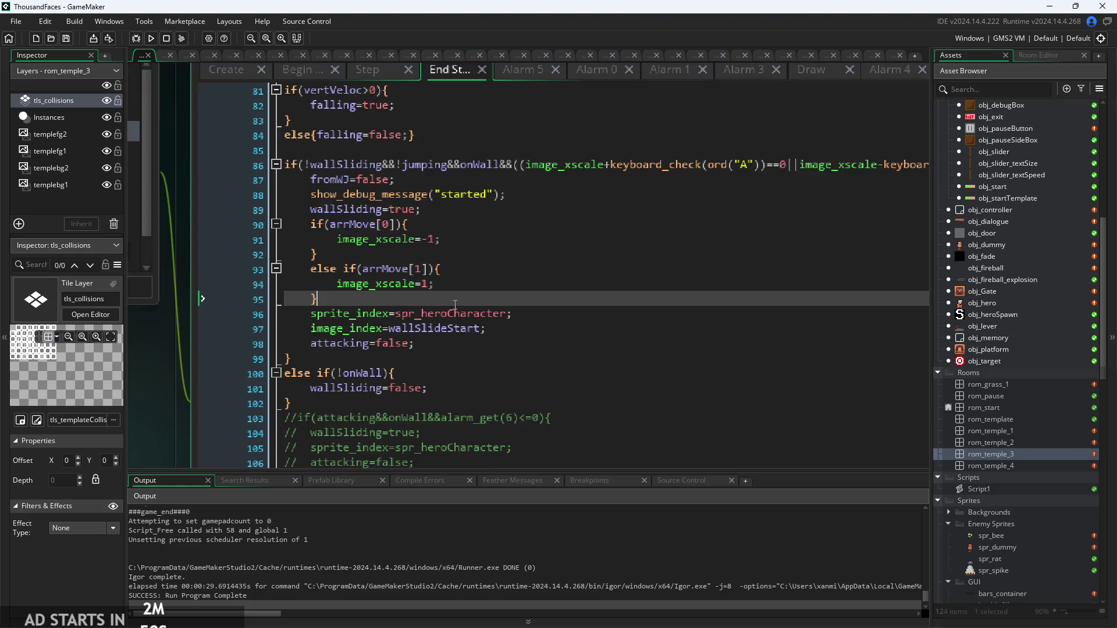
ctrl+scroll(455, 304, up, 2)
click(533, 330)
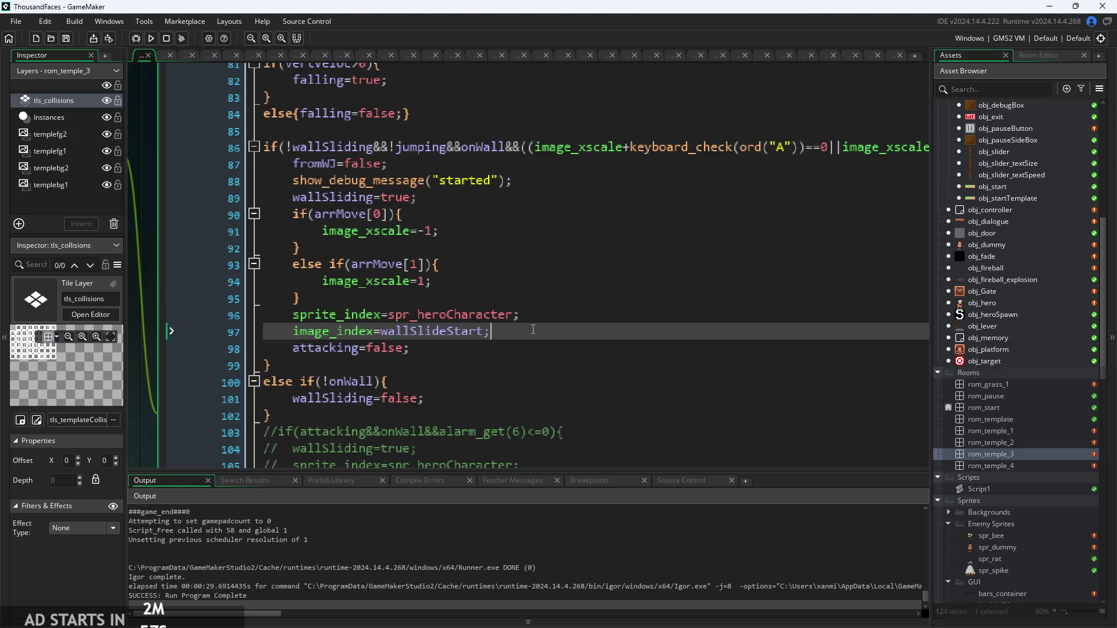
key(Return)
text(if(a)
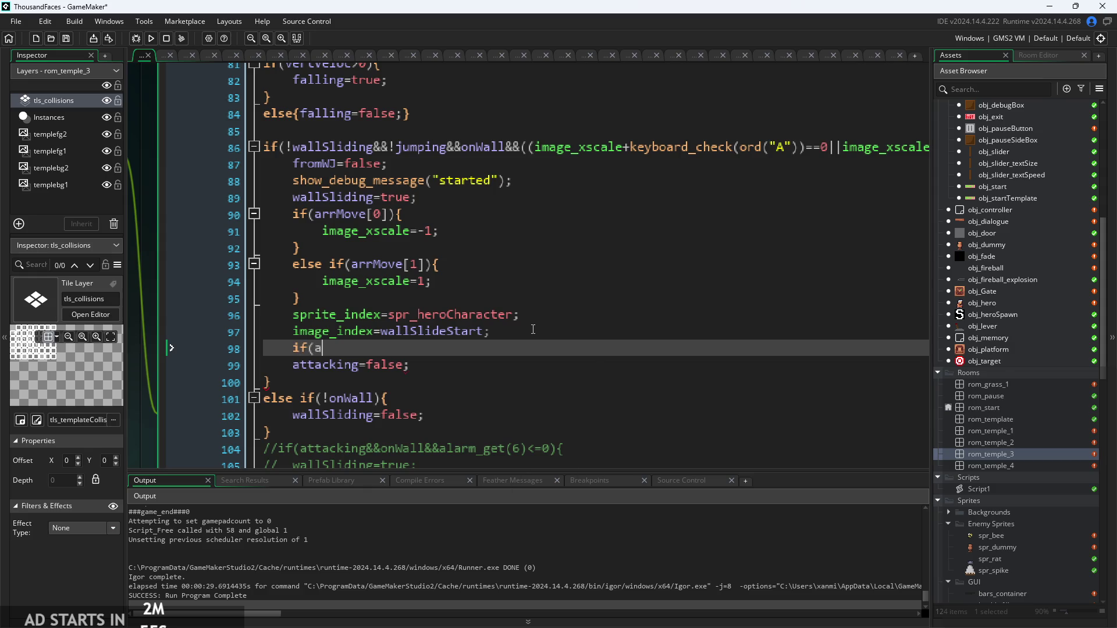
text(tt)
key(Down)
key(Down)
key(Down)
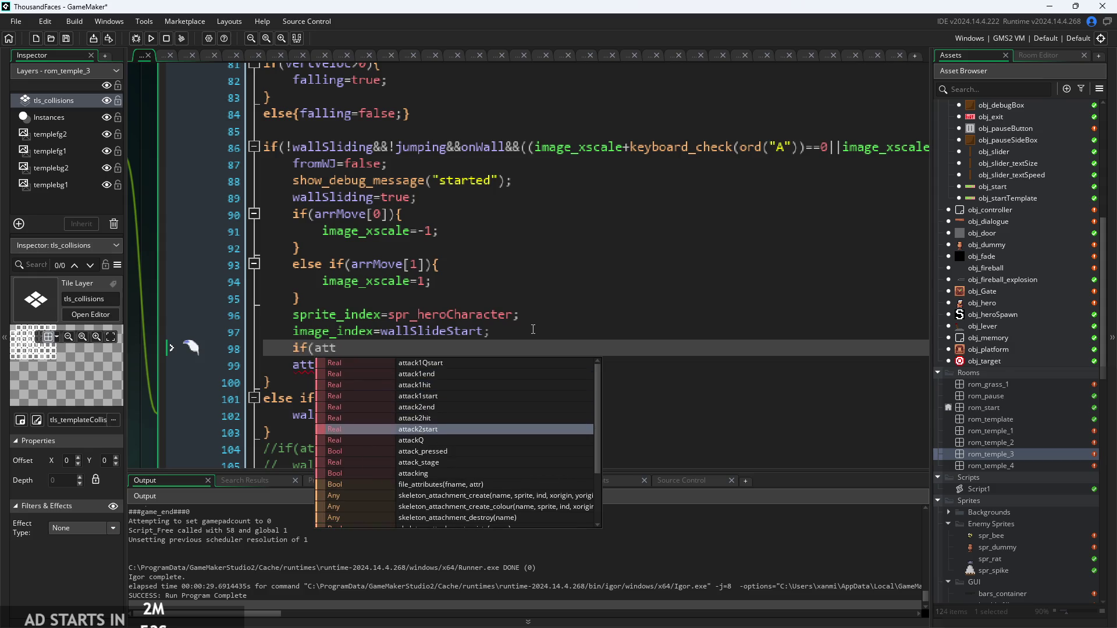
key(Return)
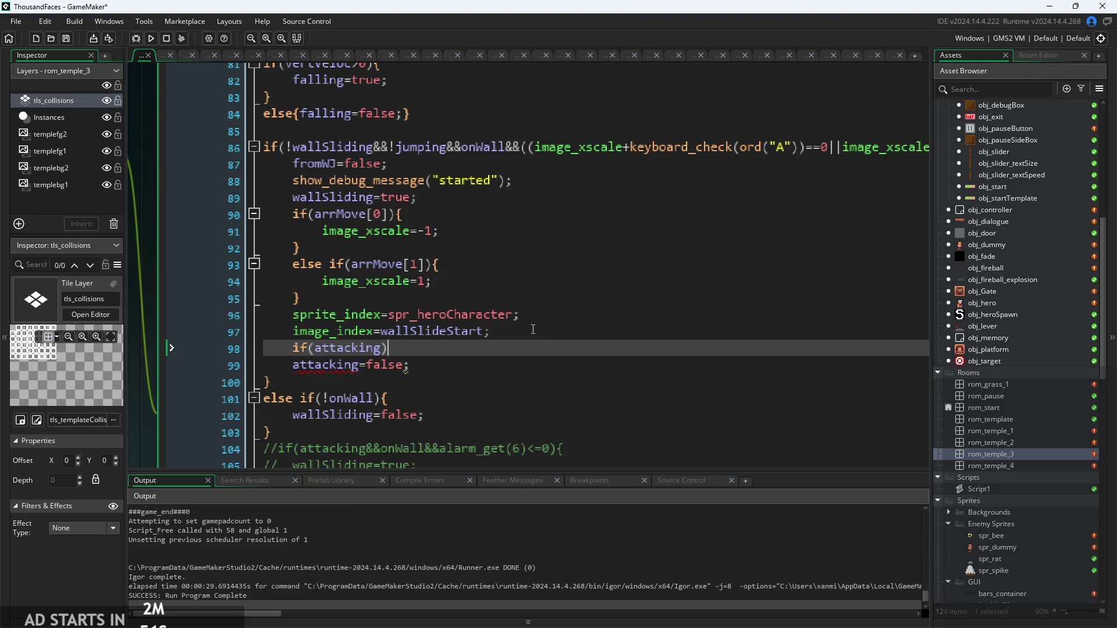
key(Return)
key(Delete)
key(Down)
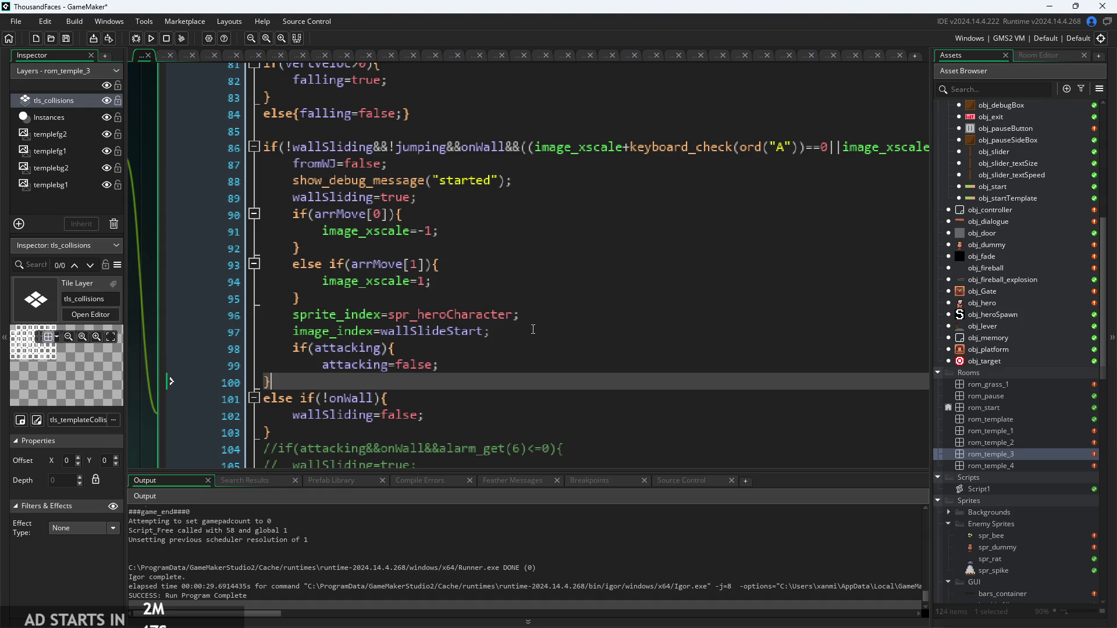
key(Return)
key(Up)
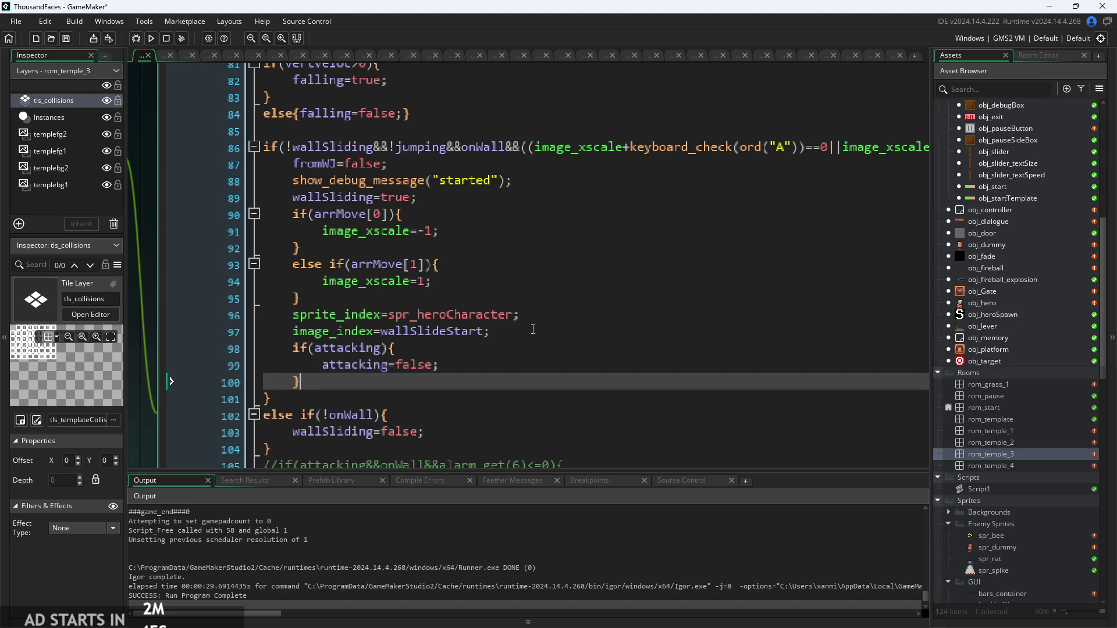
Step: Paste canAttack=false and alarm_set(6,10) after attacking=false, then build the game
click(489, 364)
key(Return)
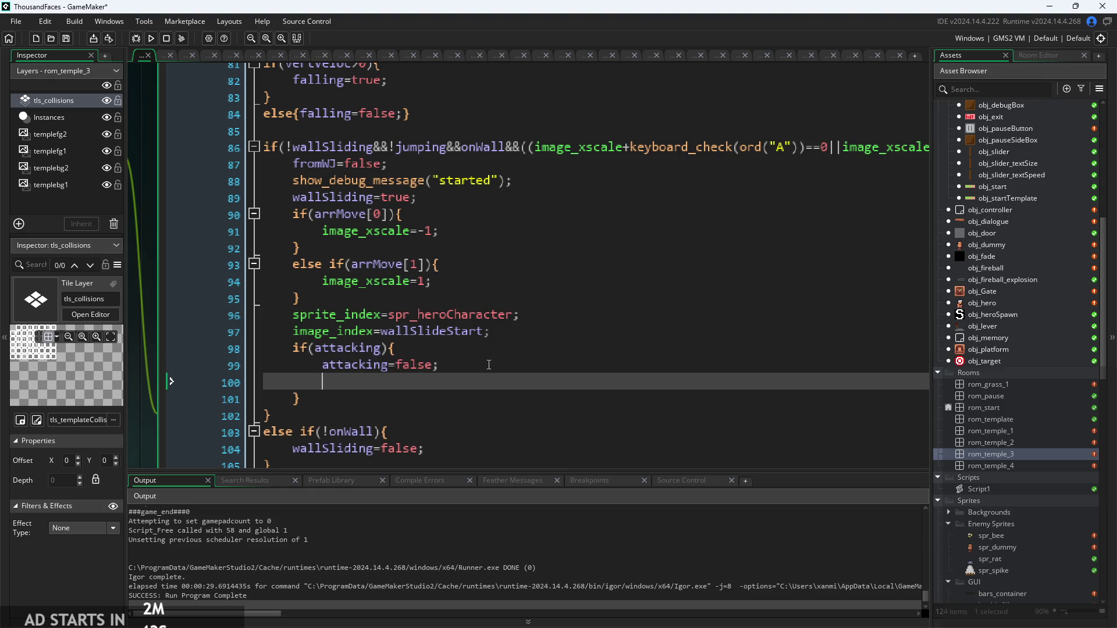
key(ctrl+v)
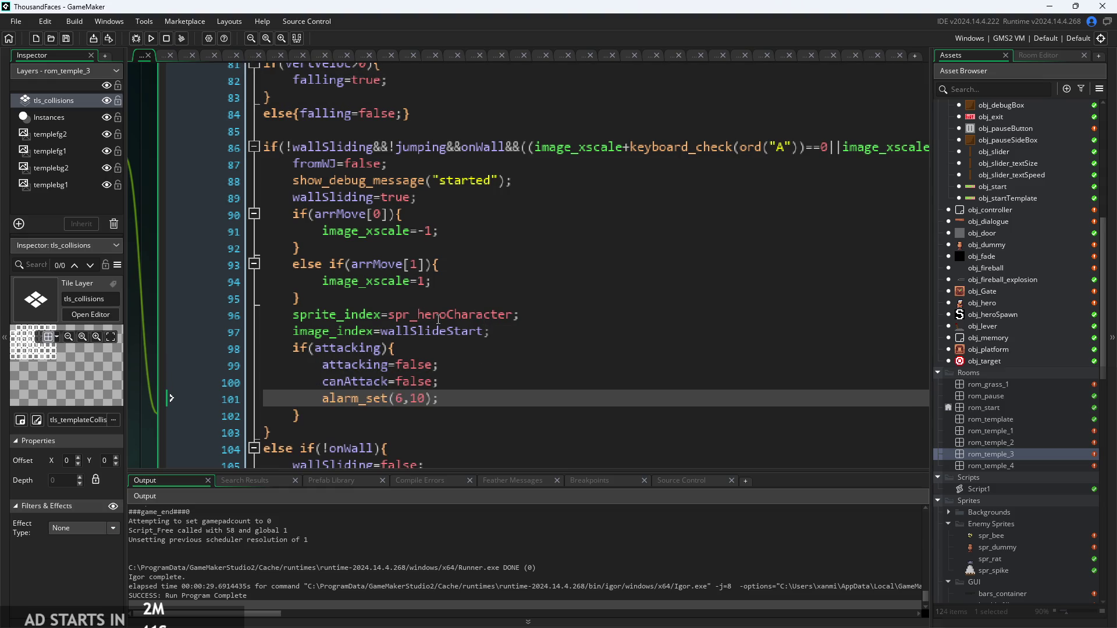
click(463, 366)
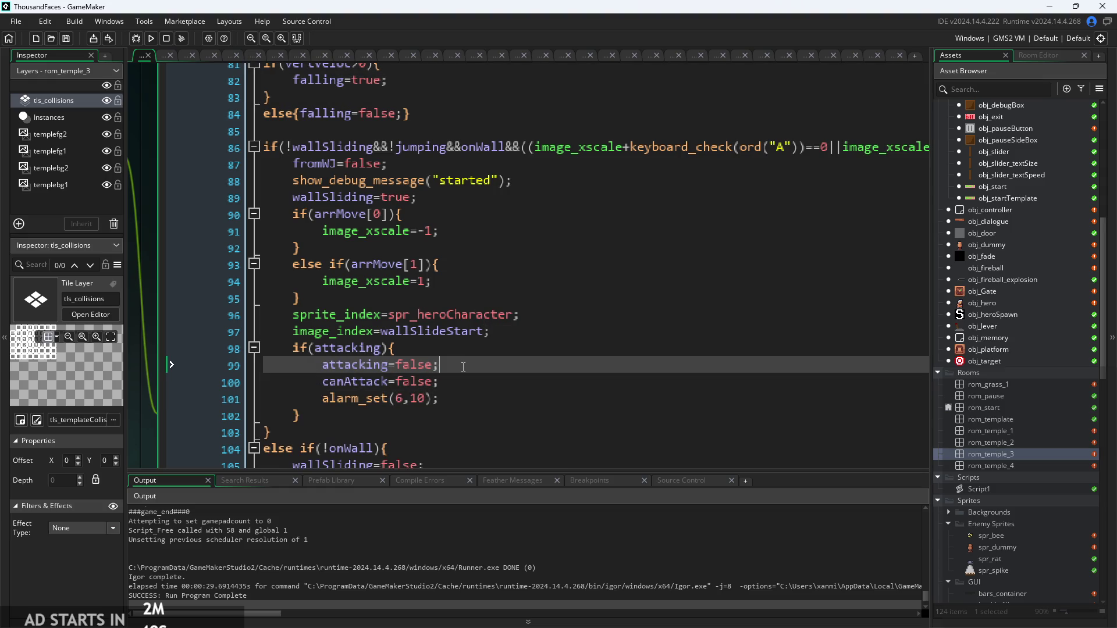
click(152, 37)
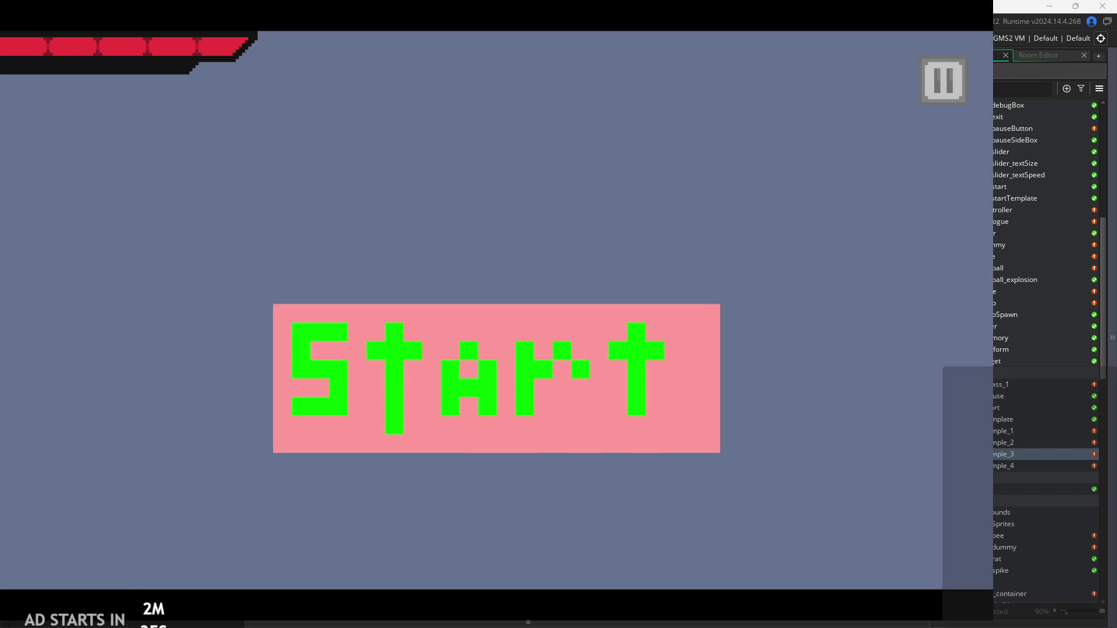
Step: Start the game and test dash attacks, jumps onto the right wall and the pillar
click(564, 419)
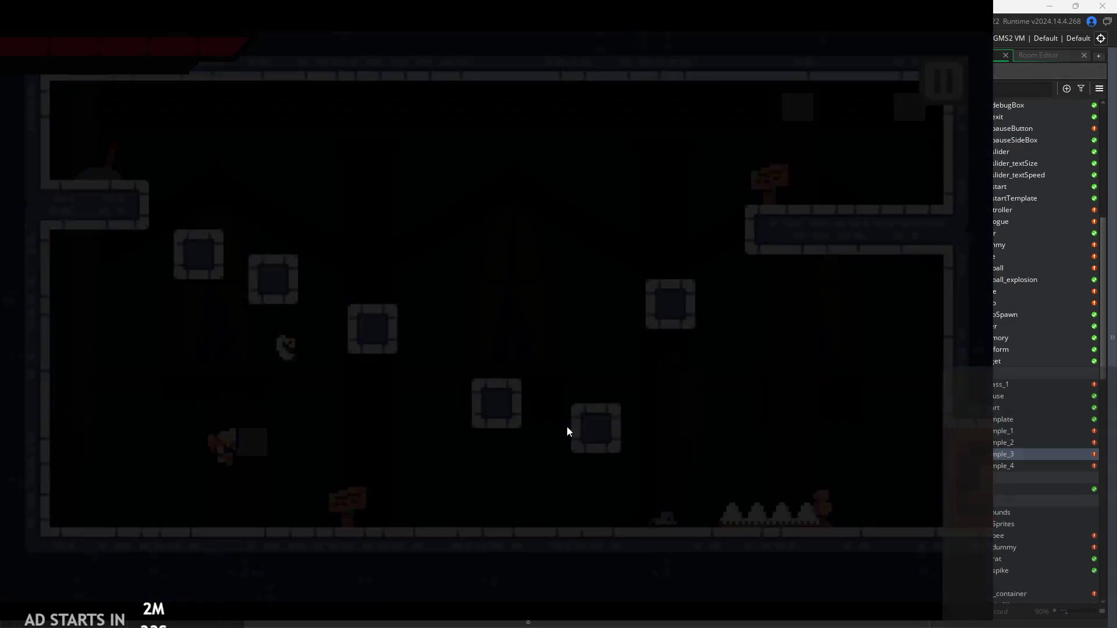
key(Right)
key(space)
key(Right)
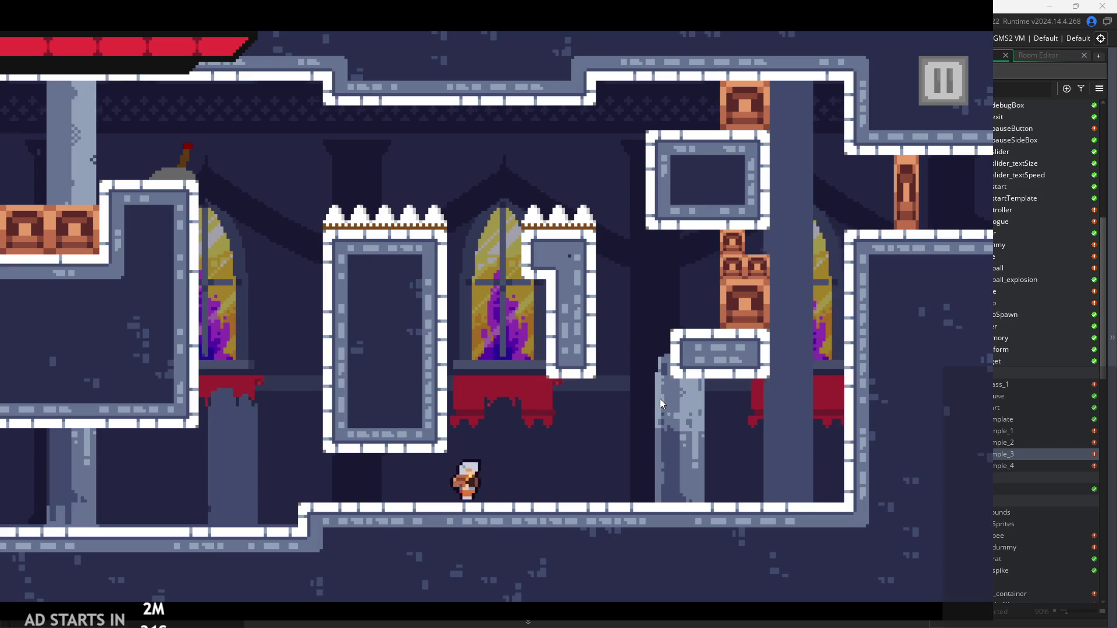
key(Right)
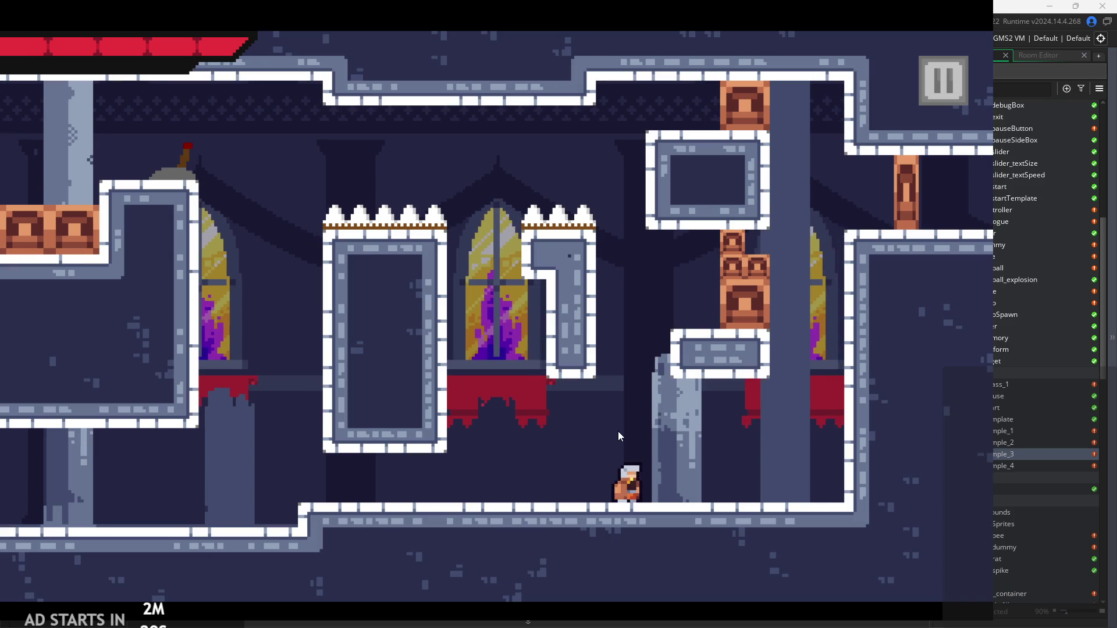
key(space)
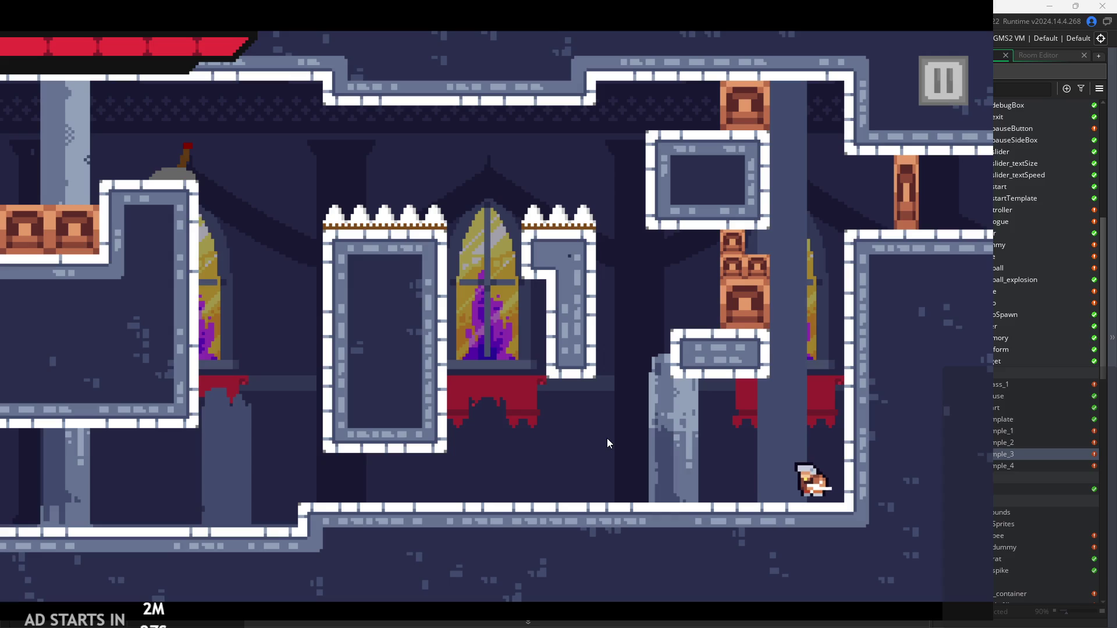
key(Left)
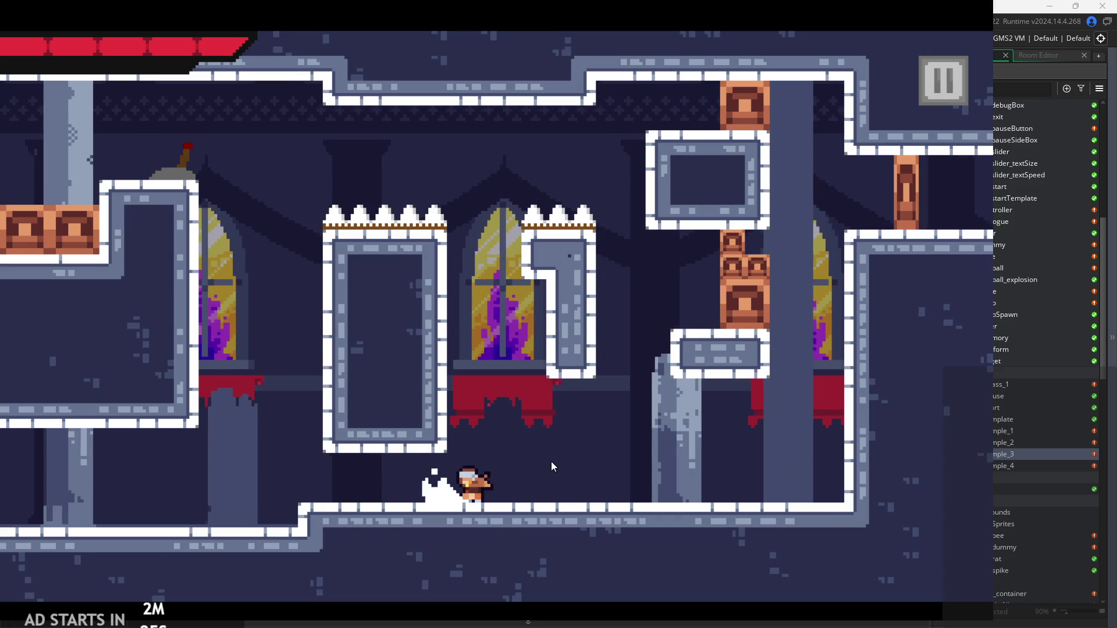
key(Right)
key(space)
Step: Wall-slide on the right wall and dash off it, then pause, exit and return to the Step code
key(Left)
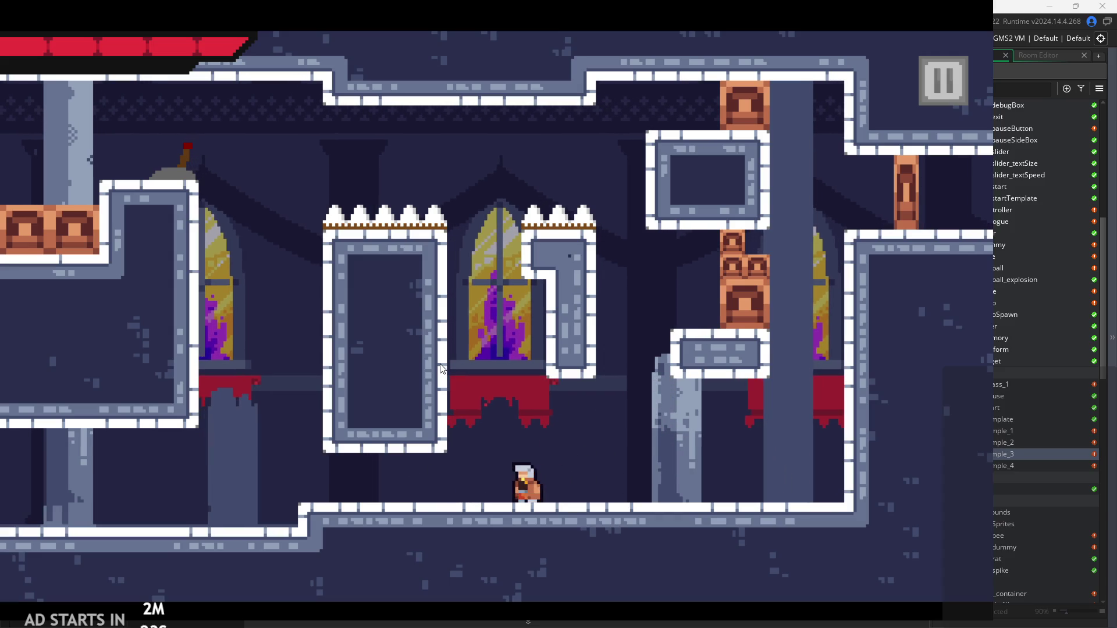
key(Right)
key(space)
key(Left)
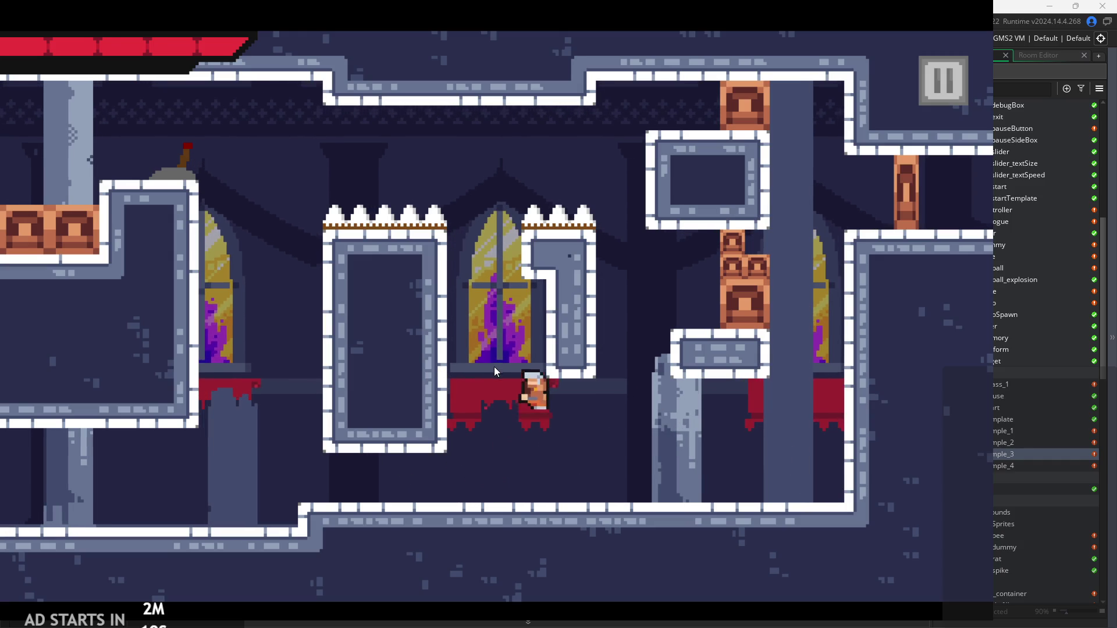
key(Right)
click(937, 76)
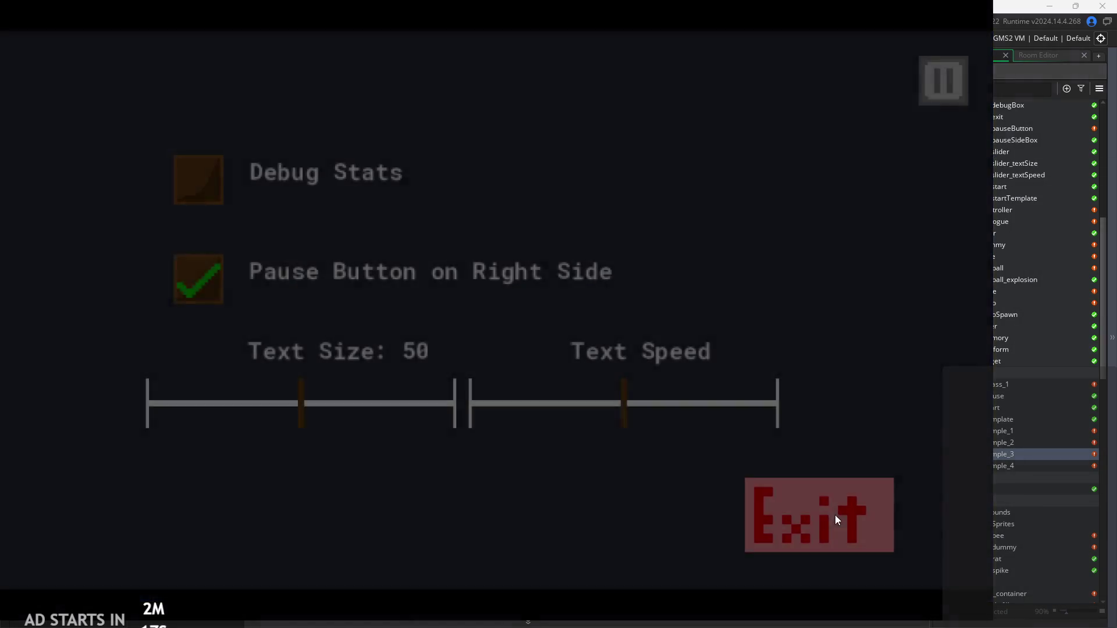
click(836, 515)
click(480, 272)
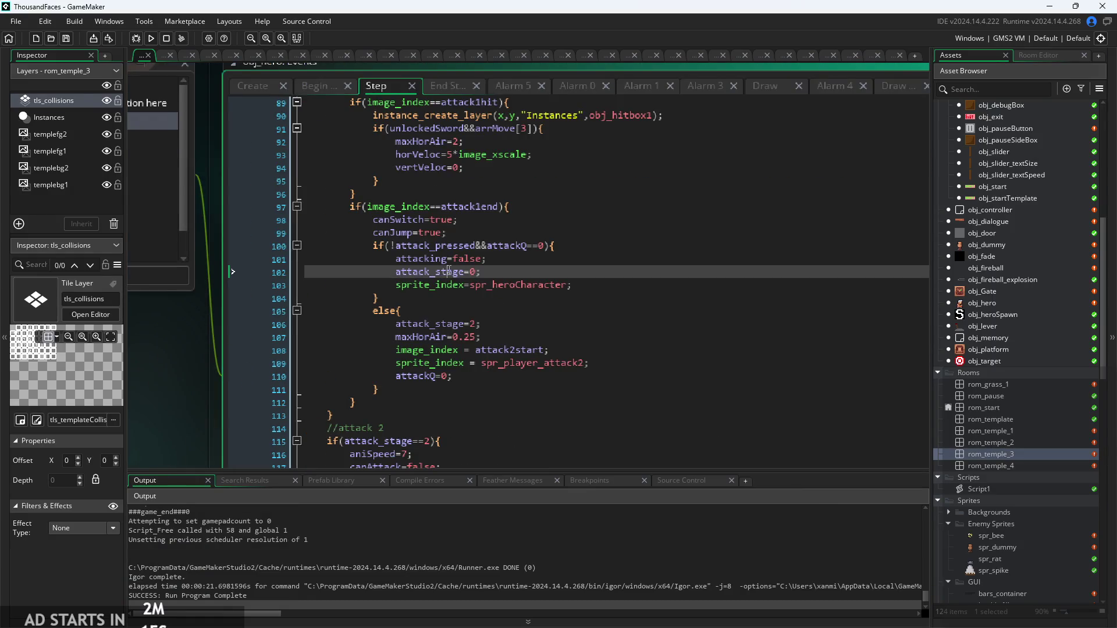
Step: Locate the wallSliding check, gravityPlayer=0 and the sword block's vertVeloc=0 in the Step code
scroll(481, 300, up, 3)
scroll(481, 300, up, 6)
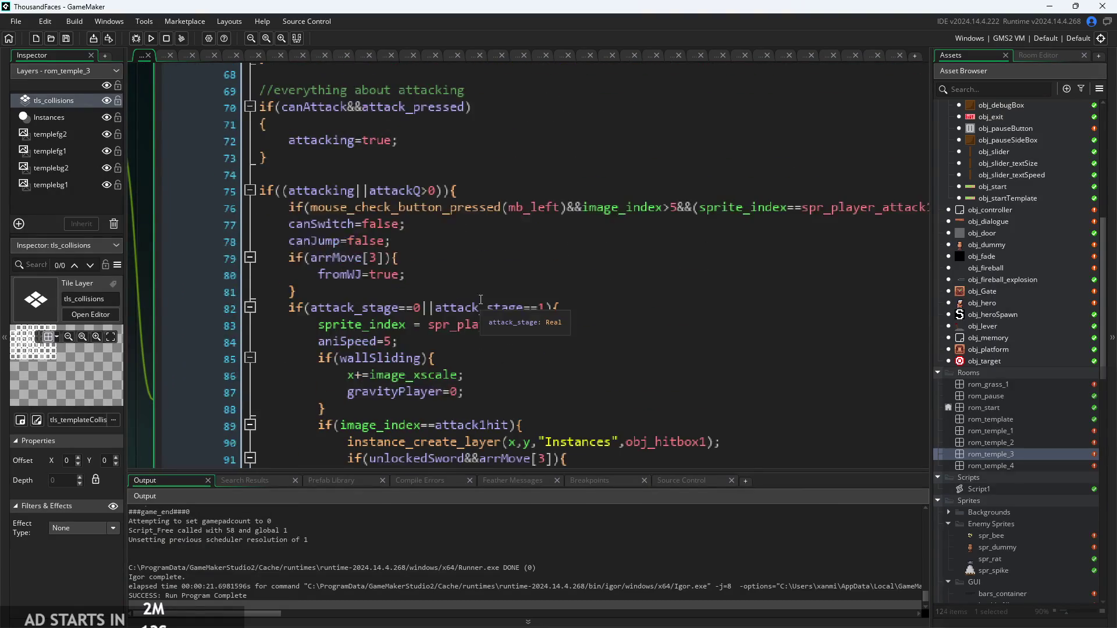
scroll(471, 311, down, 3)
click(467, 316)
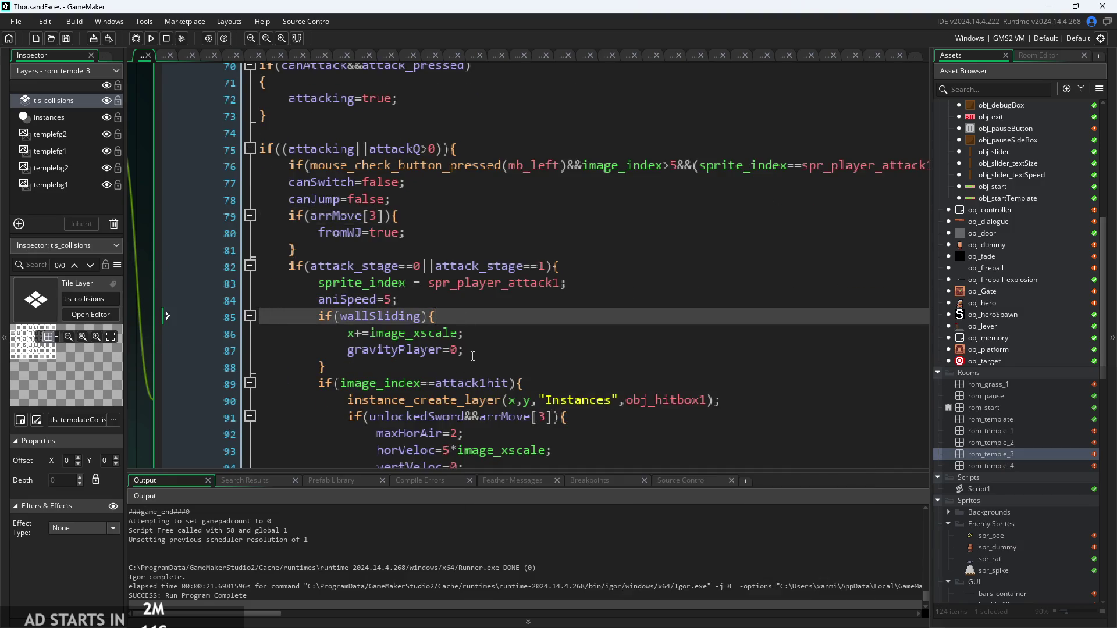
click(472, 356)
ctrl+scroll(472, 356, up, 3)
mouse_move(477, 349)
mouse_down()
mouse_move(288, 329)
mouse_move(301, 343)
mouse_up()
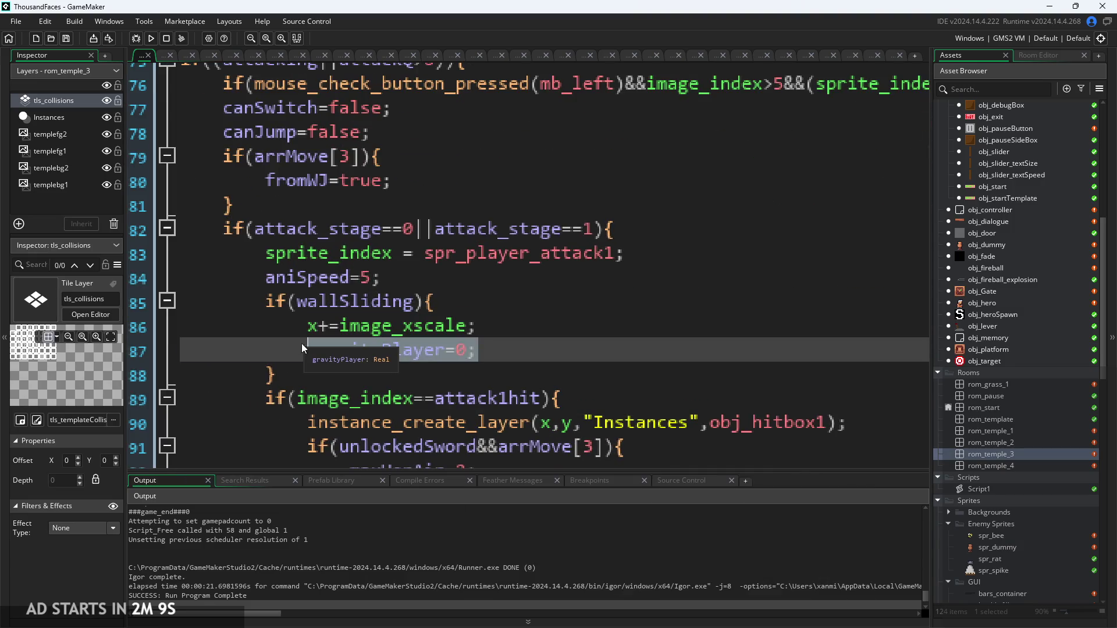
click(301, 343)
ctrl+scroll(302, 343, down, 3)
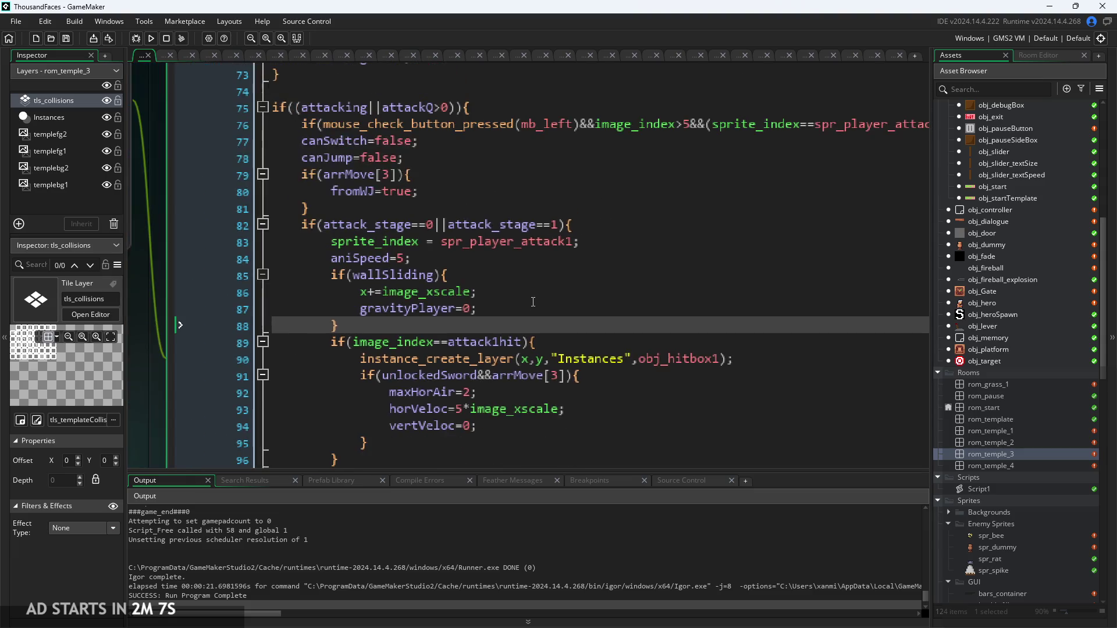
click(533, 303)
scroll(513, 295, down, 2)
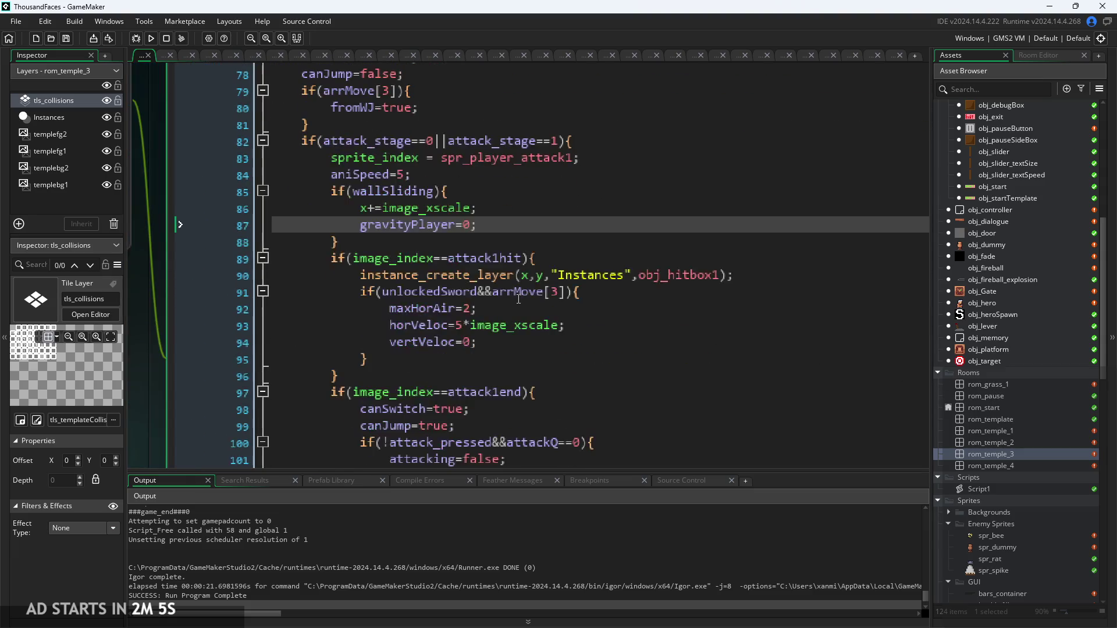
click(519, 342)
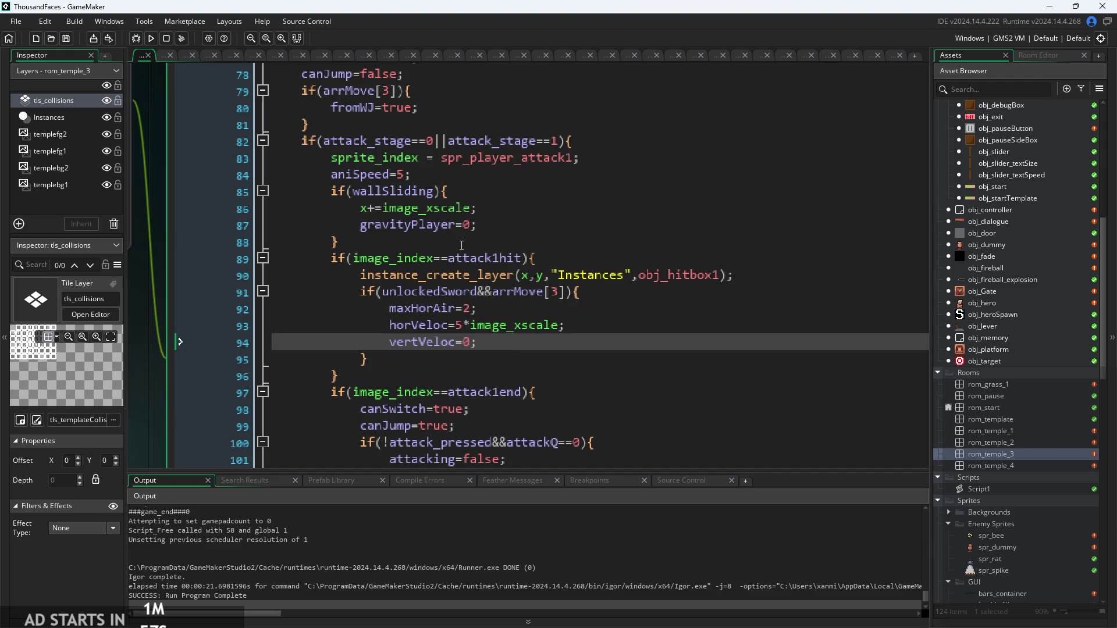
Step: Delete the if(wallSliding) line and its leftover closing brace
click(461, 198)
key(Down)
key(Down)
key(Down)
key(Up)
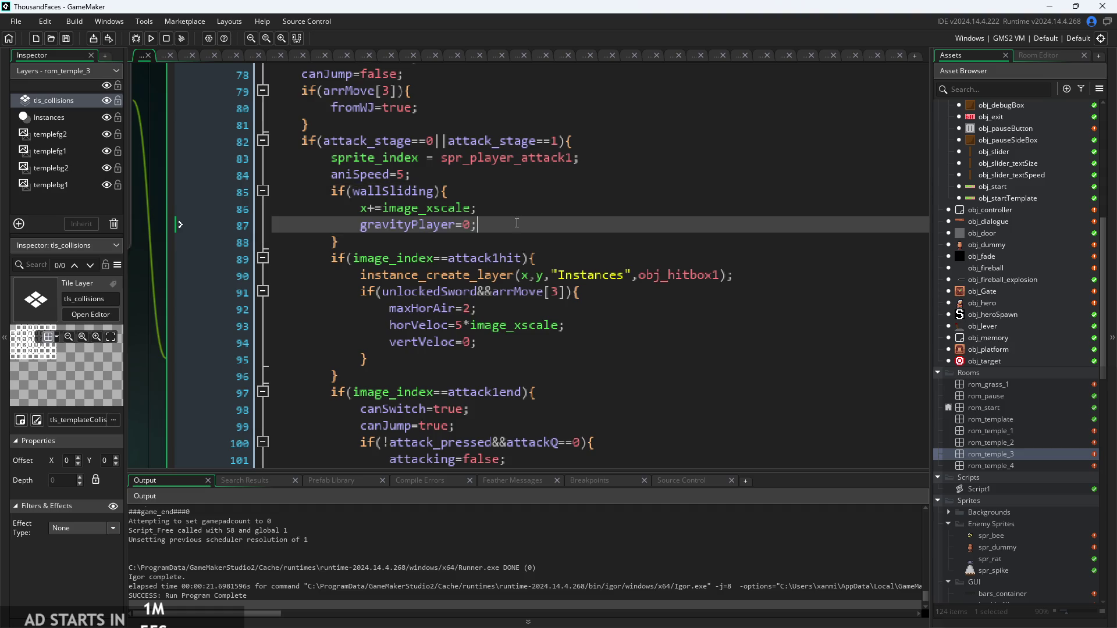
key(Up)
key(Up)
click(513, 241)
scroll(512, 237, up, 2)
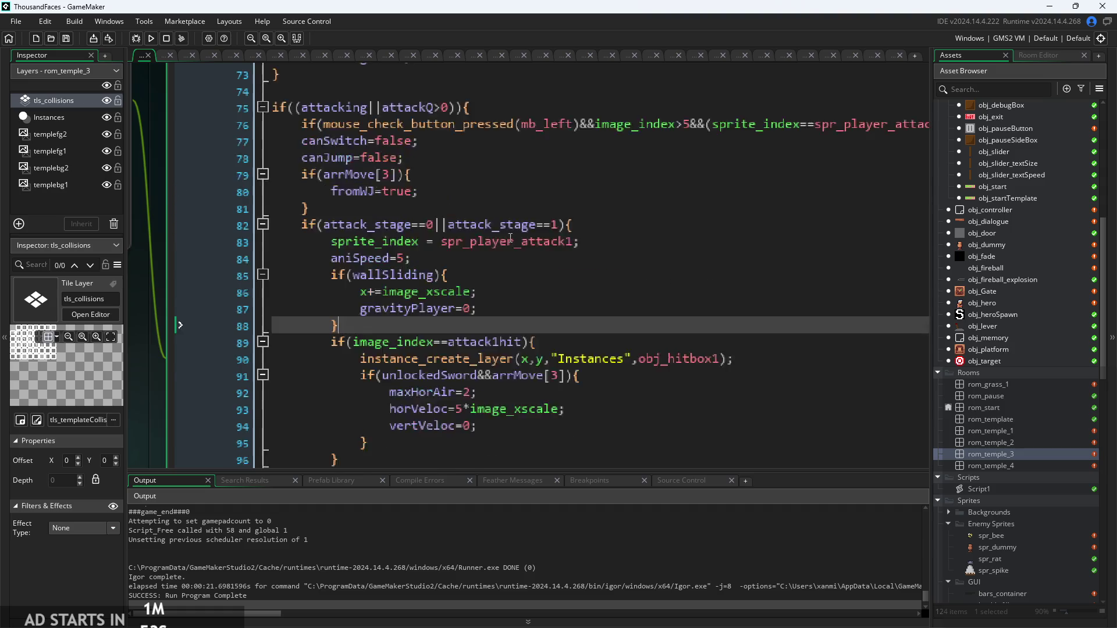
scroll(506, 231, down, 2)
click(498, 224)
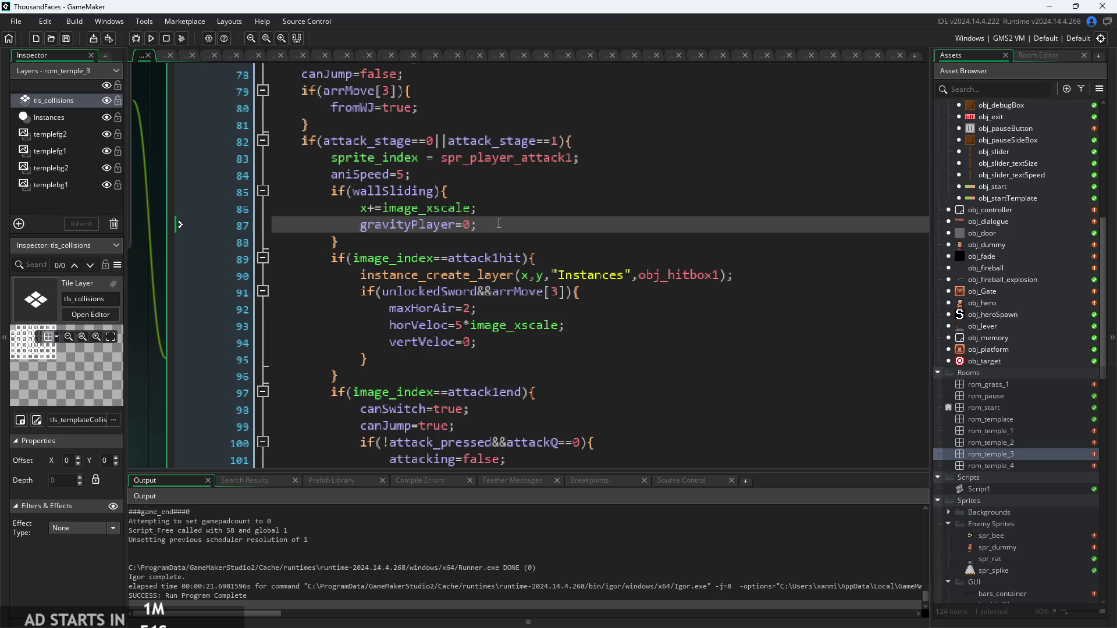
click(223, 200)
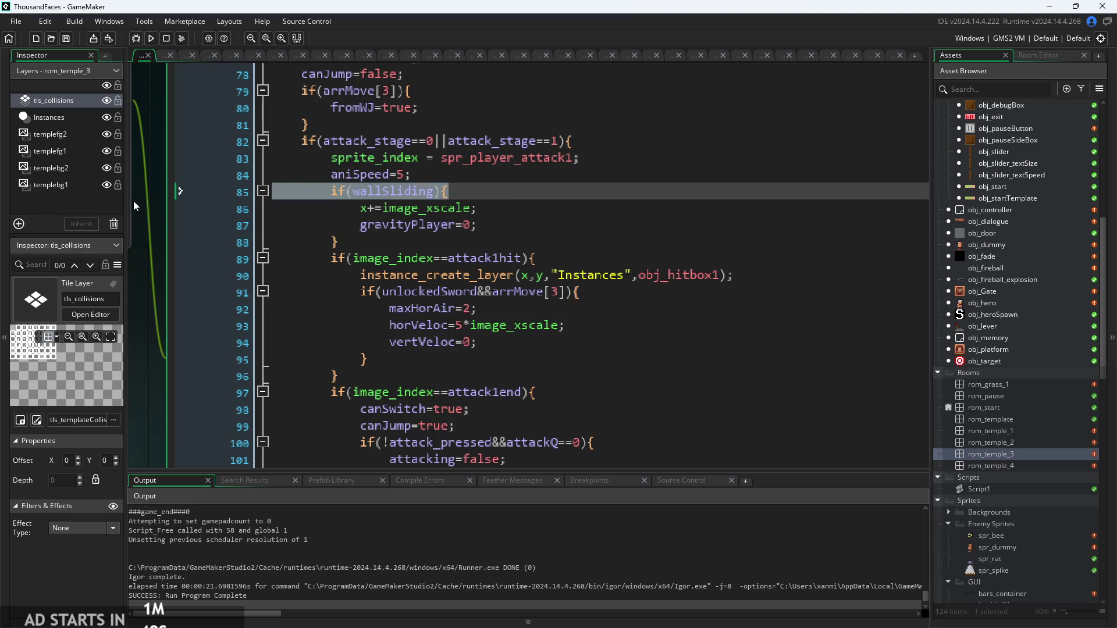
key(shift+End)
key(BackSpace)
key(BackSpace)
click(365, 219)
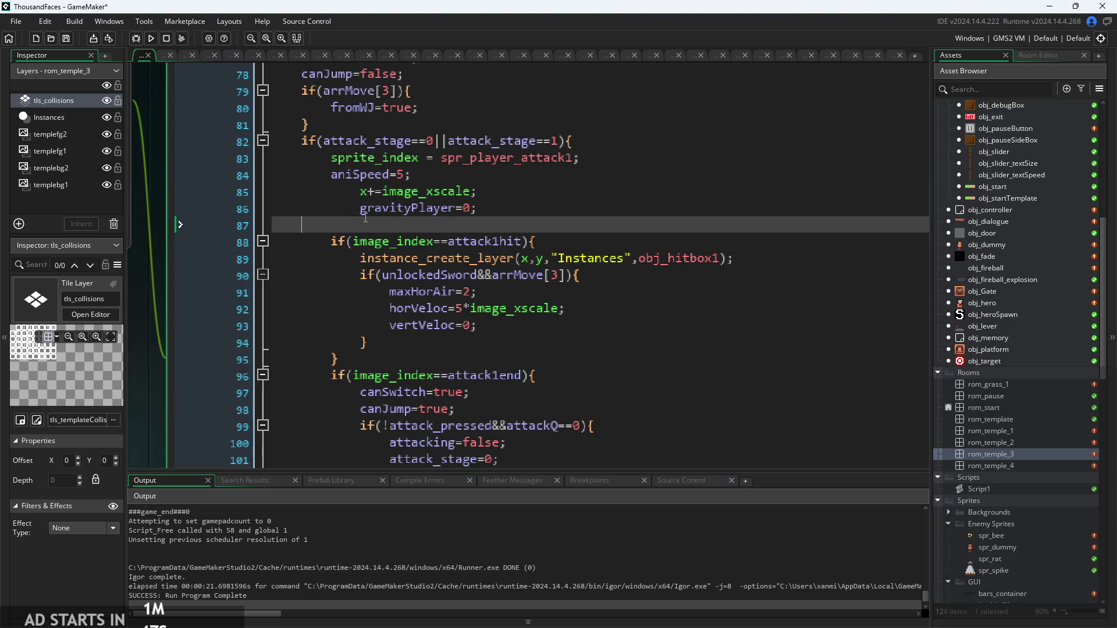
key(BackSpace)
Step: Move x+=image_xscale and gravityPlayer=0 below vertVeloc=0 in the unlockedSword block and run the build
drag(480, 210, 364, 186)
key(ctrl+c)
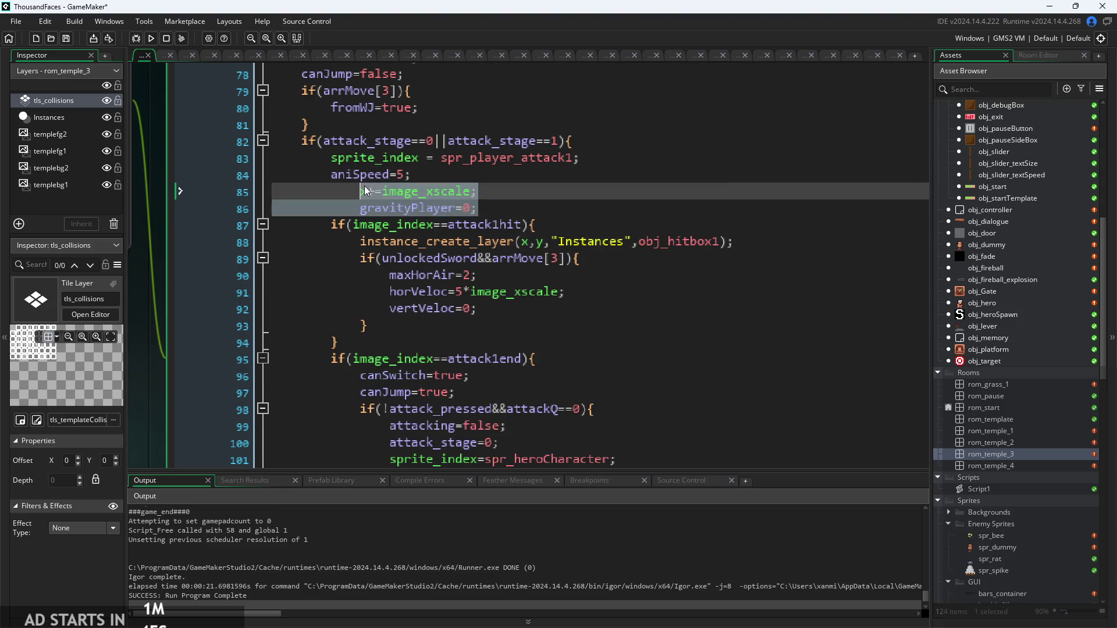
key(BackSpace)
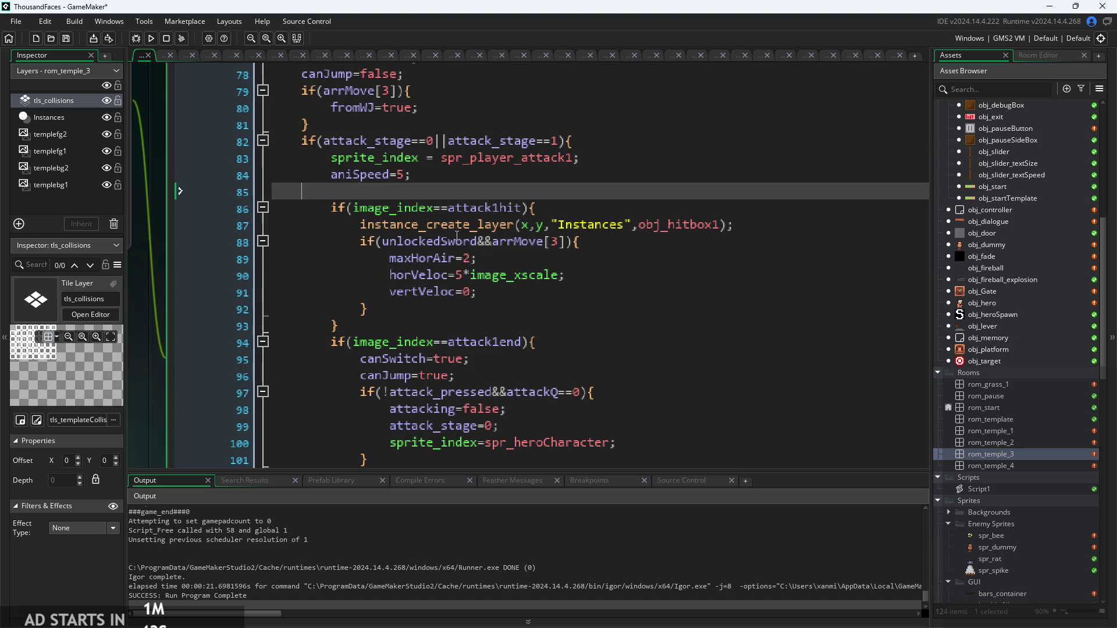
key(BackSpace)
click(590, 267)
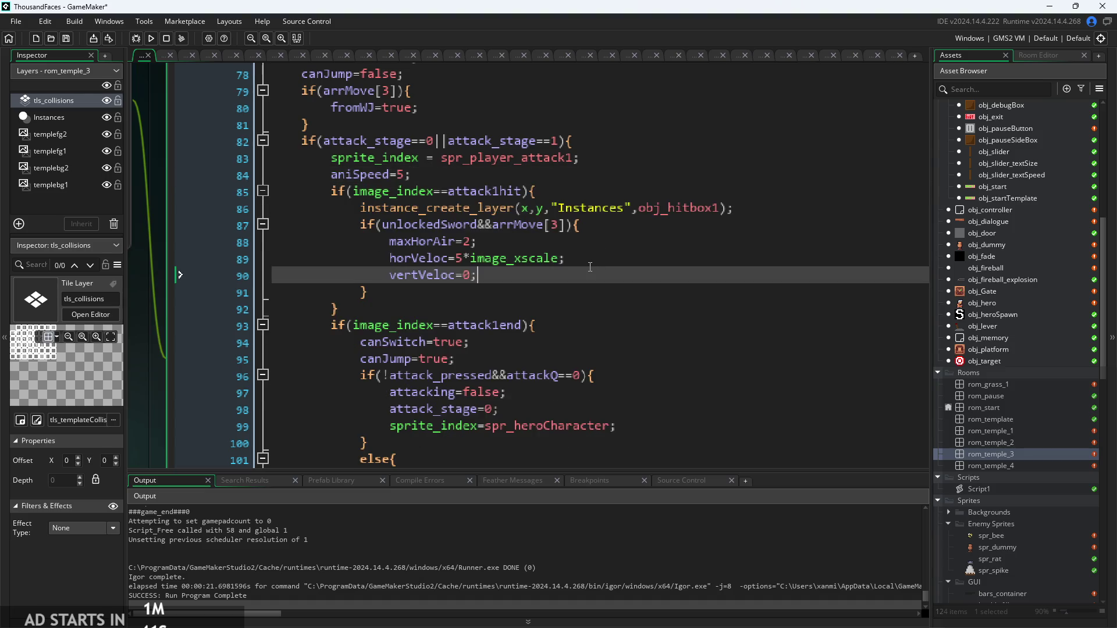
key(Return)
key(ctrl+v)
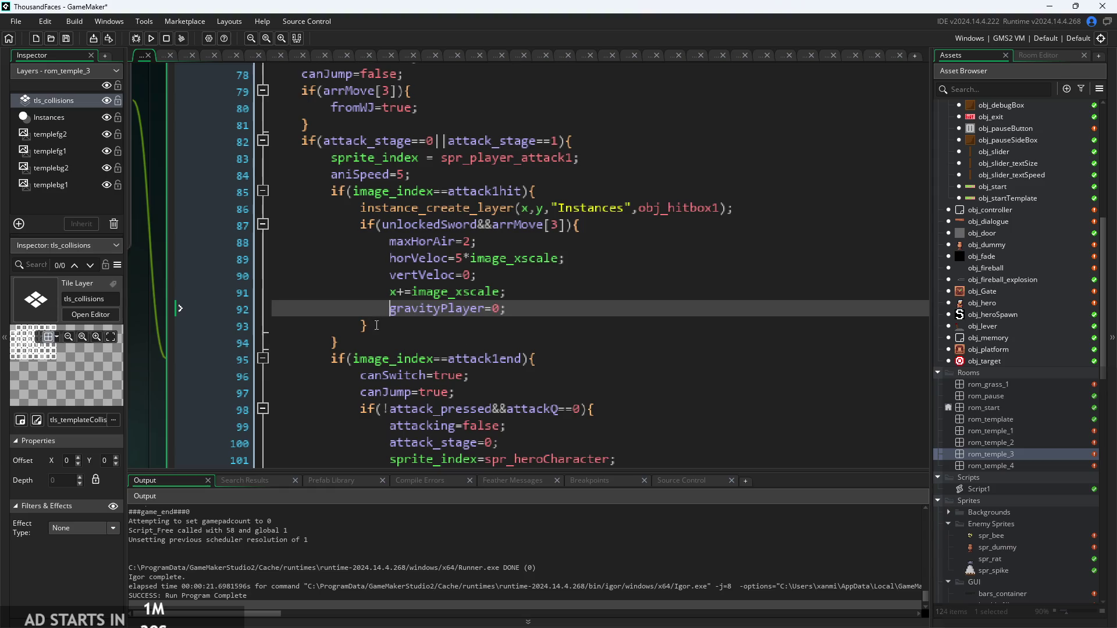
scroll(524, 244, down, 1)
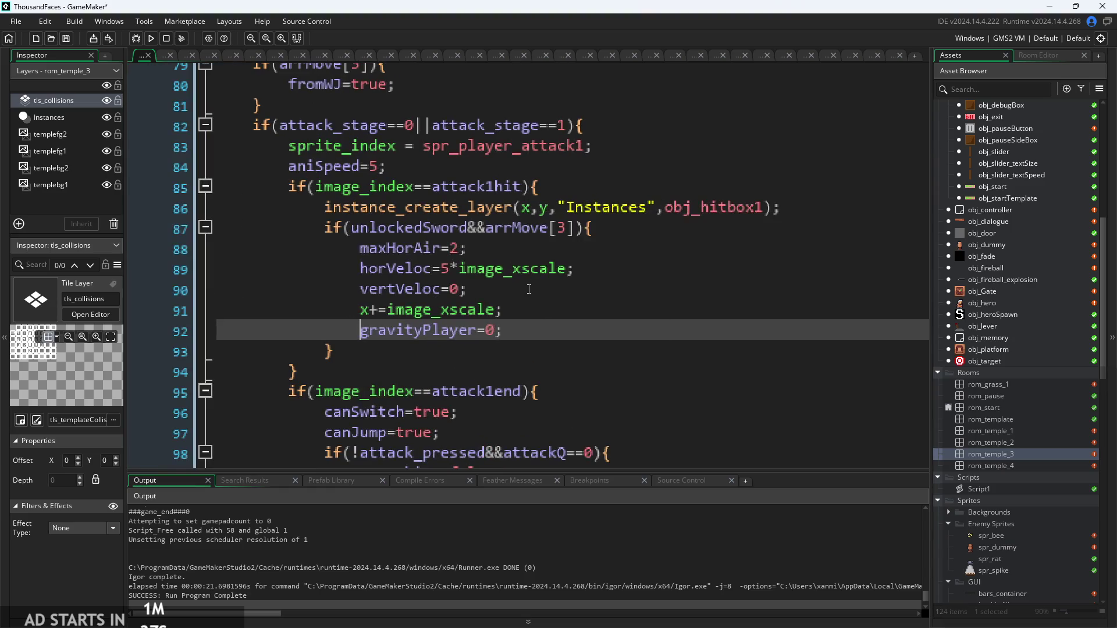
scroll(512, 280, up, 2)
click(151, 38)
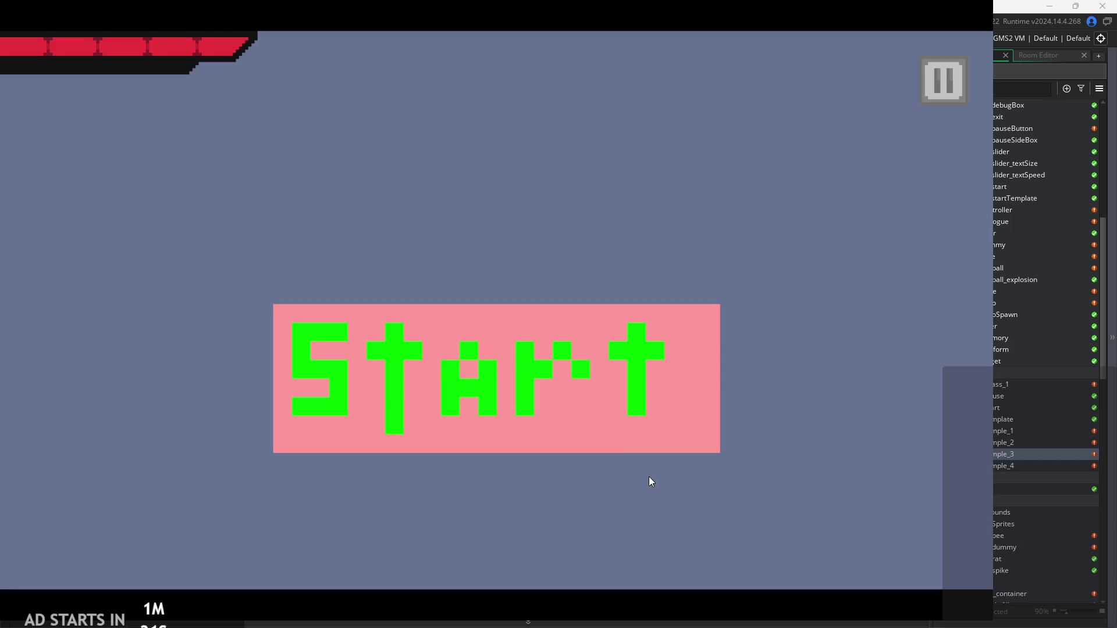
click(598, 391)
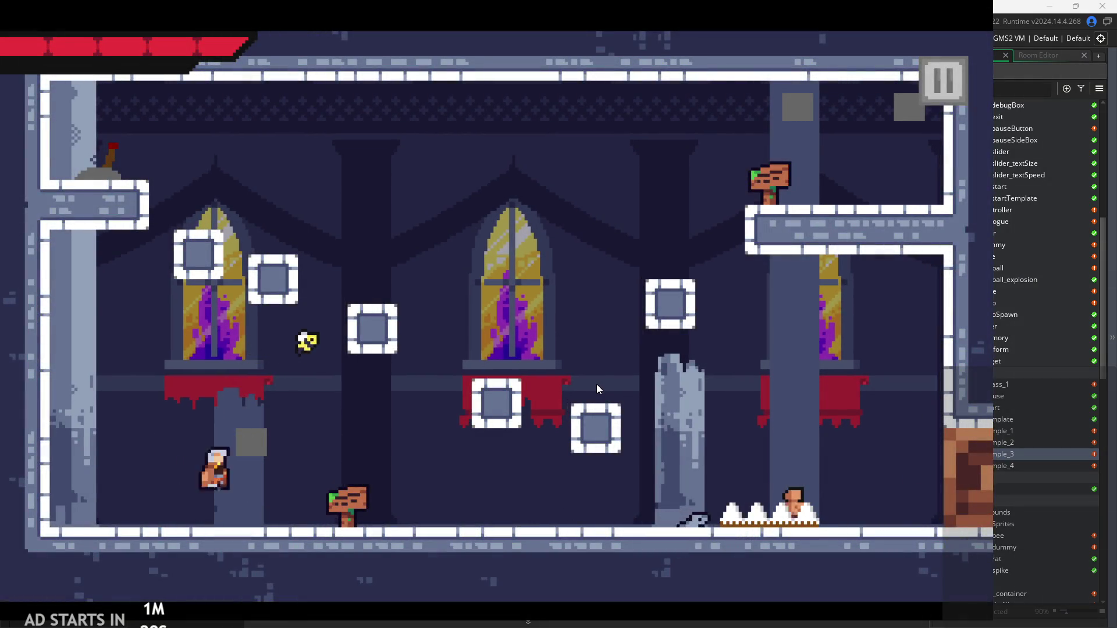
key(space)
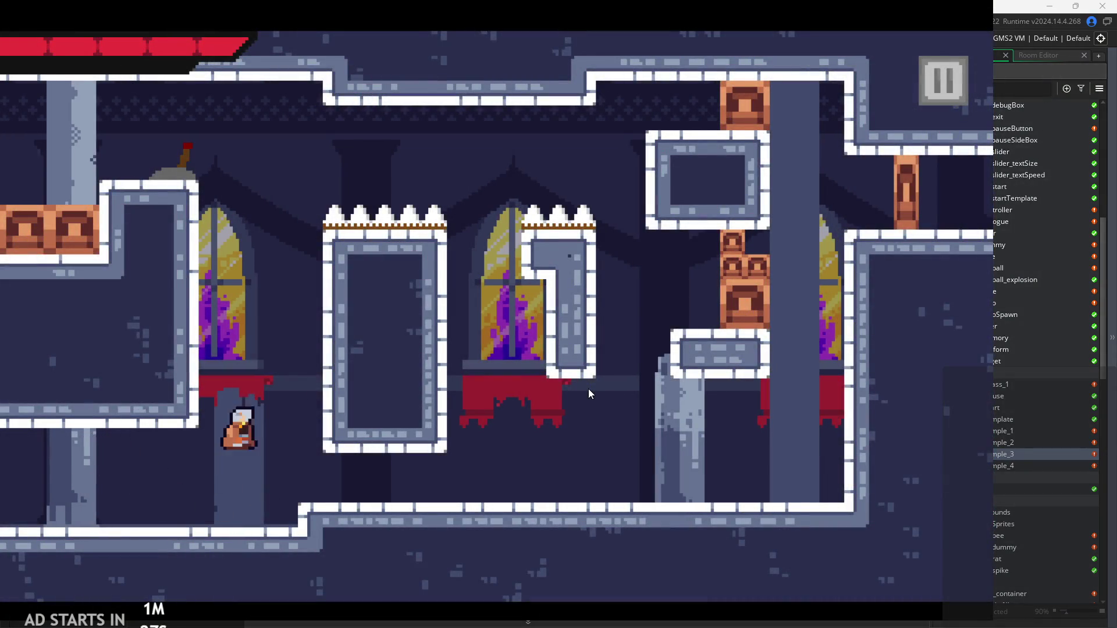
key(Right)
key(space)
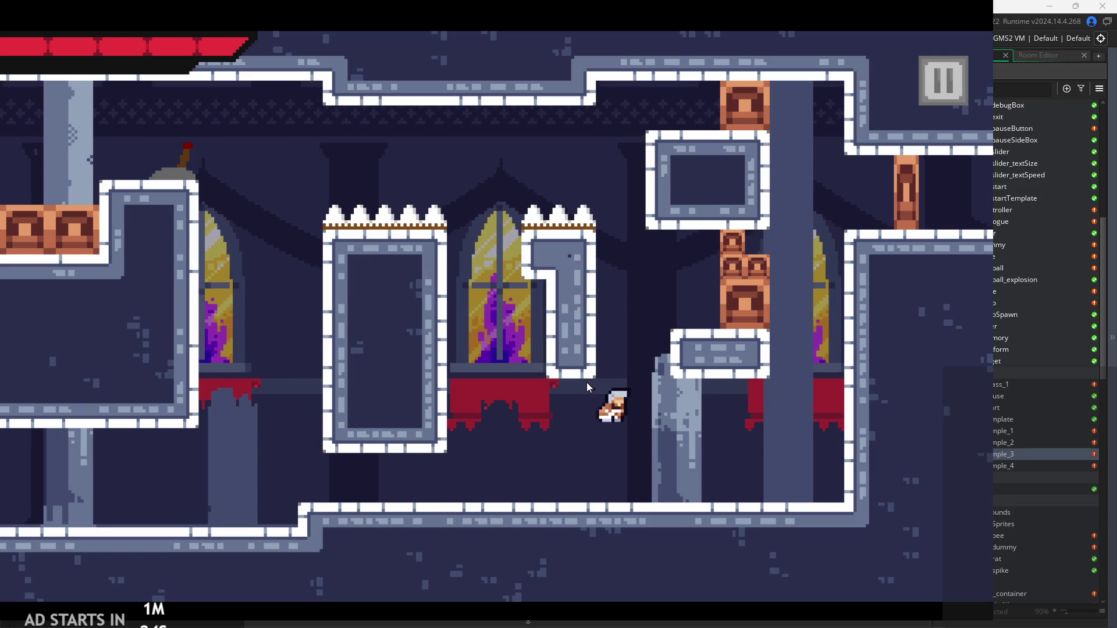
key(Left)
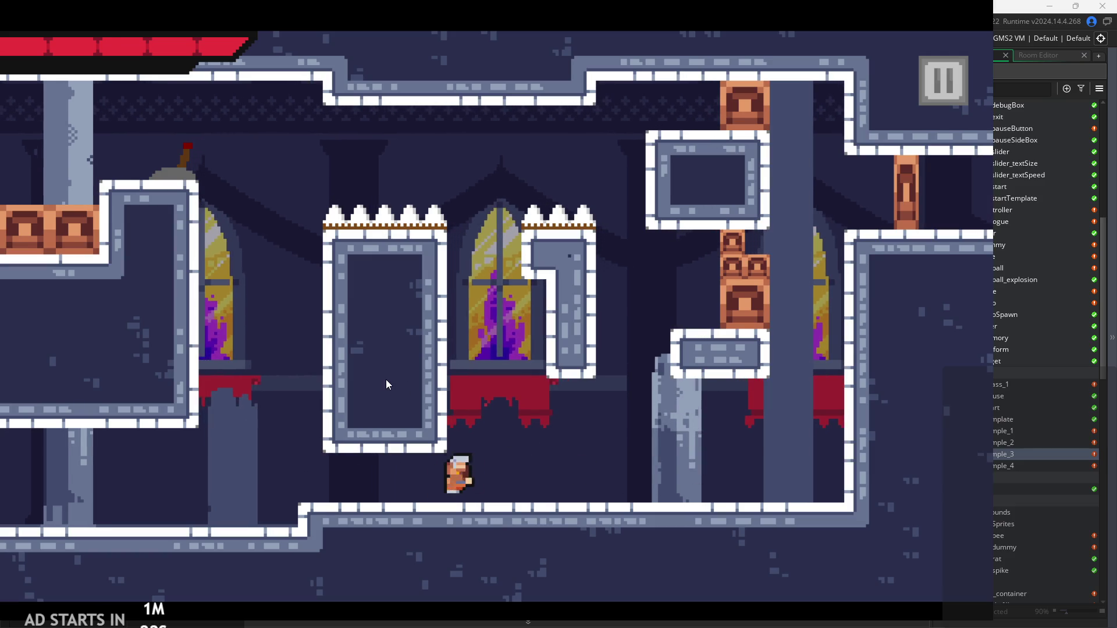
key(Right)
key(space)
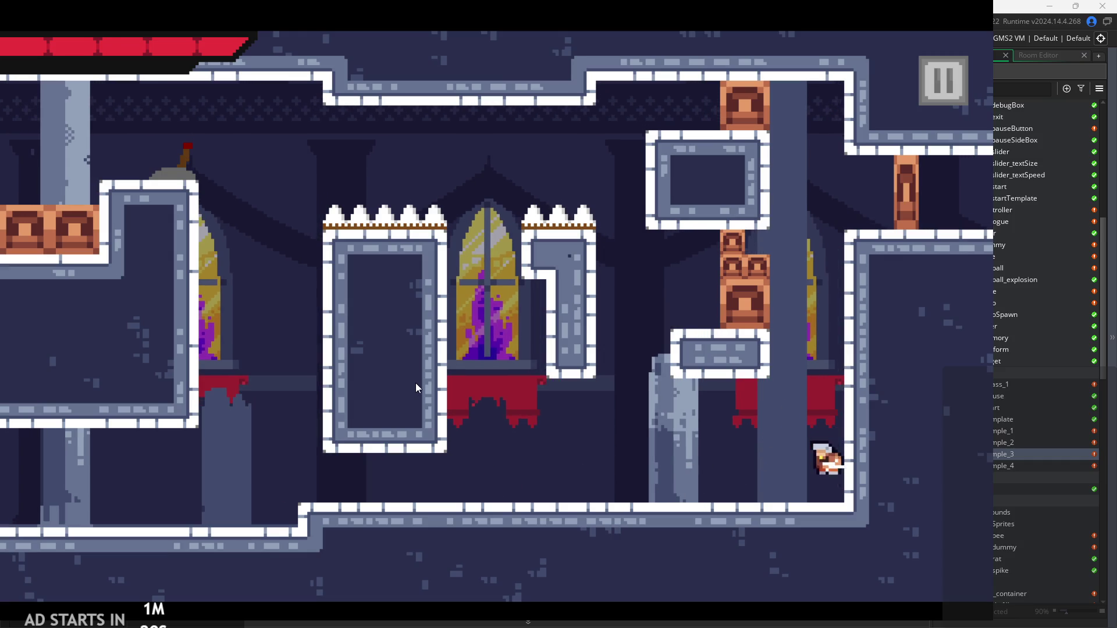
key(Left)
key(space)
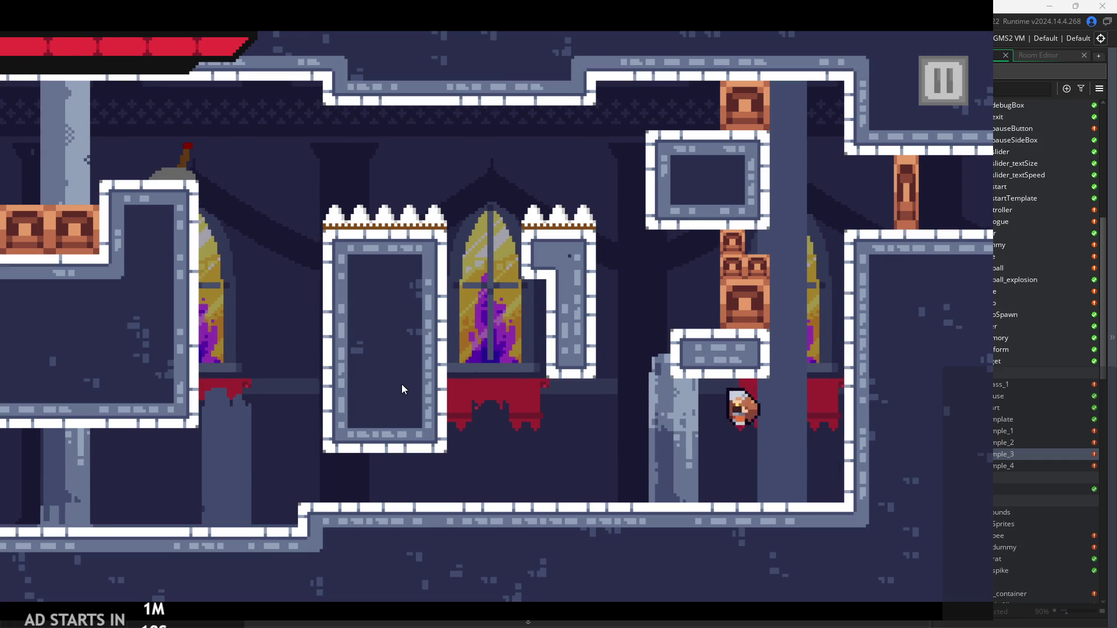
key(Right)
key(space)
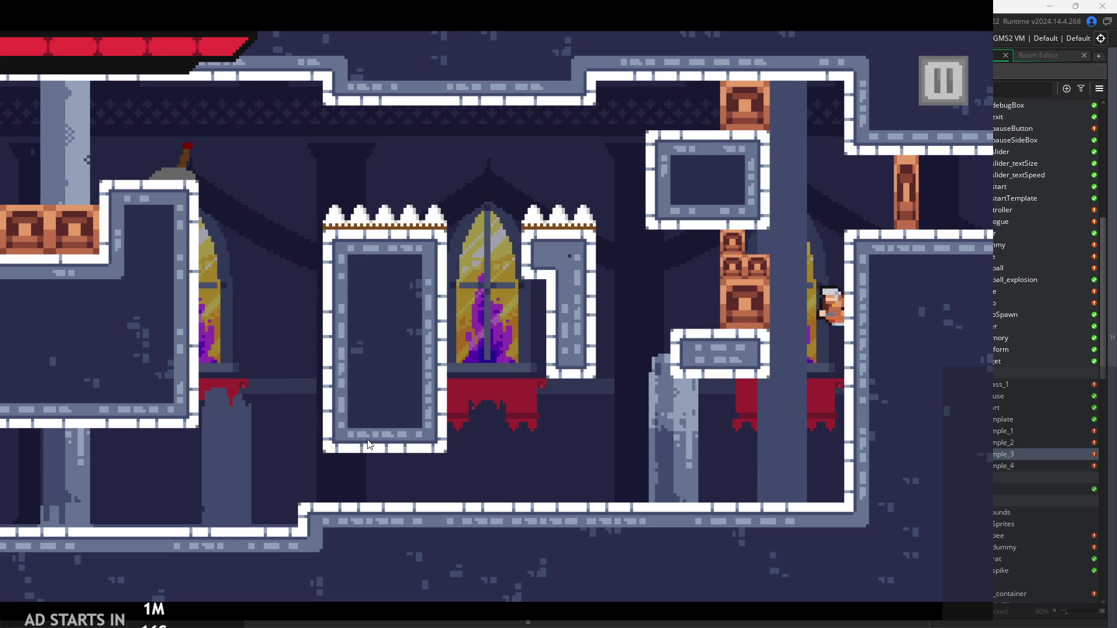
key(Left)
key(x)
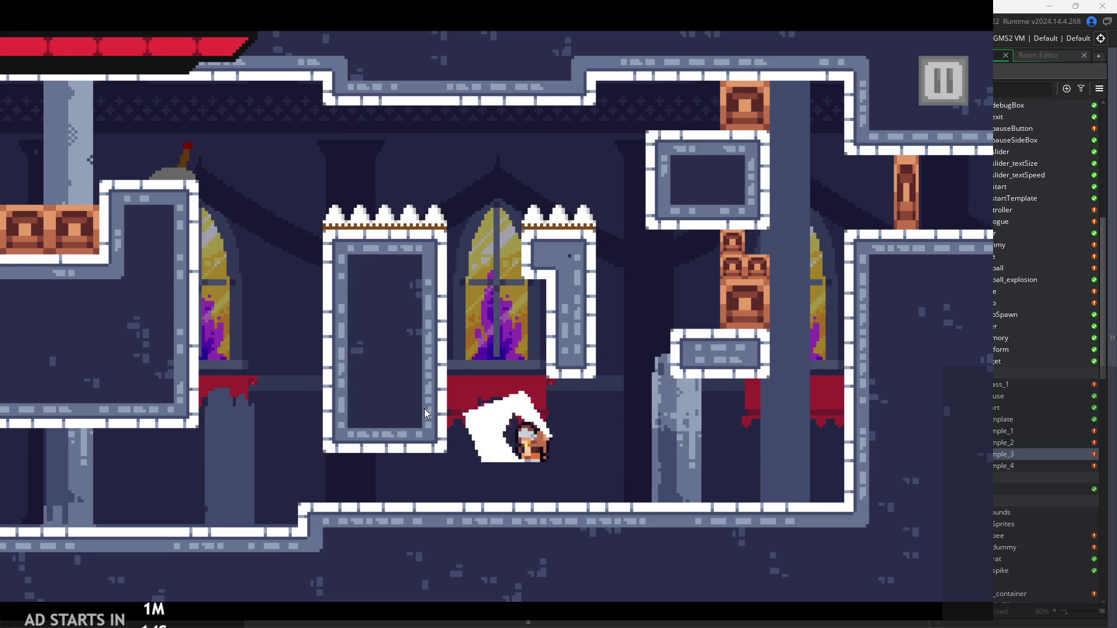
key(space)
key(Right)
key(x)
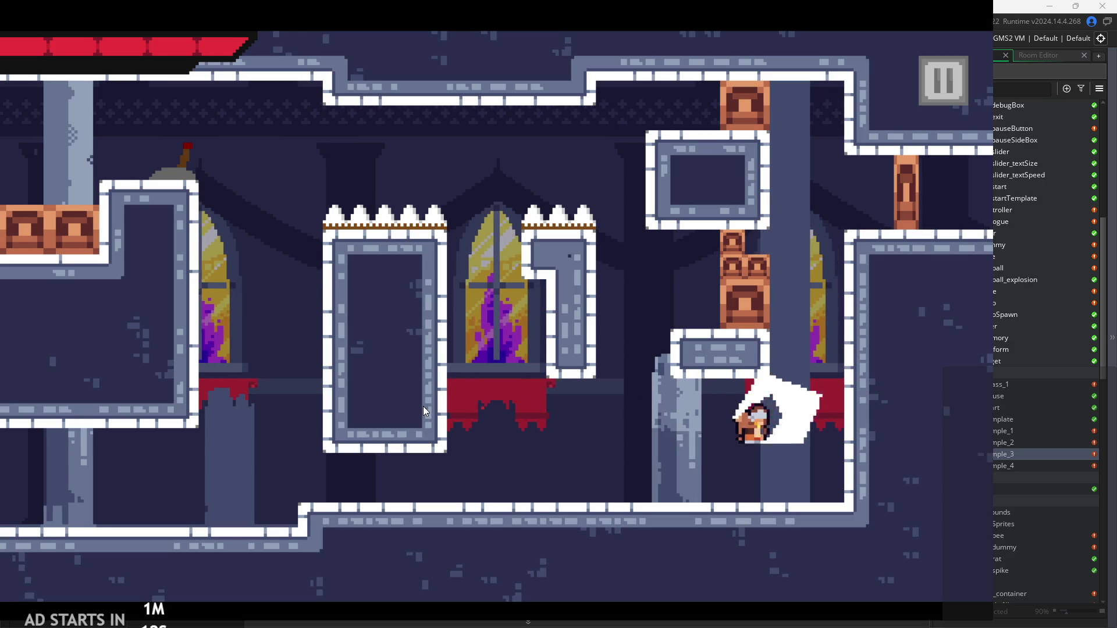
key(space)
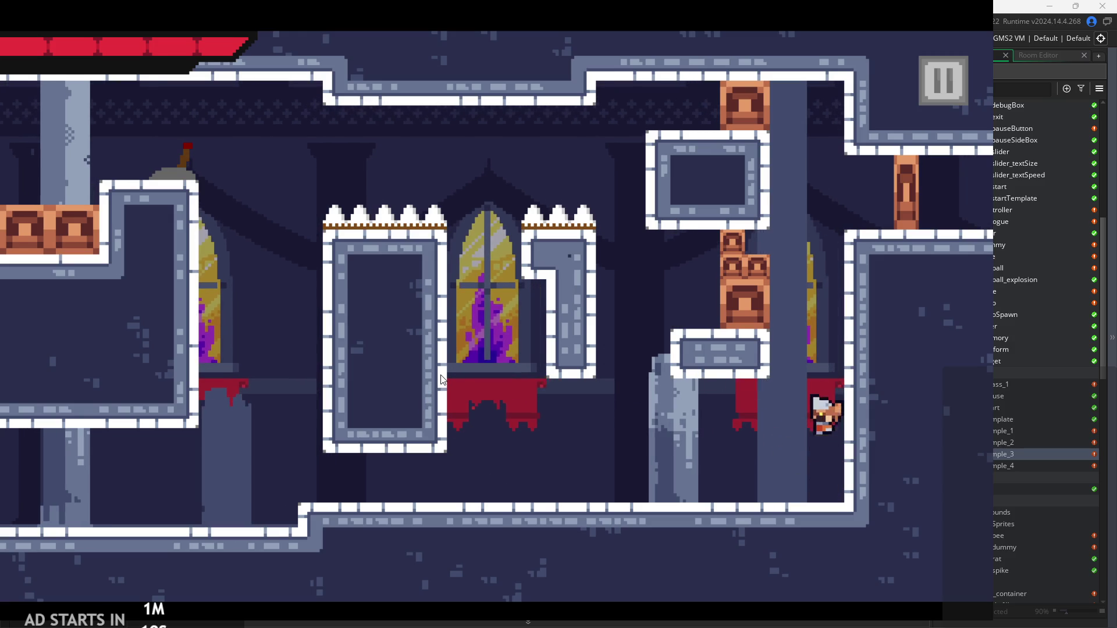
key(Left)
key(space)
key(space)
key(Right)
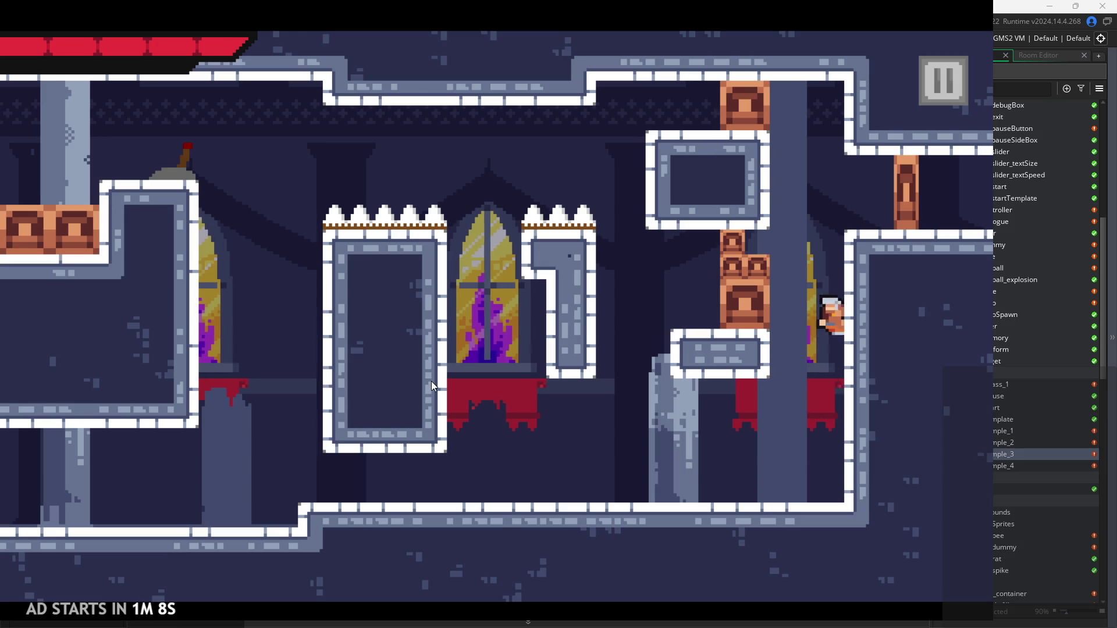
key(Left)
key(x)
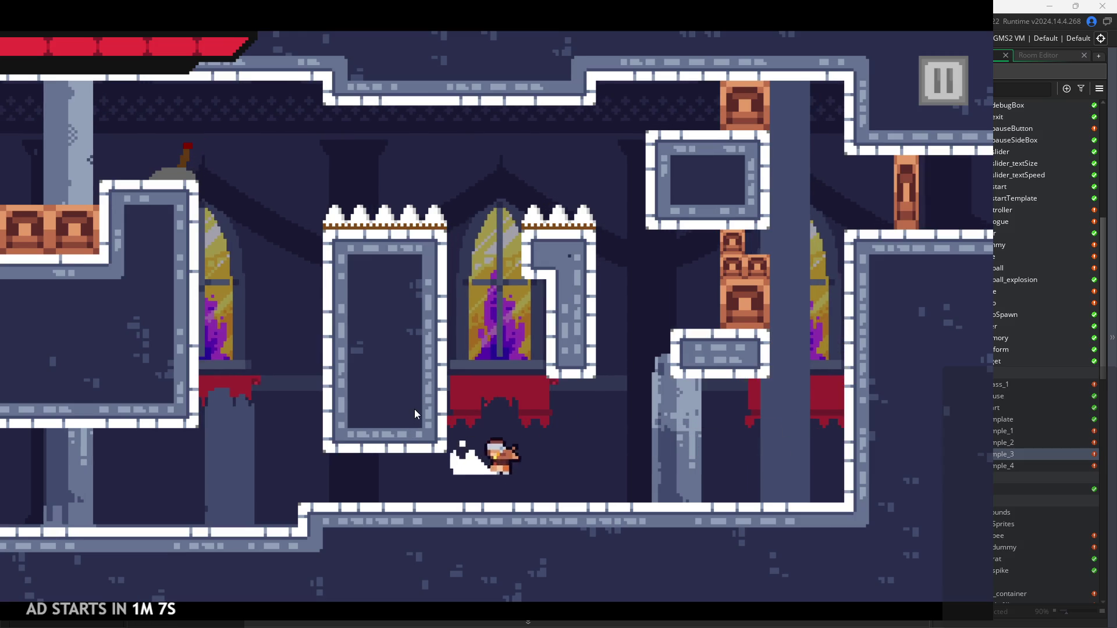
key(Right)
key(x)
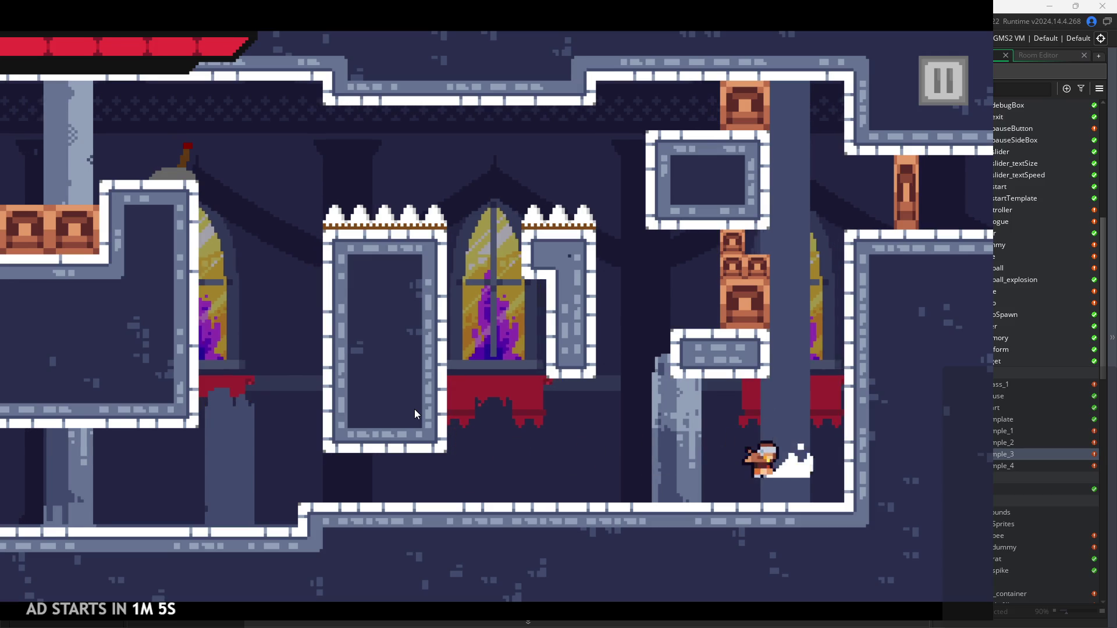
key(space)
key(Right)
key(x)
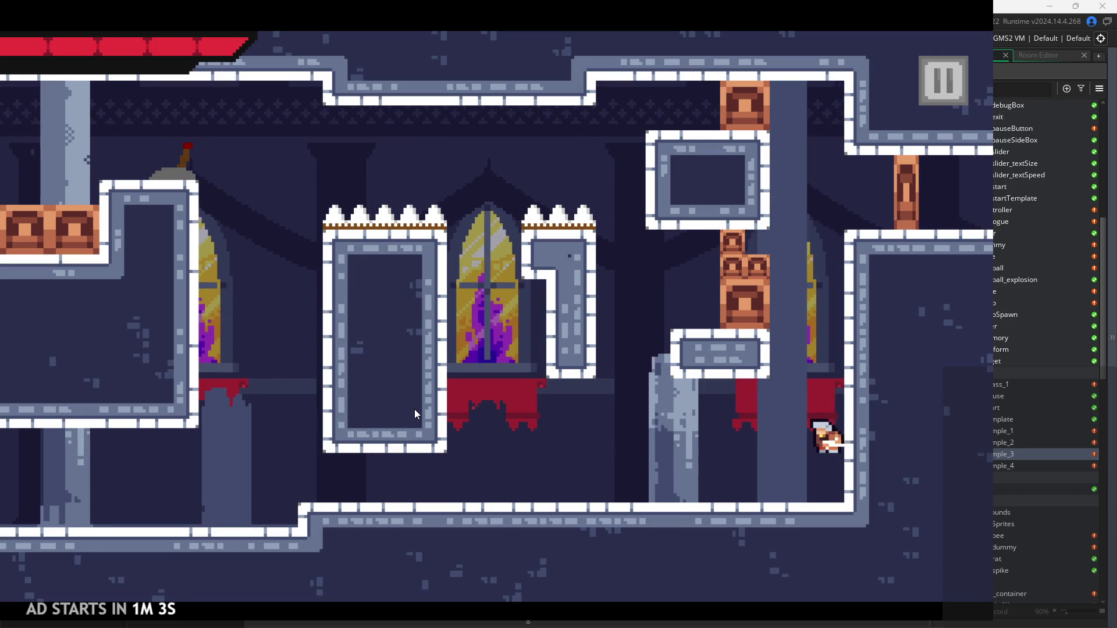
key(Left)
key(x)
key(space)
key(Right)
key(x)
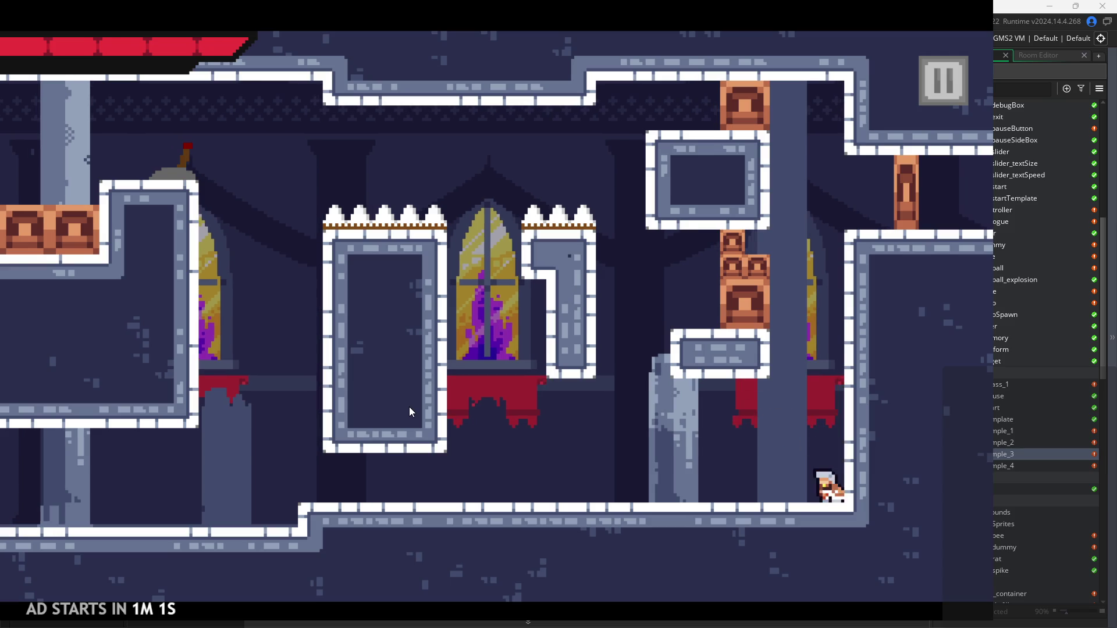
key(Left)
key(x)
key(Left)
key(space)
key(Right)
key(x)
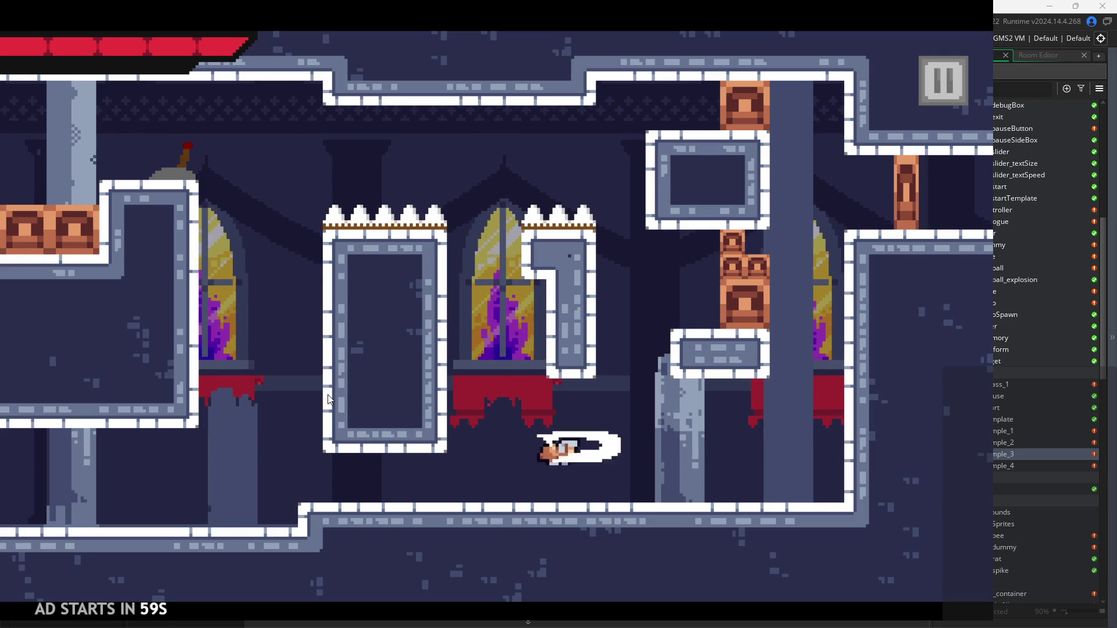
key(Left)
key(space)
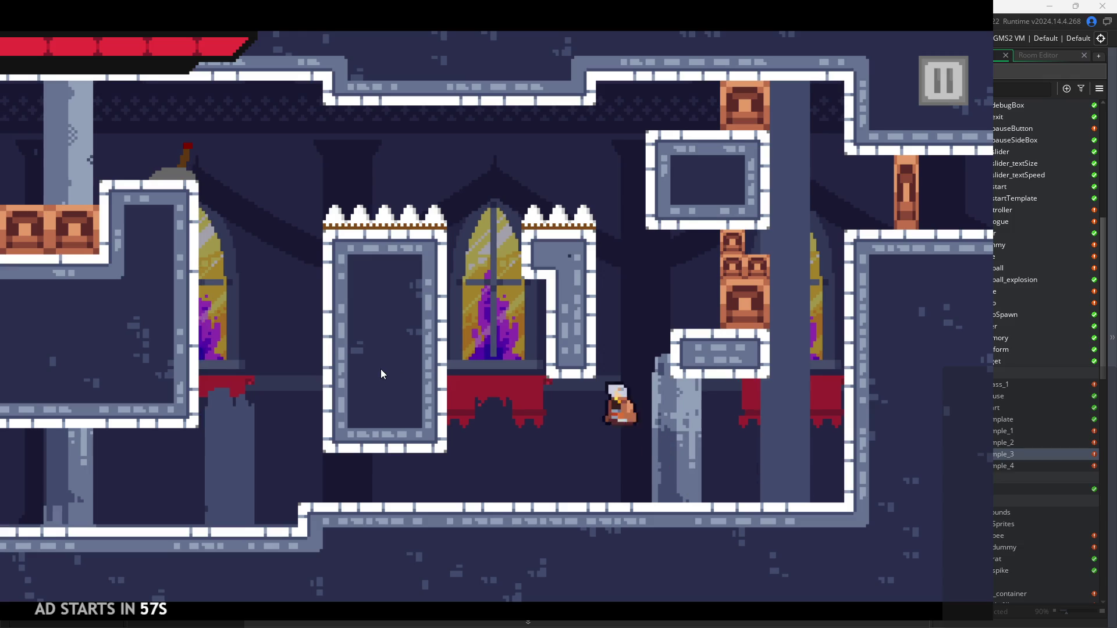
key(Right)
key(Left)
key(space)
key(space)
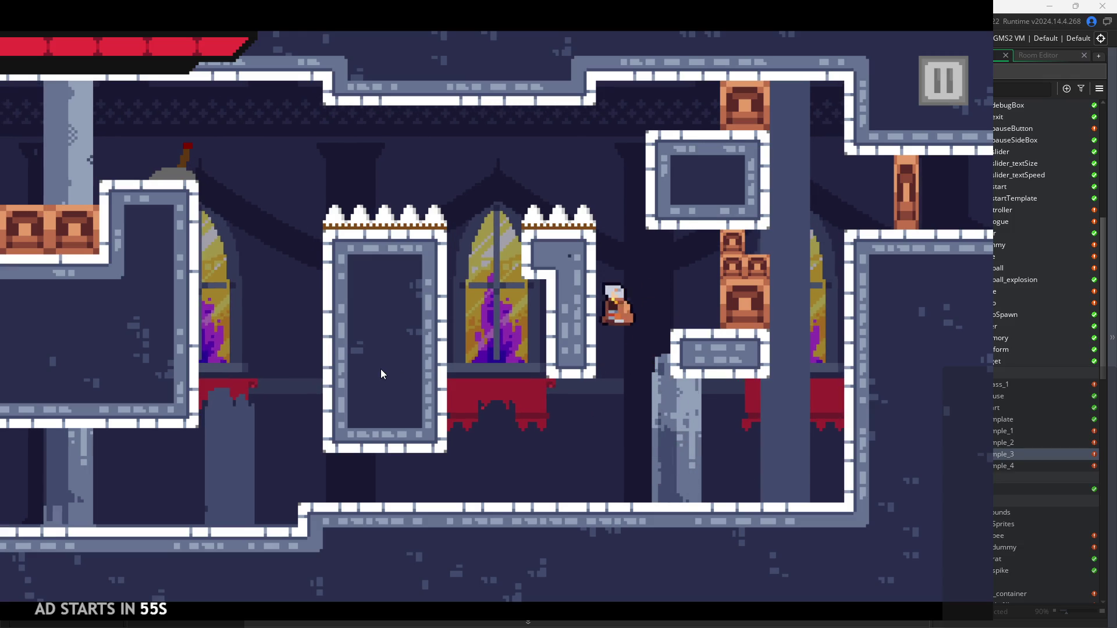
key(Right)
key(x)
key(Left)
key(space)
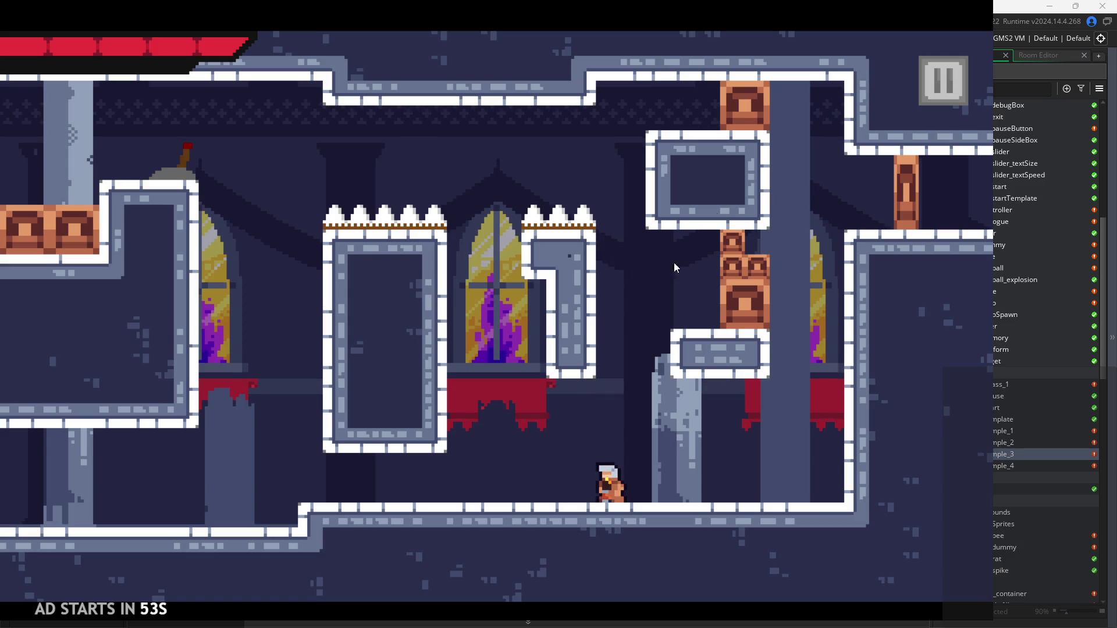
click(939, 93)
Step: Close the game and bring up the wall-jump code in obj_hero's Step event
click(848, 492)
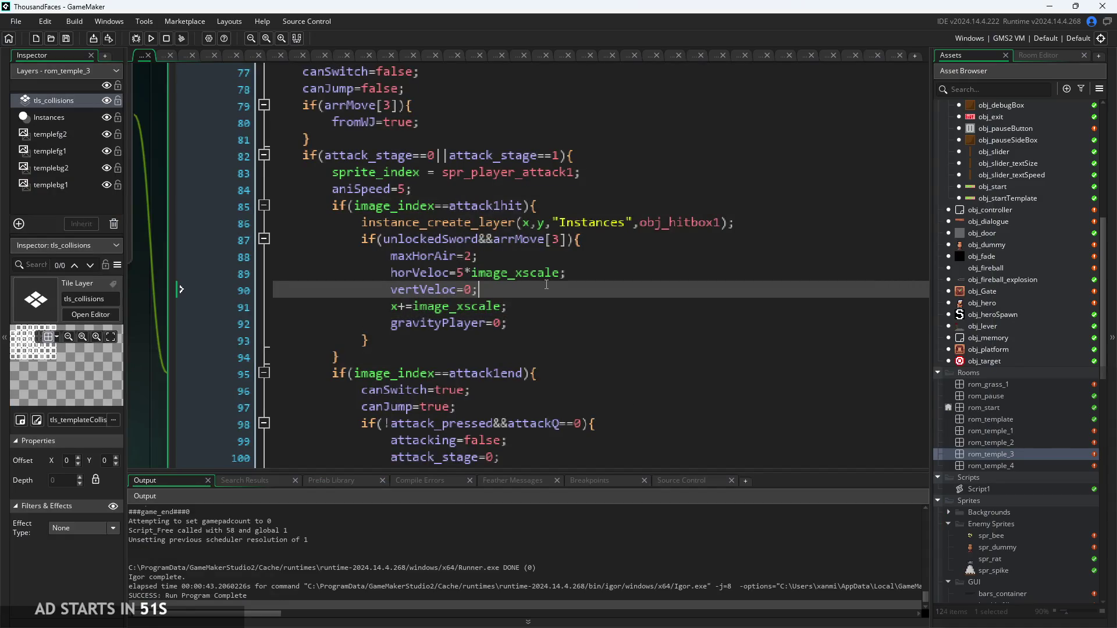
scroll(485, 275, down, 3)
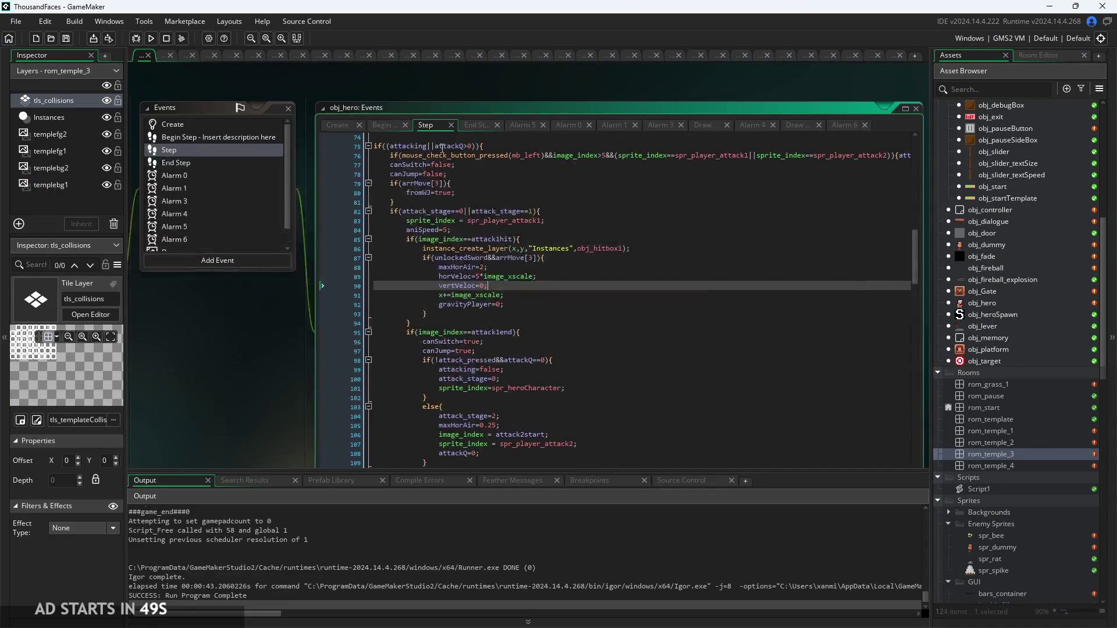
click(386, 127)
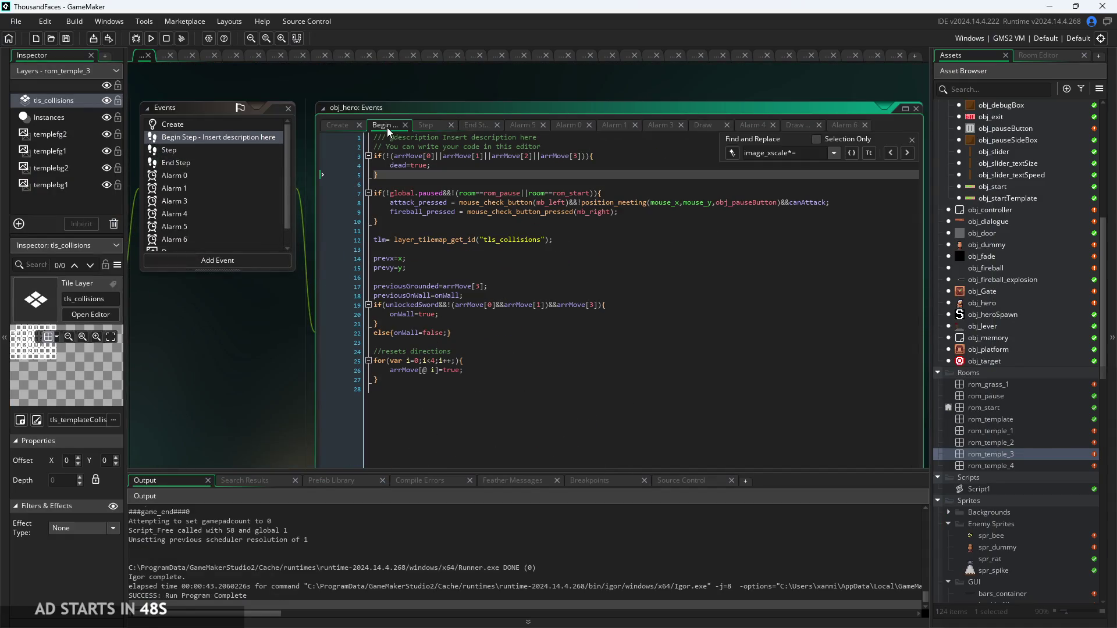
click(436, 127)
scroll(492, 357, up, 12)
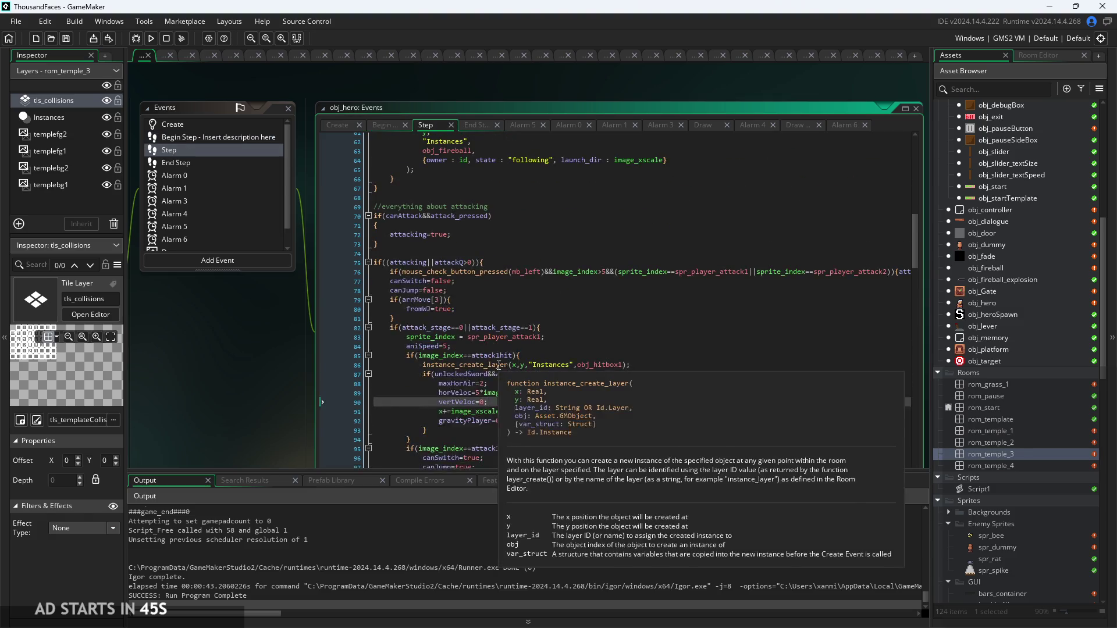
scroll(512, 347, up, 5)
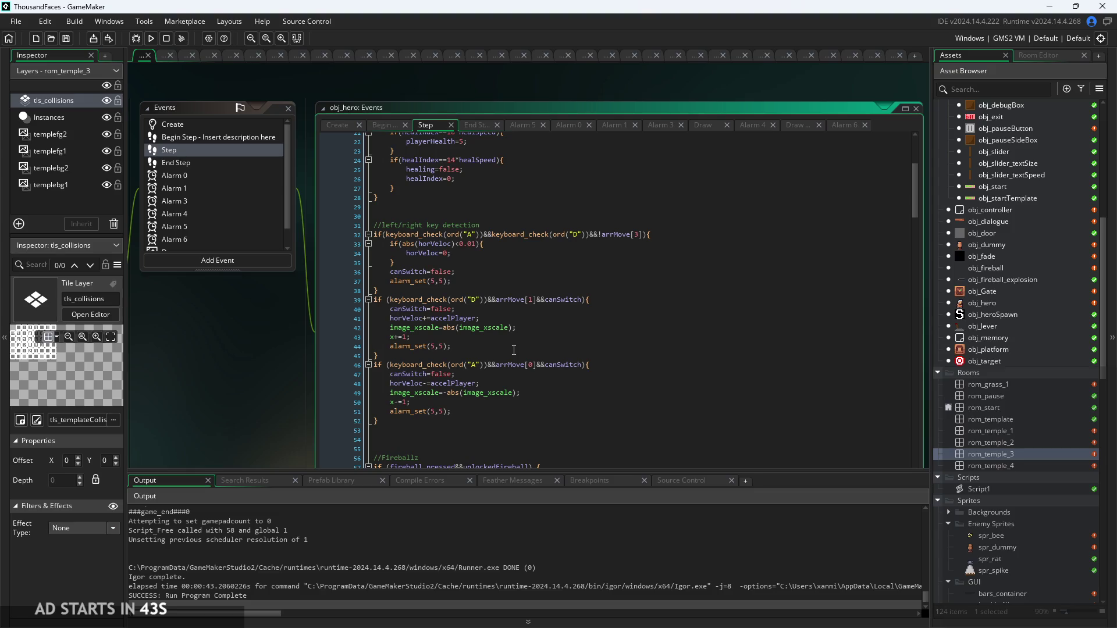
scroll(514, 350, down, 13)
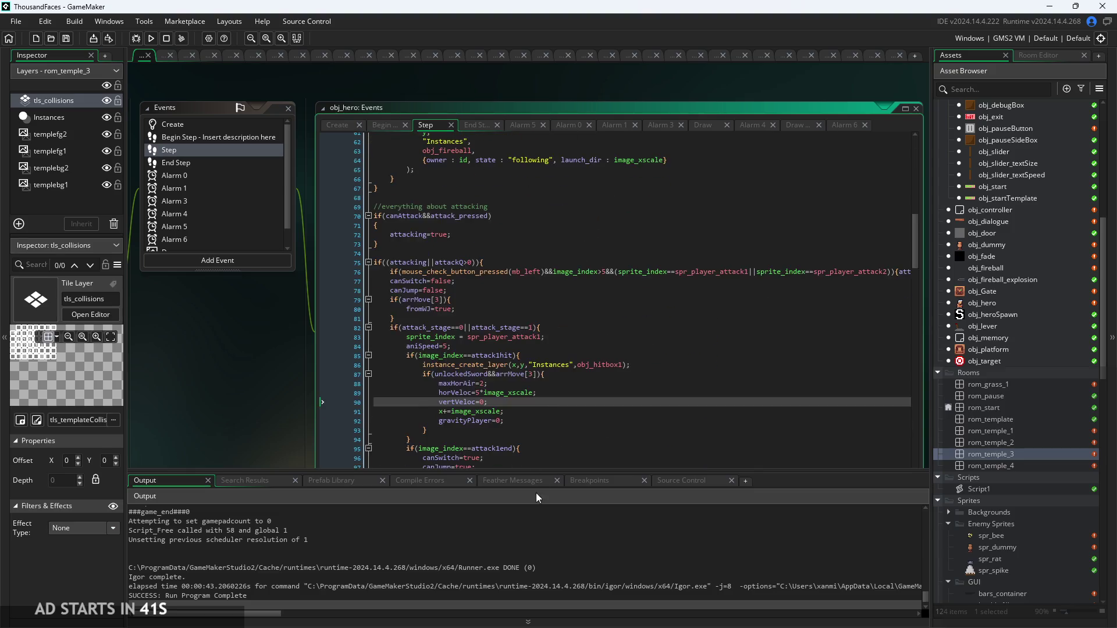
scroll(528, 337, down, 20)
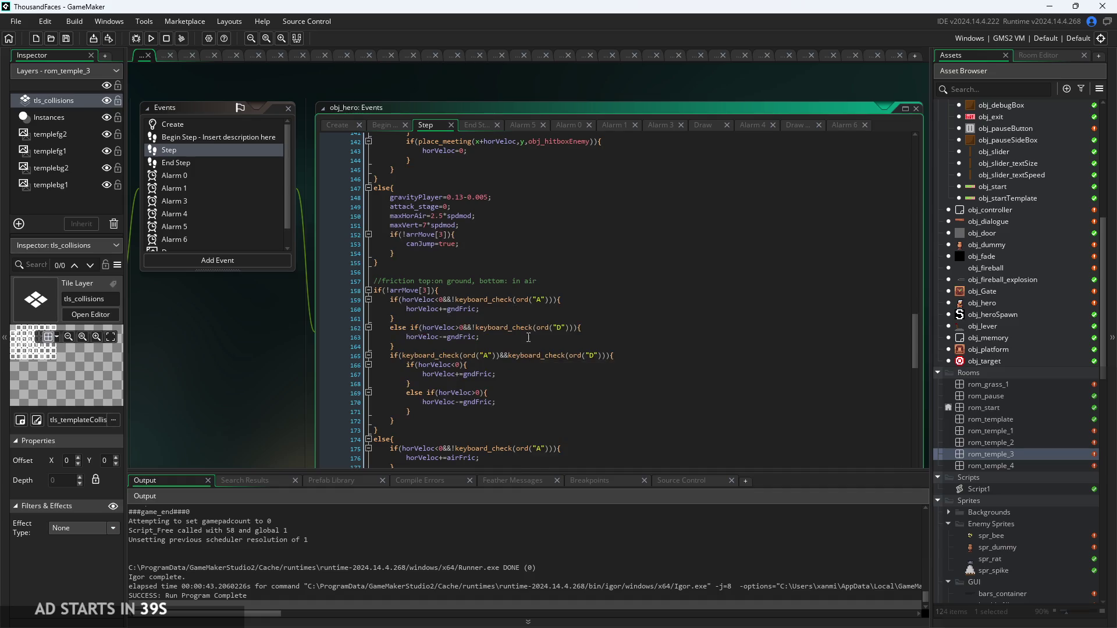
scroll(526, 332, down, 13)
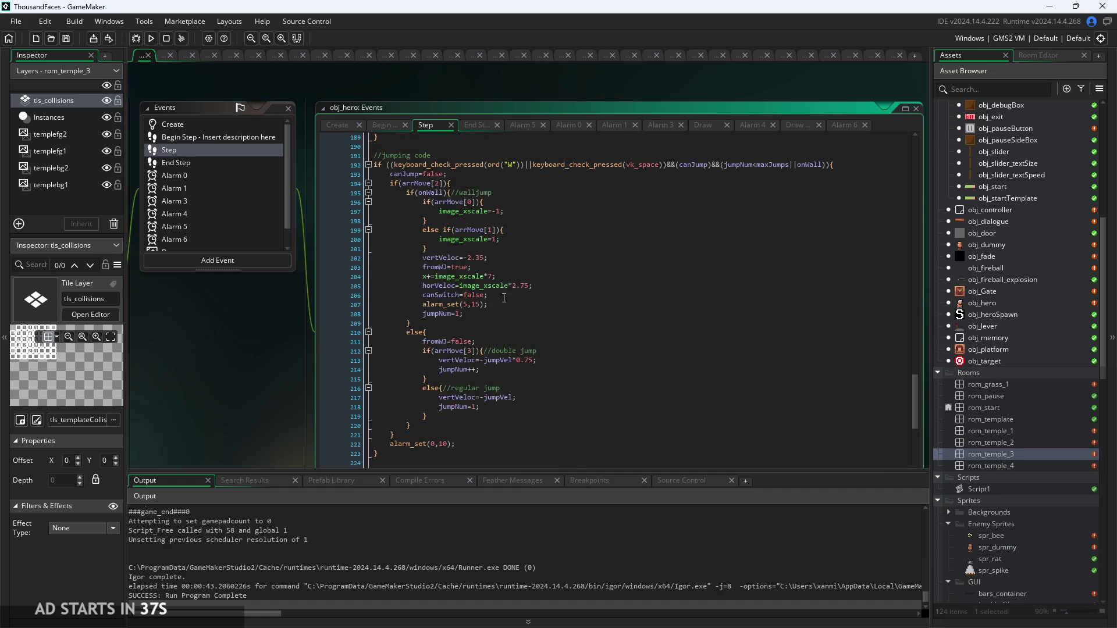
scroll(474, 263, up, 2)
Step: Change line 204 from x+=image_xscale*7 to x+=image_xscale and launch a new build
click(523, 208)
scroll(511, 244, up, 3)
click(498, 281)
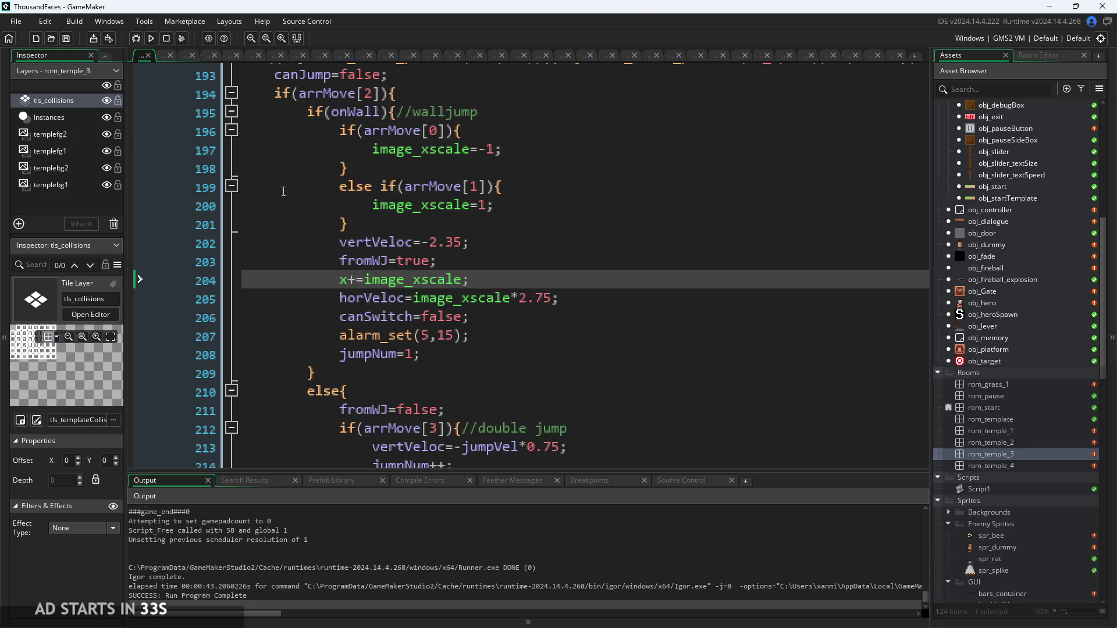
click(151, 39)
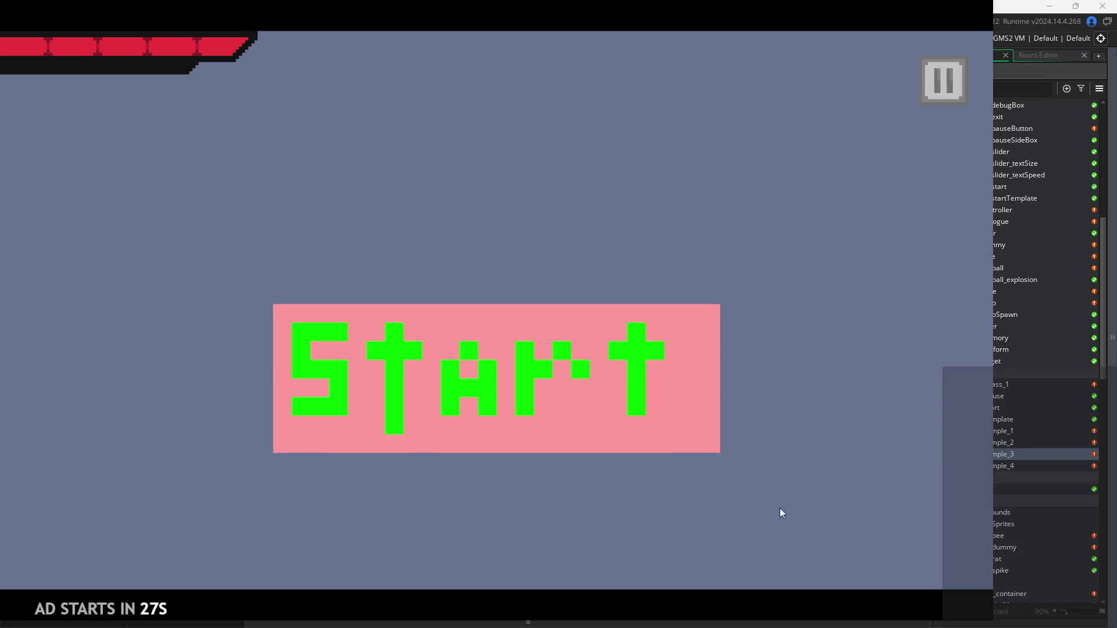
Step: Start the game and jump the hero over the spiked pillar onto the right wall
click(532, 408)
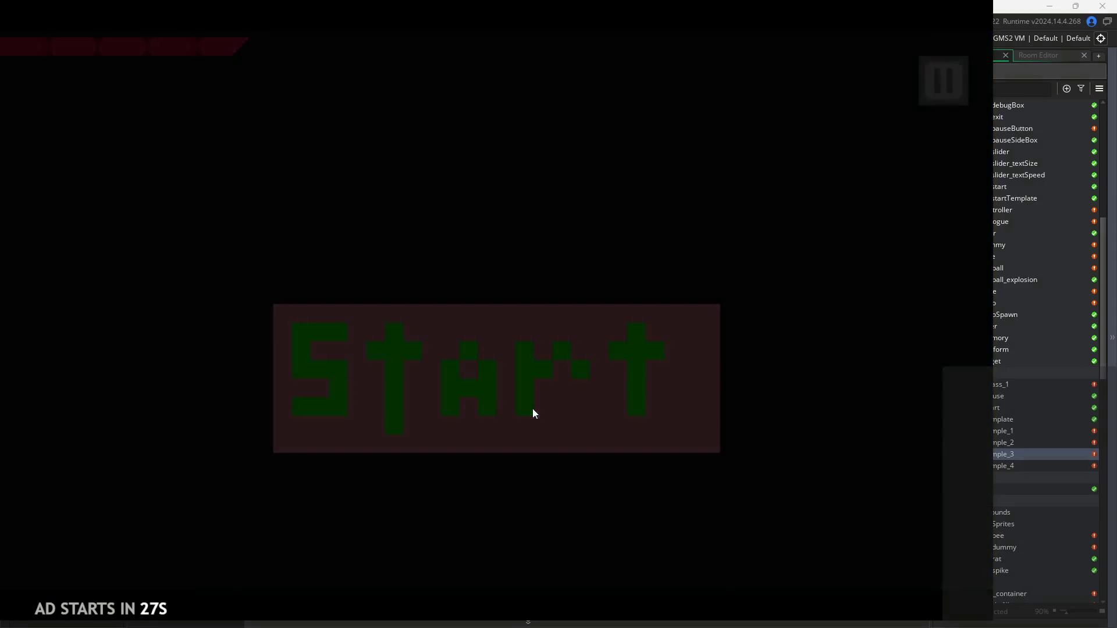
key(Right)
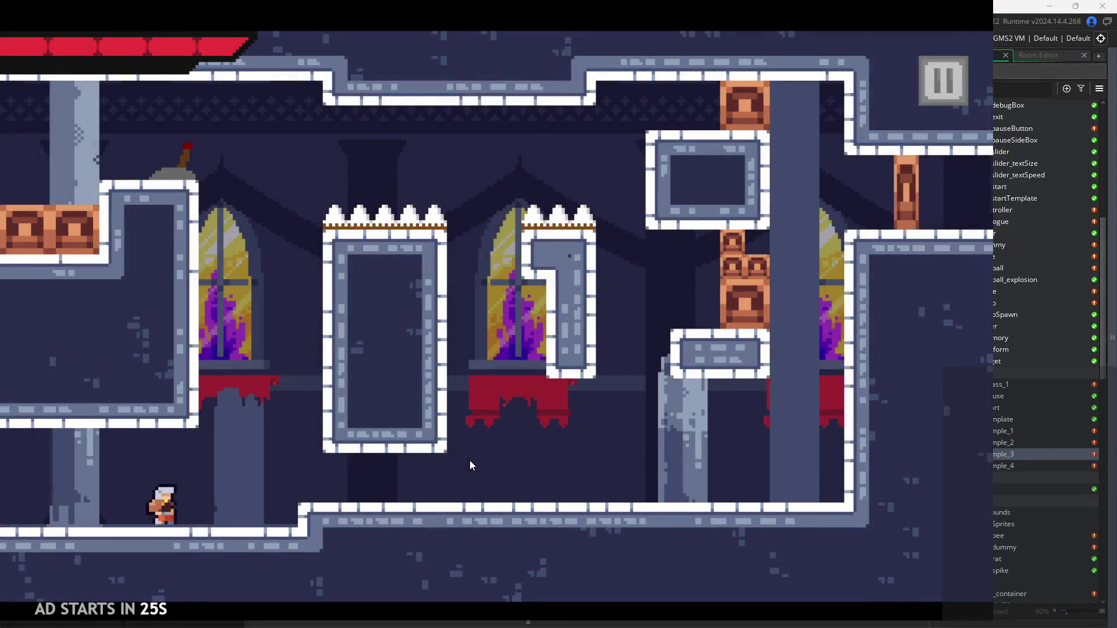
key(space)
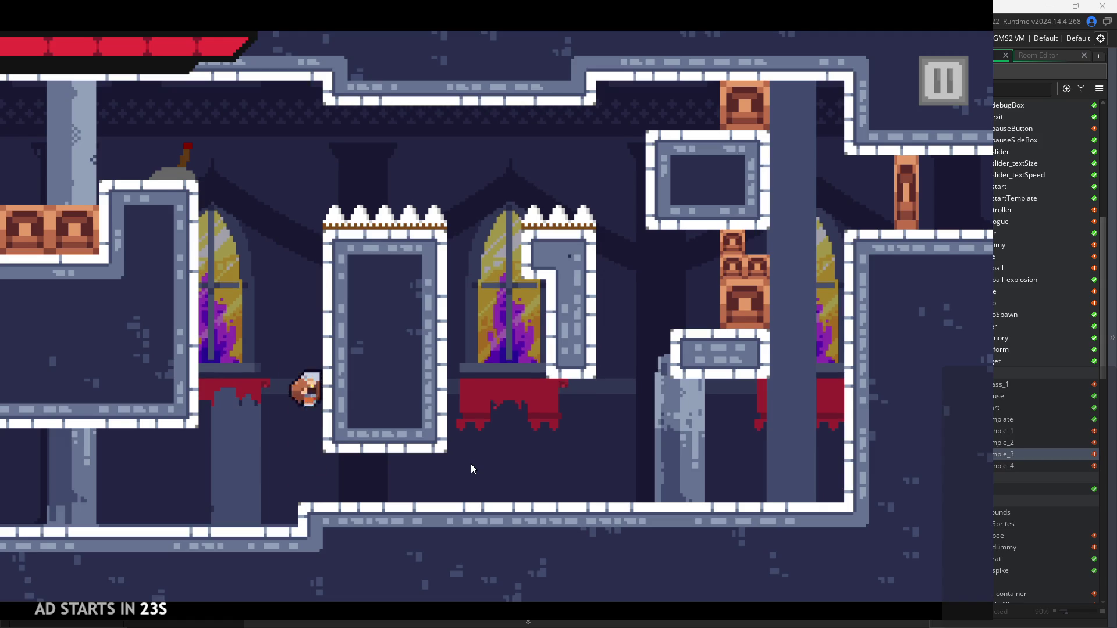
key(space)
key(Right)
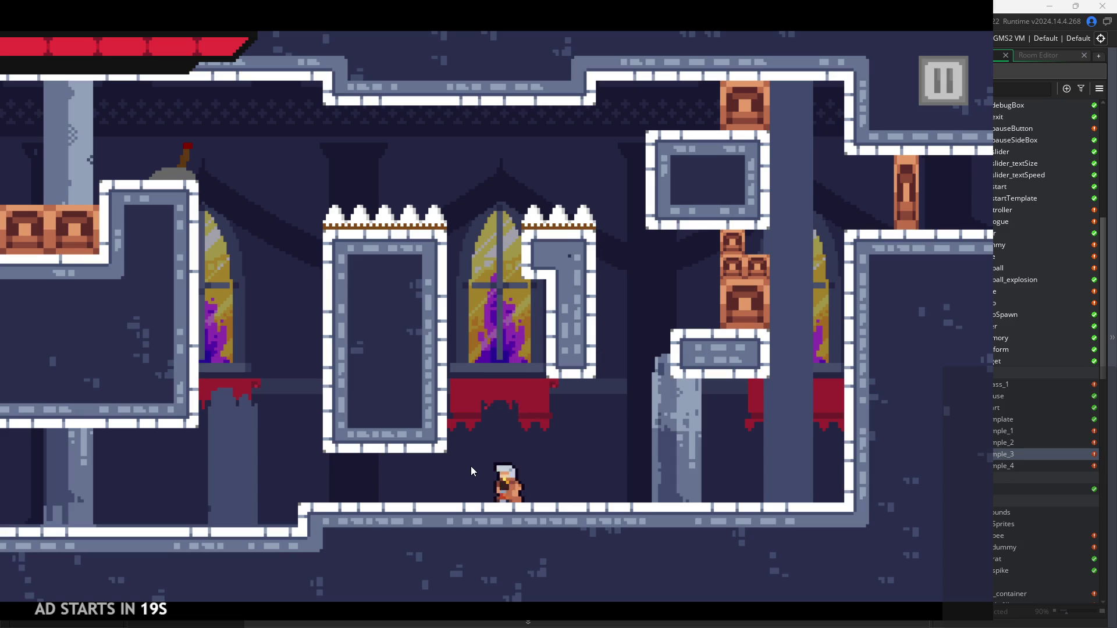
key(Right)
key(space)
key(Right)
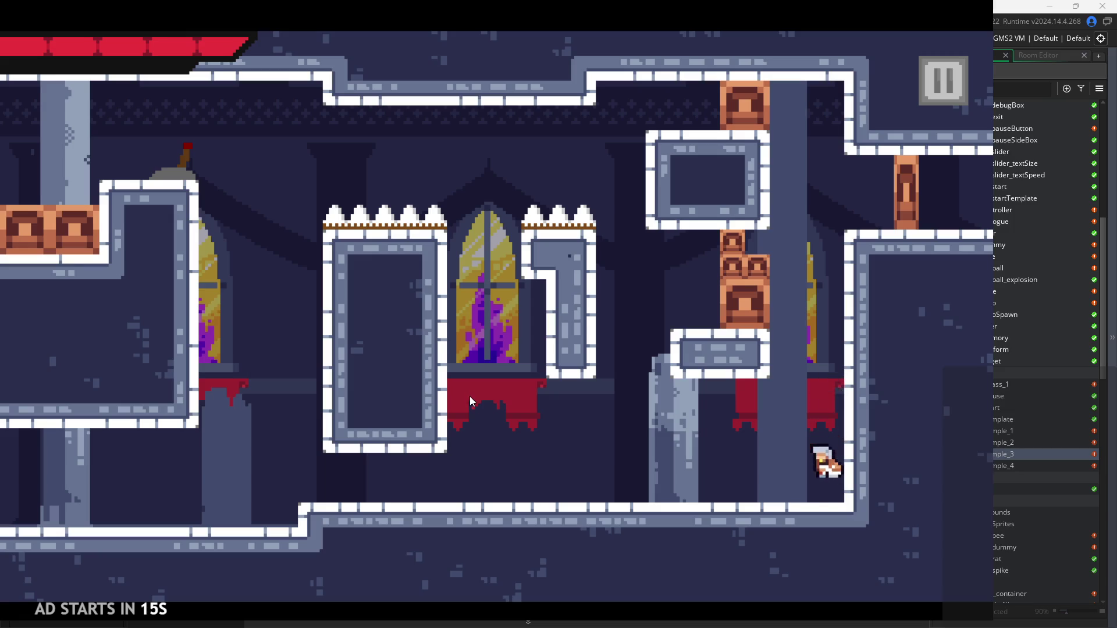
Step: Wall-jump off the right wall, then swing the sword while running before pausing the game
key(Left)
key(space)
key(Right)
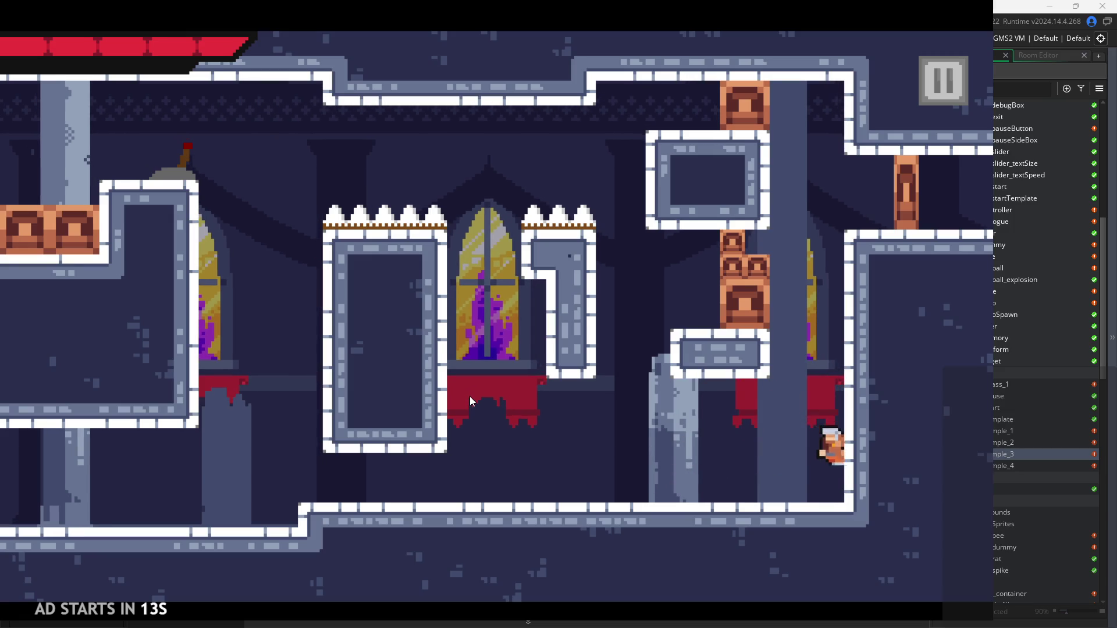
key(Left)
key(Right)
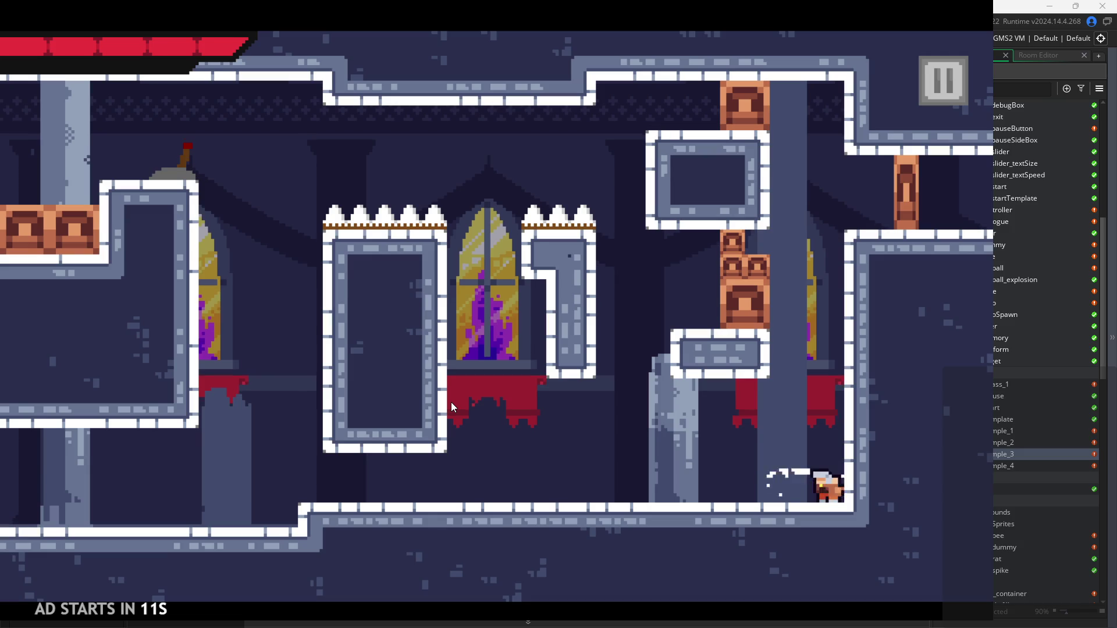
key(Left)
key(space)
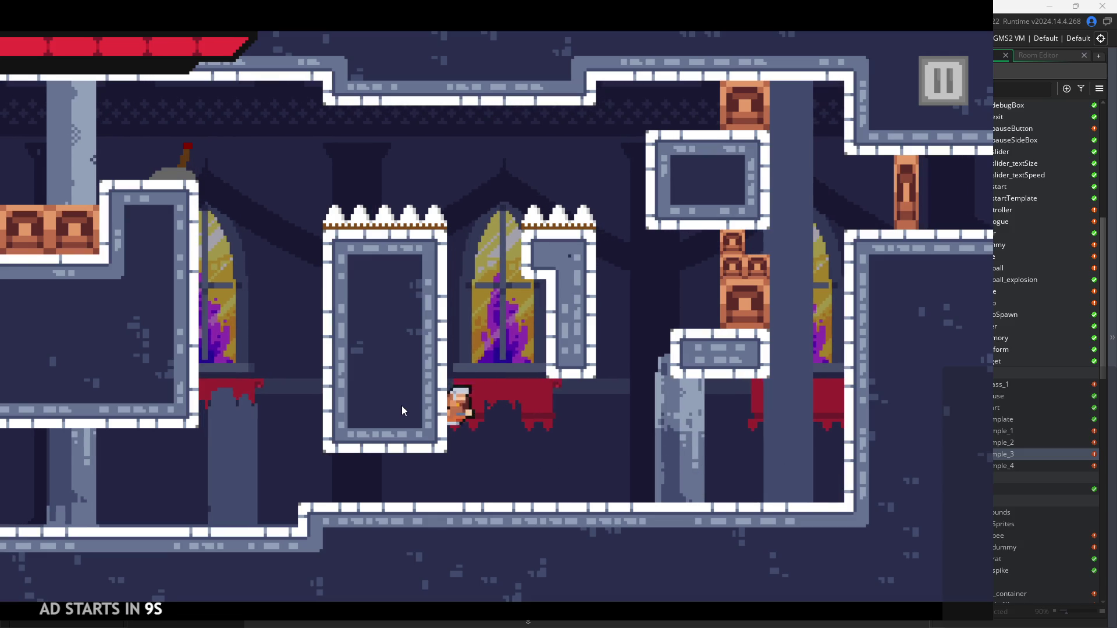
key(Right)
key(x)
key(Escape)
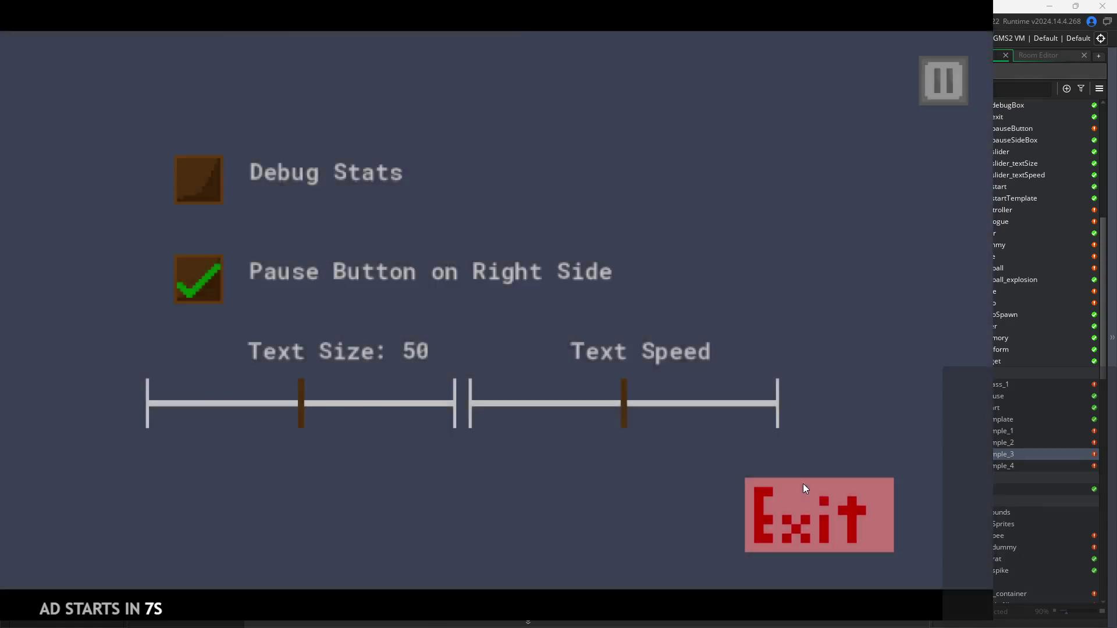
Step: Exit the game from the pause menu and scroll obj_hero's code up to the attack-stage block
click(803, 483)
ctrl+scroll(521, 289, down, 1)
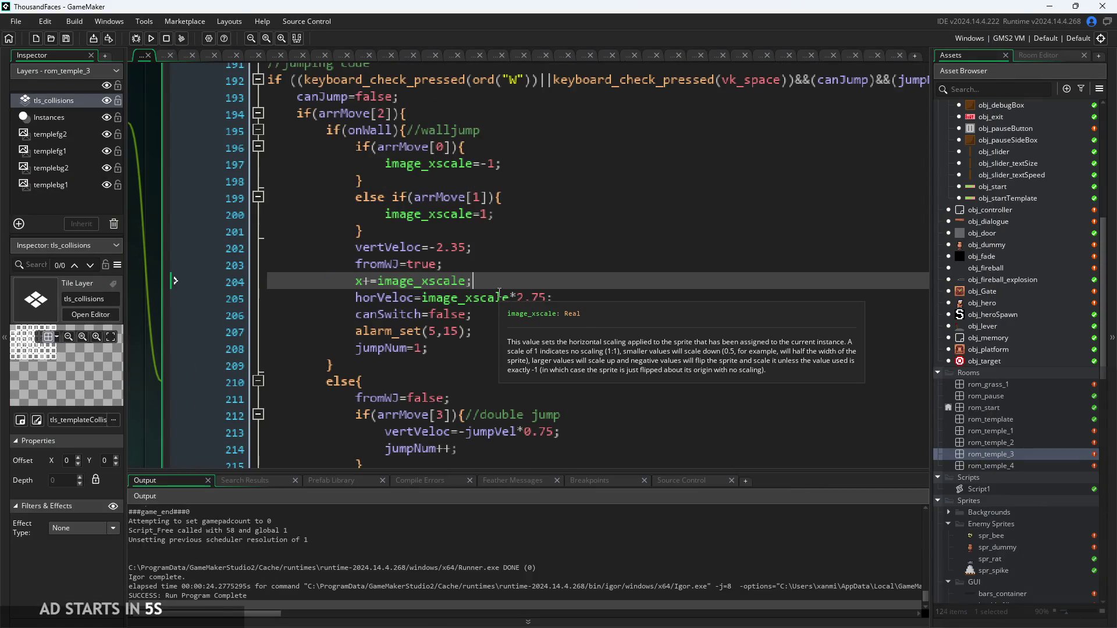
scroll(521, 289, up, 1)
scroll(421, 242, up, 20)
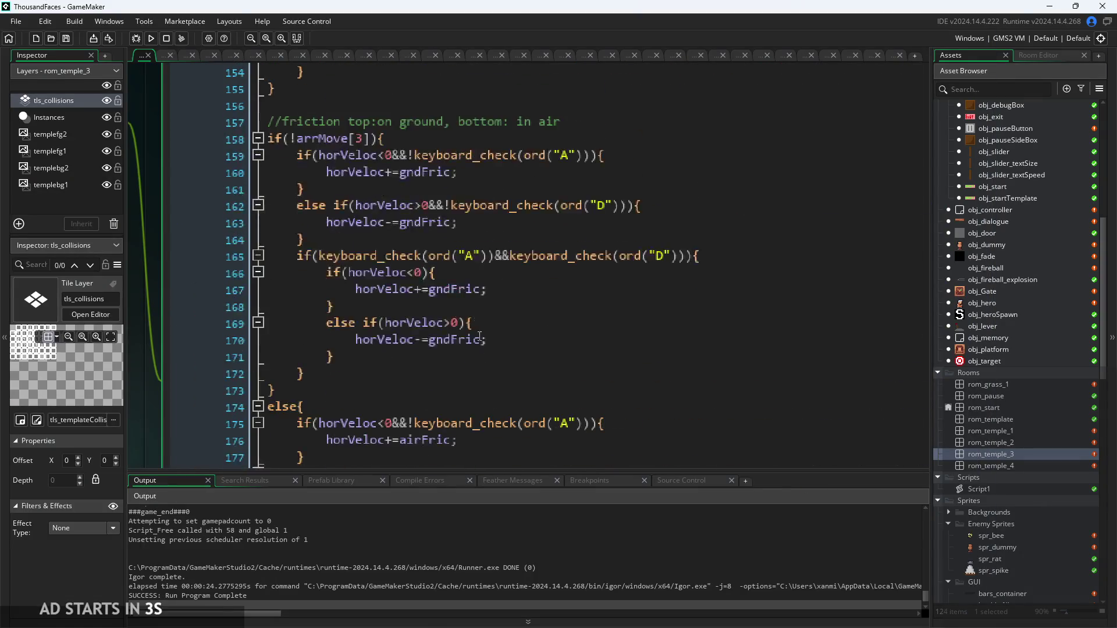
scroll(479, 361, up, 10)
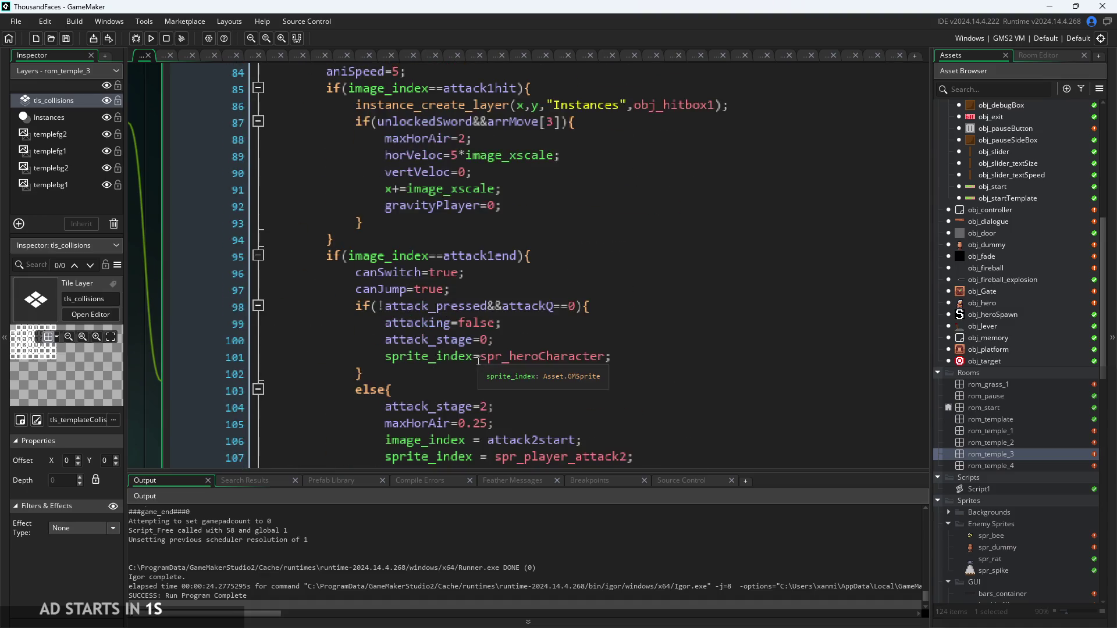
ctrl+scroll(473, 292, up, 1)
Step: Select the x+=image_xscale and gravityPlayer=0 lines in the first attack stage
click(515, 241)
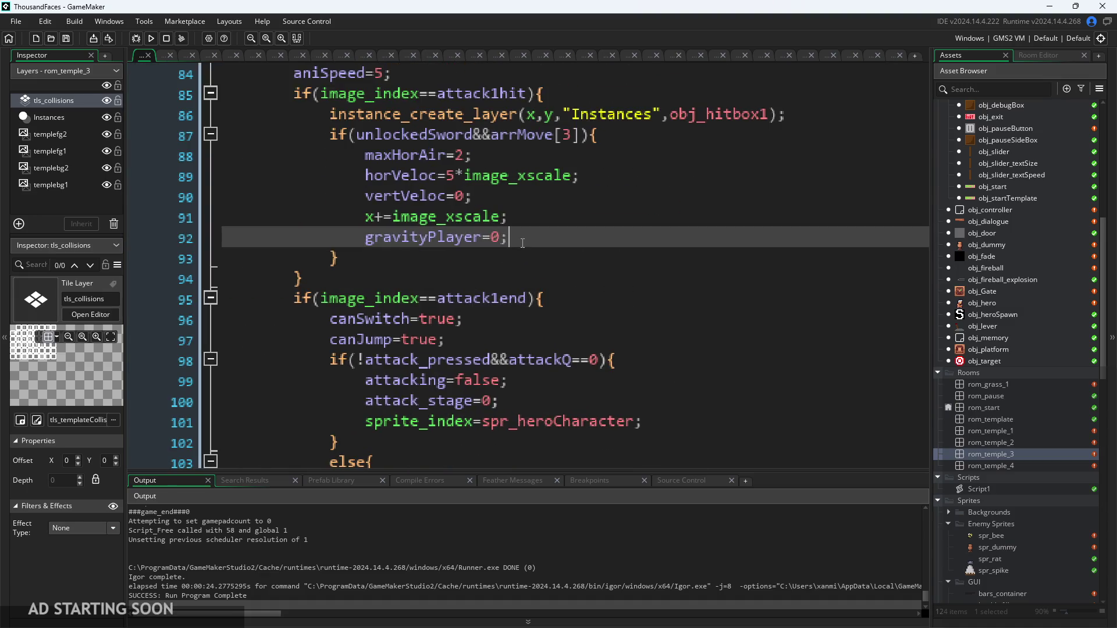
scroll(479, 288, up, 2)
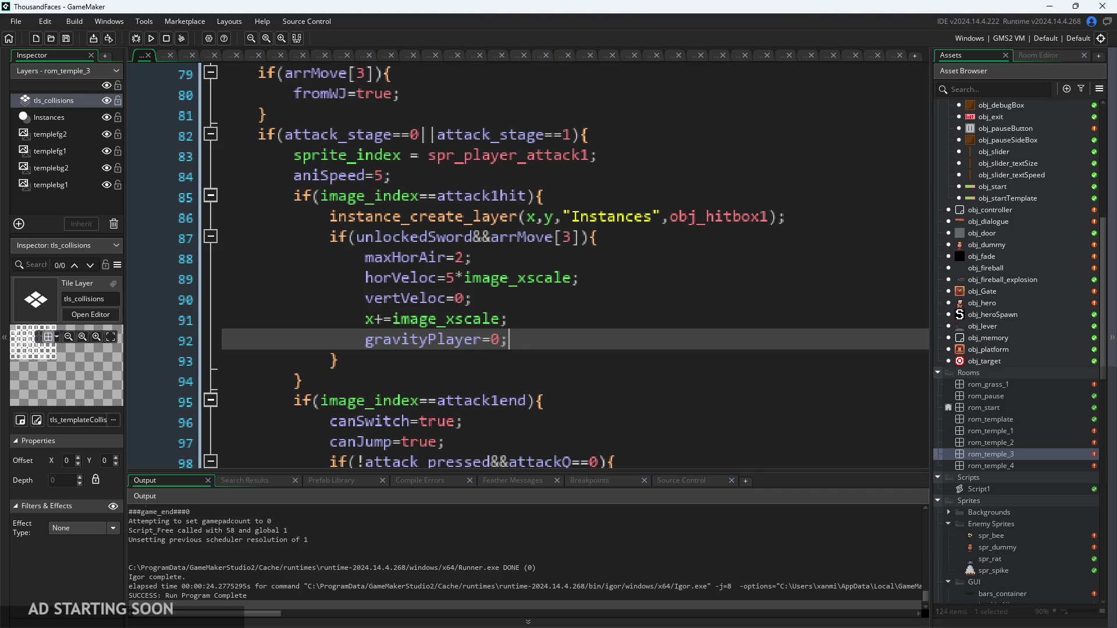
drag(275, 333, 204, 314)
key(ctrl+c)
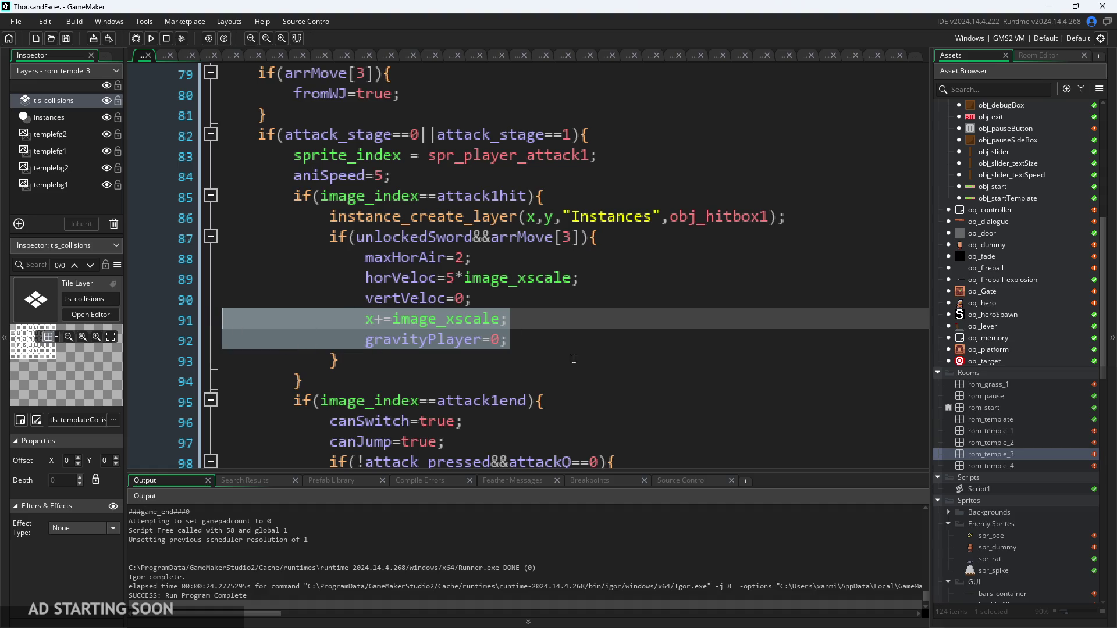
Step: Remove the two lines and add an if(onWall){ } block after aniSpeed=5
key(BackSpace)
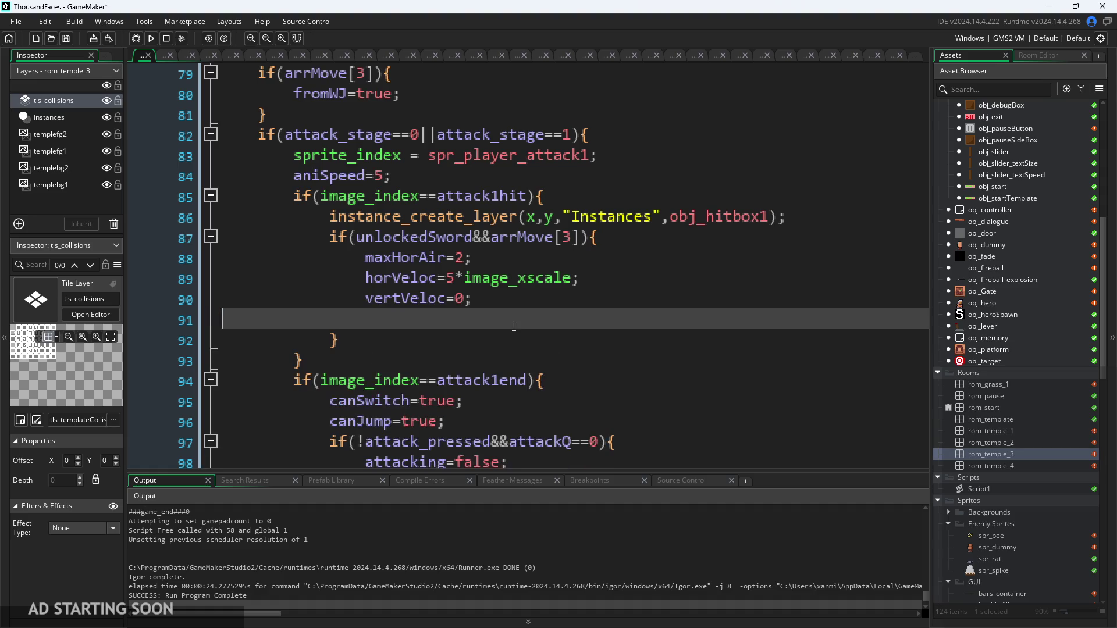
key(BackSpace)
click(408, 171)
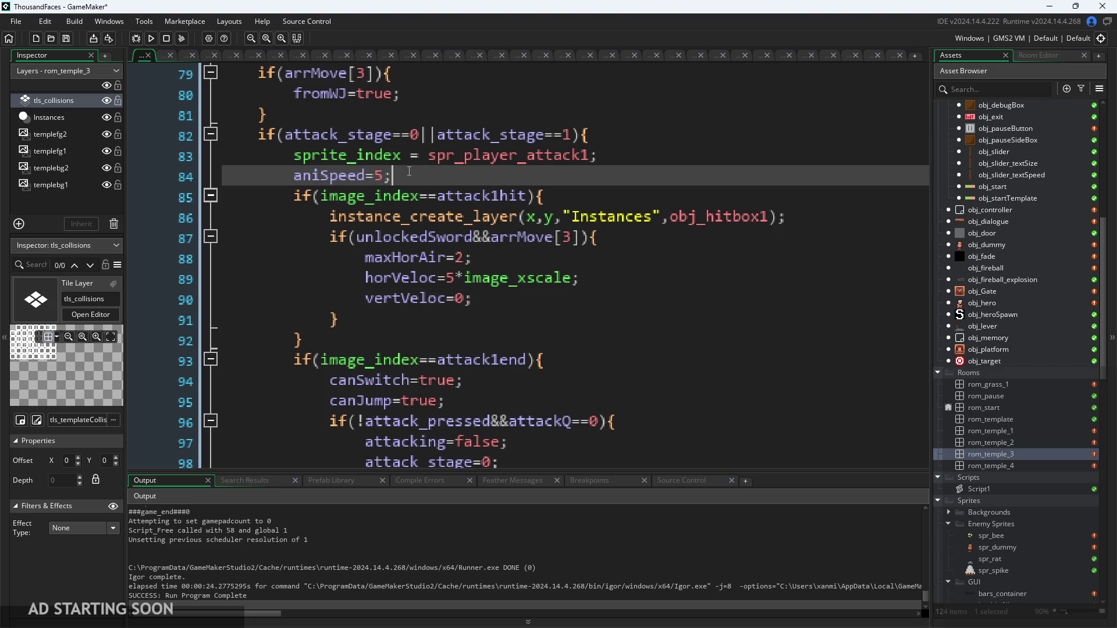
key(Return)
text(if(on)
key(Return)
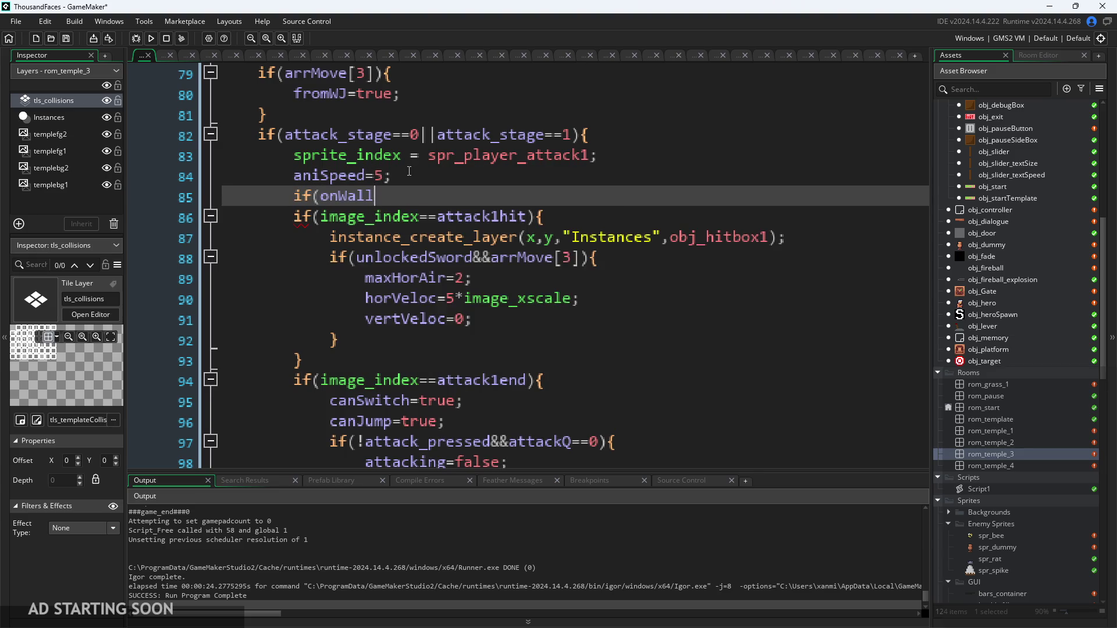
text({)
key(Return)
key(Return)
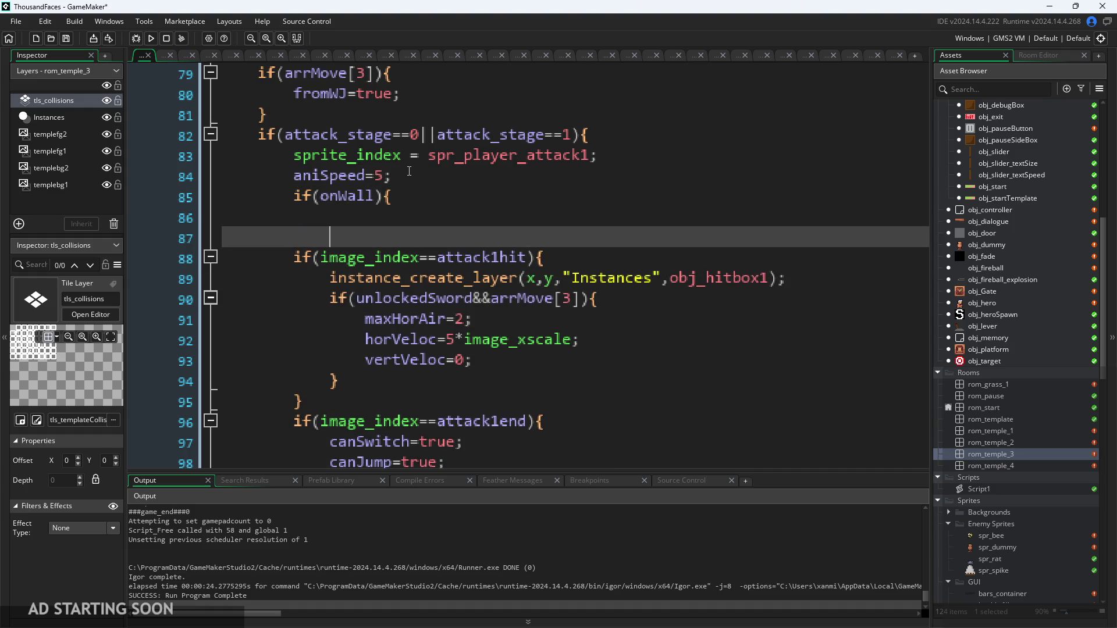
Step: Paste x+=image_xscale and gravityPlayer=0 into the onWall block, fix the indent, and relaunch the game
key(BackSpace)
text(})
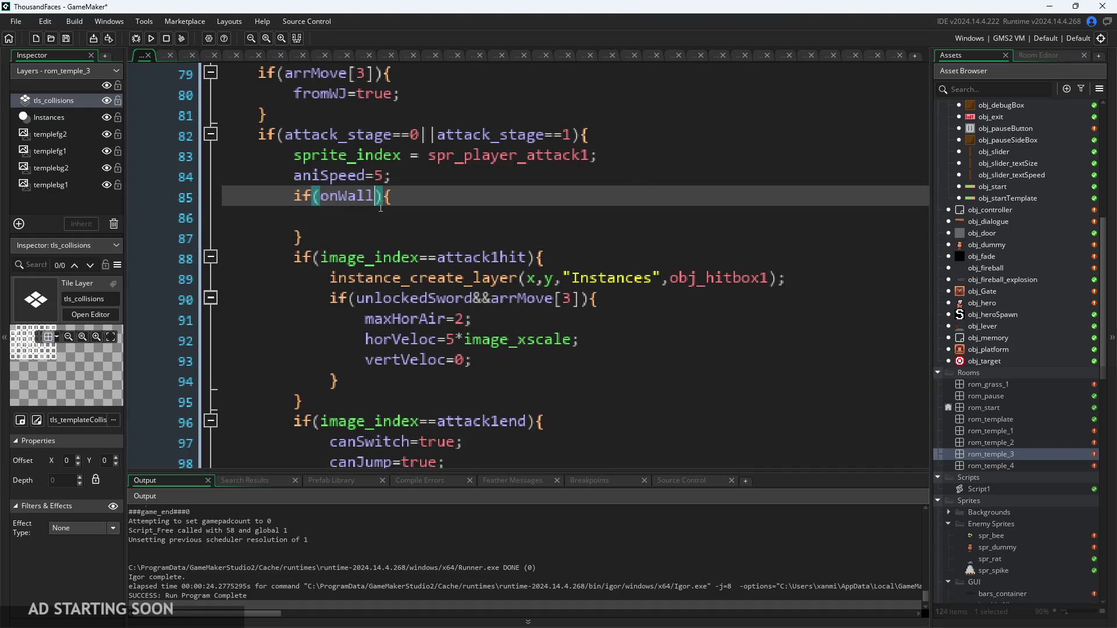
key(Return)
key(ctrl+v)
click(459, 217)
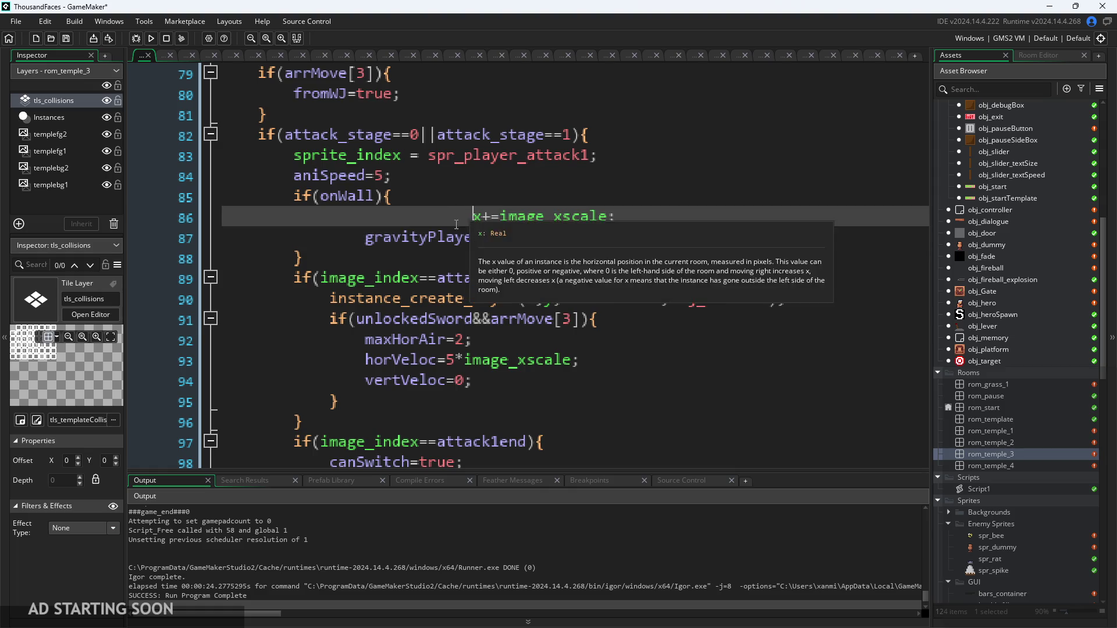
text(=)
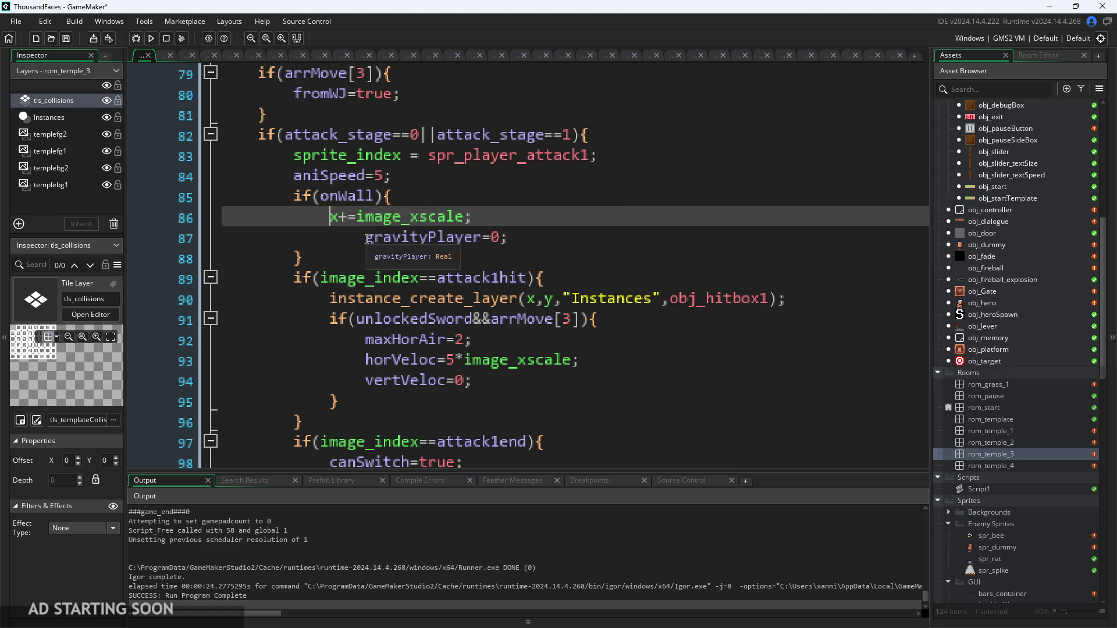
click(366, 238)
key(BackSpace)
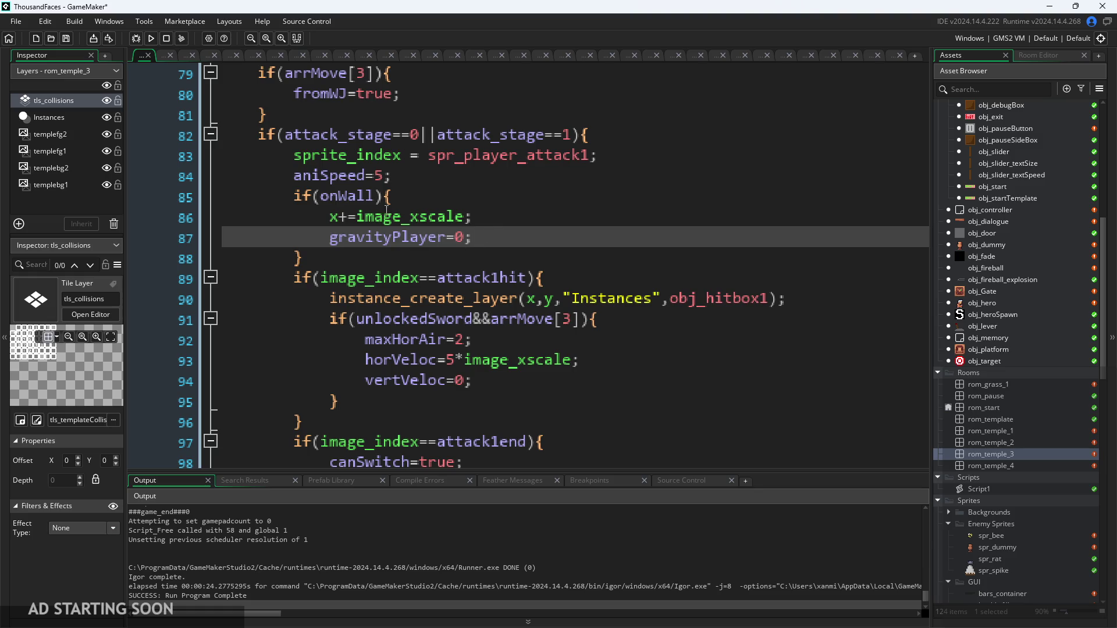
click(150, 37)
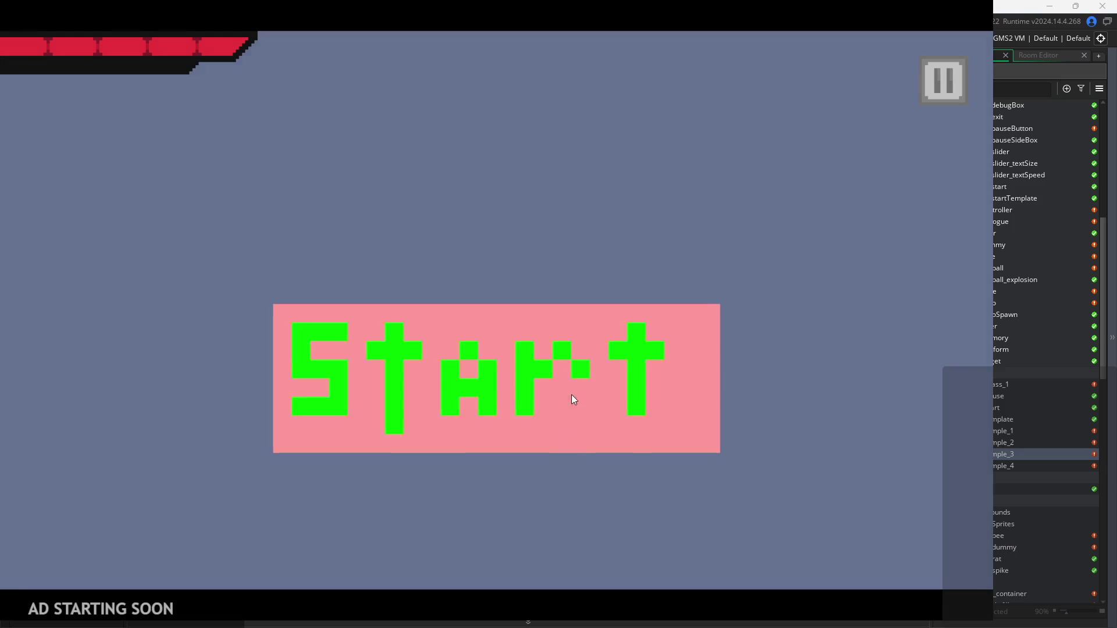
click(572, 395)
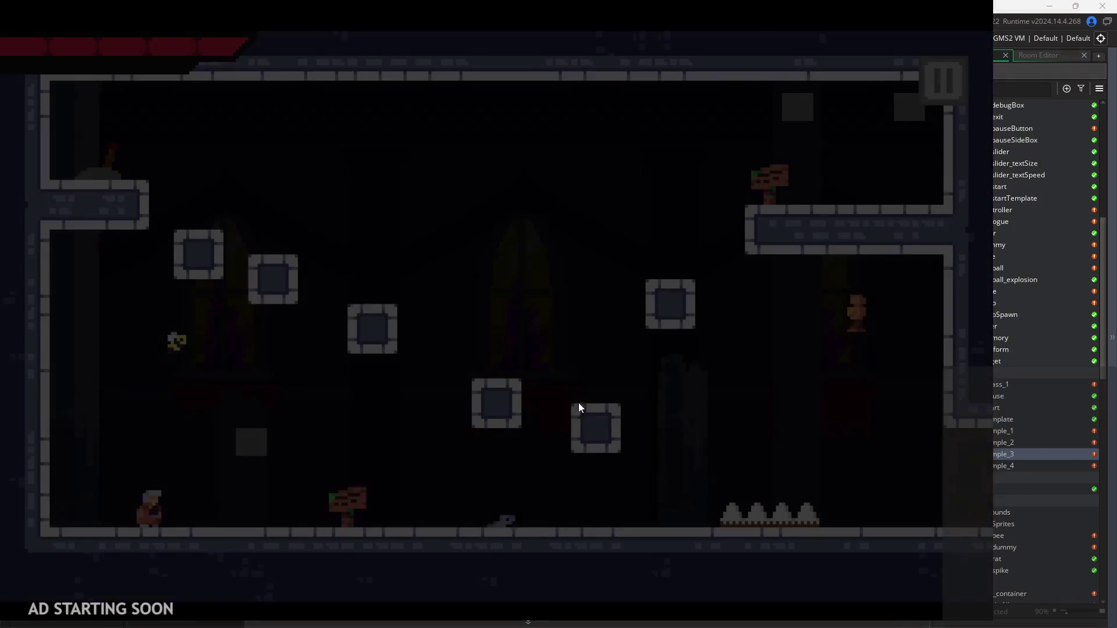
Step: Run and wall-jump the hero between the temple walls, ending on the red ledge
key(Right)
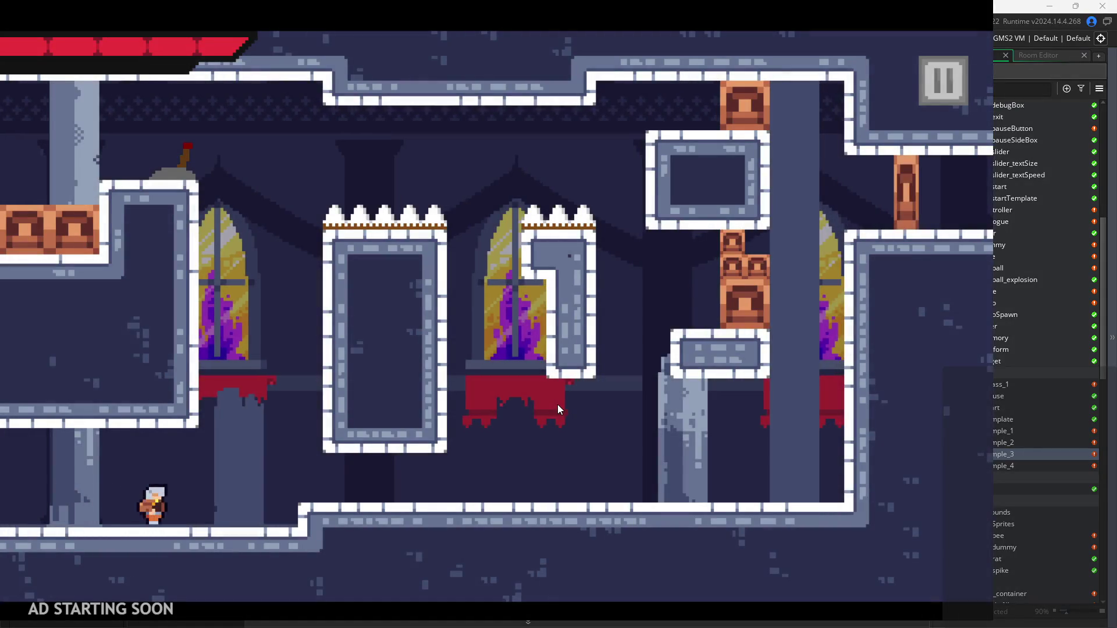
key(space)
key(space)
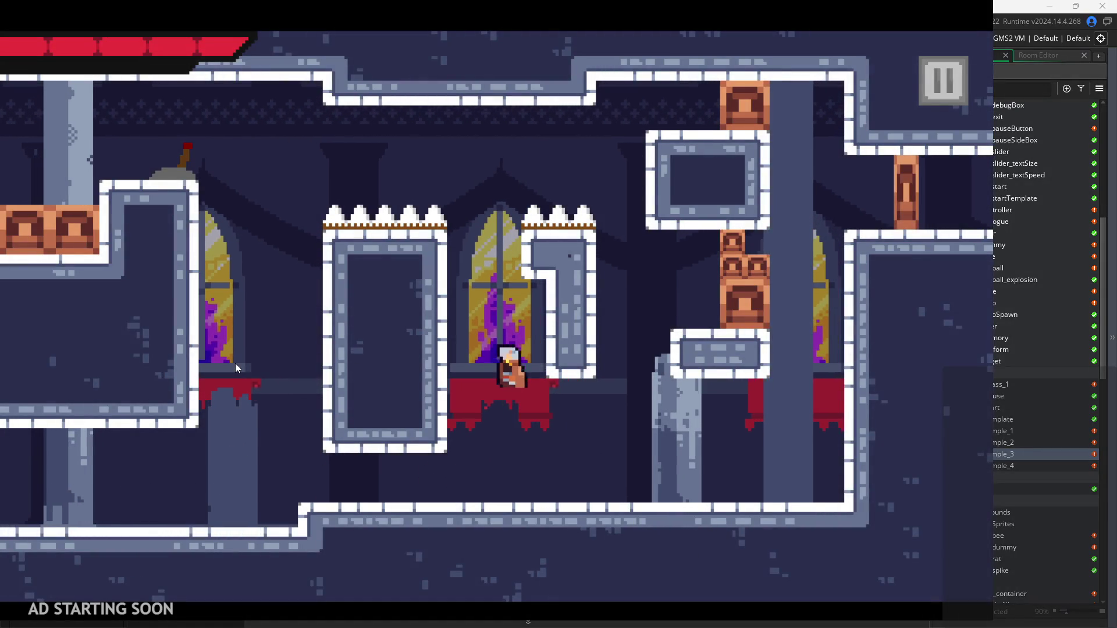
key(Left)
key(Right)
key(Right)
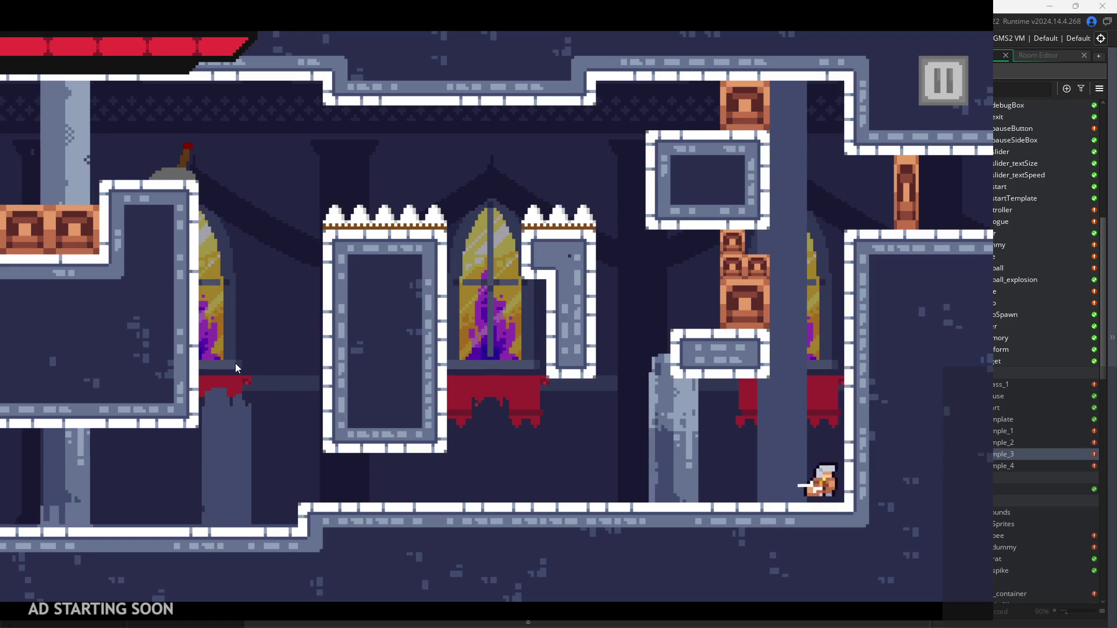
key(space)
key(Left)
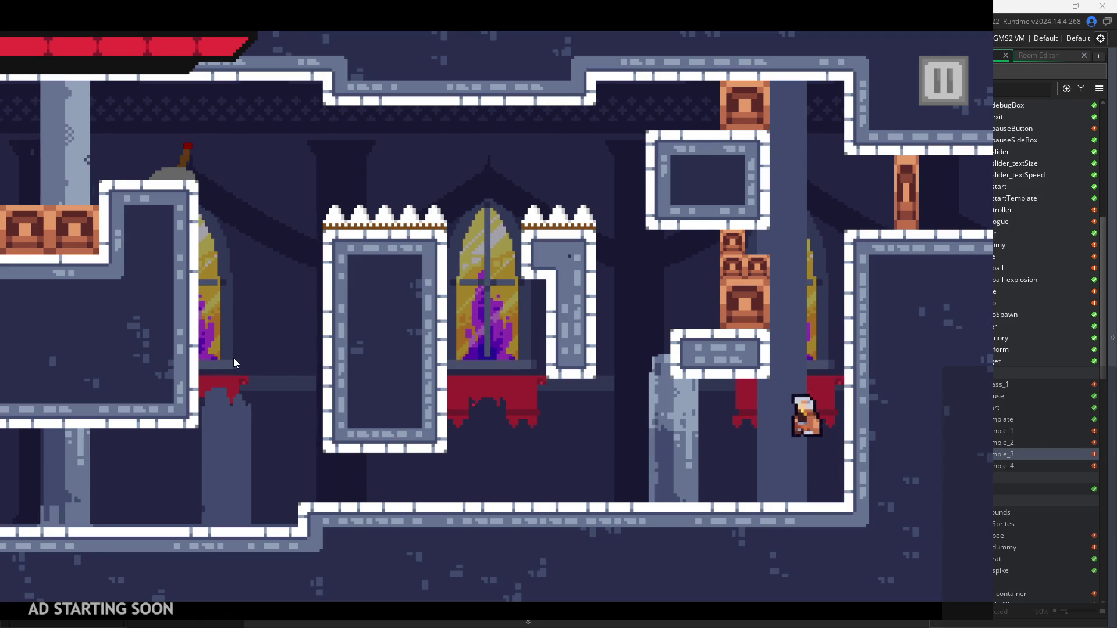
key(Right)
key(Left)
key(Right)
key(space)
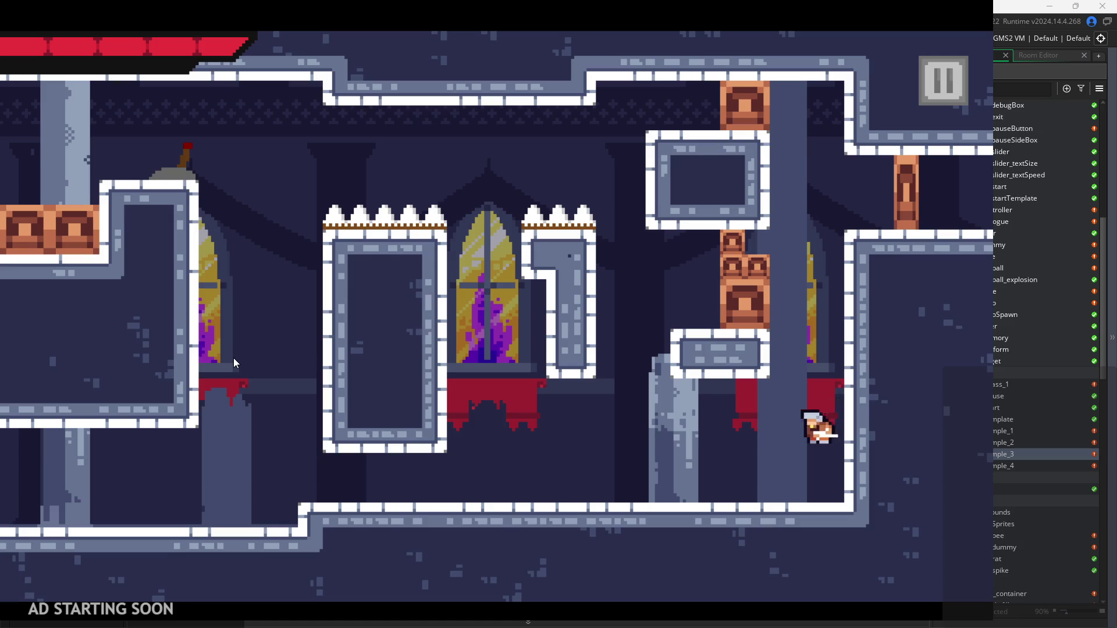
key(Left)
key(space)
Step: Test a wall cling on the right wall and dash left, then pause and enable Debug Stats
key(Right)
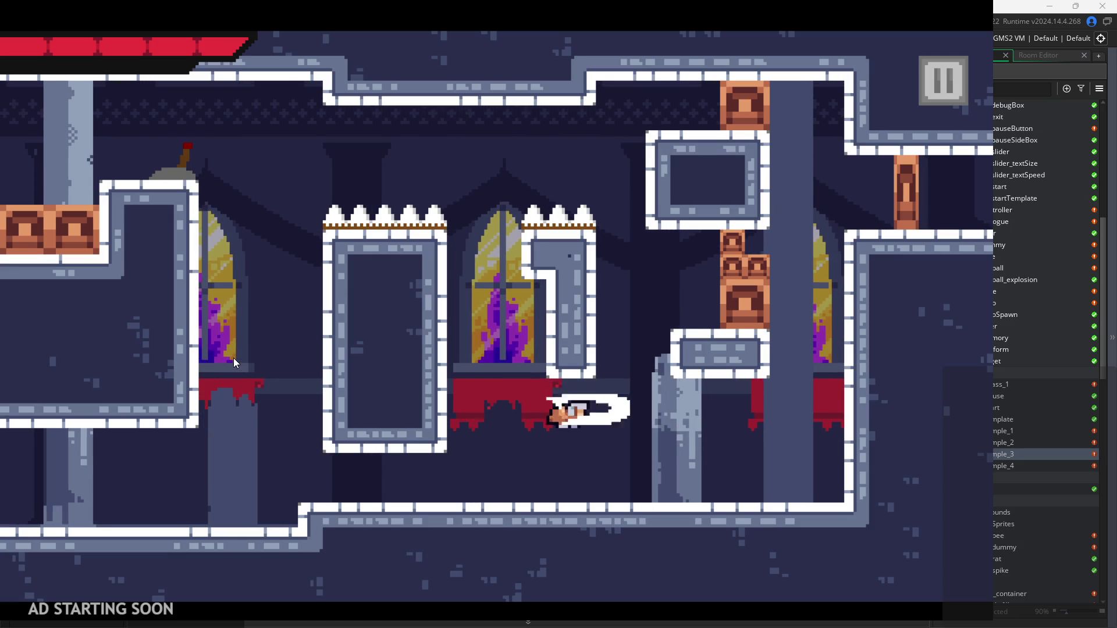
key(space)
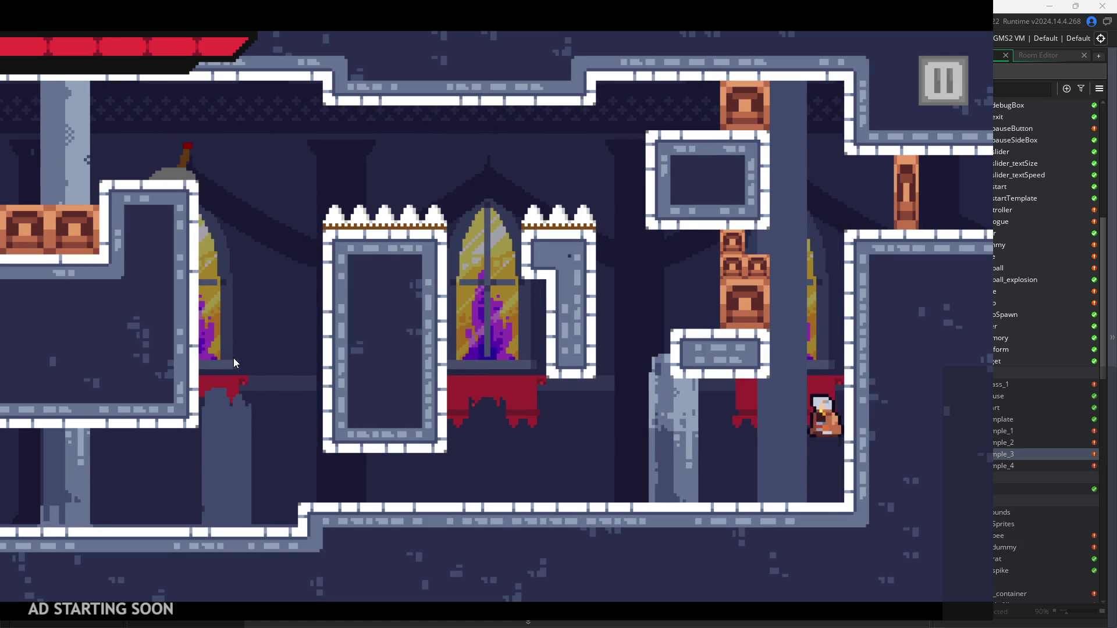
key(Left)
key(space)
key(Right)
key(Left)
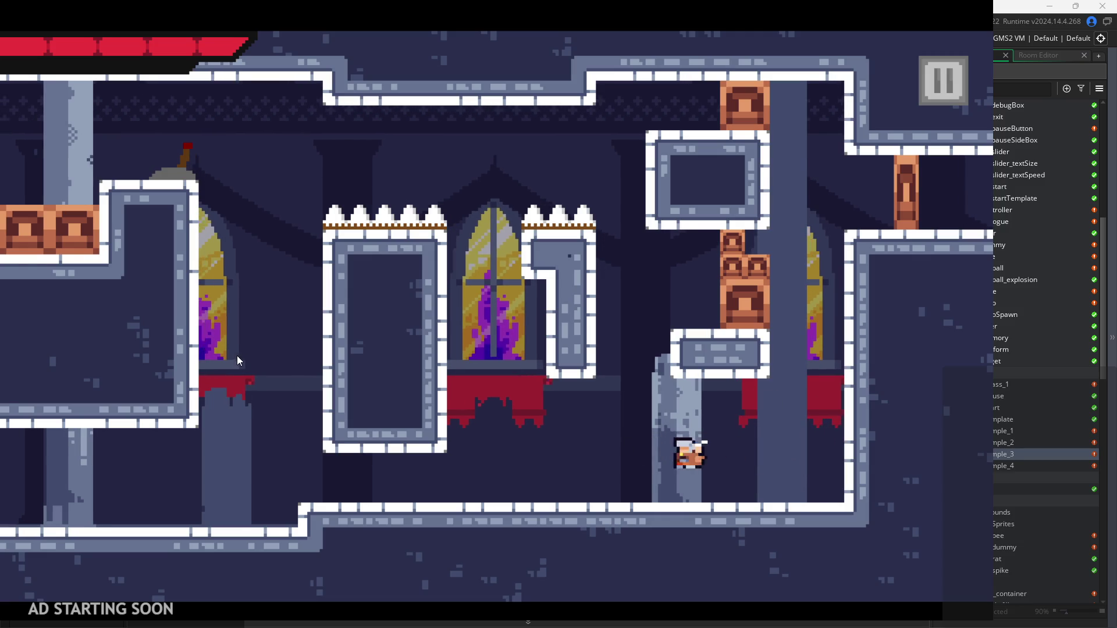
key(Right)
key(space)
key(Right)
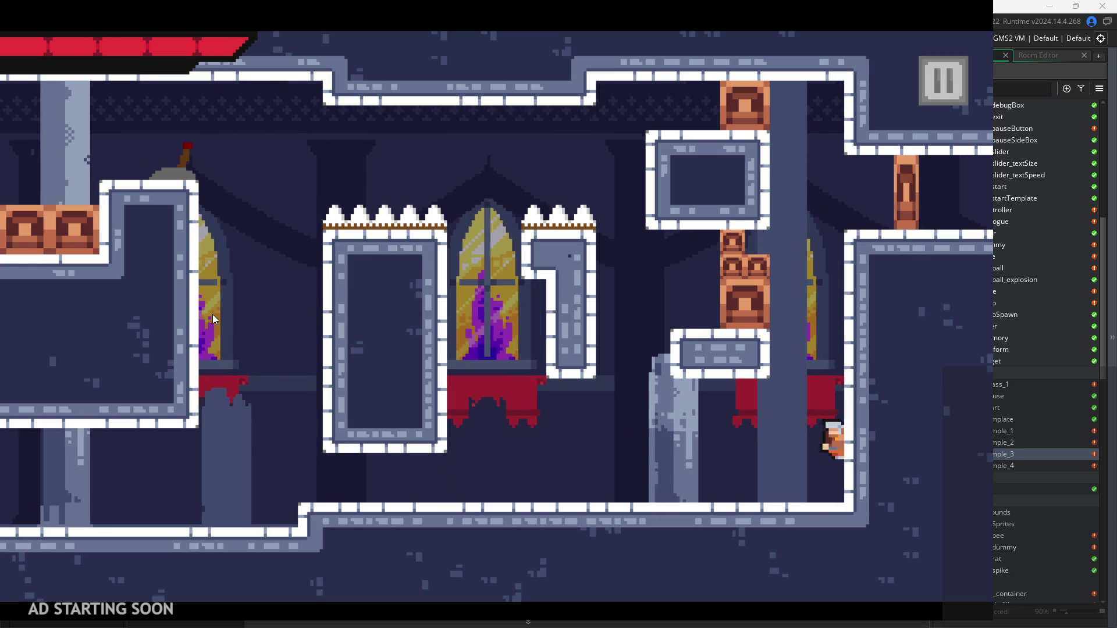
key(Left)
key(Right)
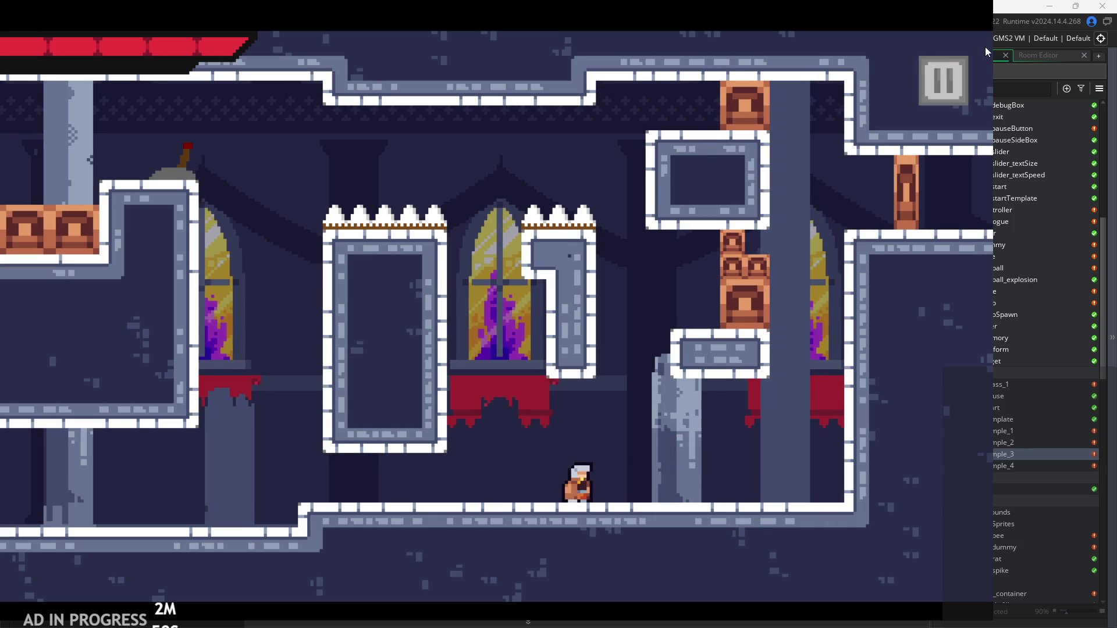
key(Escape)
click(212, 191)
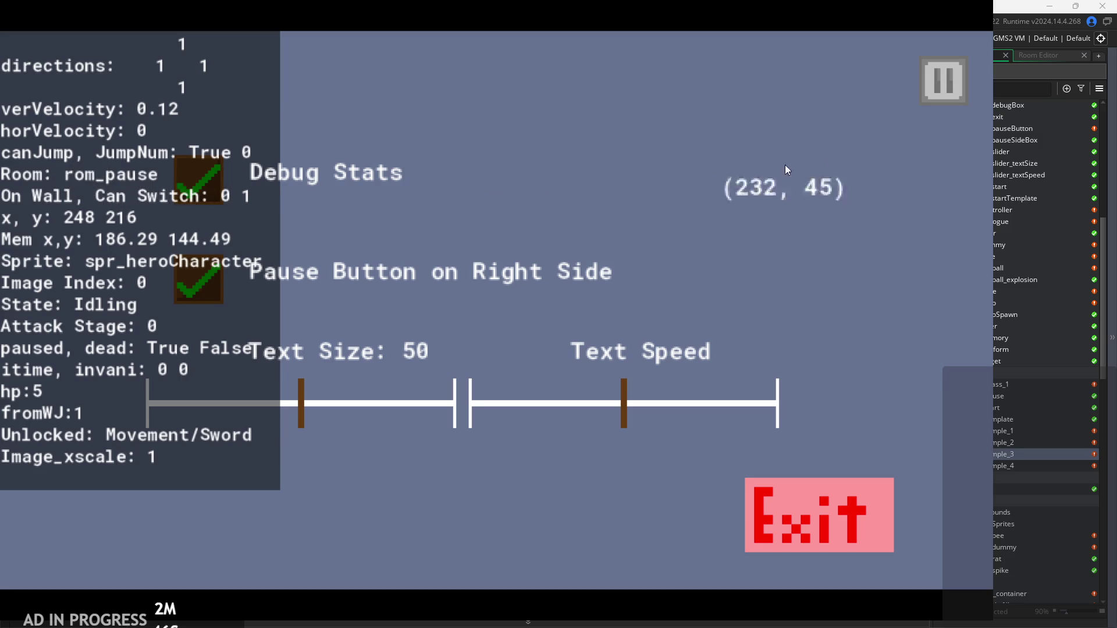
click(945, 96)
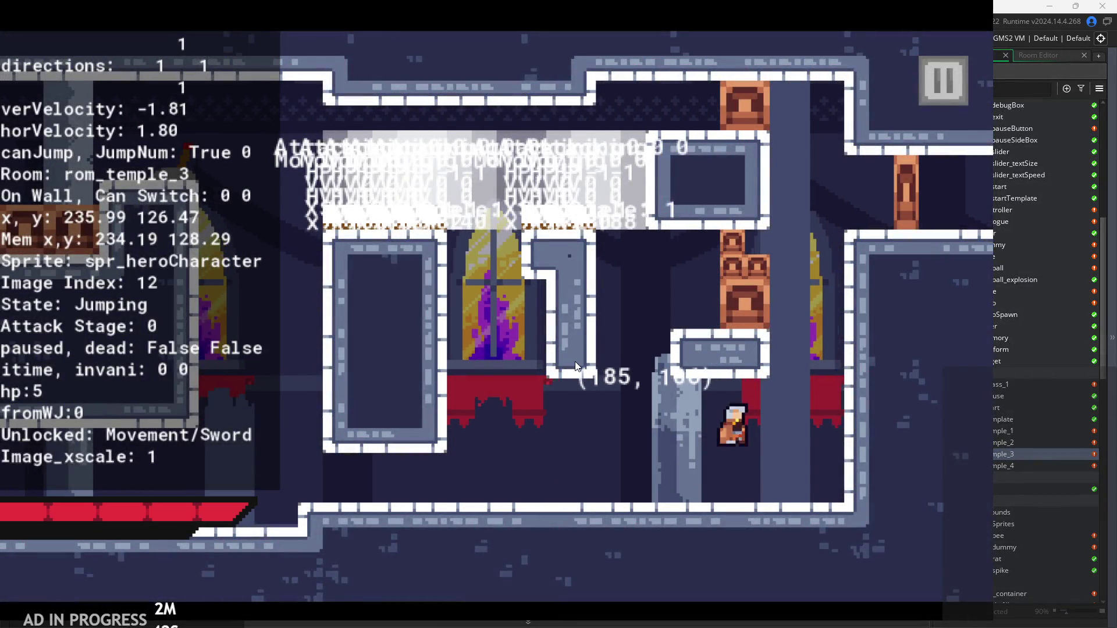
Step: Resume the game and chain mid-air sword attacks while jumping left and right
key(Left)
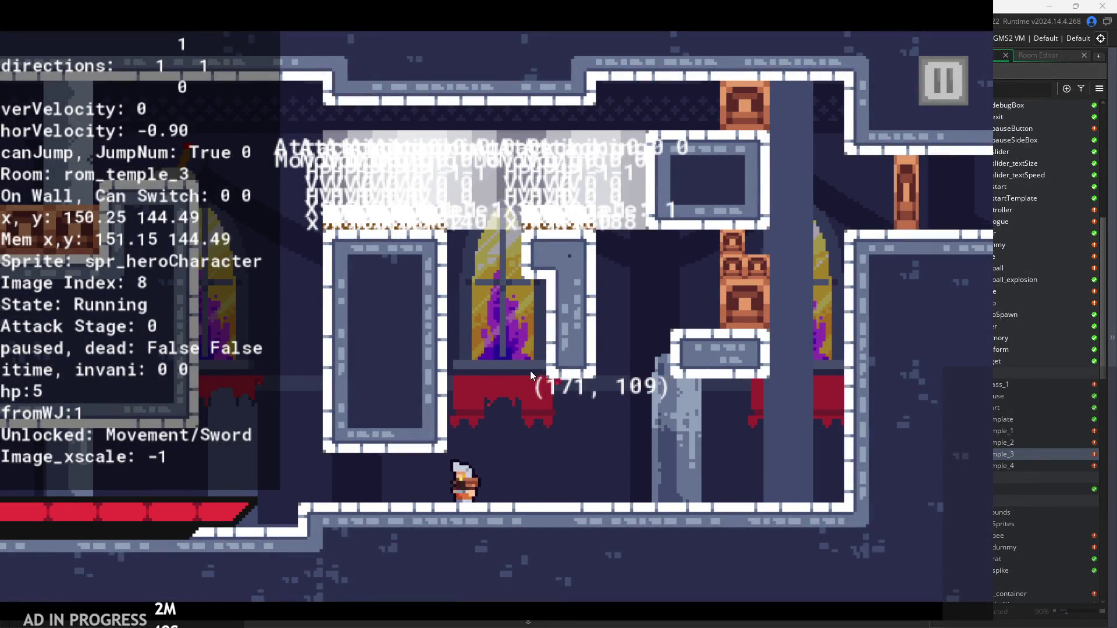
key(Right)
key(space)
key(x)
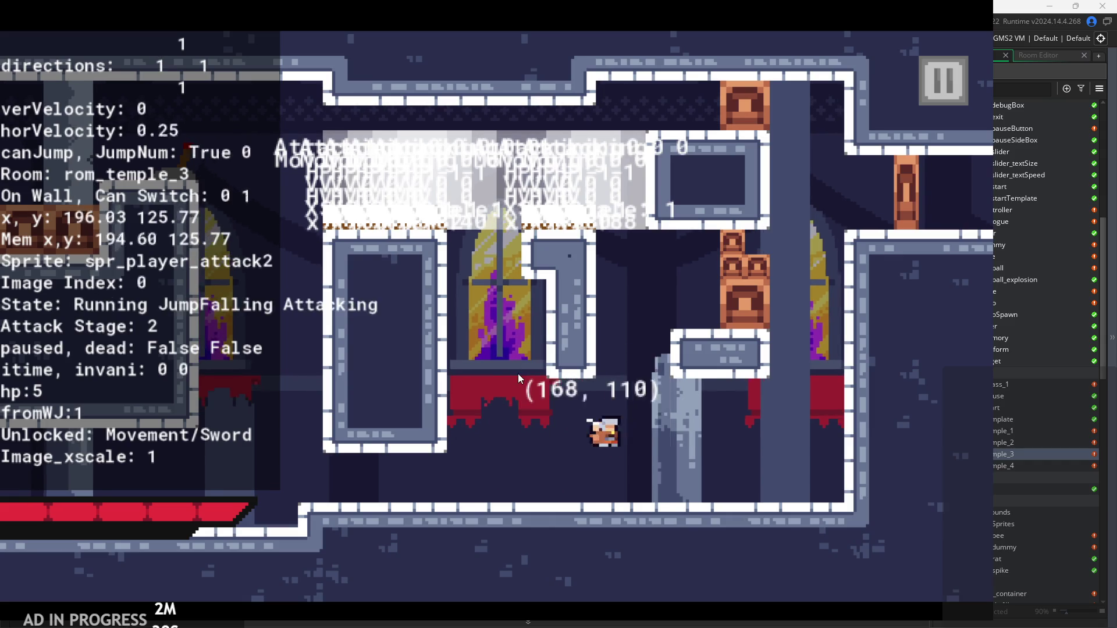
key(space)
key(x)
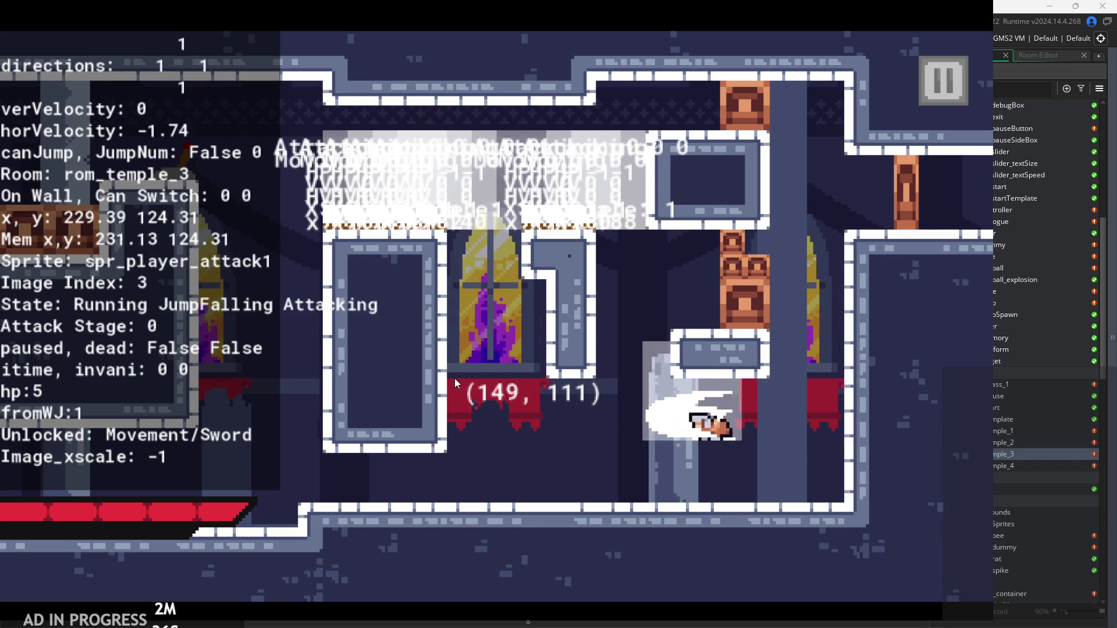
key(x)
key(Right)
key(space)
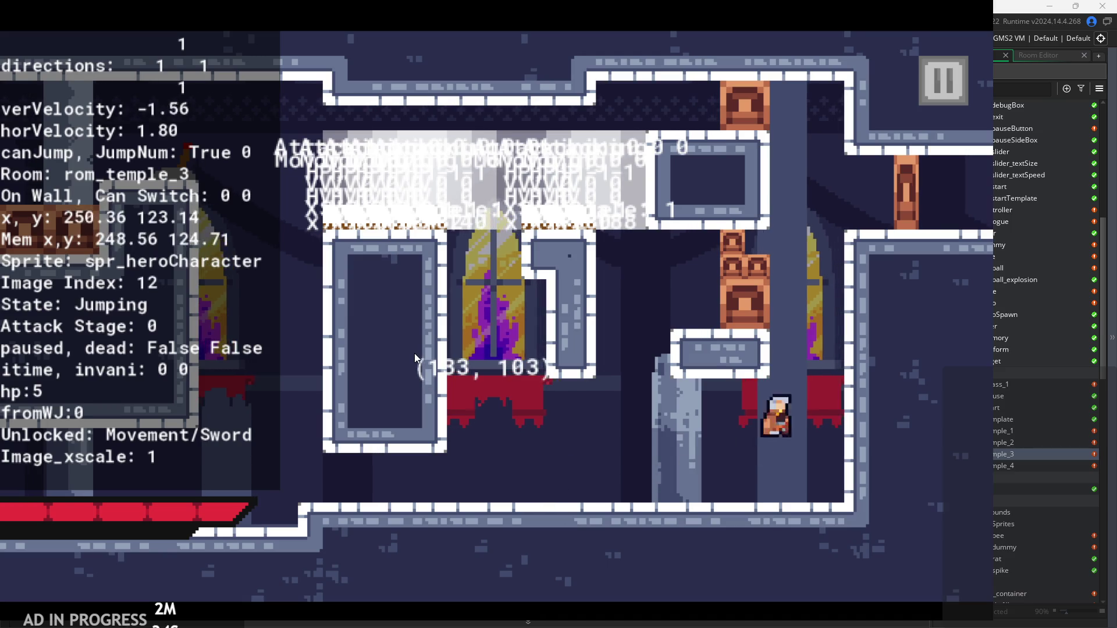
key(Left)
key(x)
key(x)
key(Right)
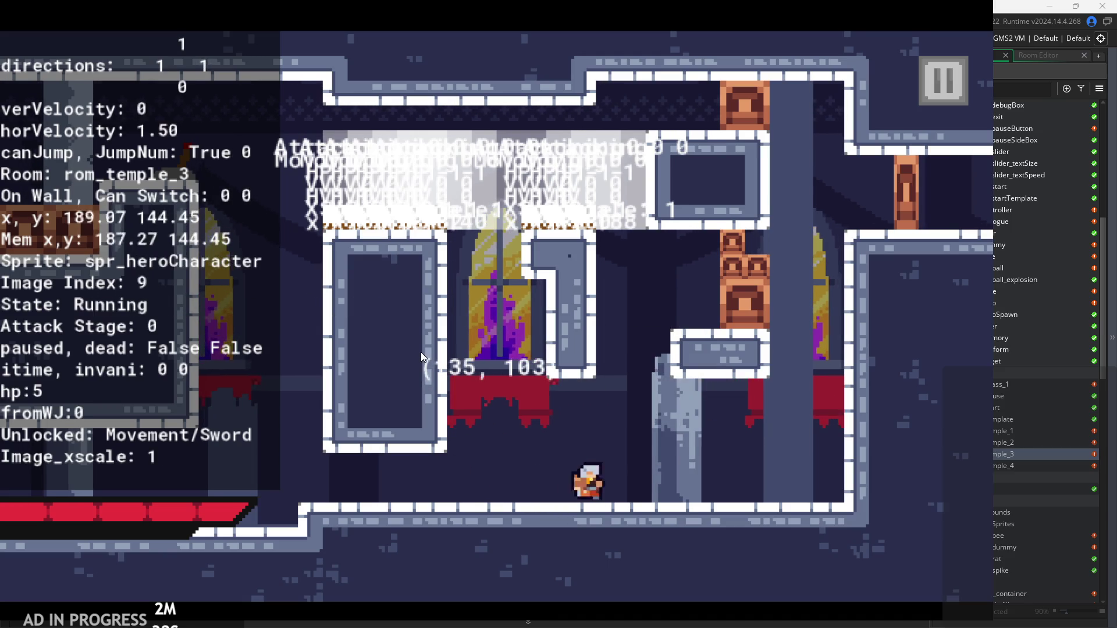
Step: Wall-jump off the right wall repeatedly with falling sword attacks
key(space)
key(space)
key(x)
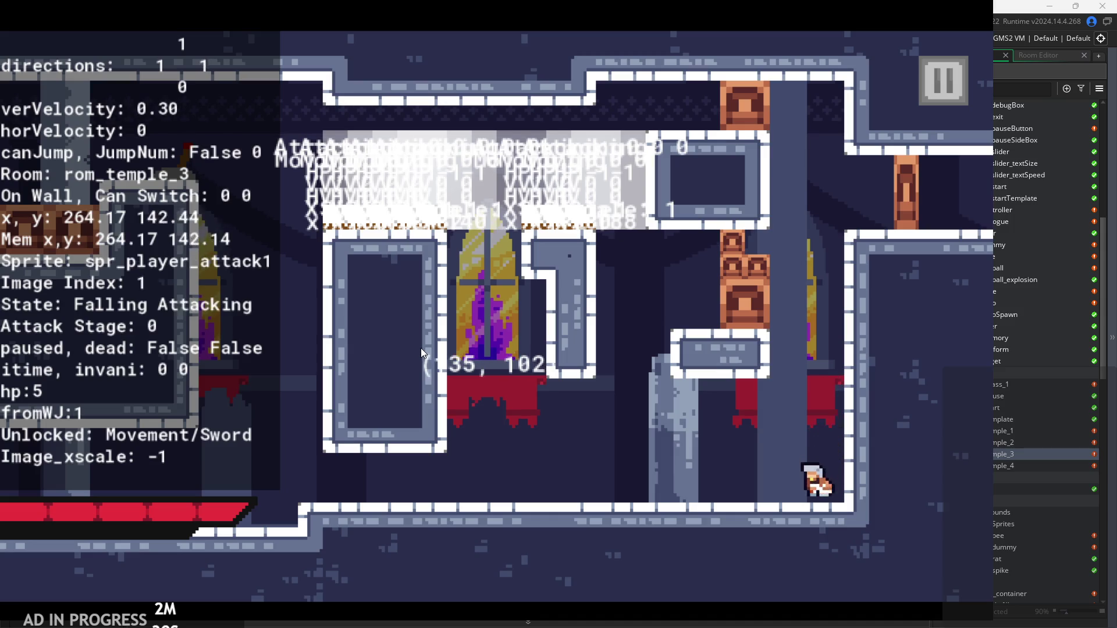
key(space)
key(space)
key(Right)
key(Left)
key(x)
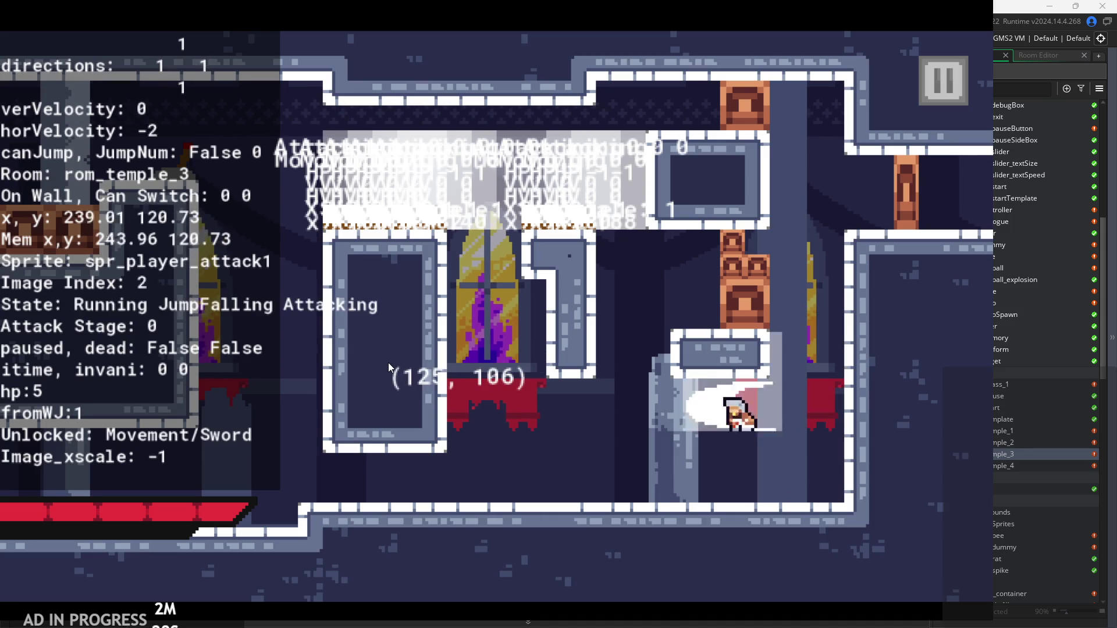
key(x)
key(Right)
key(space)
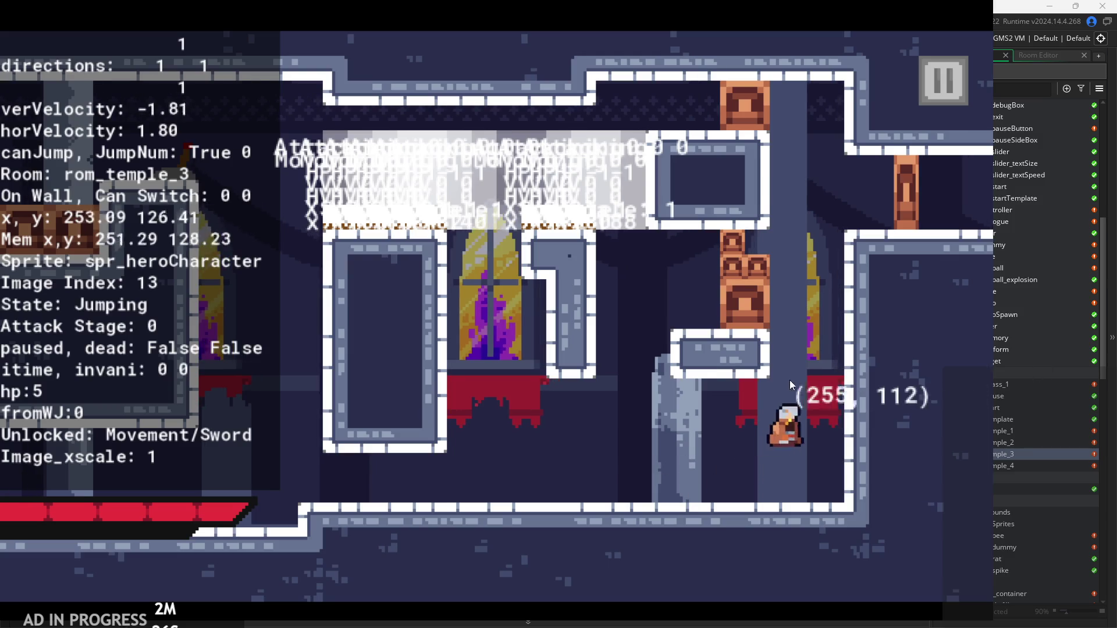
key(space)
key(x)
Step: Chain falling attacks up to attack stage 2, then climb the pillar's right side and attack
key(x)
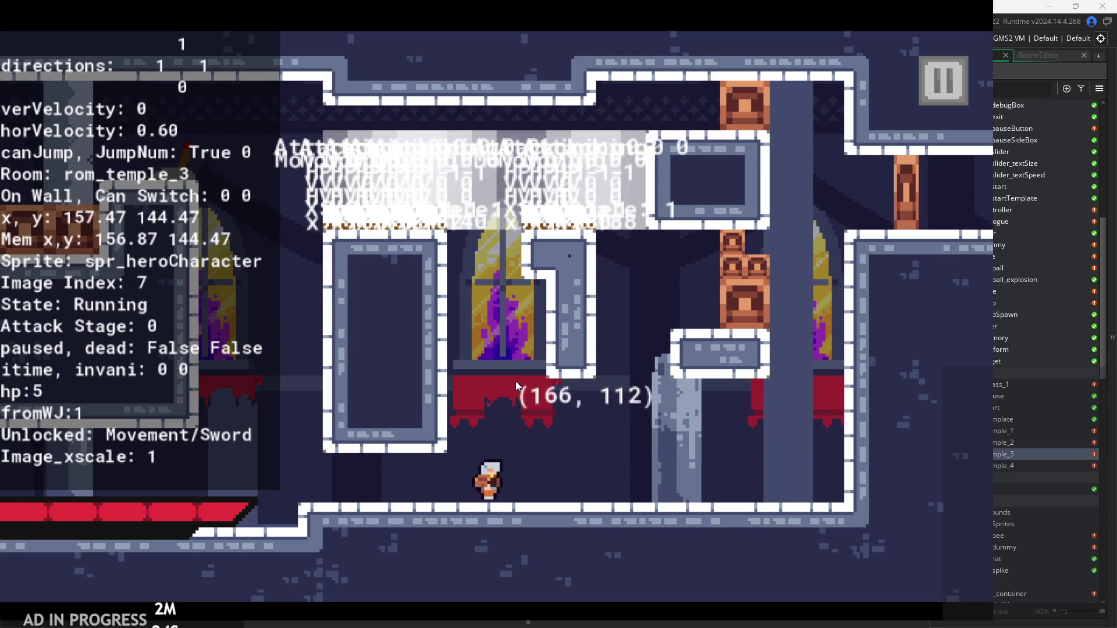
key(space)
key(Left)
key(x)
key(x)
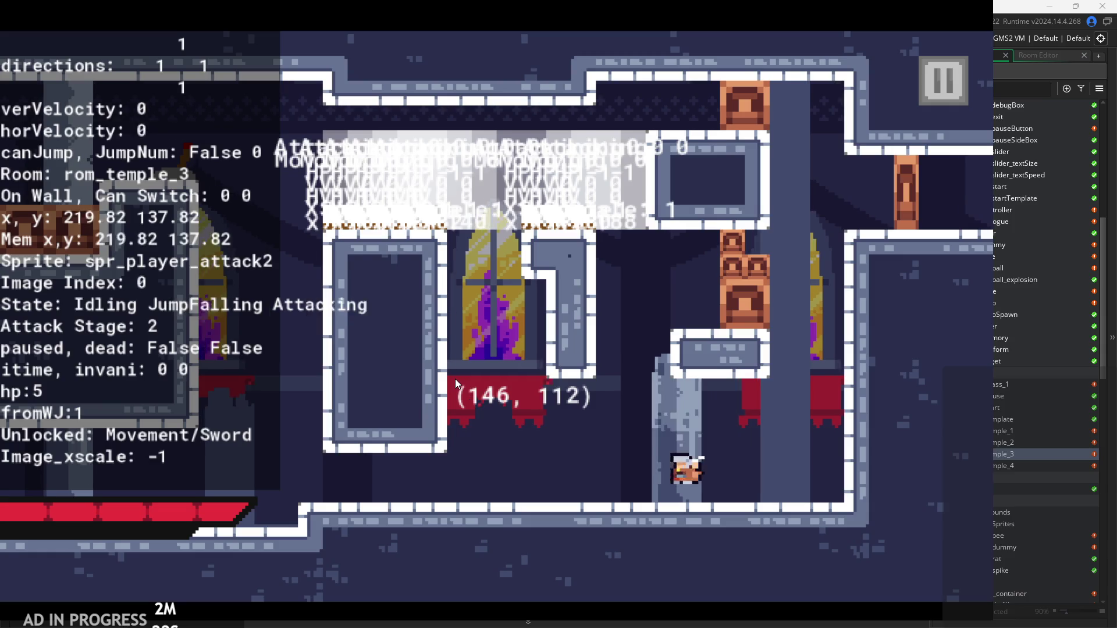
key(Right)
key(space)
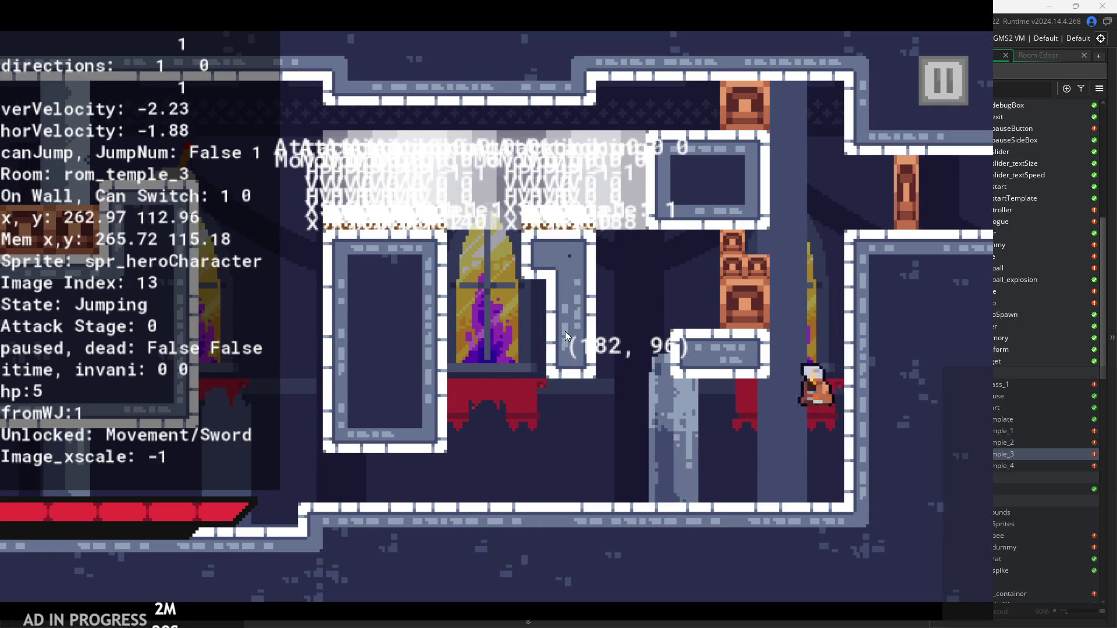
key(space)
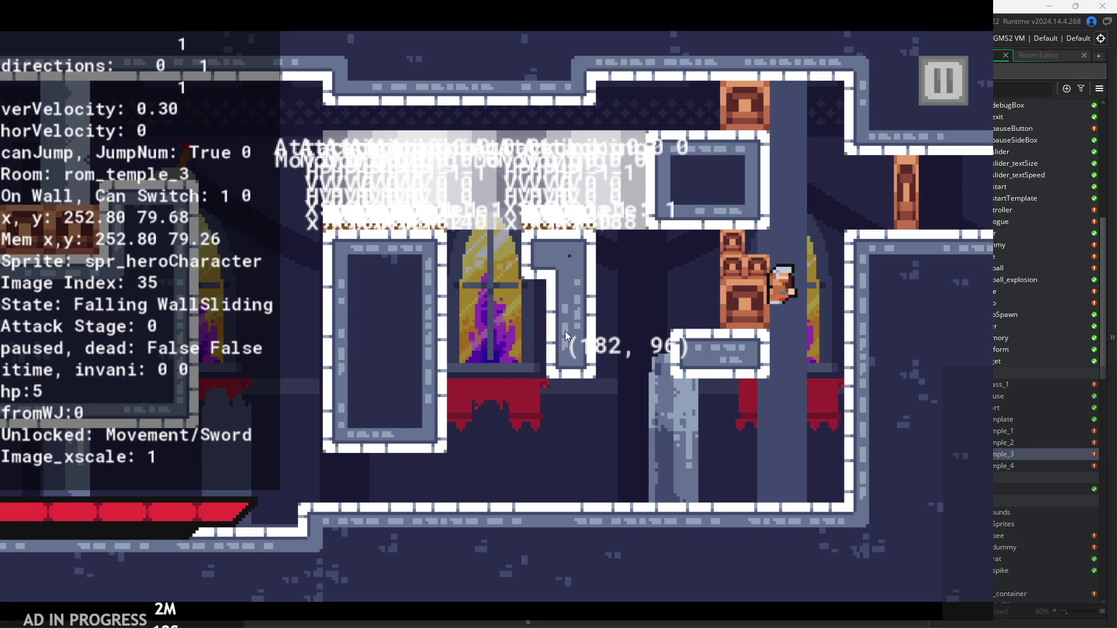
key(Right)
key(Left)
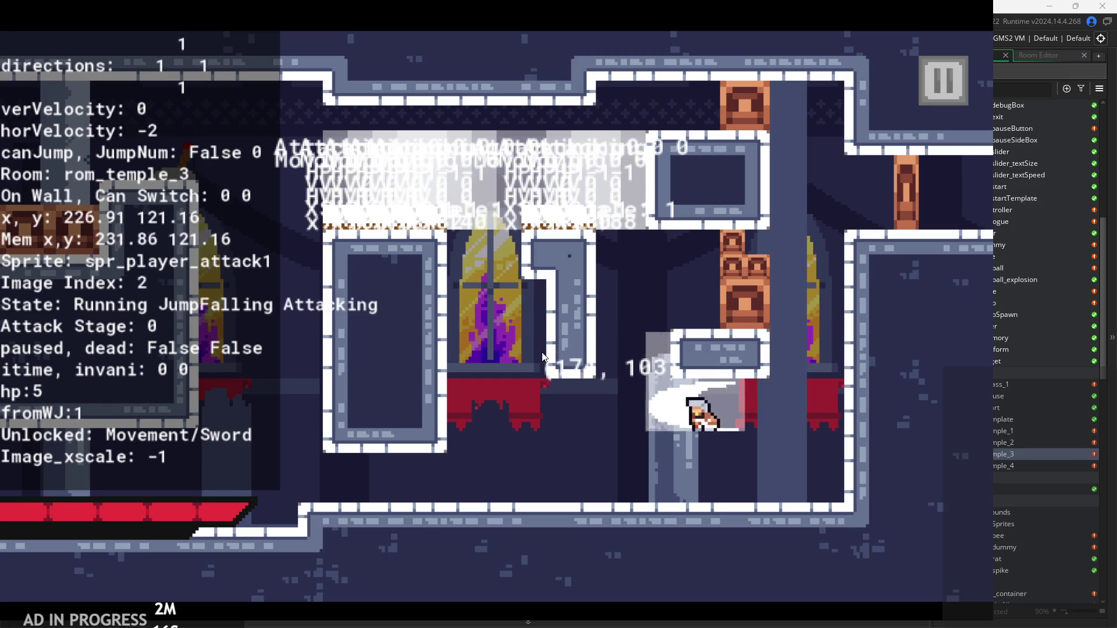
key(x)
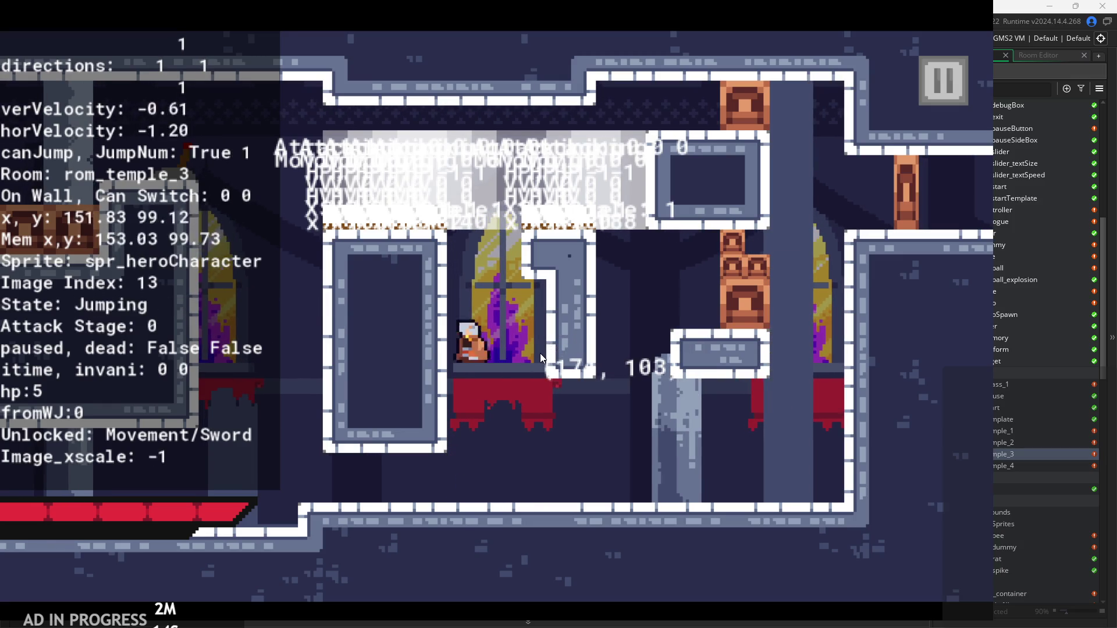
Step: Wall-jump up the left pillar, sword-attacking off the wall in both directions
key(space)
key(space)
key(x)
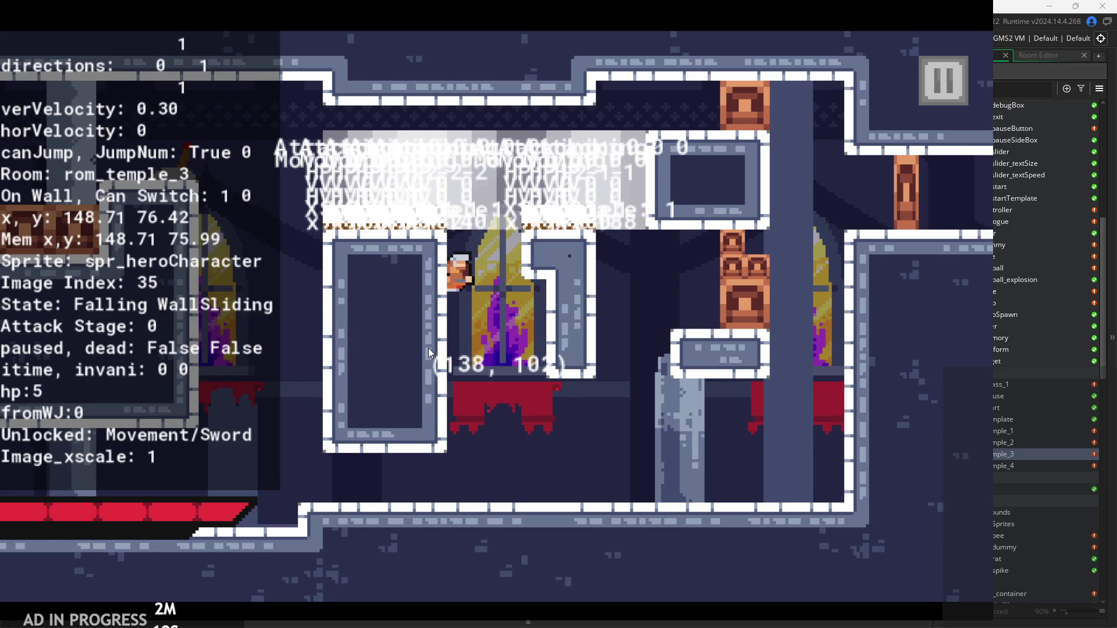
key(space)
key(x)
key(space)
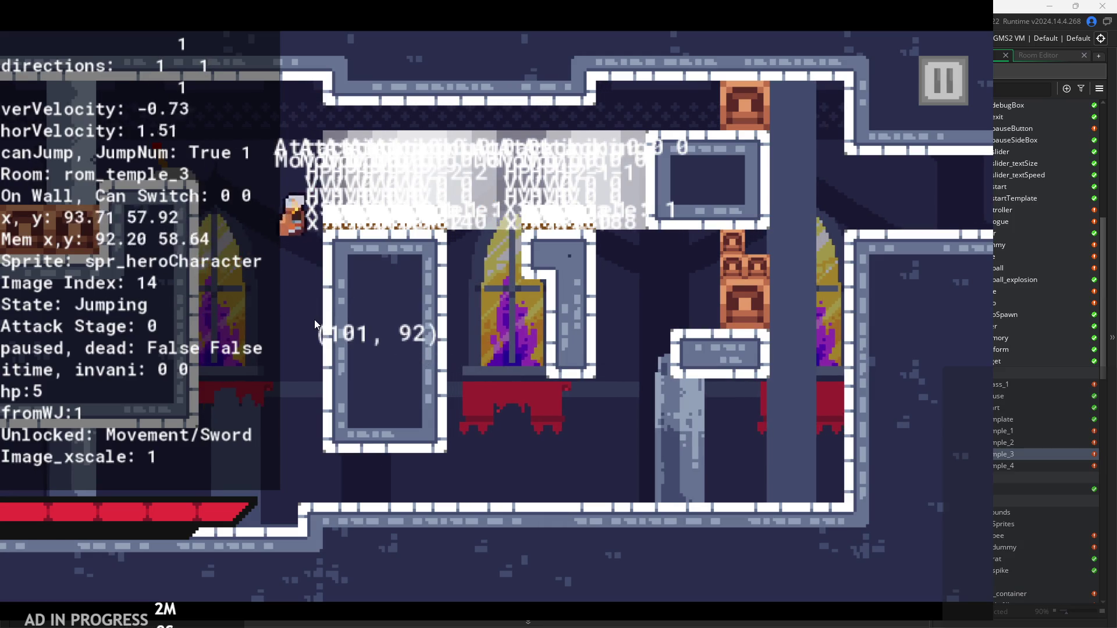
key(space)
key(x)
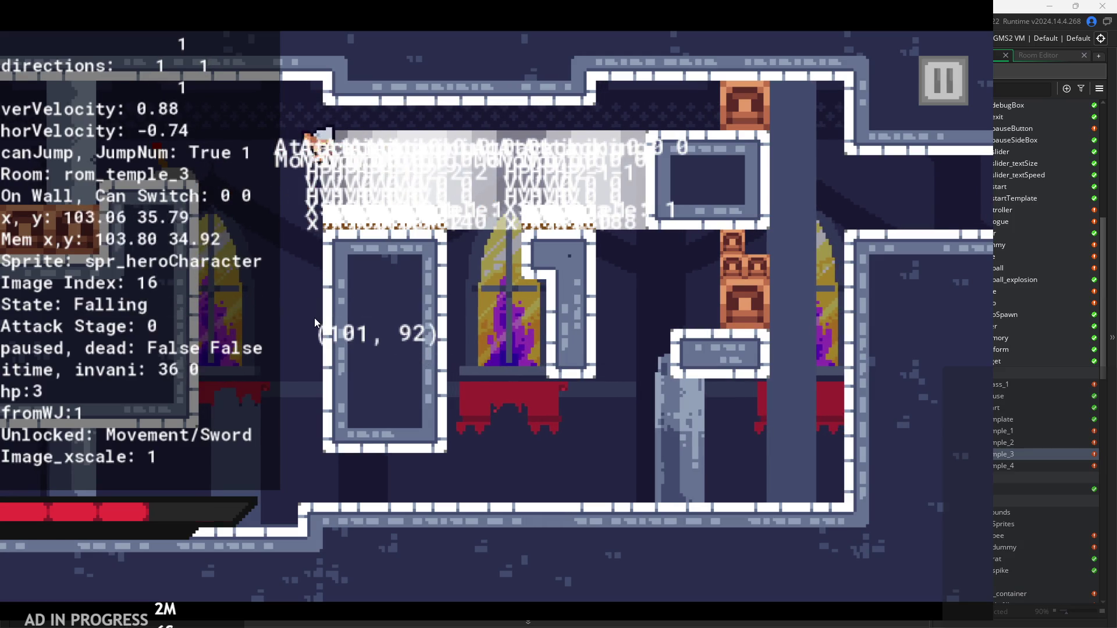
key(x)
key(space)
key(Left)
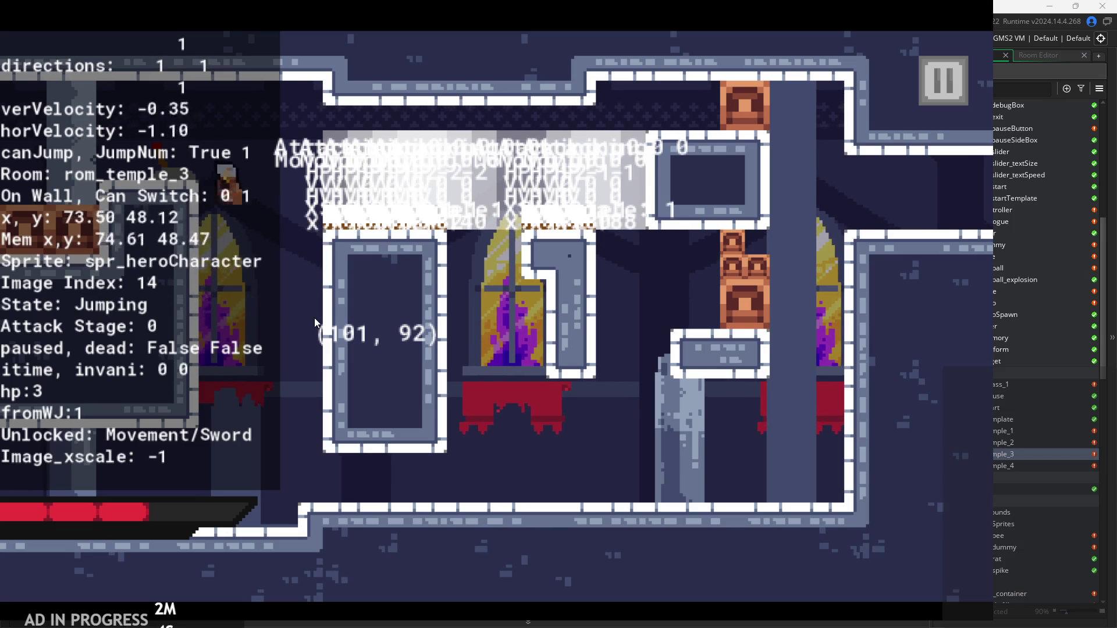
Step: Wall-jump right with a mid-air attack, double-jump onto the block and exit to rom_temple_4
key(space)
key(x)
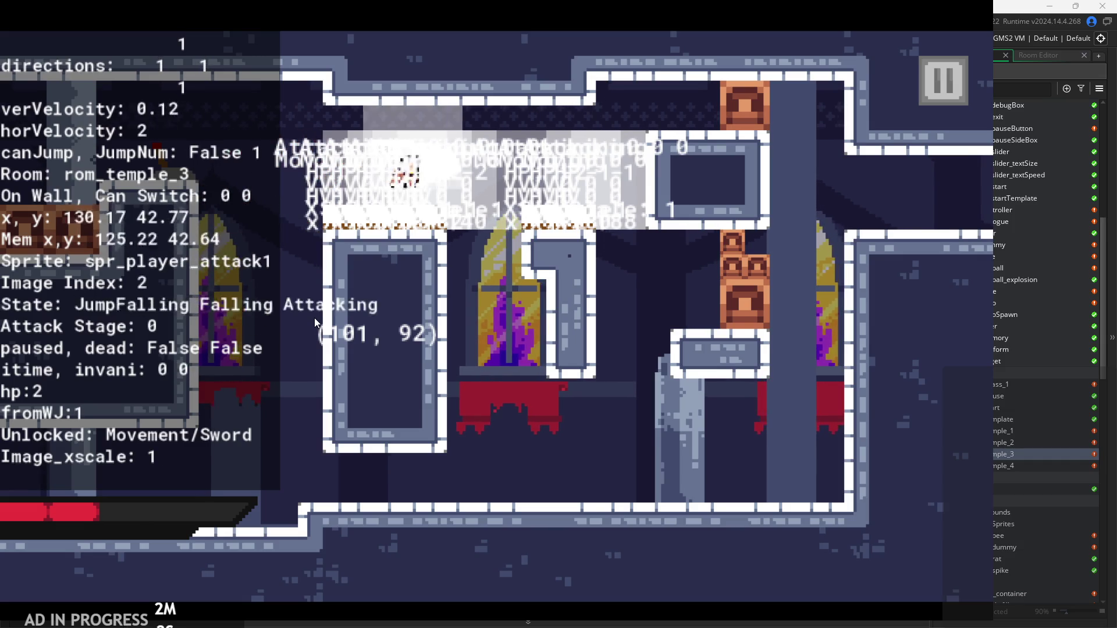
key(Right)
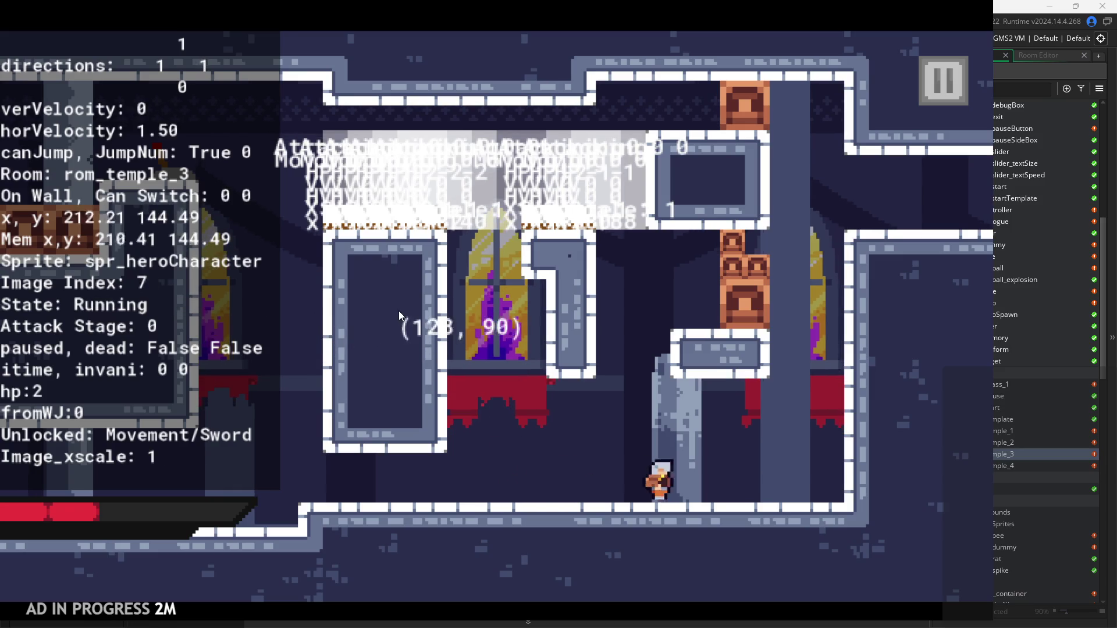
key(space)
key(space)
key(space)
key(Right)
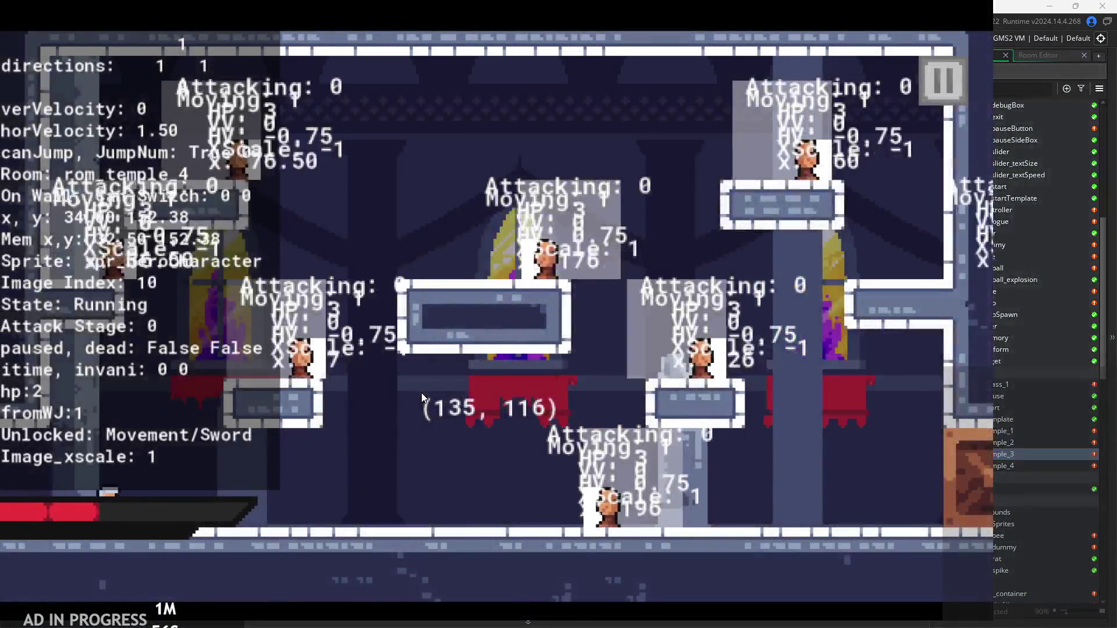
Step: Run into the temple room, heal the hero with H, and turn off Debug Stats
key(Right)
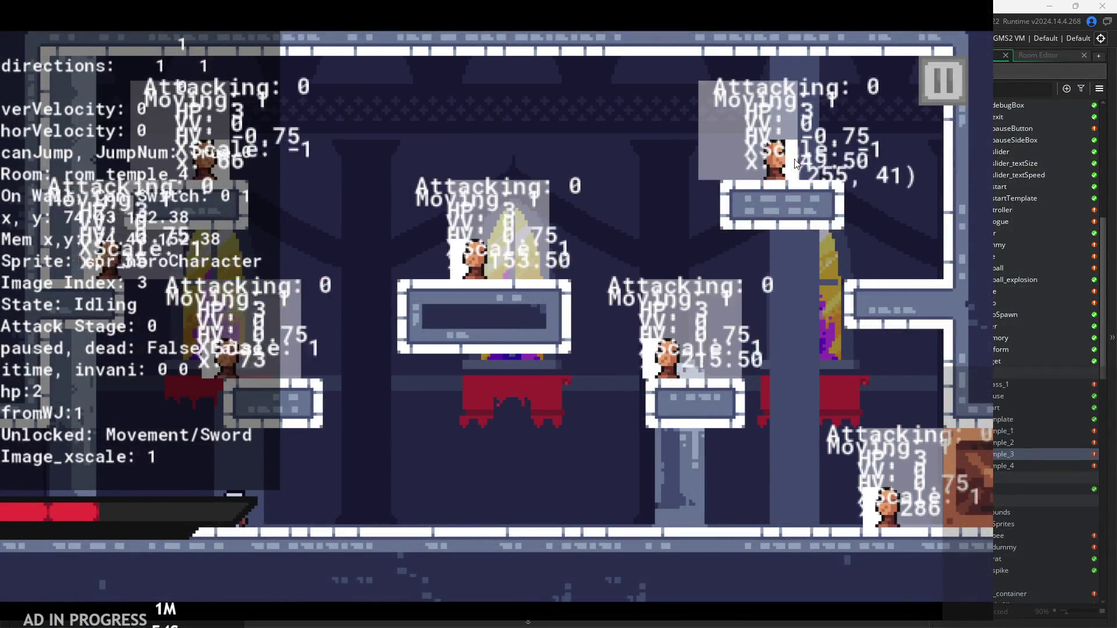
key(h)
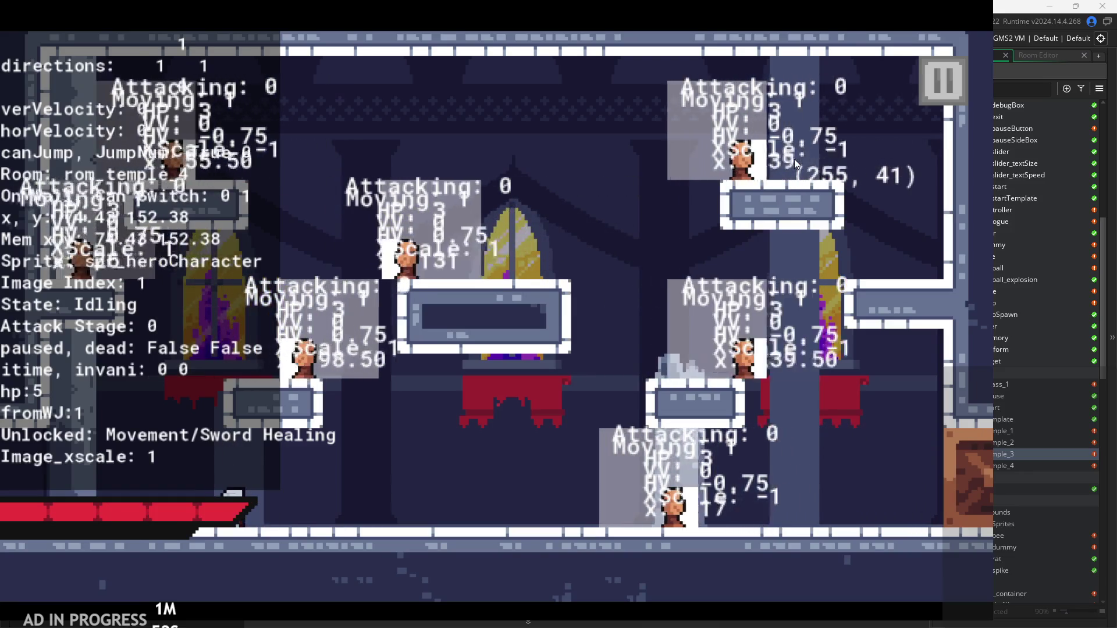
key(Escape)
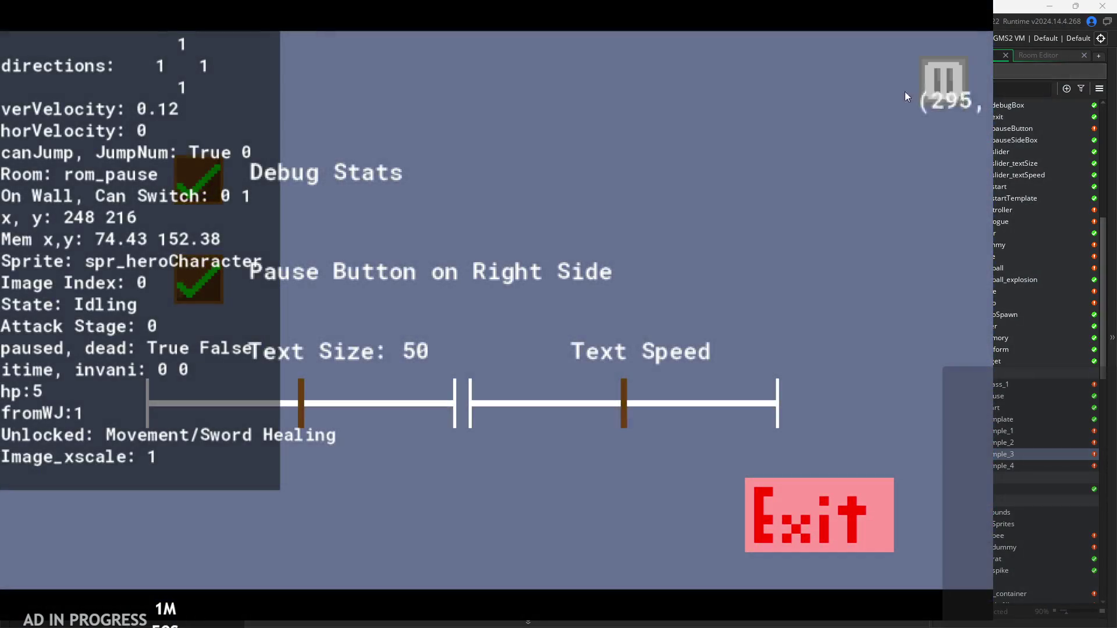
click(187, 179)
key(Escape)
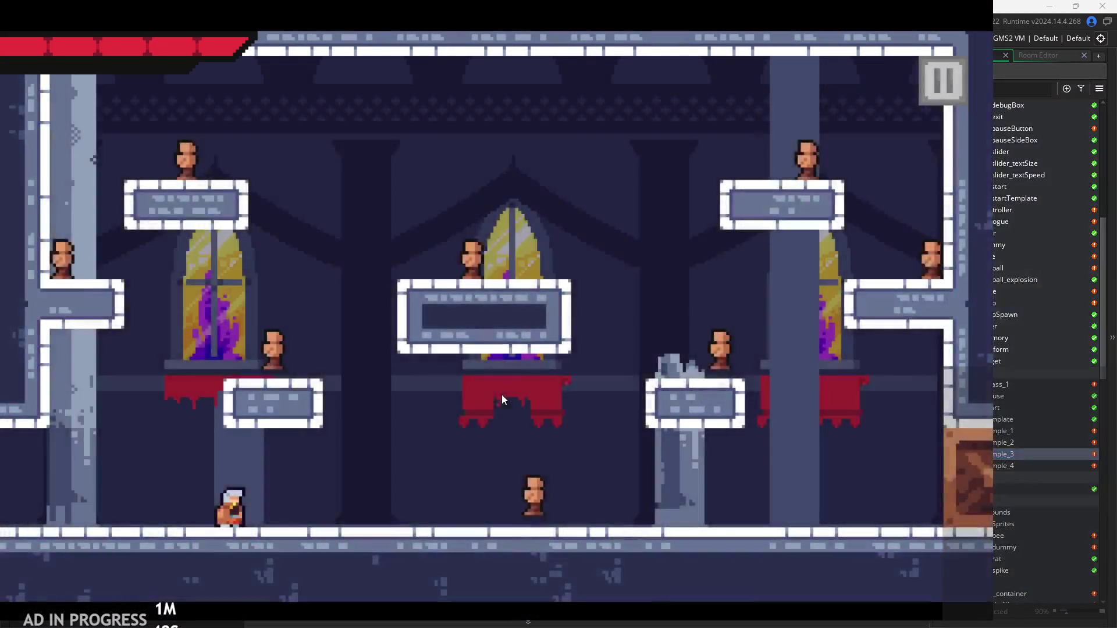
Step: Run and jump the hero between the floor, the central platform and the right platform
key(Right)
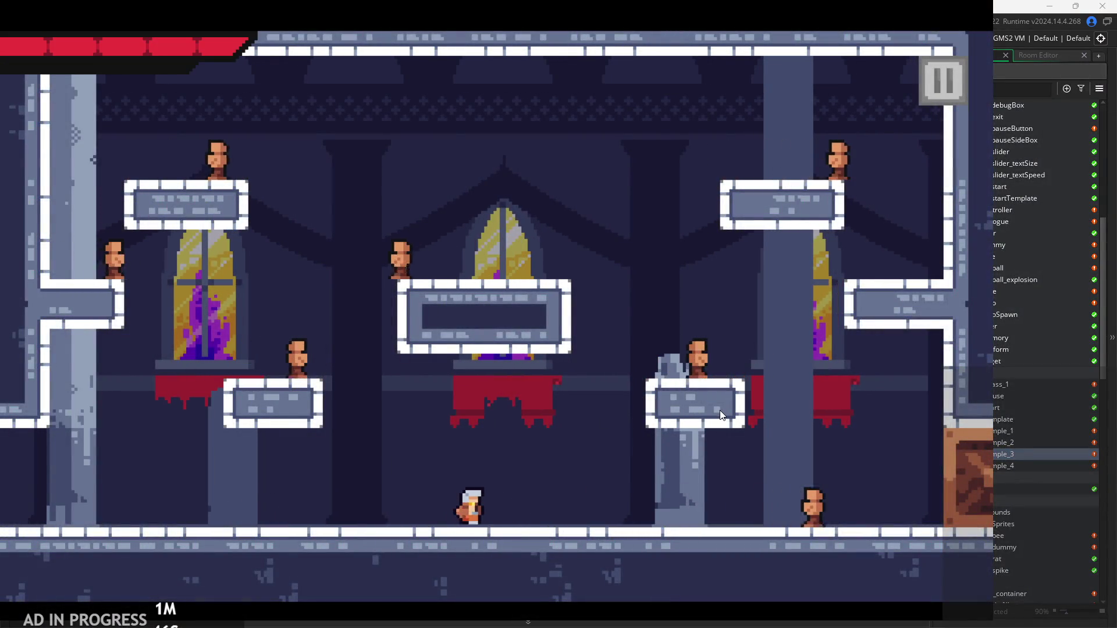
key(Right)
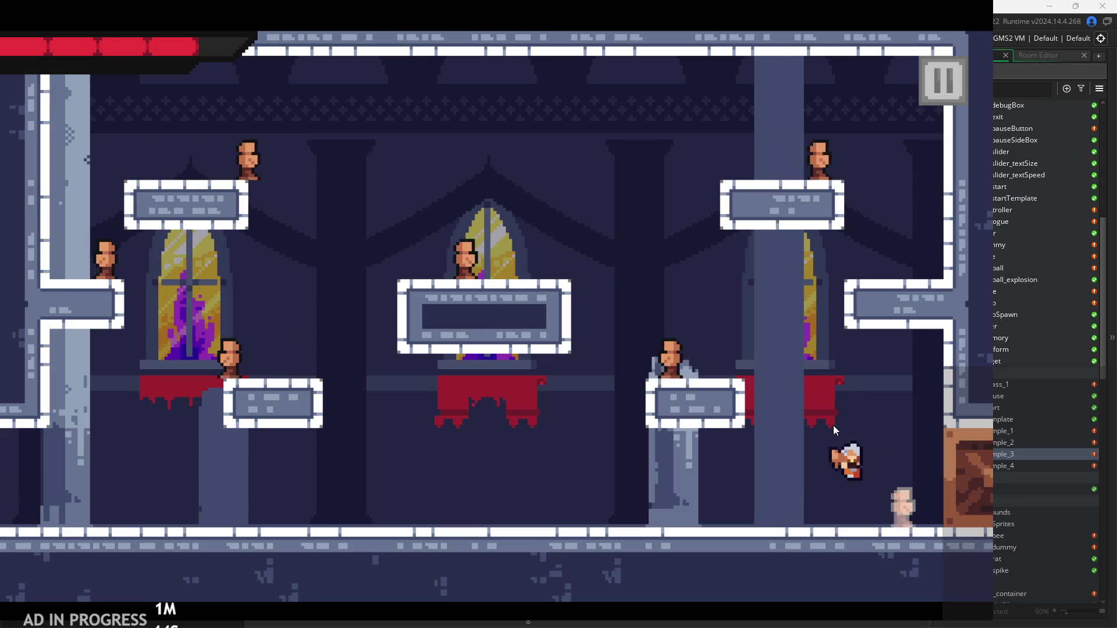
key(Right)
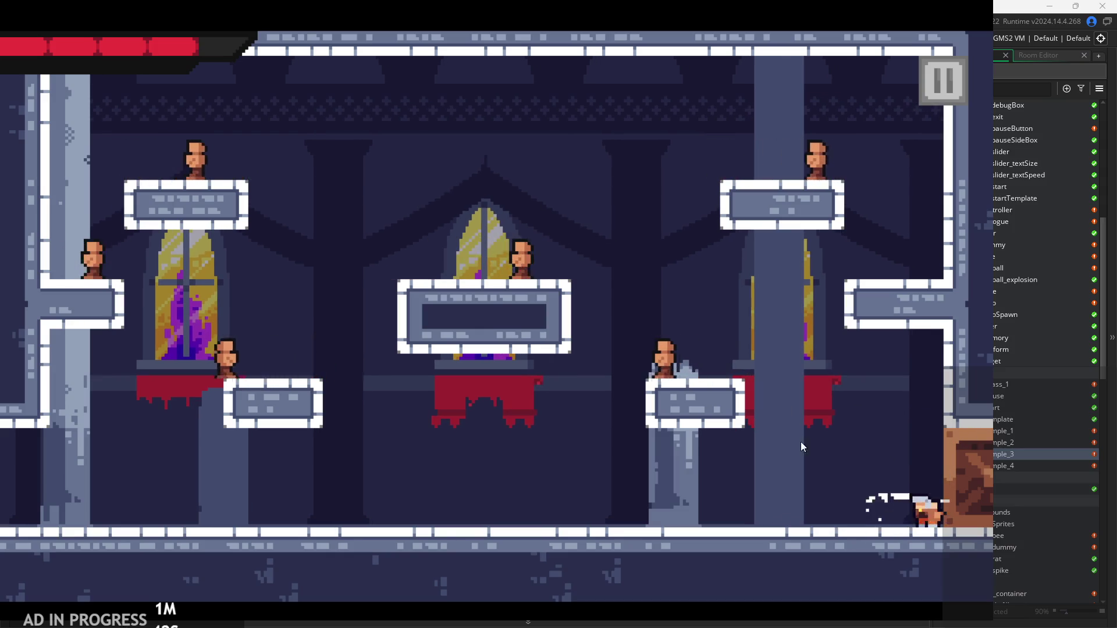
key(space)
key(Left)
key(Right)
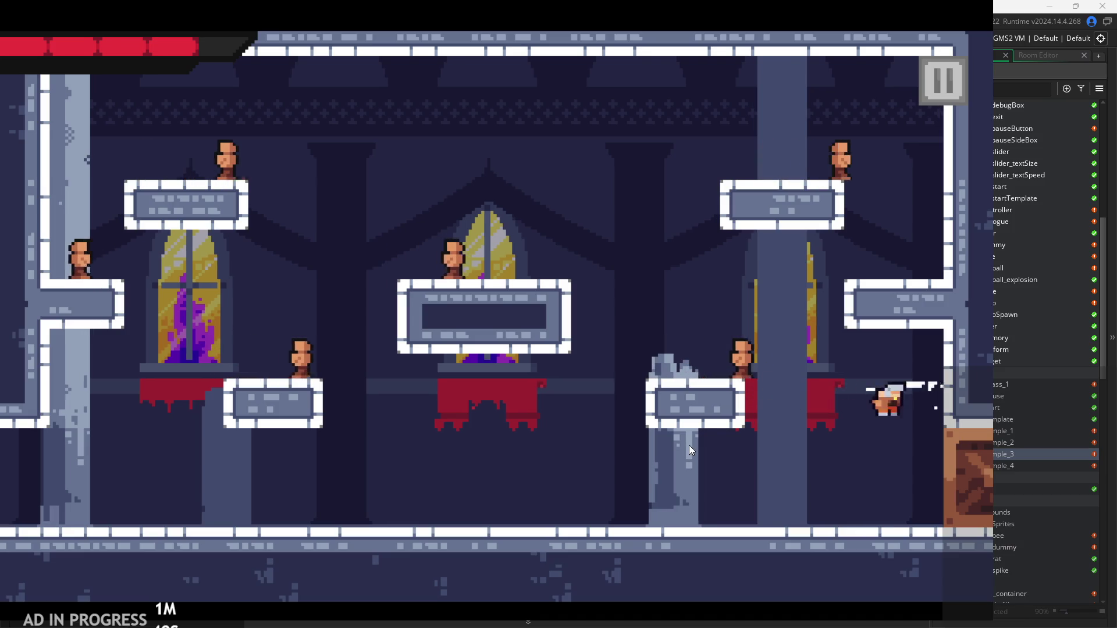
key(Left)
key(space)
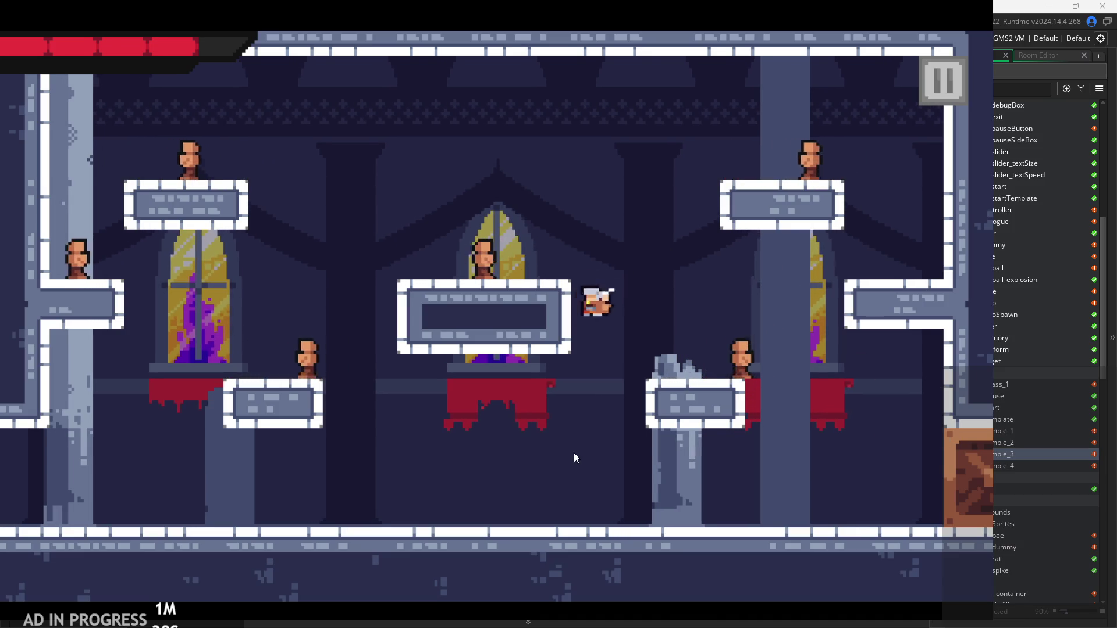
key(Right)
key(Left)
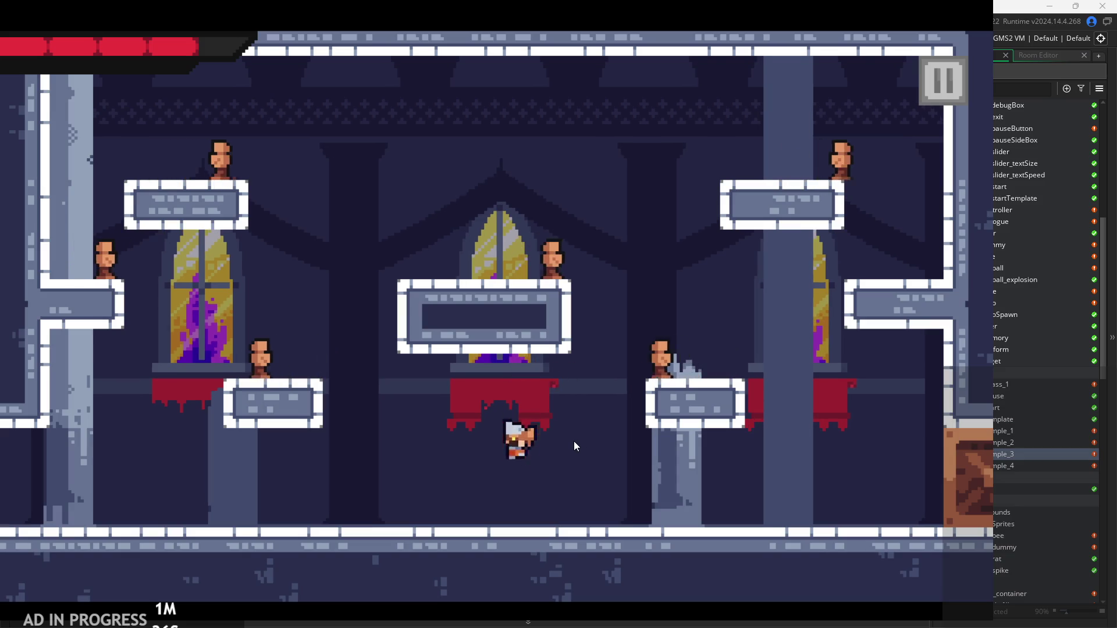
key(Right)
key(space)
key(Right)
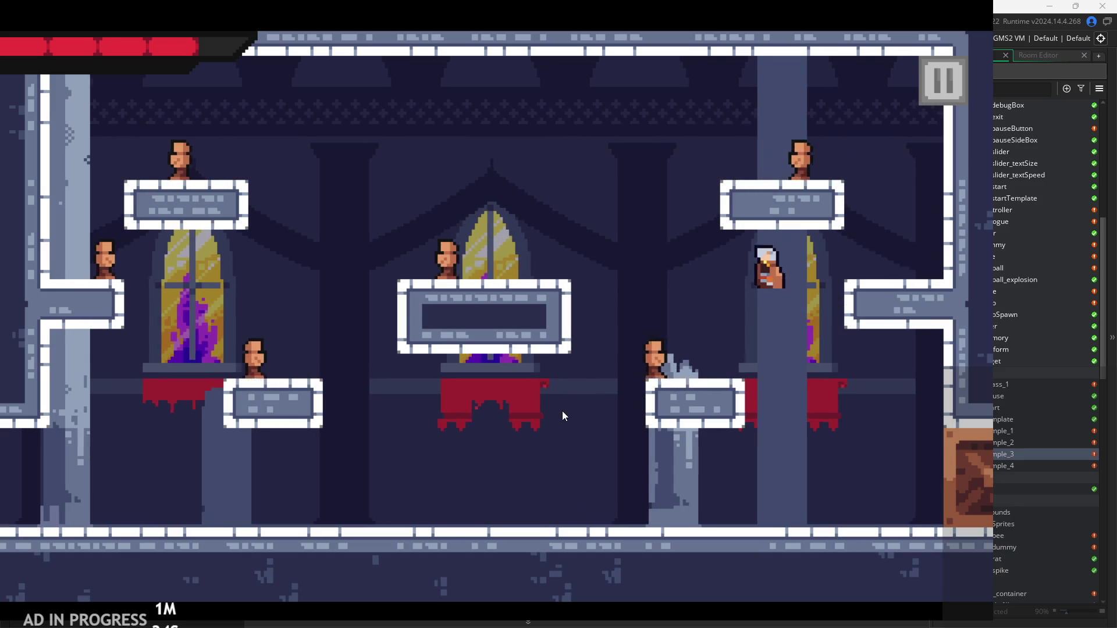
key(Left)
key(Left)
key(space)
key(Right)
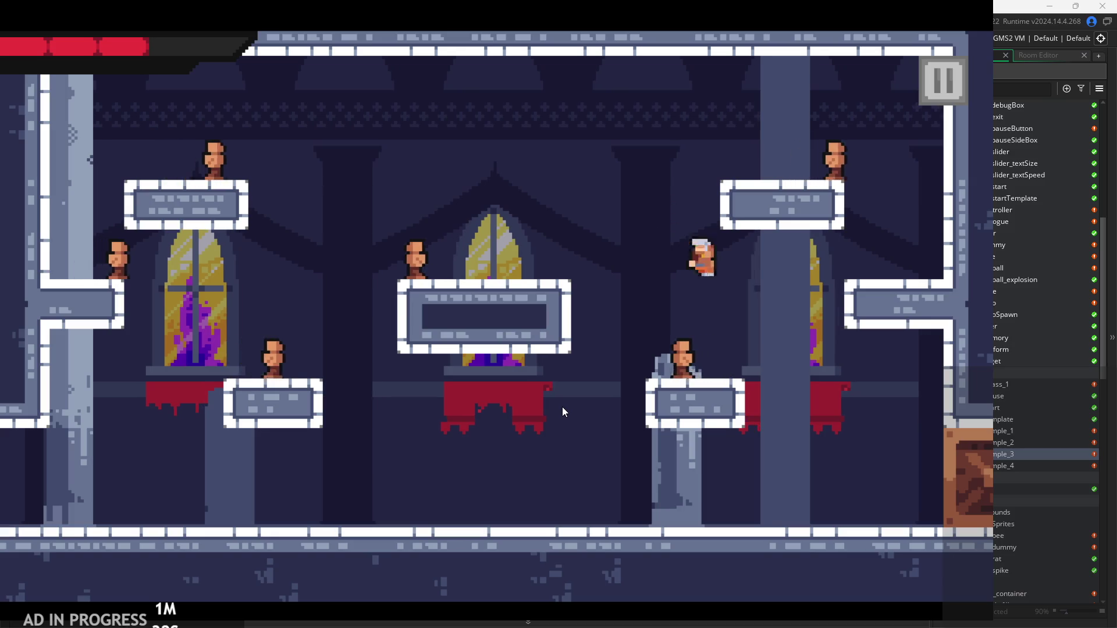
Step: Jump and wall-spring the hero around the upper-right and lower-left platforms
key(space)
key(Left)
key(Right)
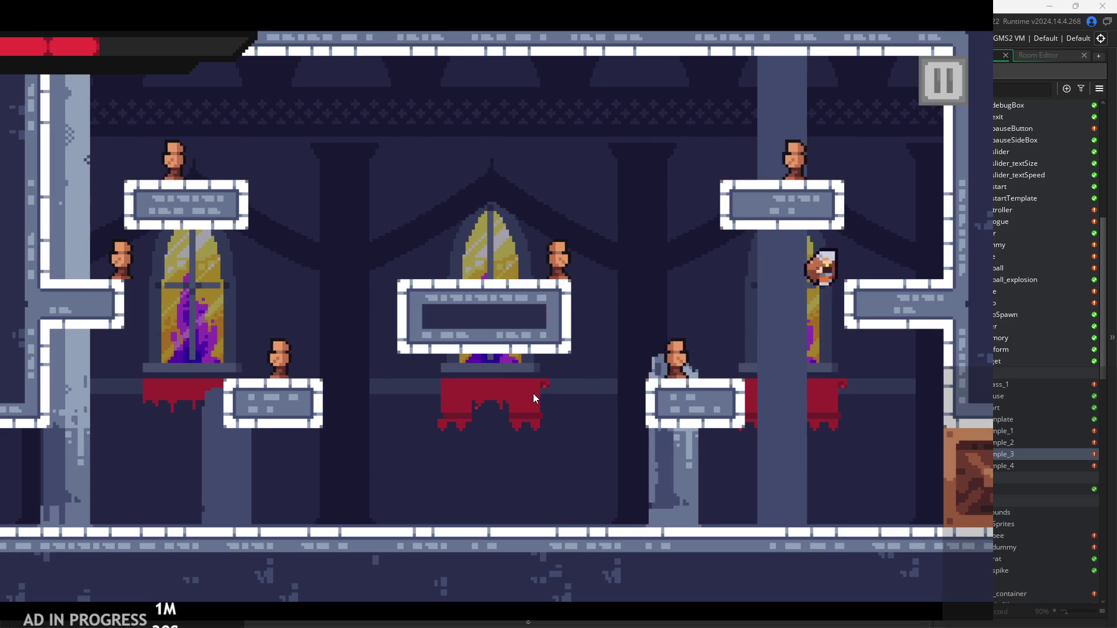
key(Left)
key(Right)
key(space)
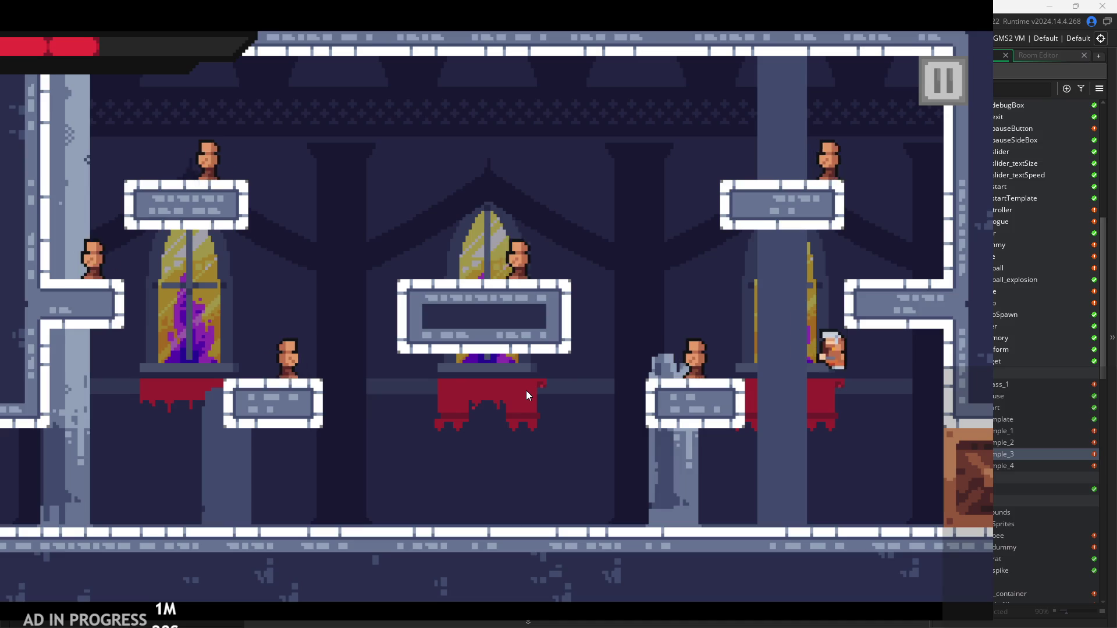
key(Left)
key(Left)
key(space)
key(Right)
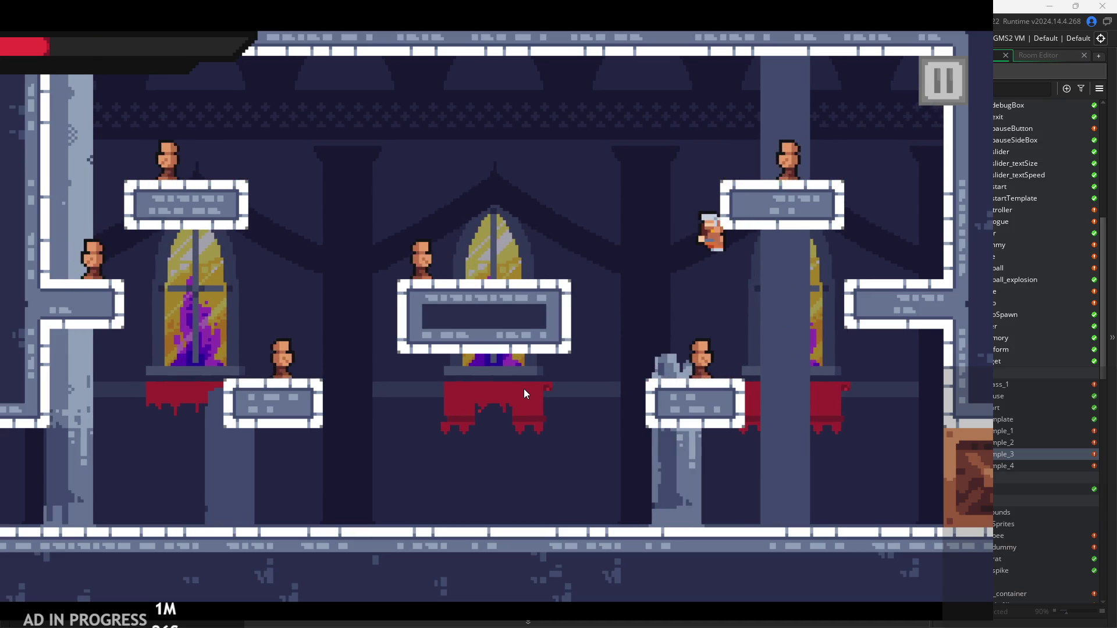
key(Left)
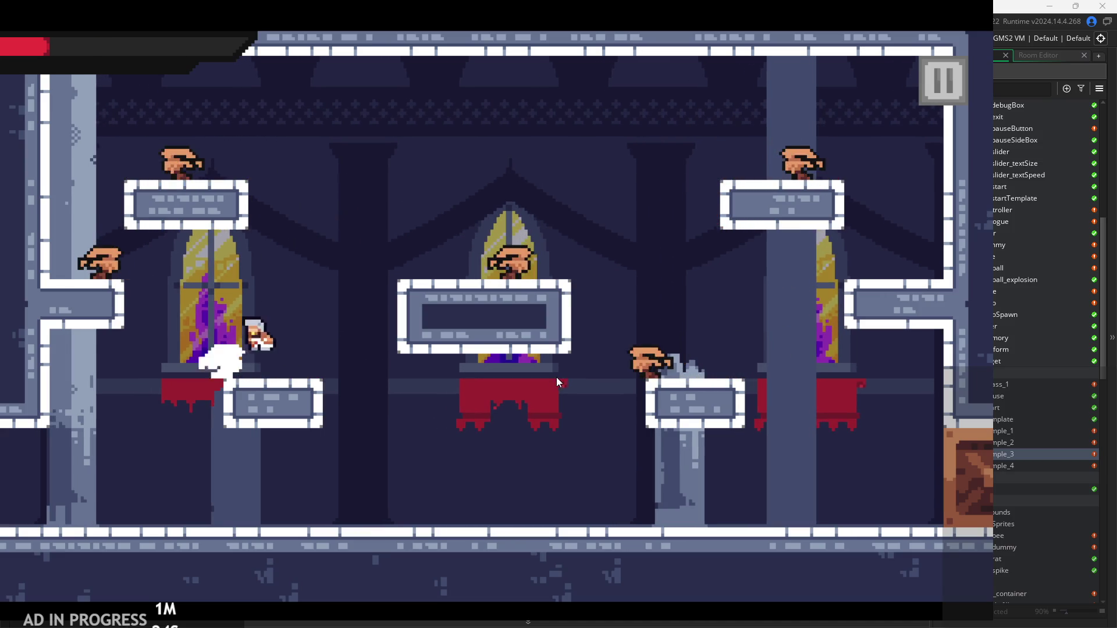
key(Right)
key(Left)
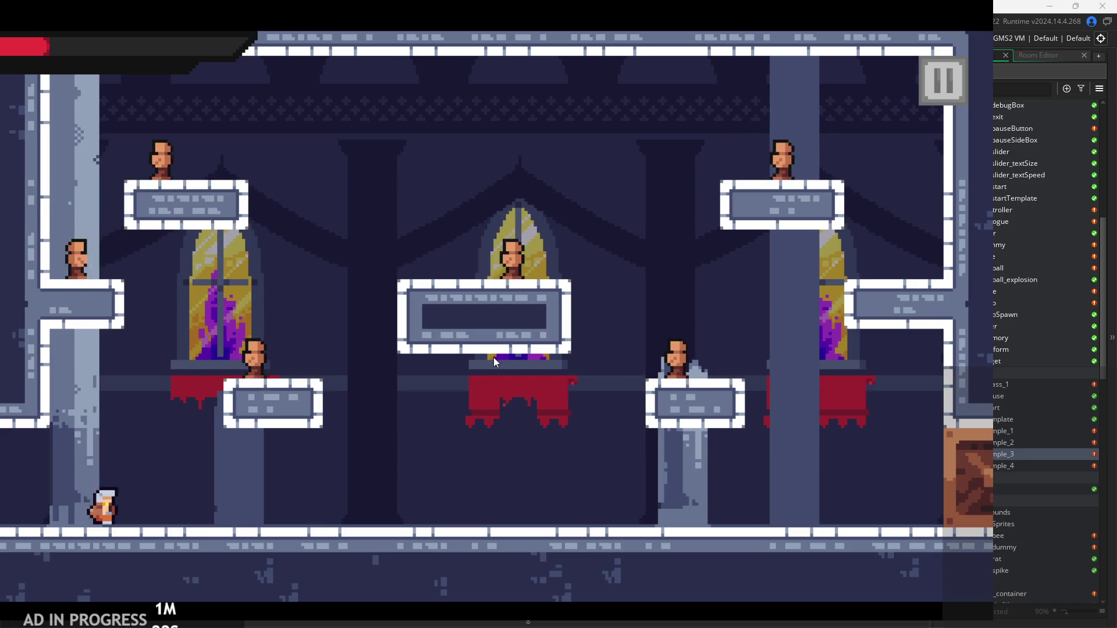
key(space)
key(Right)
key(Left)
key(Right)
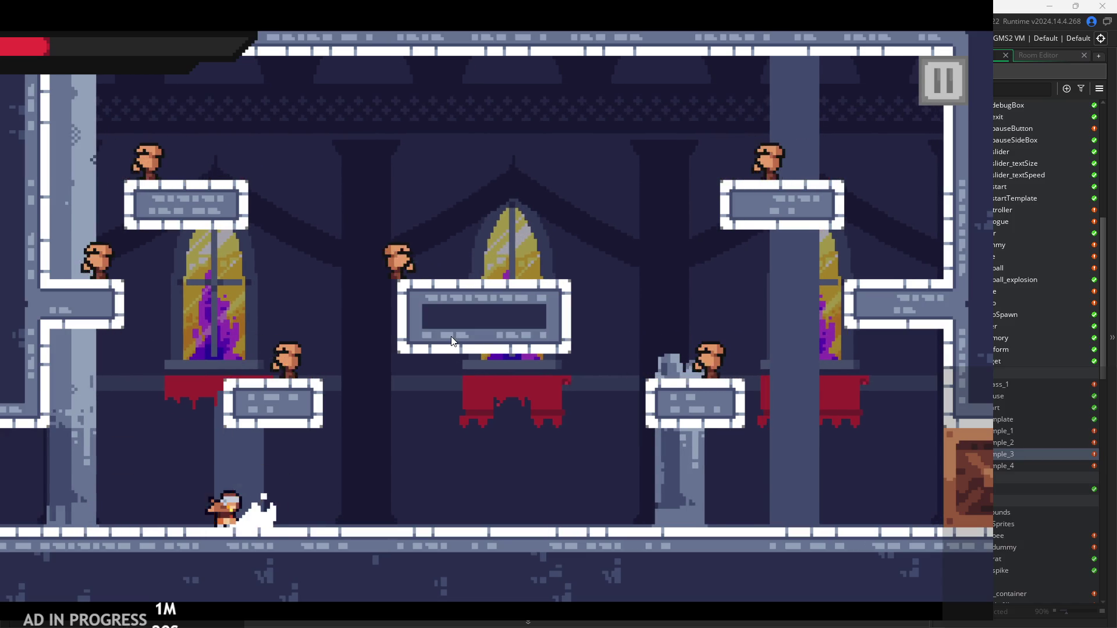
key(Right)
key(space)
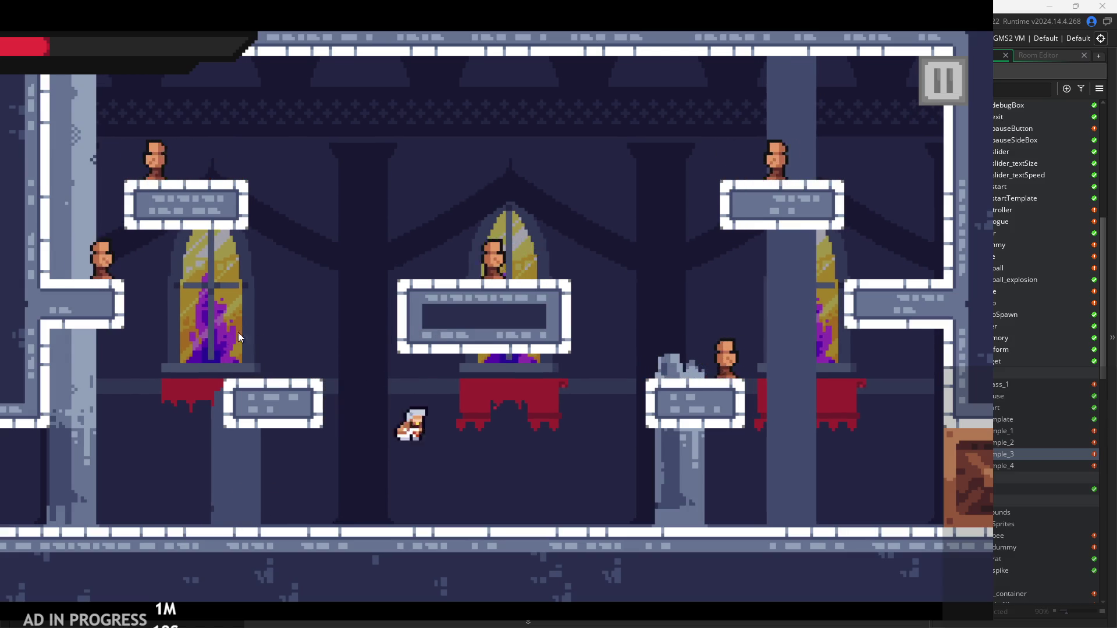
key(Left)
Step: Slash at the enemies with X while jumping between the central and small left platforms
key(x)
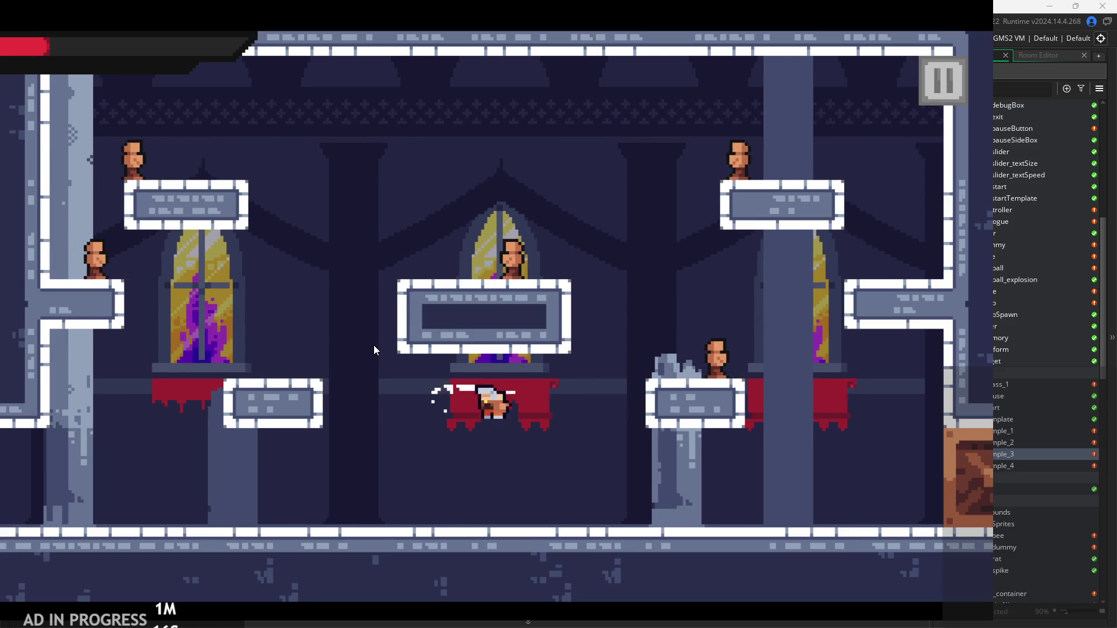
key(Left)
key(space)
key(Right)
key(Left)
key(space)
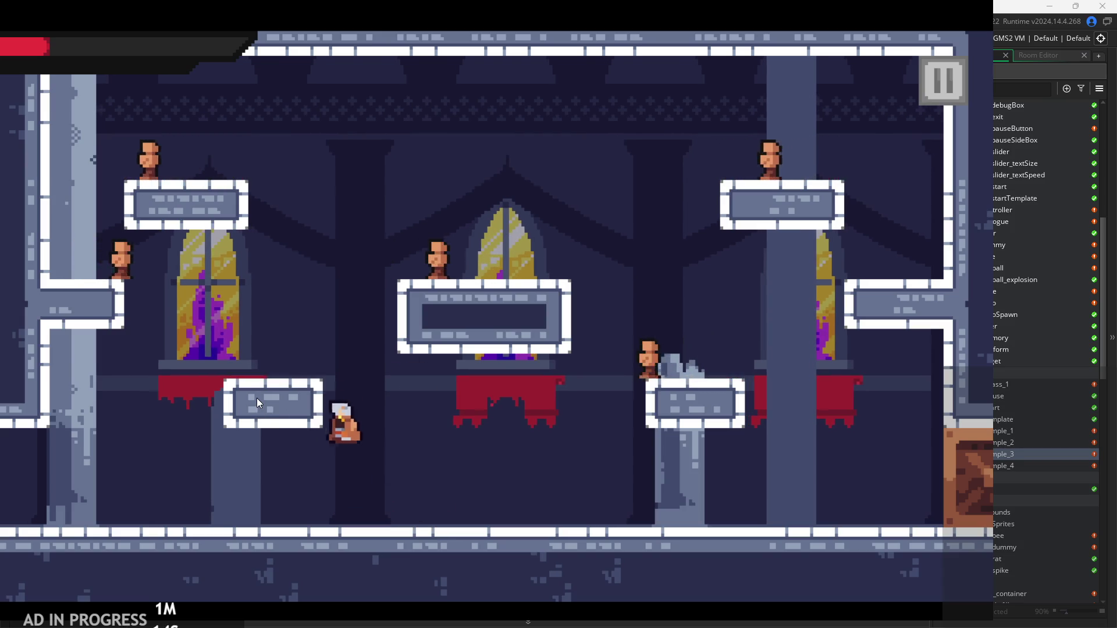
key(Right)
key(Left)
key(space)
key(Right)
key(space)
key(x)
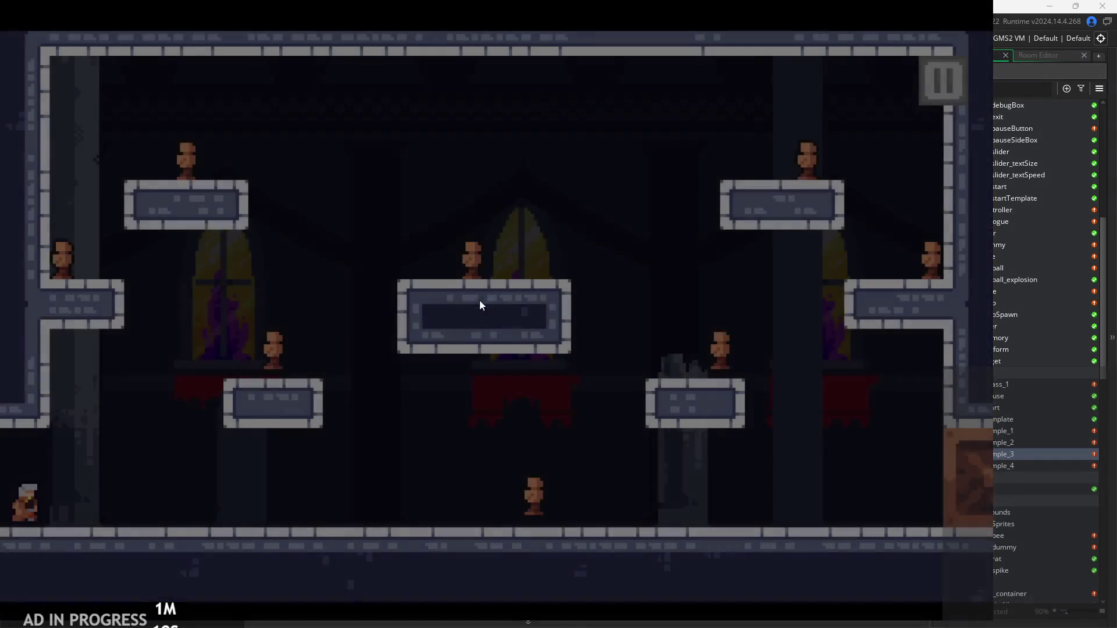
Step: Run the respawned hero right and turn the Debug Stats overlay back on
key(Right)
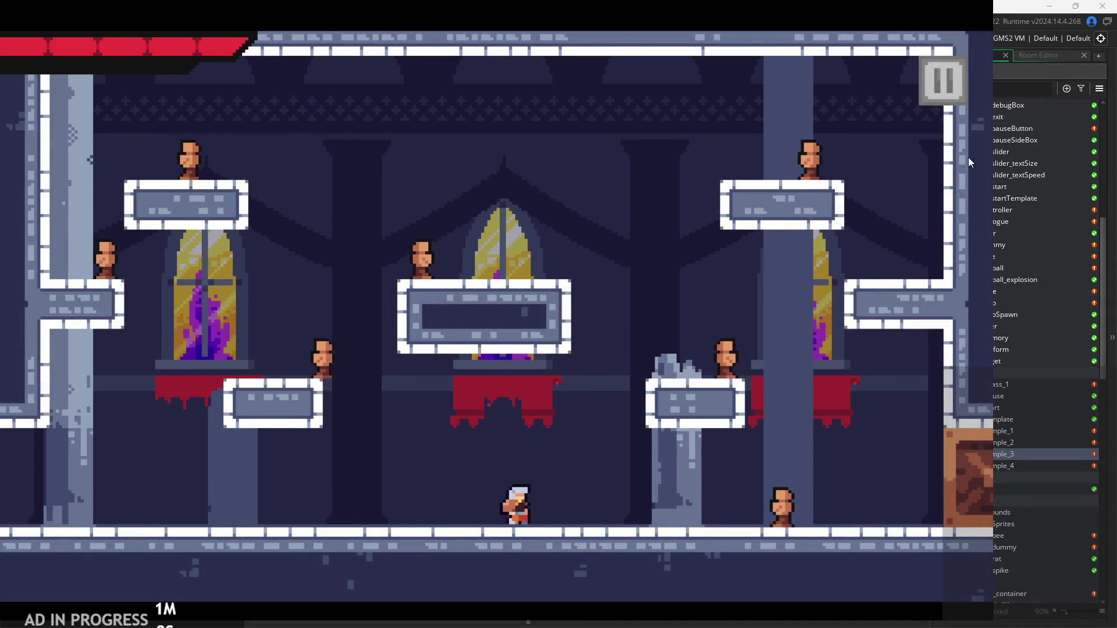
click(942, 80)
click(199, 194)
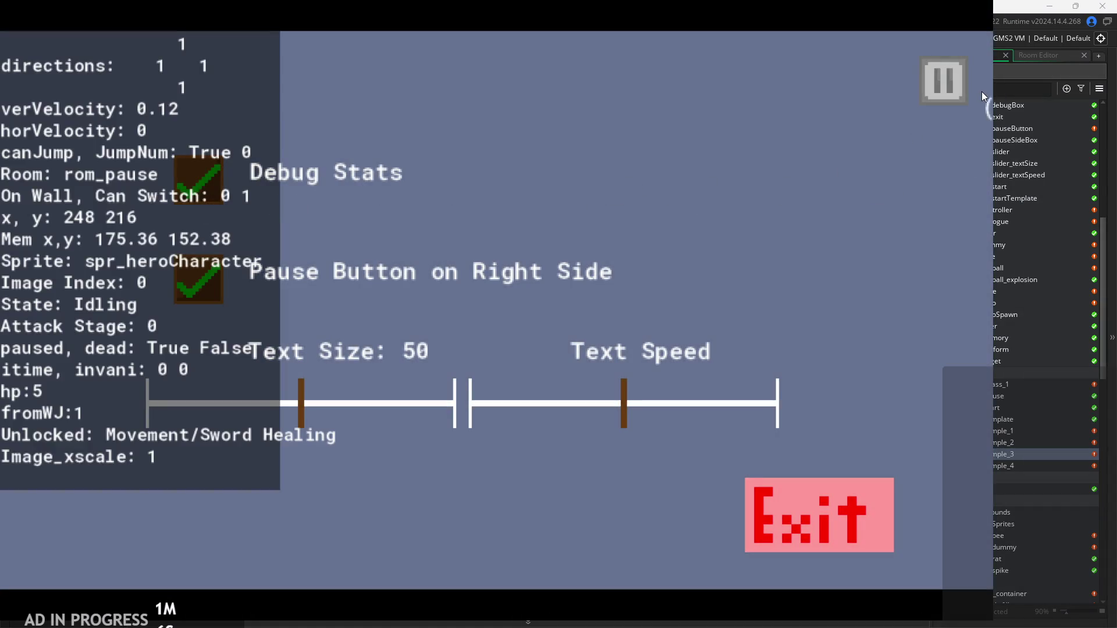
key(Escape)
Step: Chain left-click first and second sword attacks at the dummies while running back and forth
key(Left)
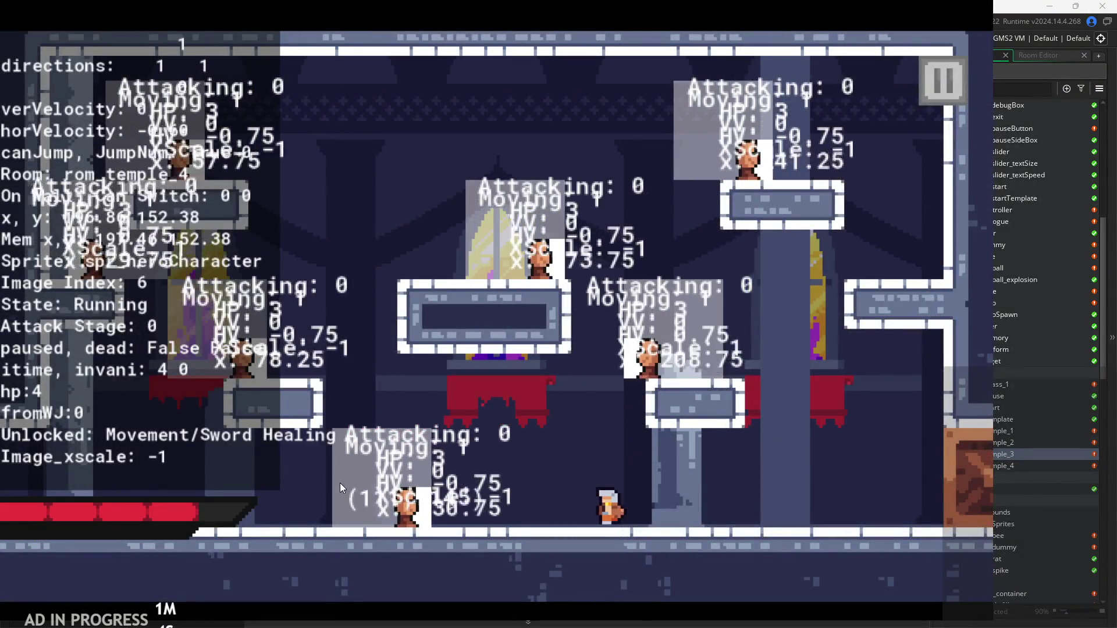
click(320, 491)
click(288, 498)
click(267, 501)
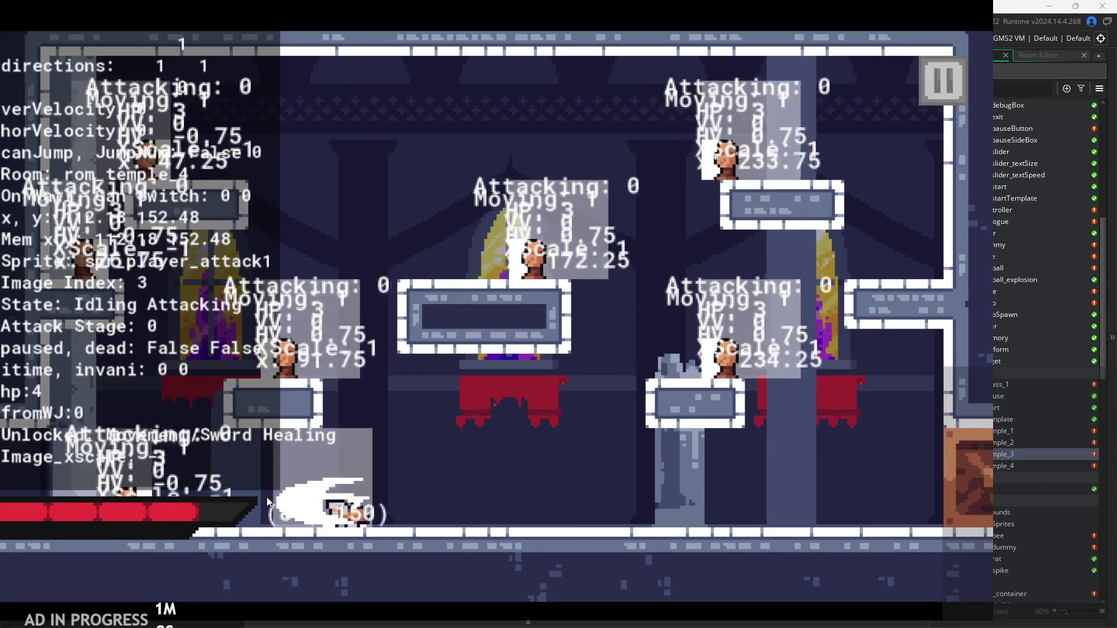
key(Right)
key(Left)
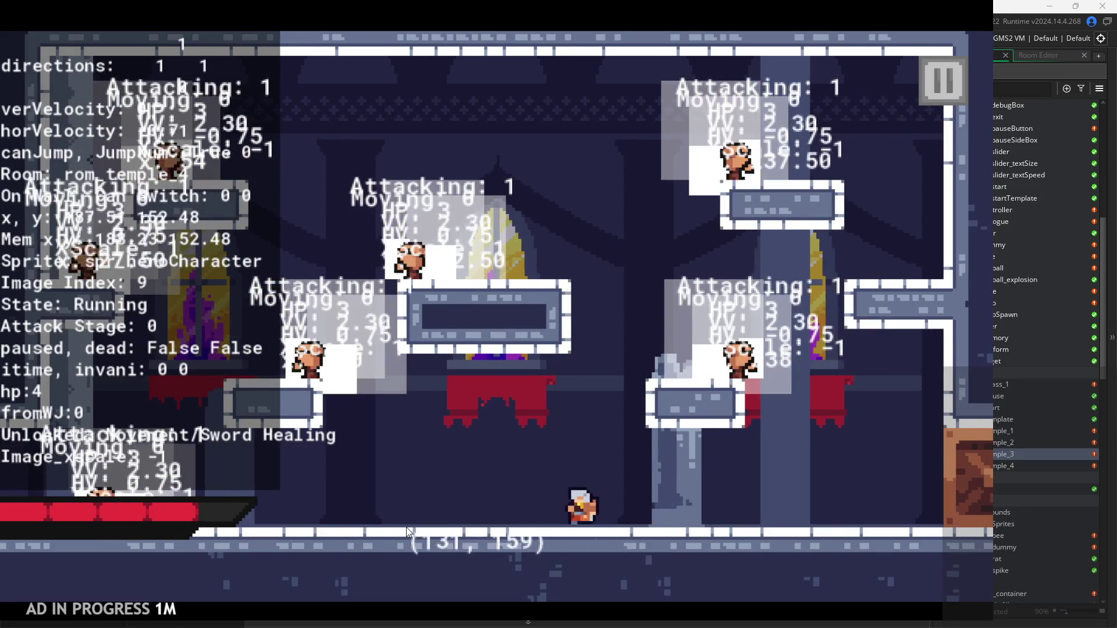
key(Right)
key(Left)
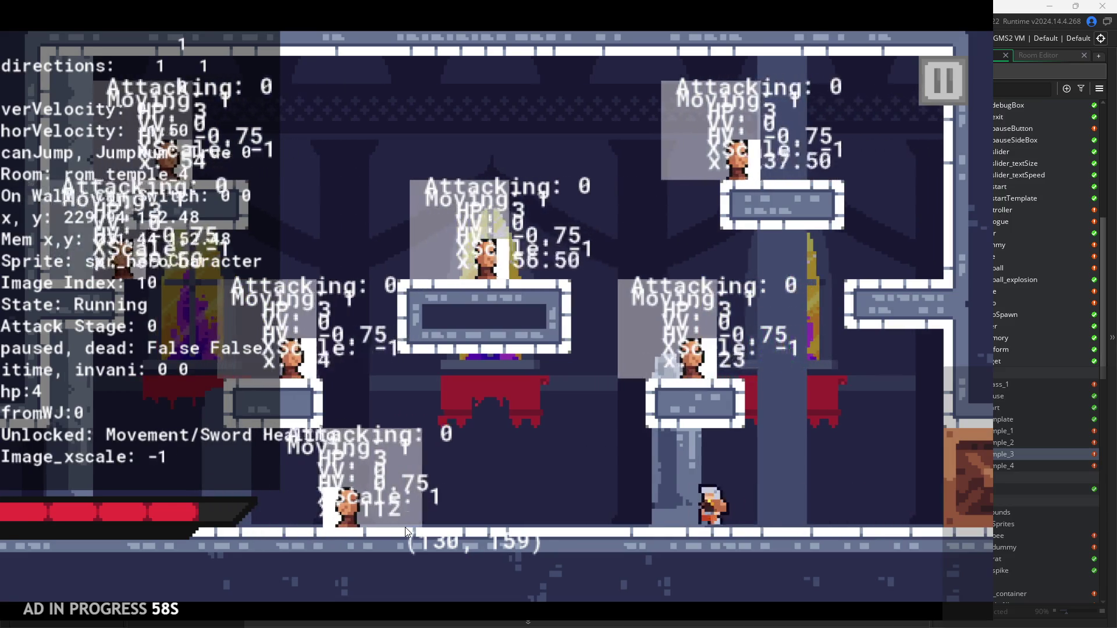
click(342, 531)
click(342, 532)
click(327, 532)
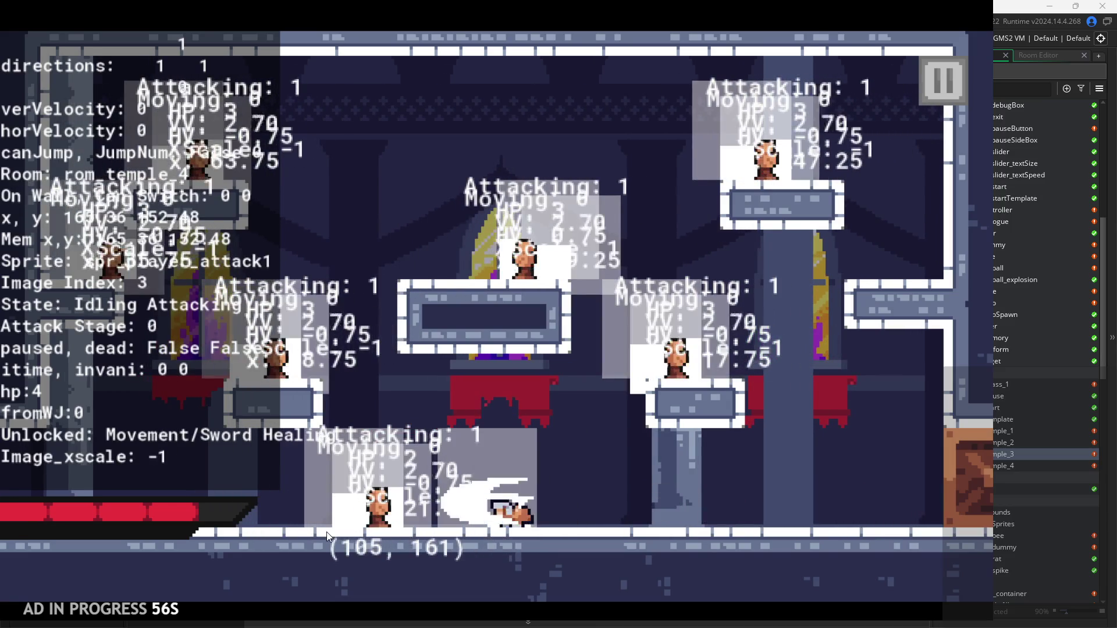
click(343, 530)
click(396, 489)
Step: Test mid-air and landing sword attacks while jumping onto and off the right wall
key(Left)
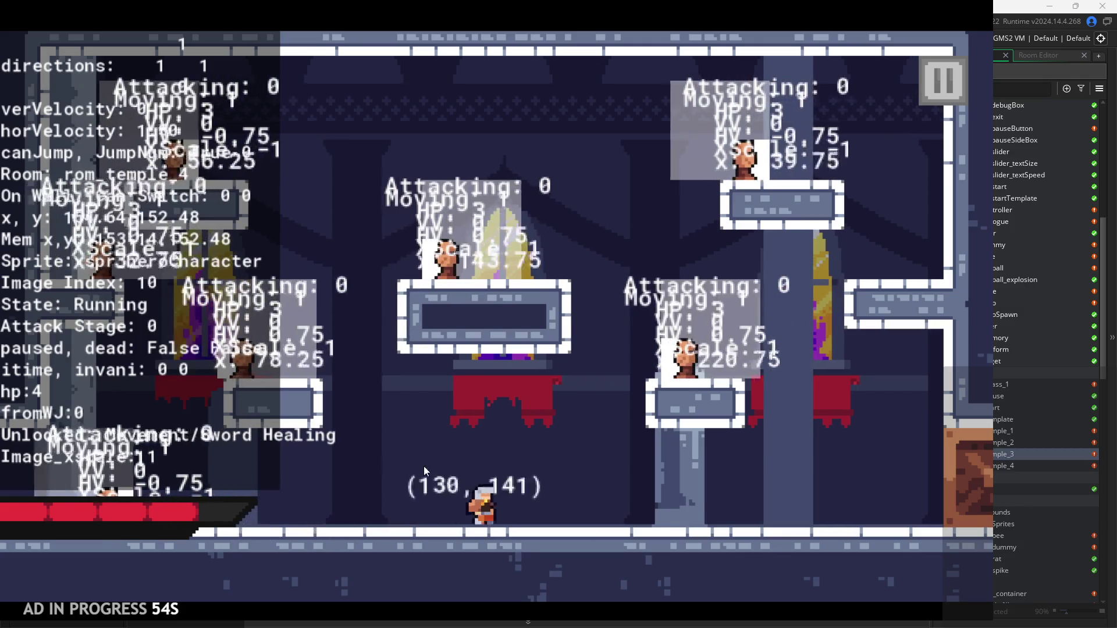
key(space)
click(455, 427)
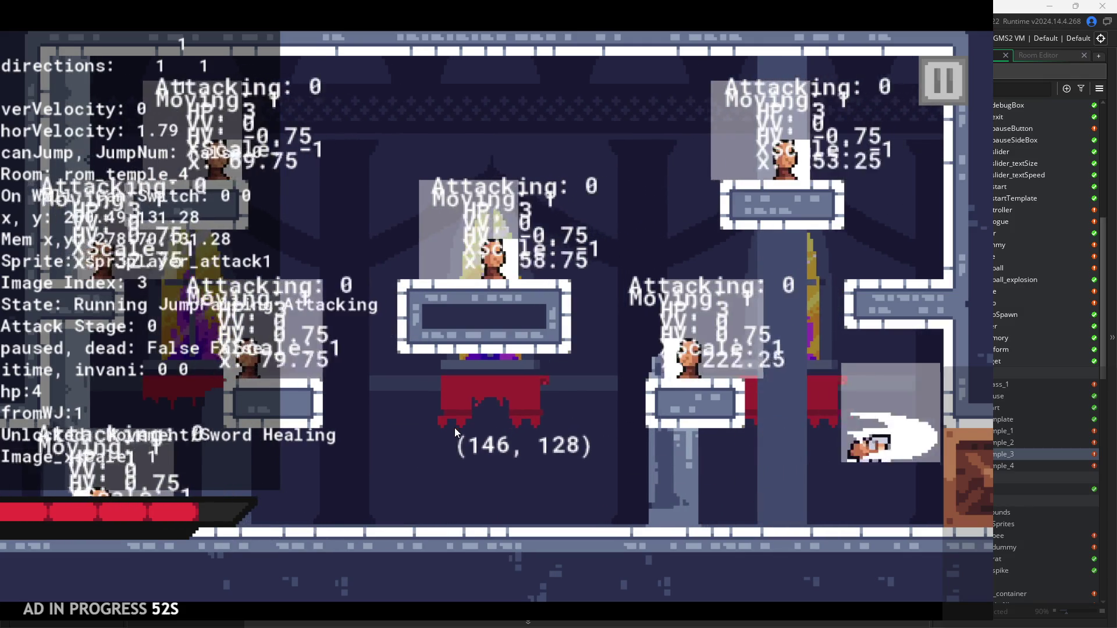
key(space)
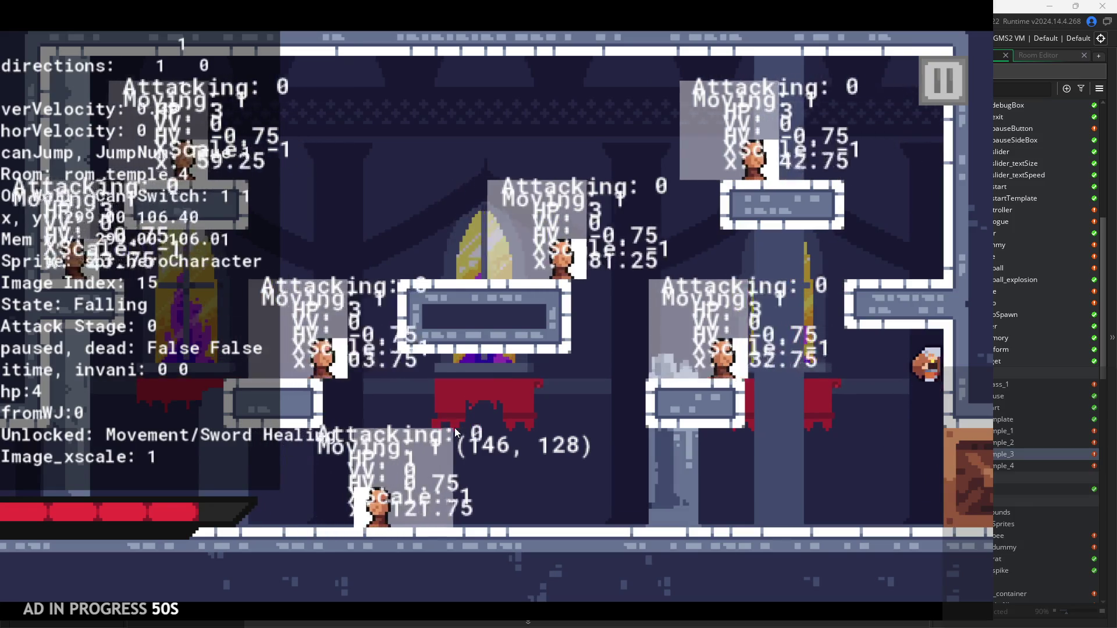
key(Left)
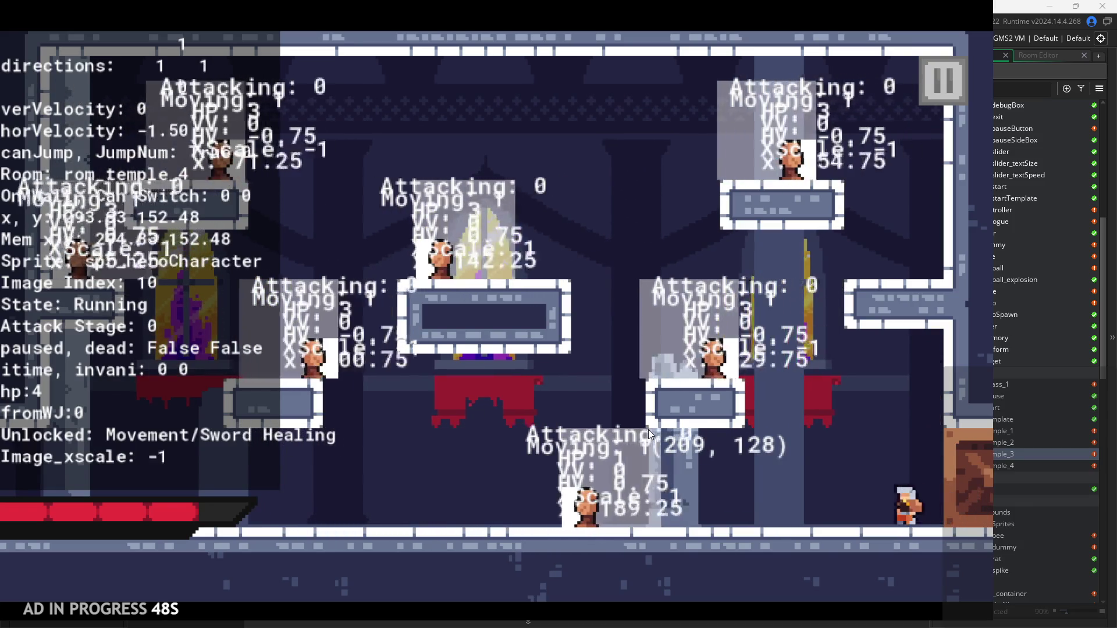
key(space)
click(635, 427)
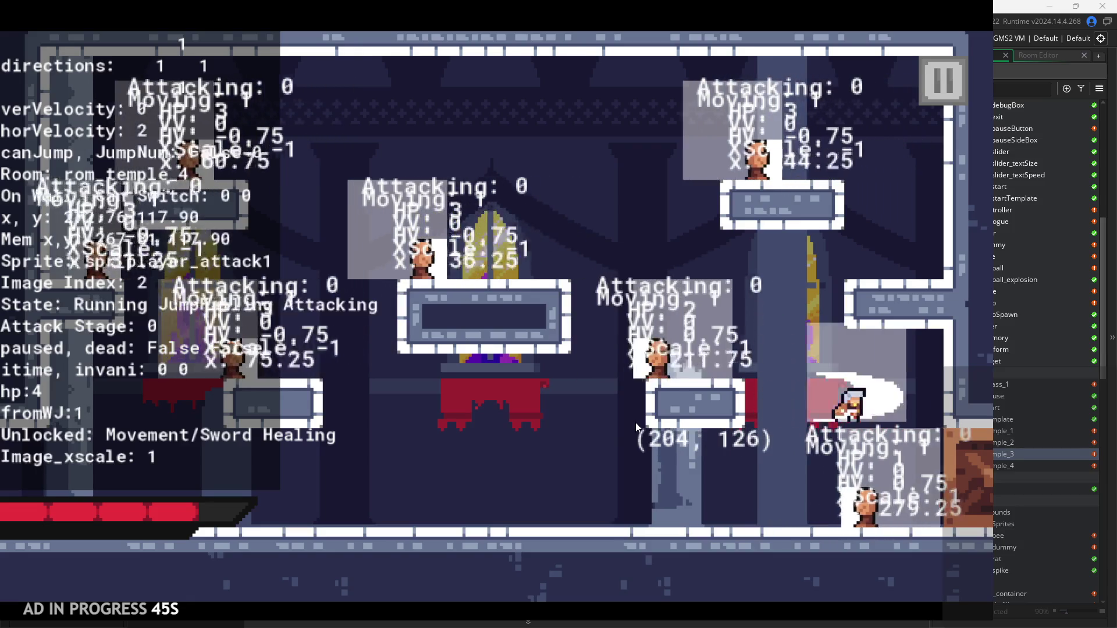
key(Left)
click(616, 425)
click(591, 421)
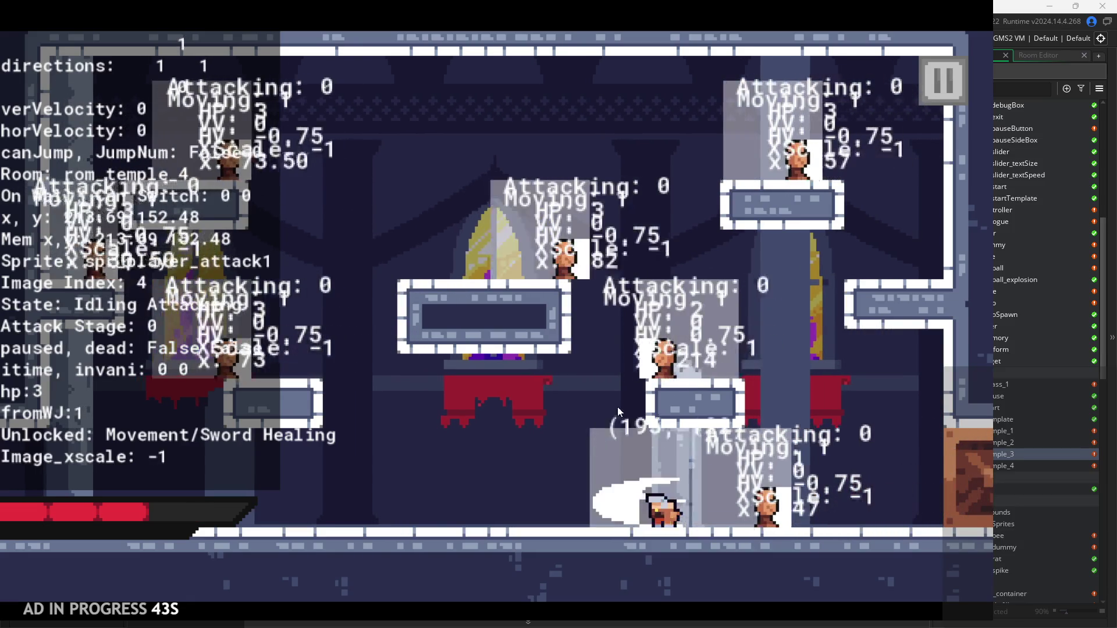
click(779, 362)
click(779, 362)
Step: Jump onto the right-side ledge and off the floor, chaining mid-air and falling sword attacks
key(Right)
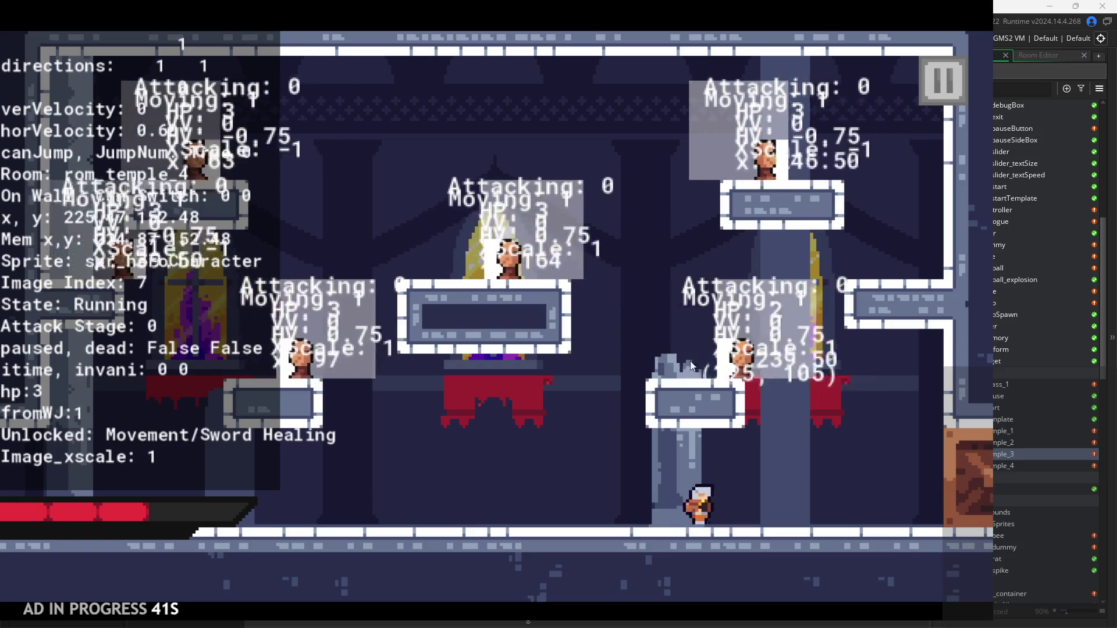
key(space)
click(519, 415)
click(518, 413)
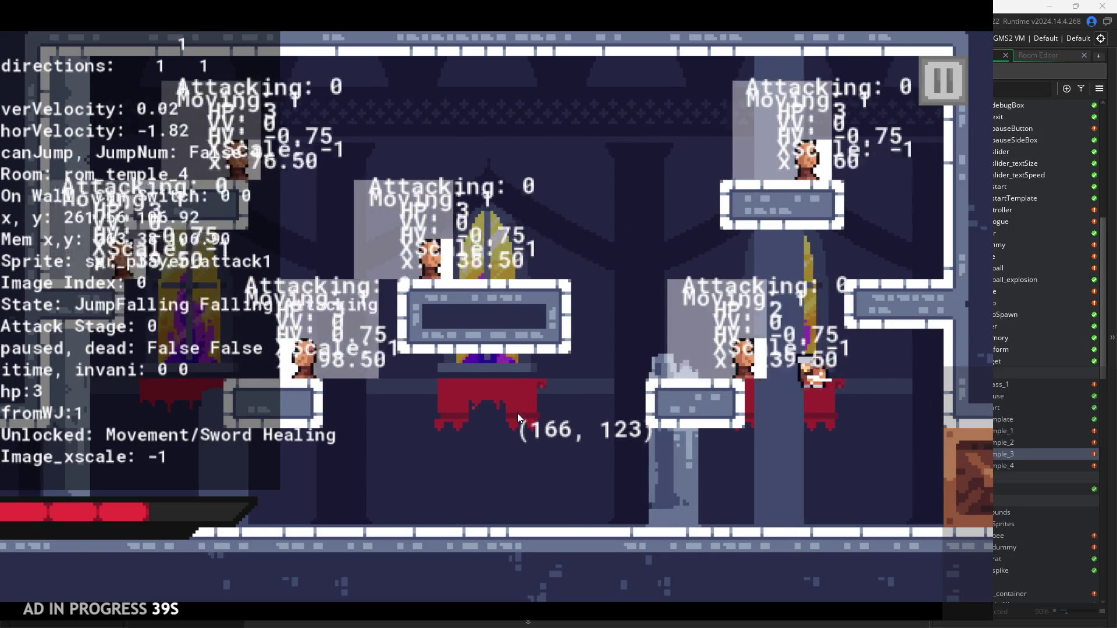
key(space)
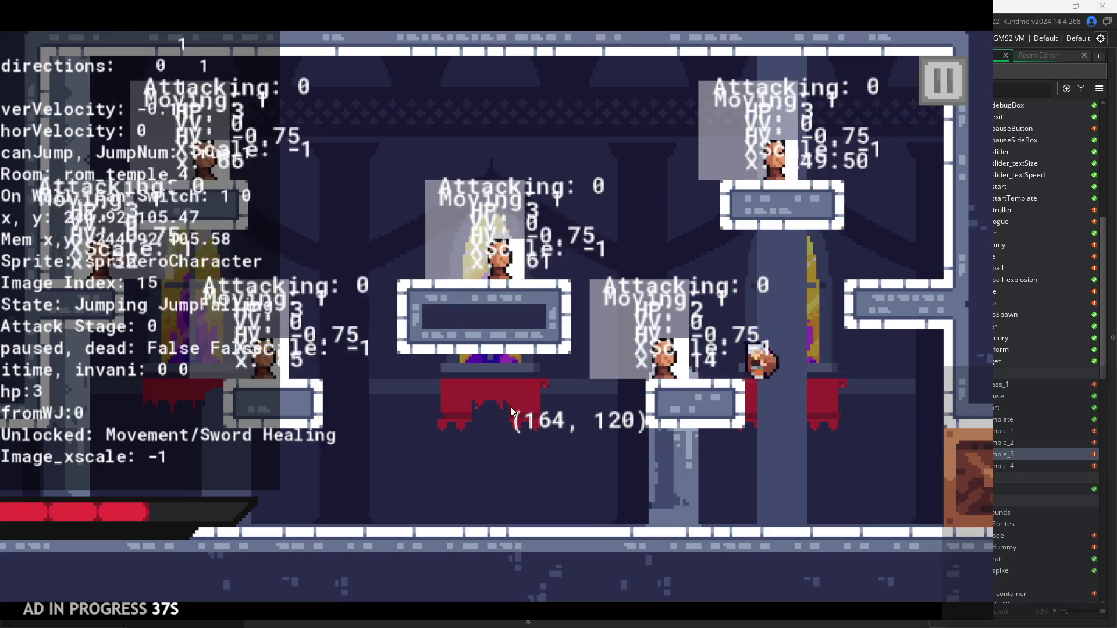
key(Left)
click(431, 399)
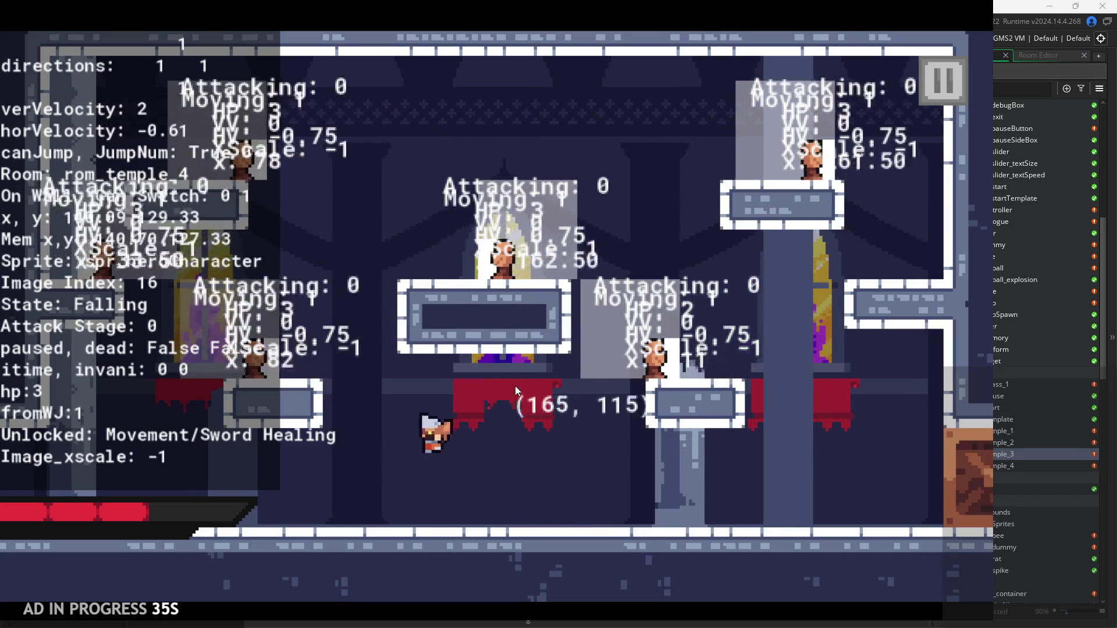
key(Right)
key(space)
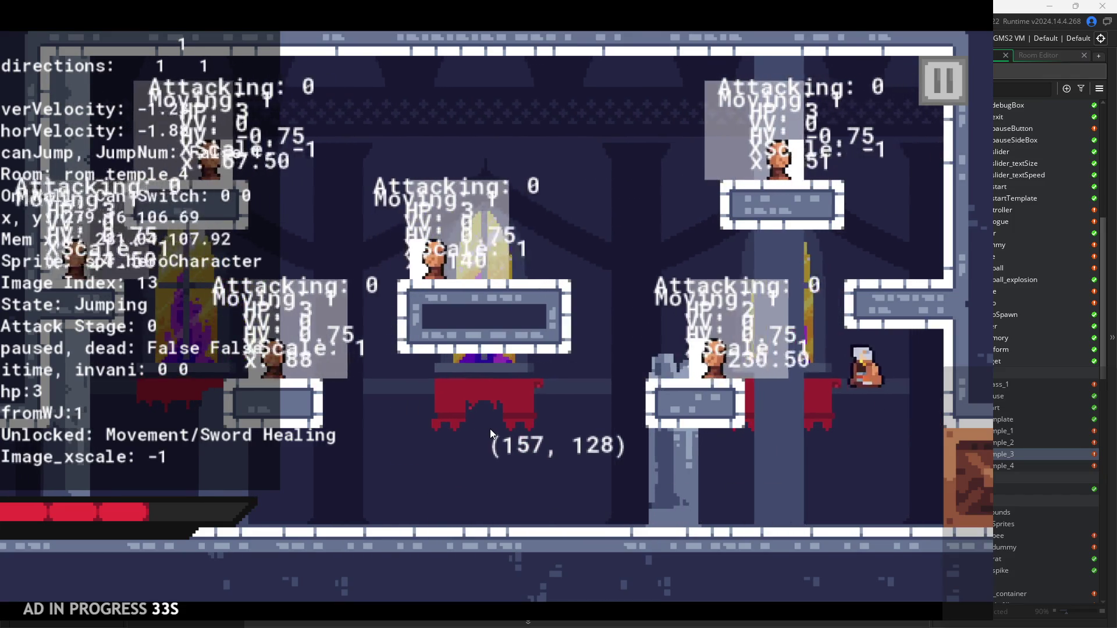
click(489, 428)
click(386, 431)
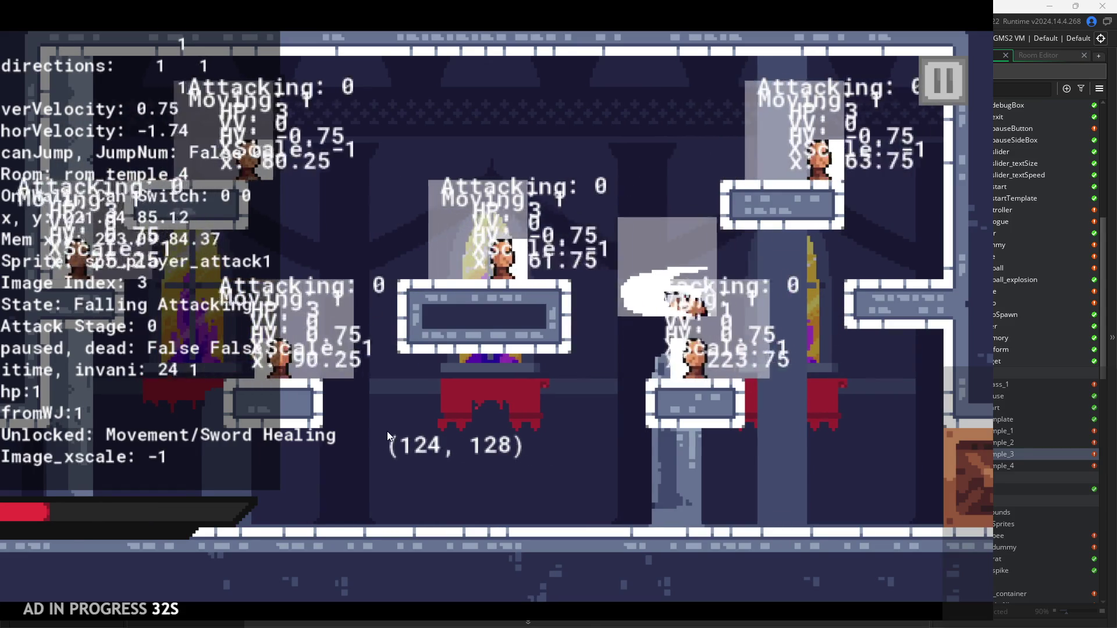
key(Right)
key(space)
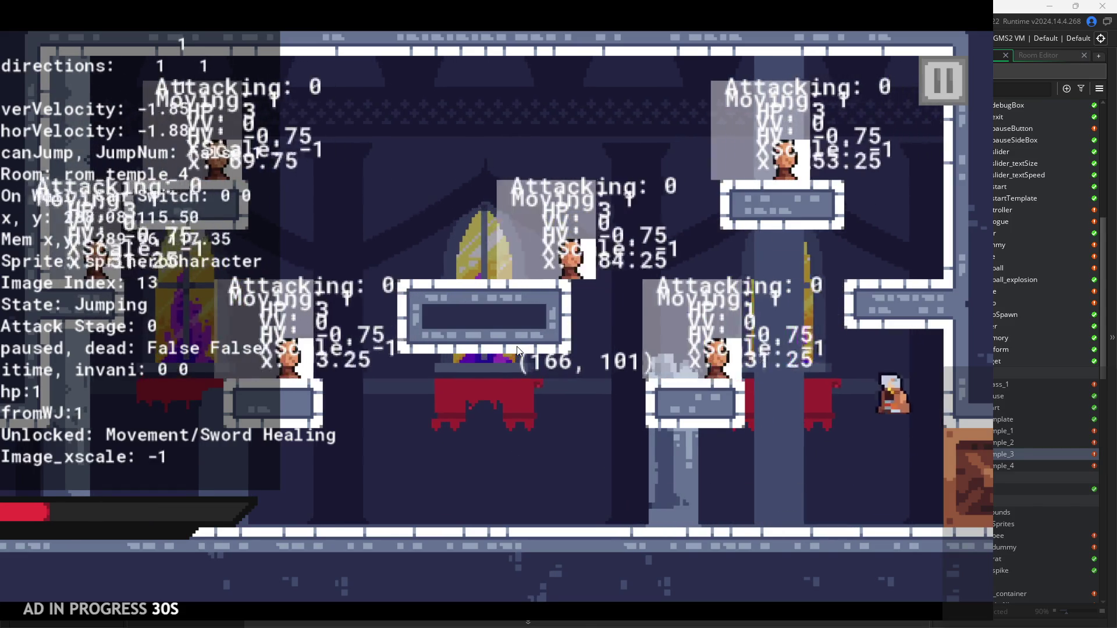
key(Left)
click(434, 351)
Step: Wall-jump across the room into a jumping X attack on the enemies, then exit the game
key(space)
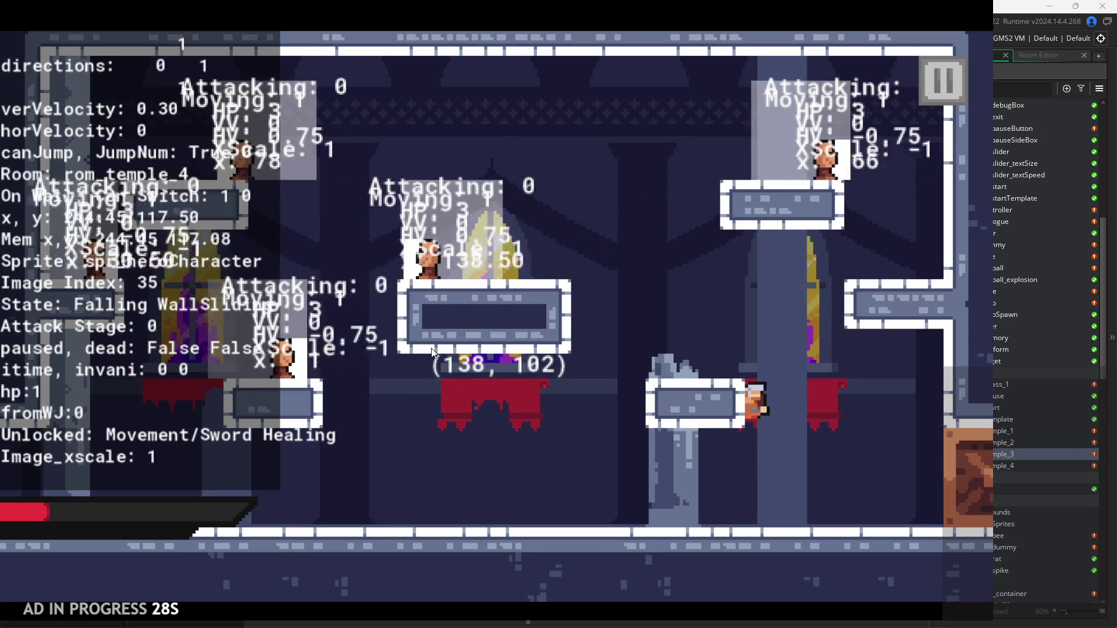
key(space)
click(431, 349)
key(Right)
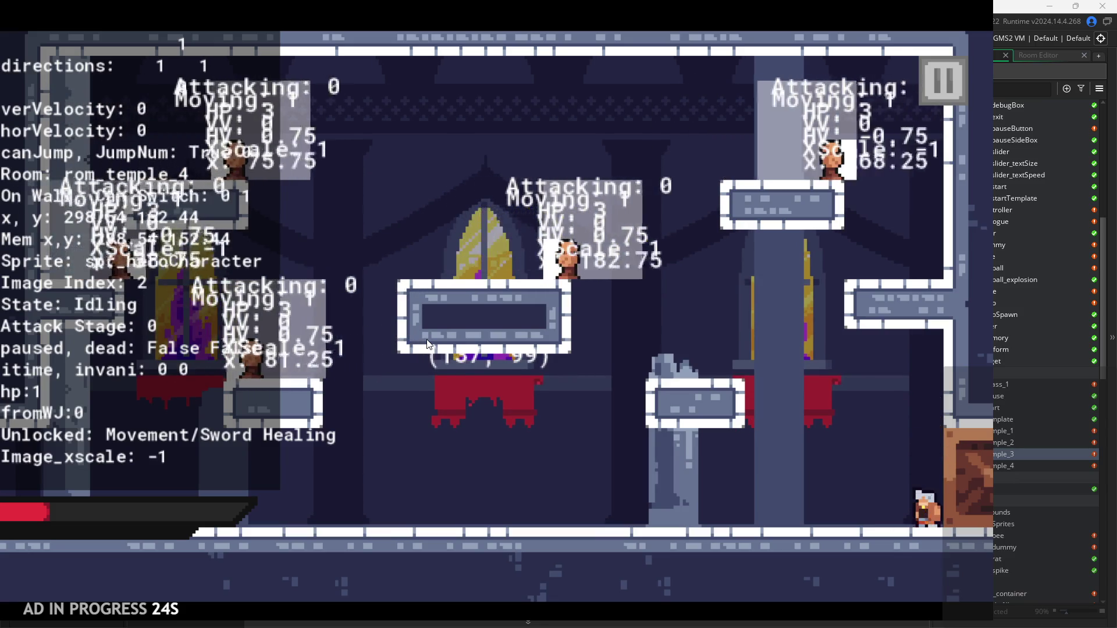
key(space)
key(space)
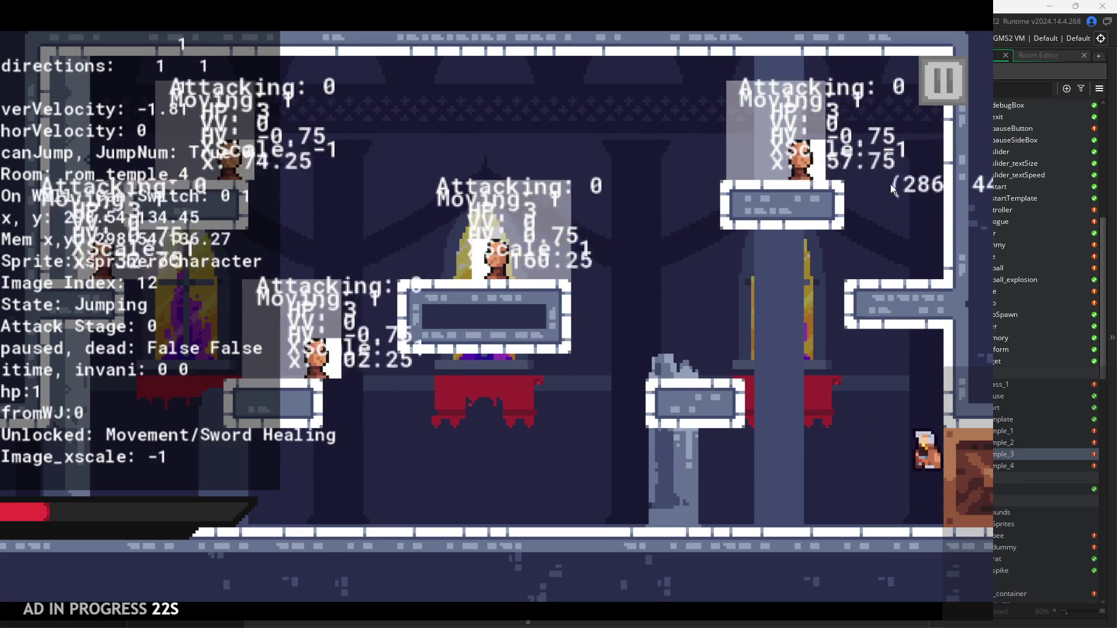
key(space)
key(space)
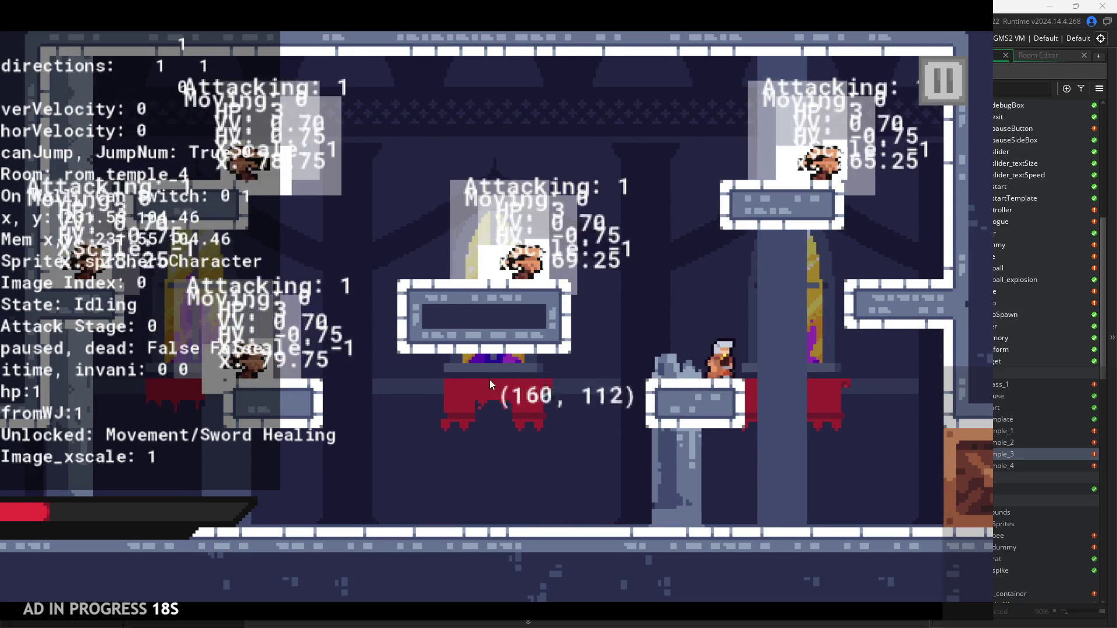
key(space)
key(x)
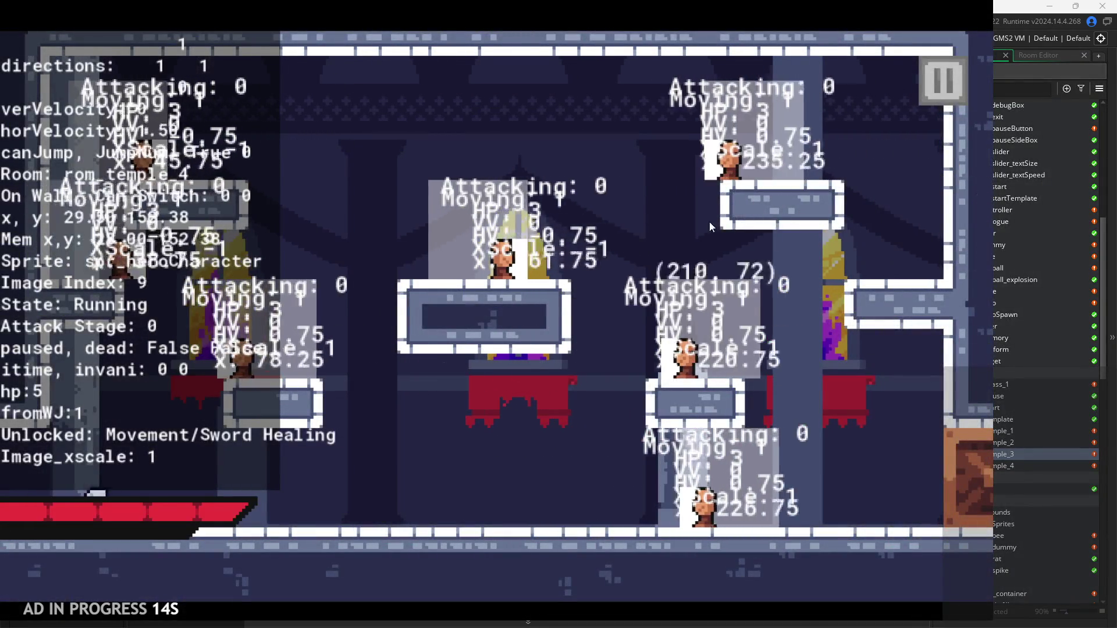
click(934, 84)
click(780, 508)
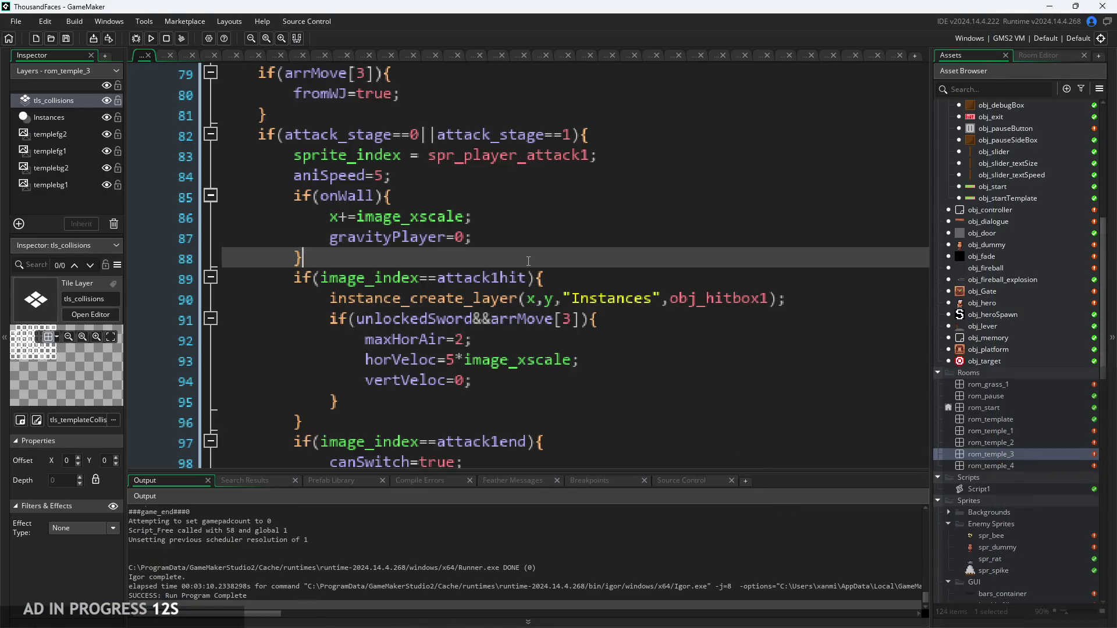
Step: Review the Step event's attack-end and onWall code against the Begin Step pause check
click(579, 324)
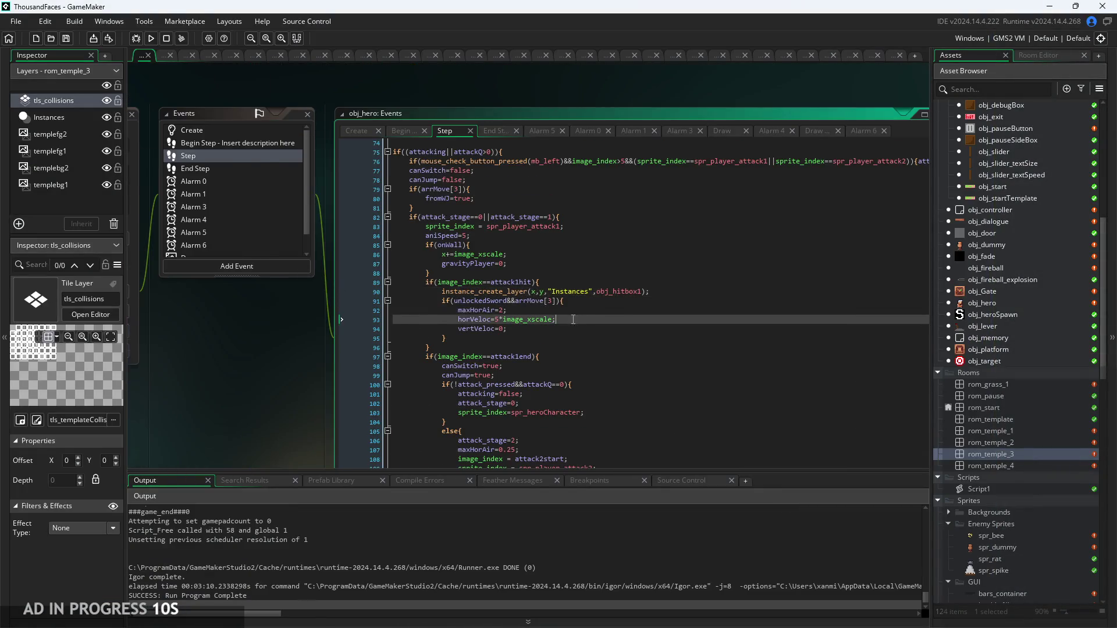
scroll(579, 323, up, 3)
click(589, 336)
key(Up)
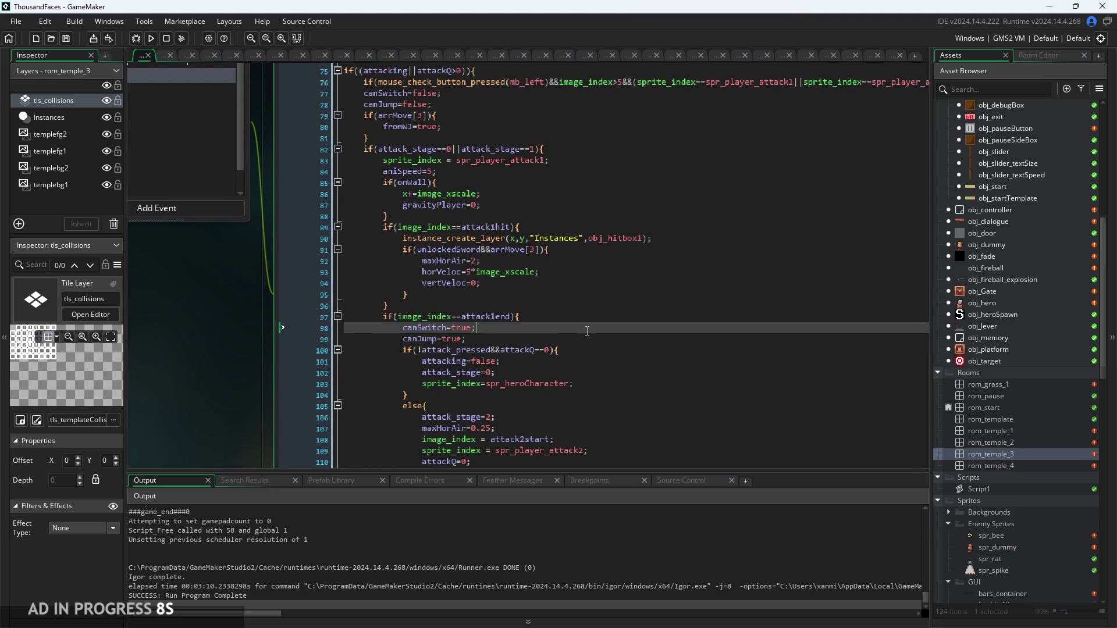
scroll(589, 336, down, 1)
click(393, 86)
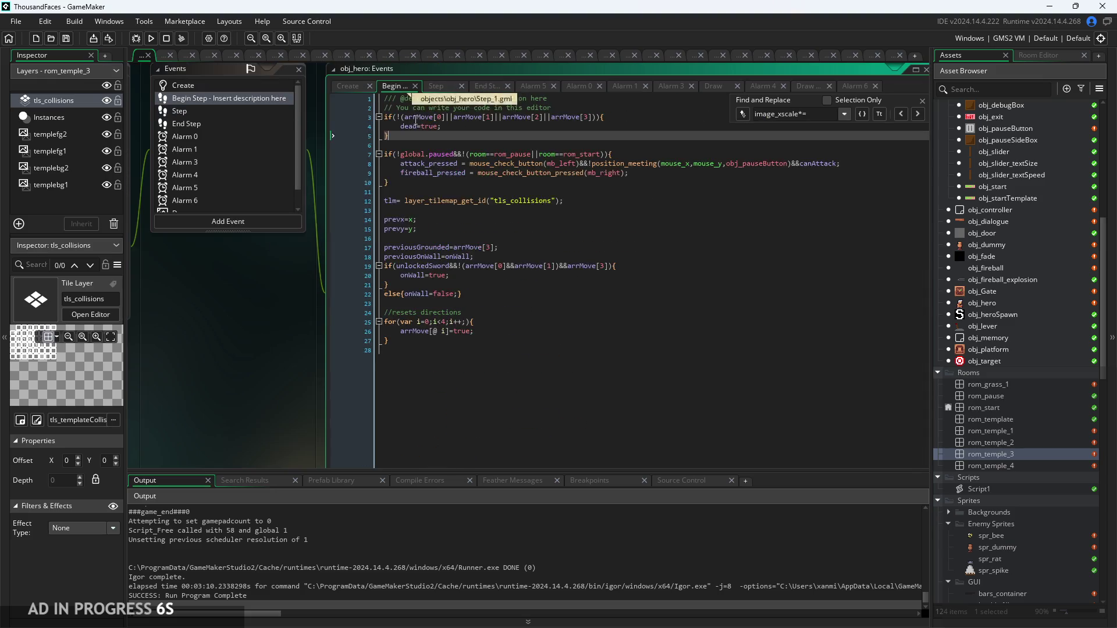
scroll(488, 216, up, 3)
click(549, 183)
scroll(549, 184, down, 3)
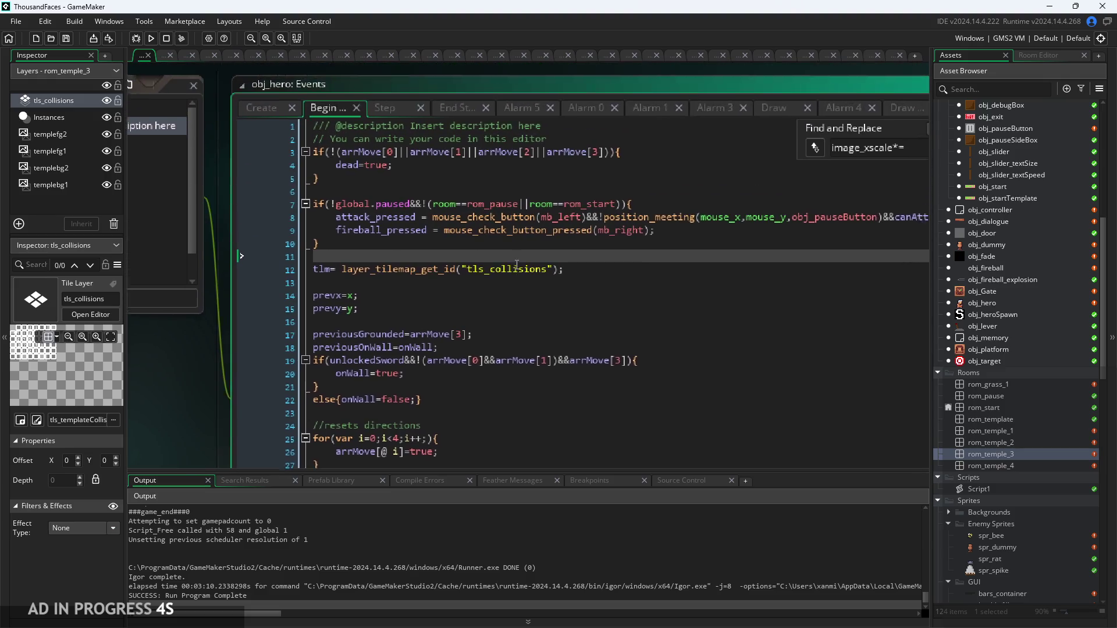
click(386, 123)
key(Up)
key(Up)
key(Up)
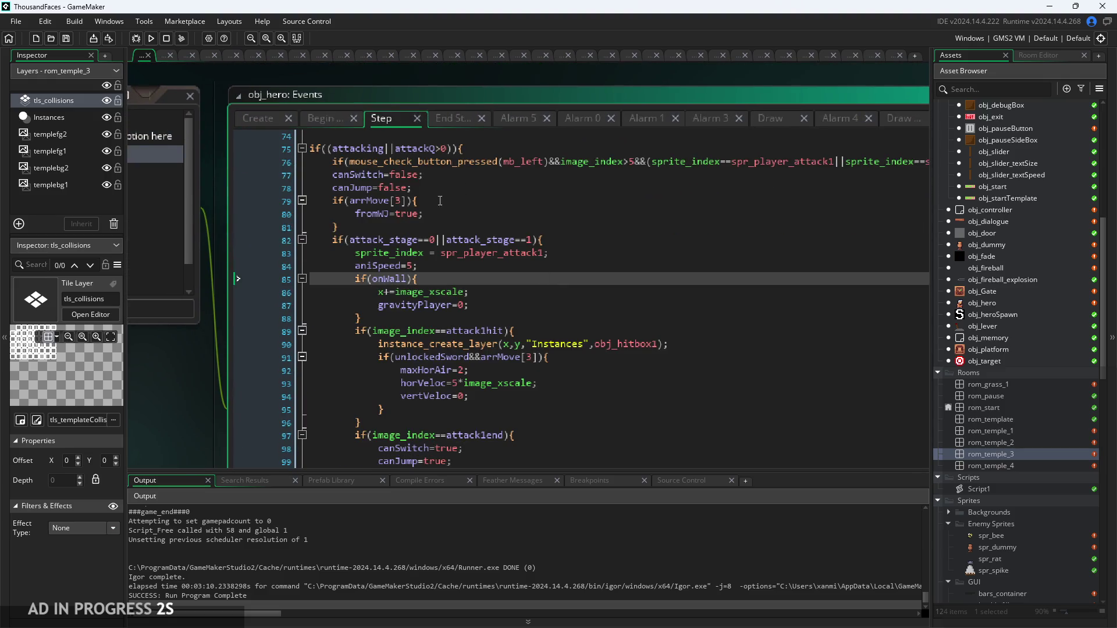
scroll(440, 201, down, 1)
click(353, 131)
Step: Add a blank line after the tilemap lookup and type an if(attacking) block
click(357, 251)
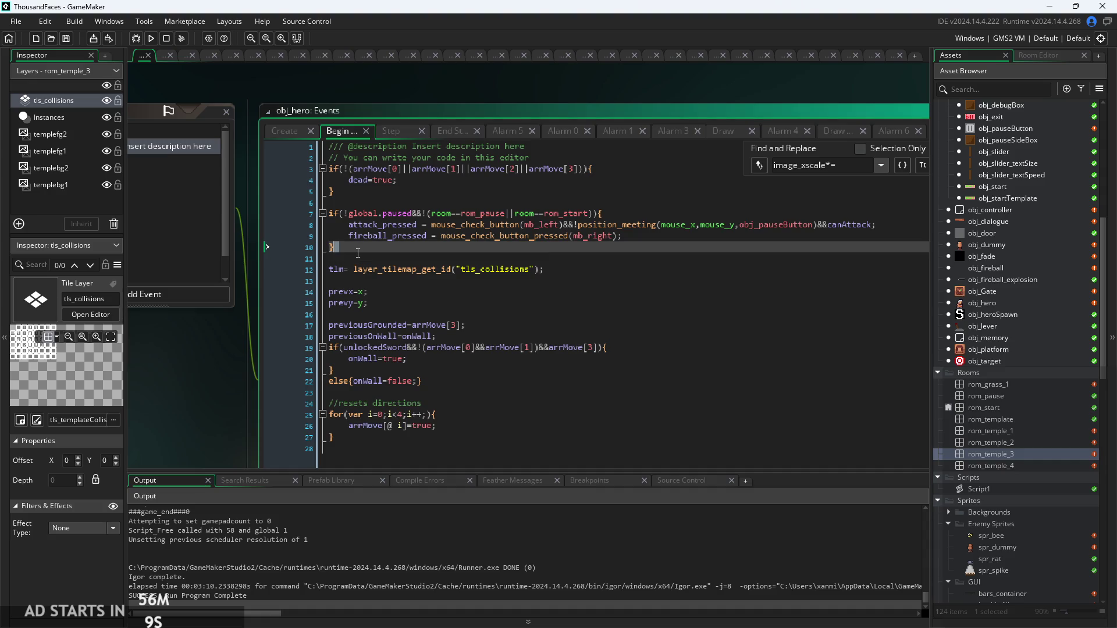
key(Down)
key(Down)
key(End)
key(Return)
key(Return)
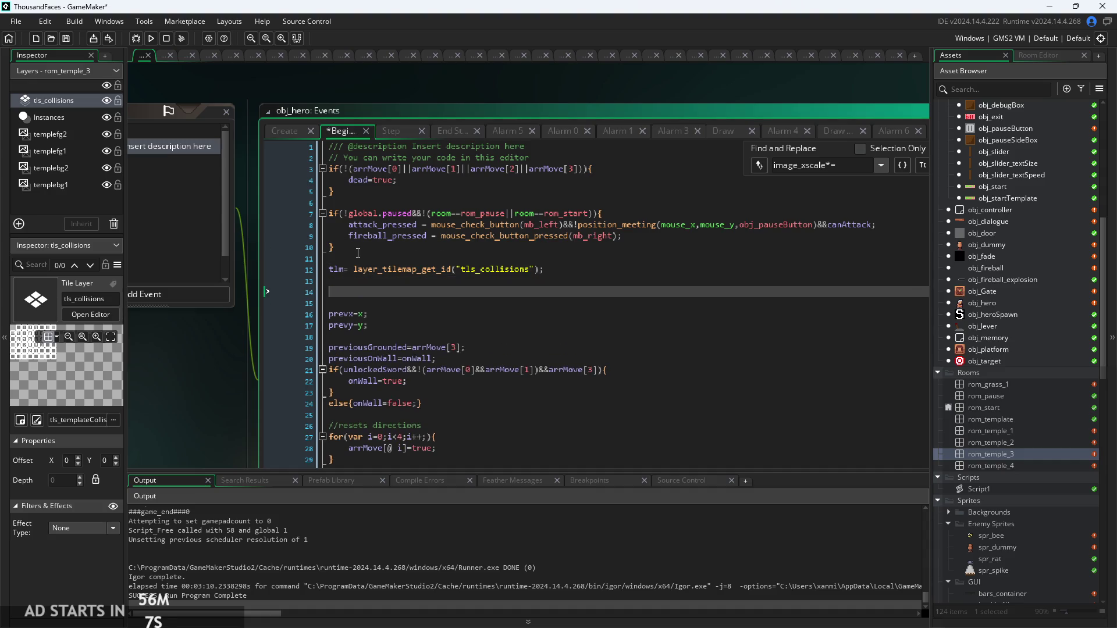
text(if(attackin)
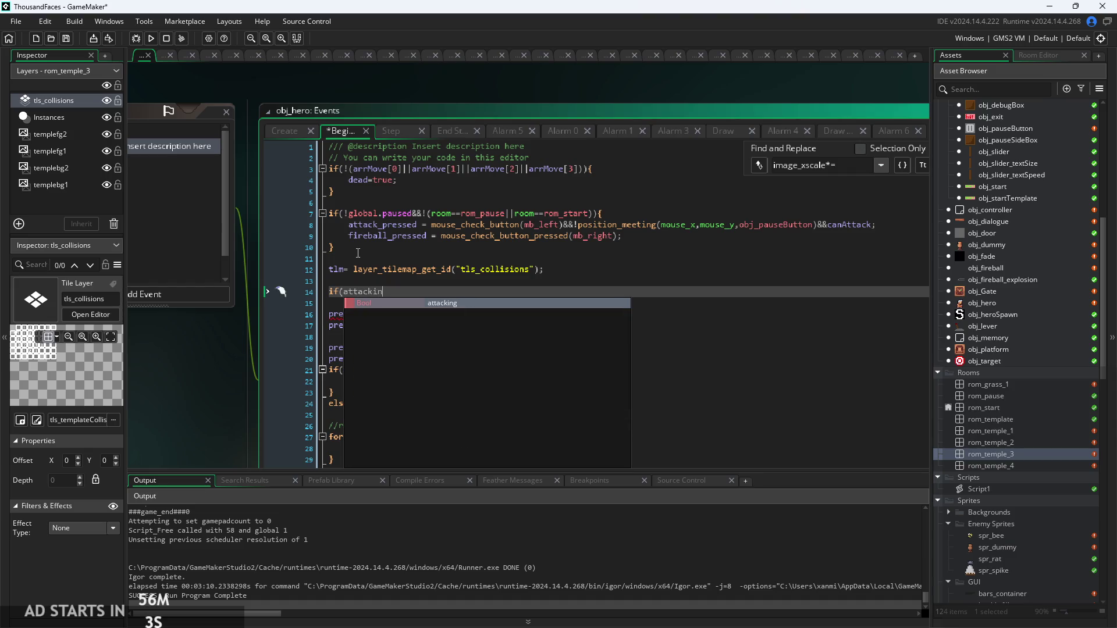
text(g){)
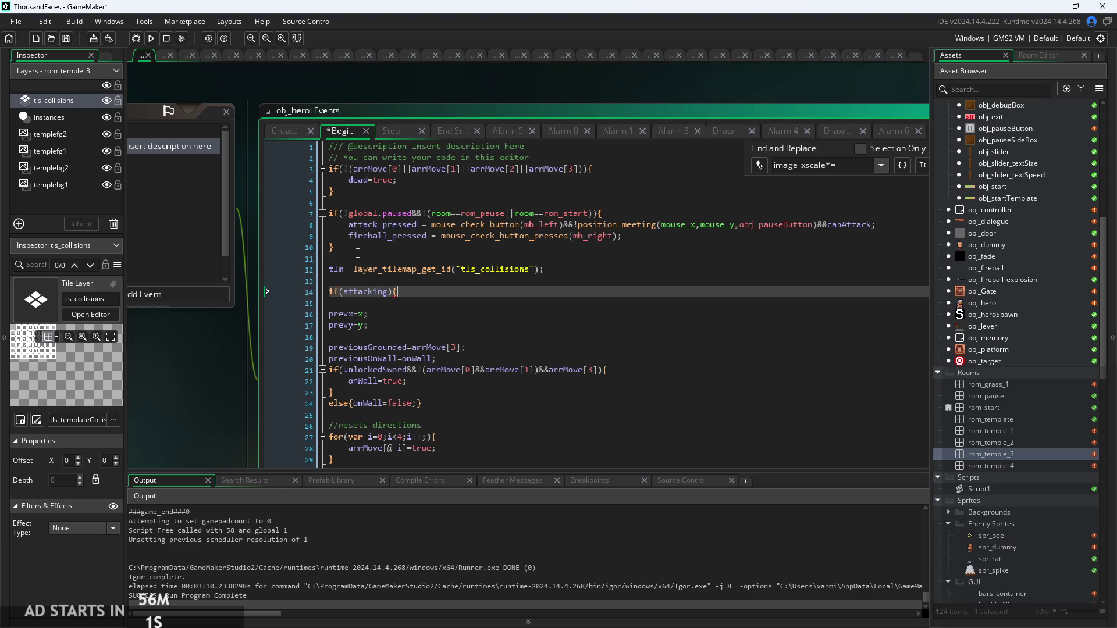
key(Return)
key(Return)
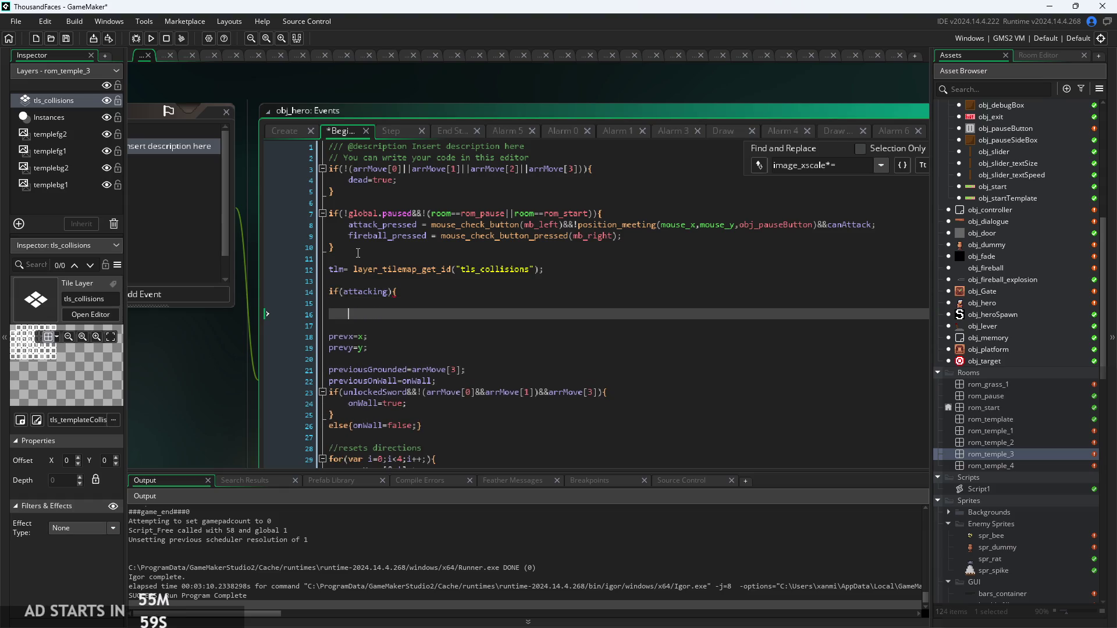
text(})
key(Up)
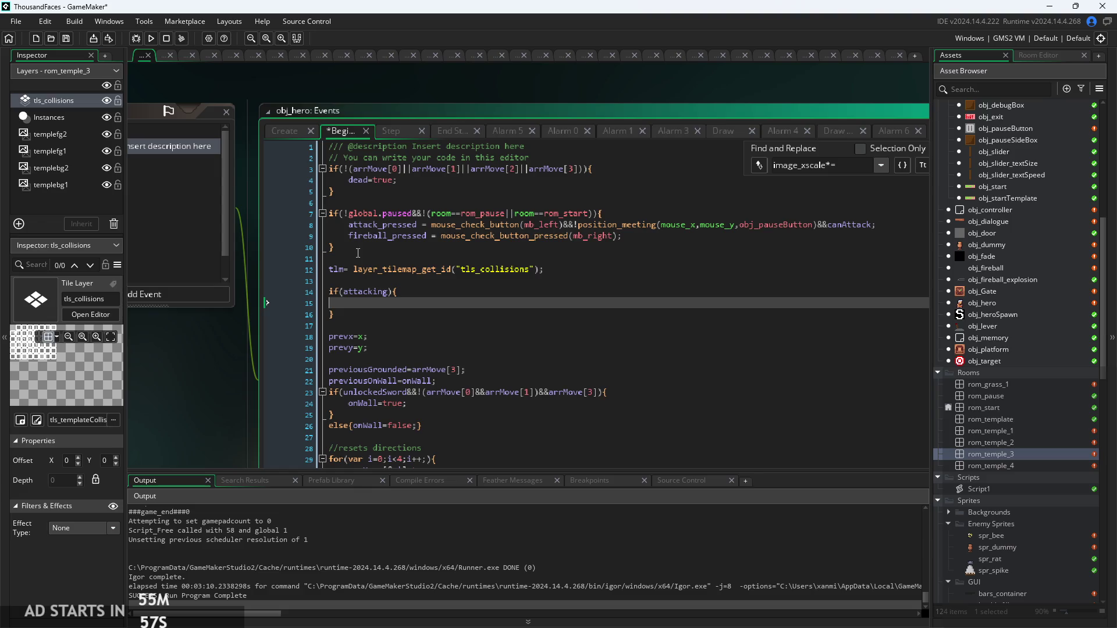
Step: Select the new if(attacking) block and delete it again
ctrl+scroll(343, 320, up, 2)
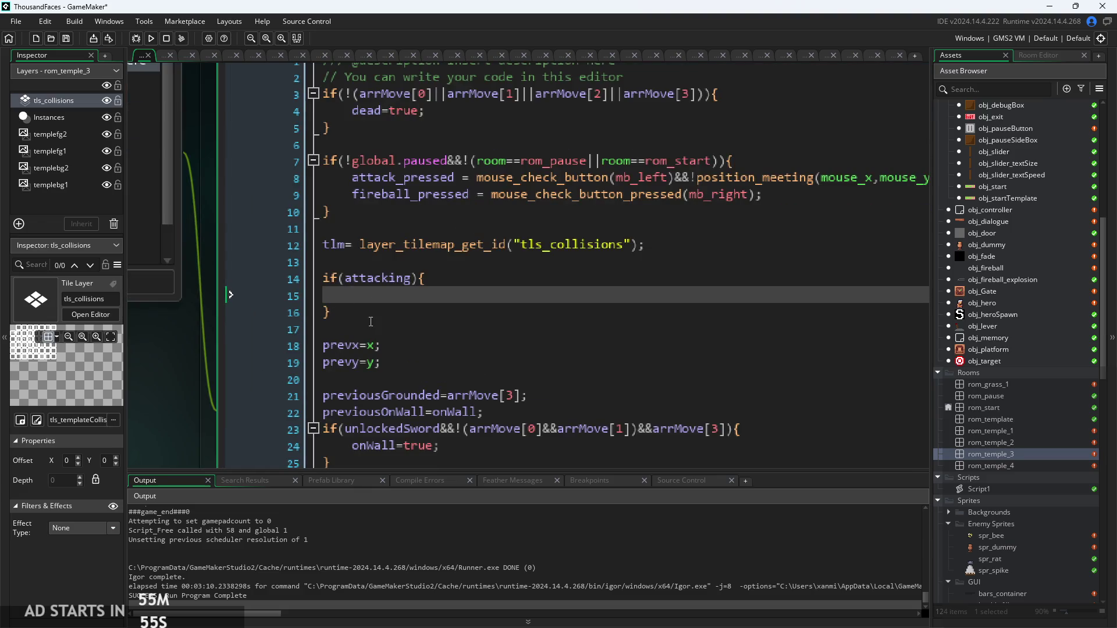
drag(371, 322, 194, 278)
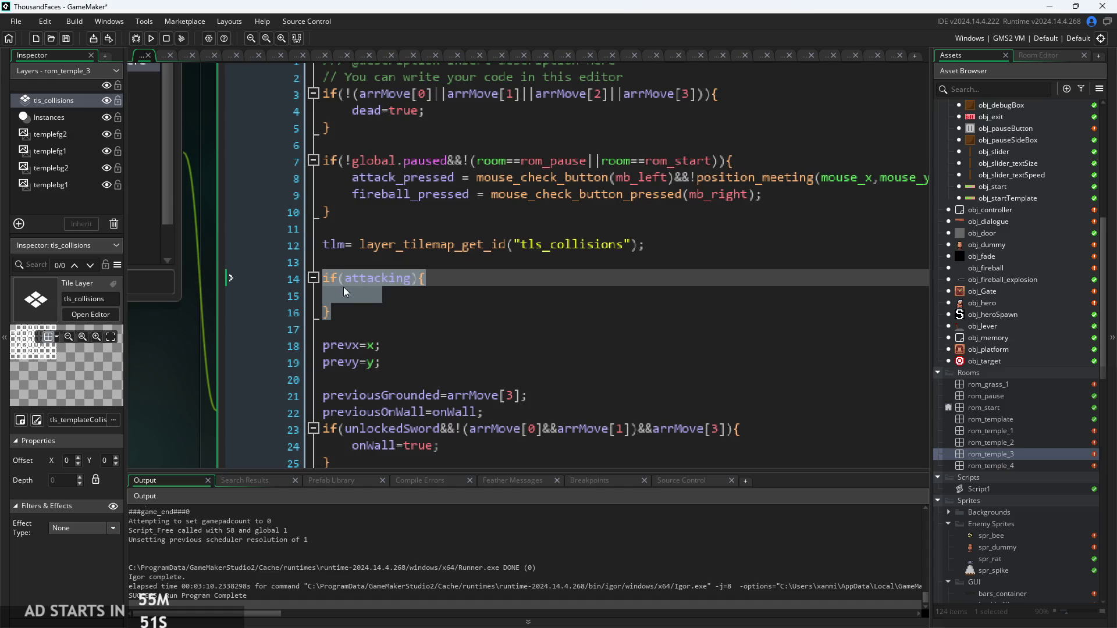
drag(369, 312, 192, 278)
key(BackSpace)
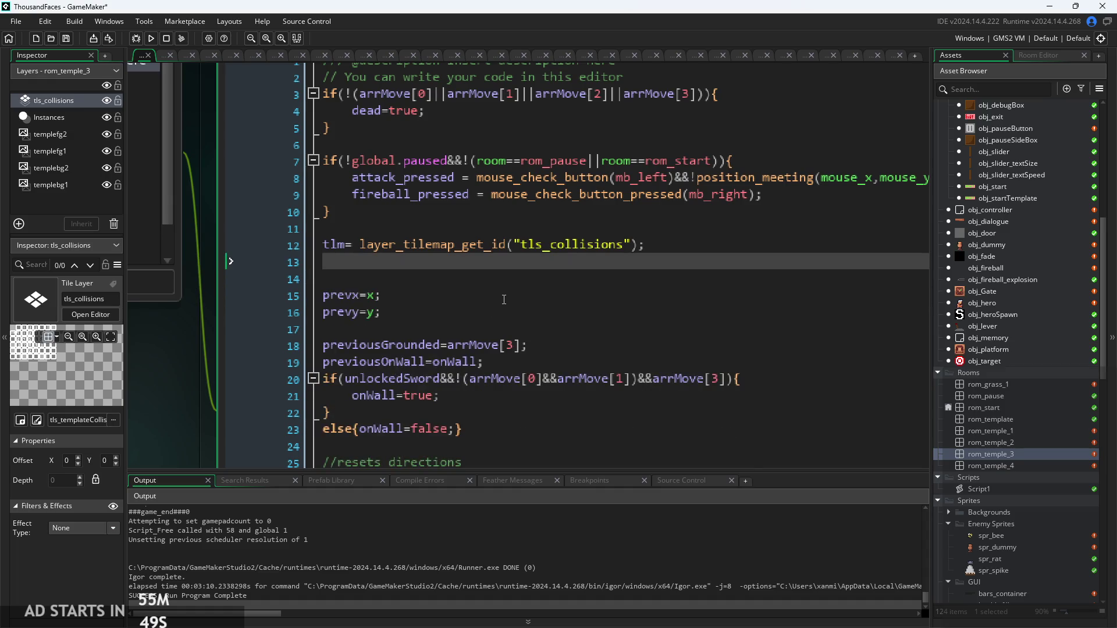
Step: In the Step event, prefix line 90's instance_create_layer call with '_atkhb ='
click(431, 135)
click(642, 304)
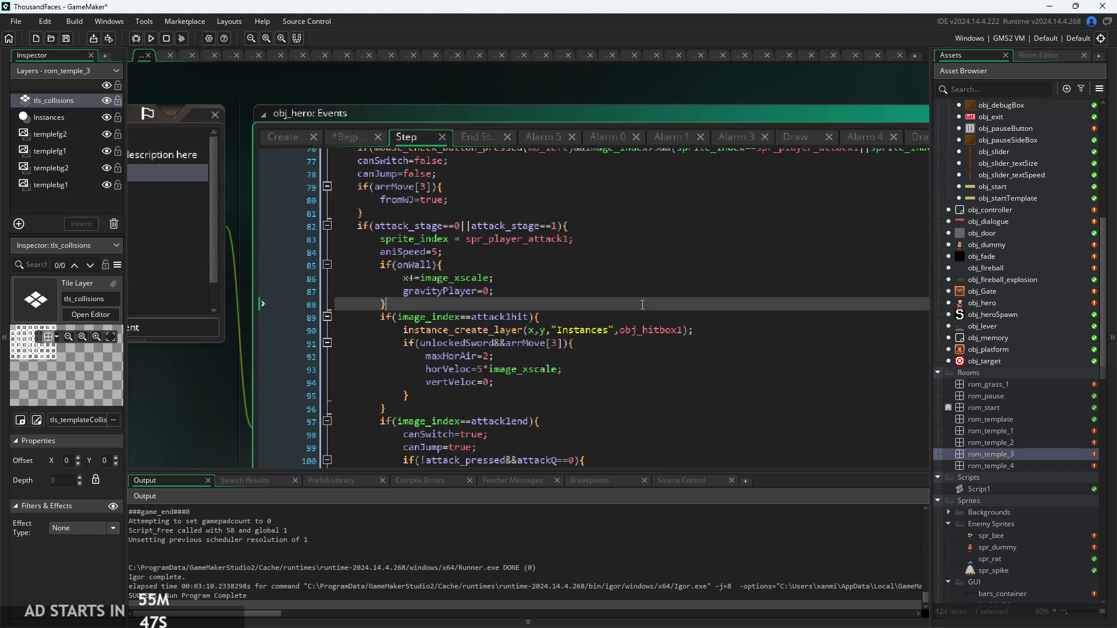
click(407, 317)
scroll(384, 326, up, 2)
click(375, 344)
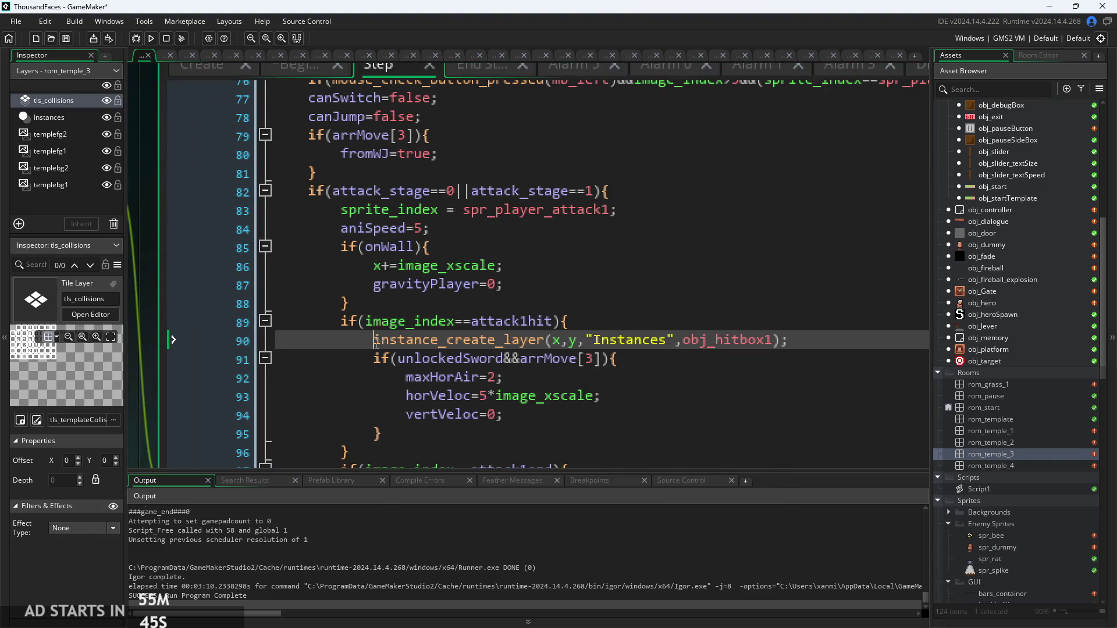
mouse_move(395, 348)
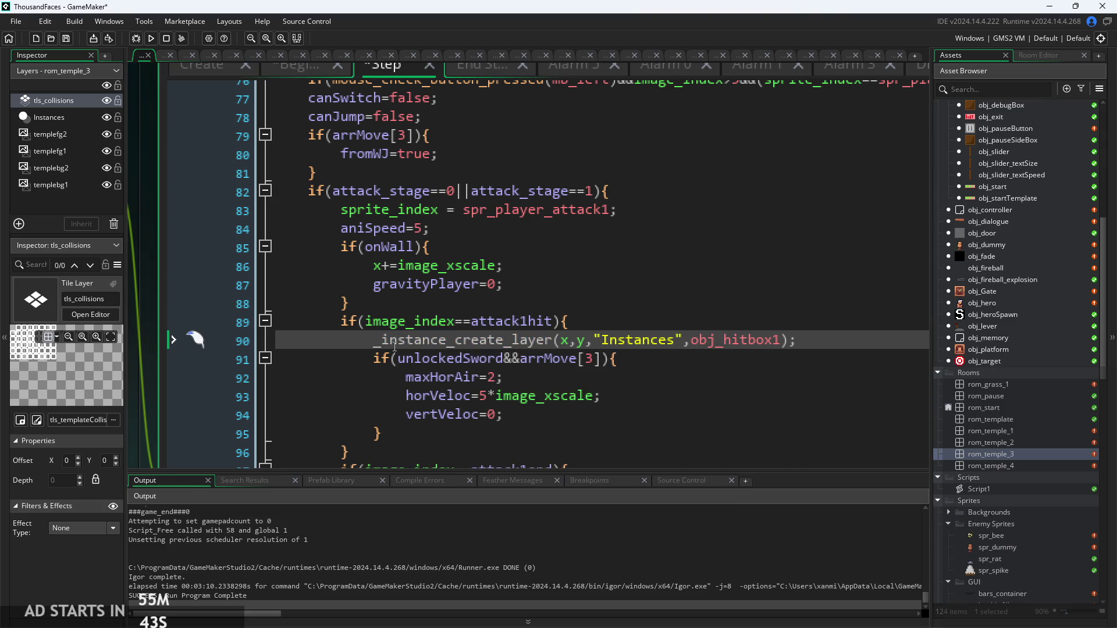
text(_atkh)
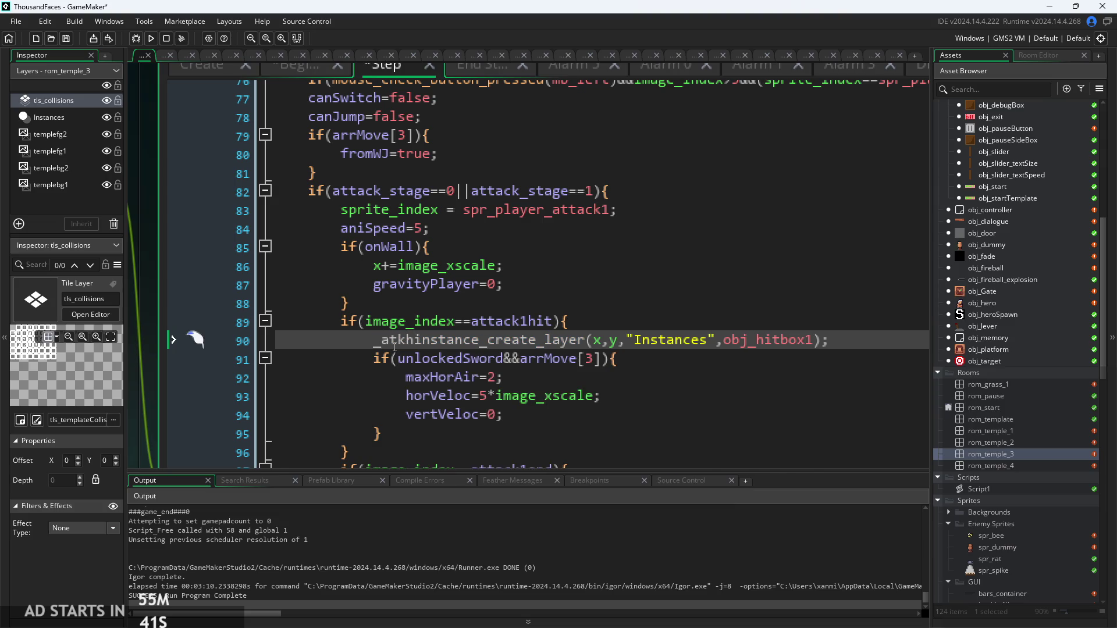
text(b =)
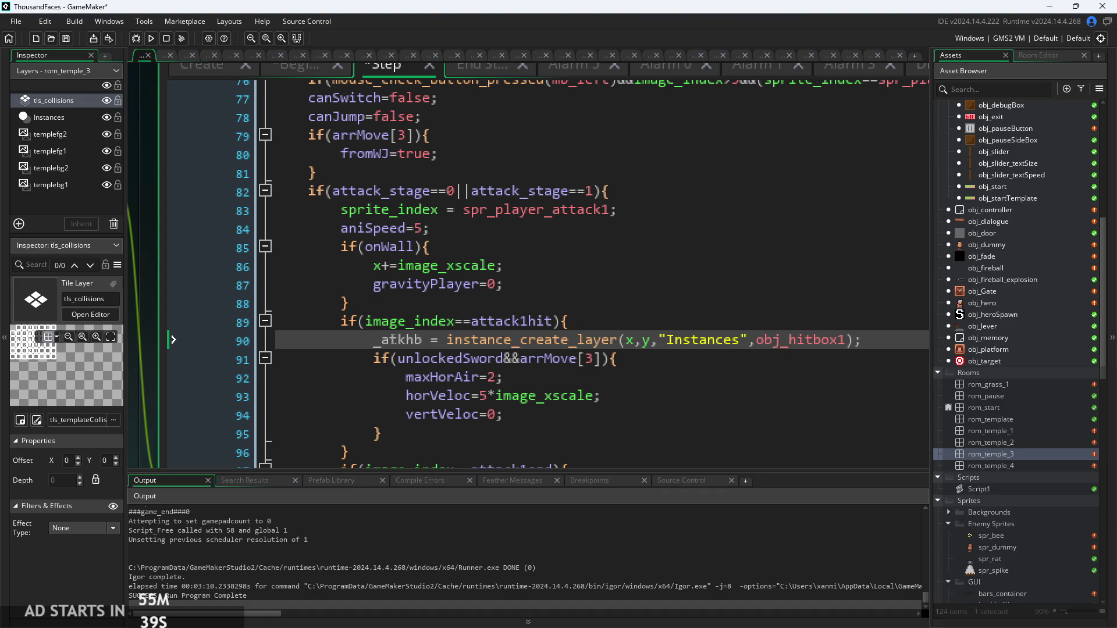
Step: Clean up line 90 to read 'atkhb = instance_create_layer(...)', then show the Create event code
click(374, 342)
text(var)
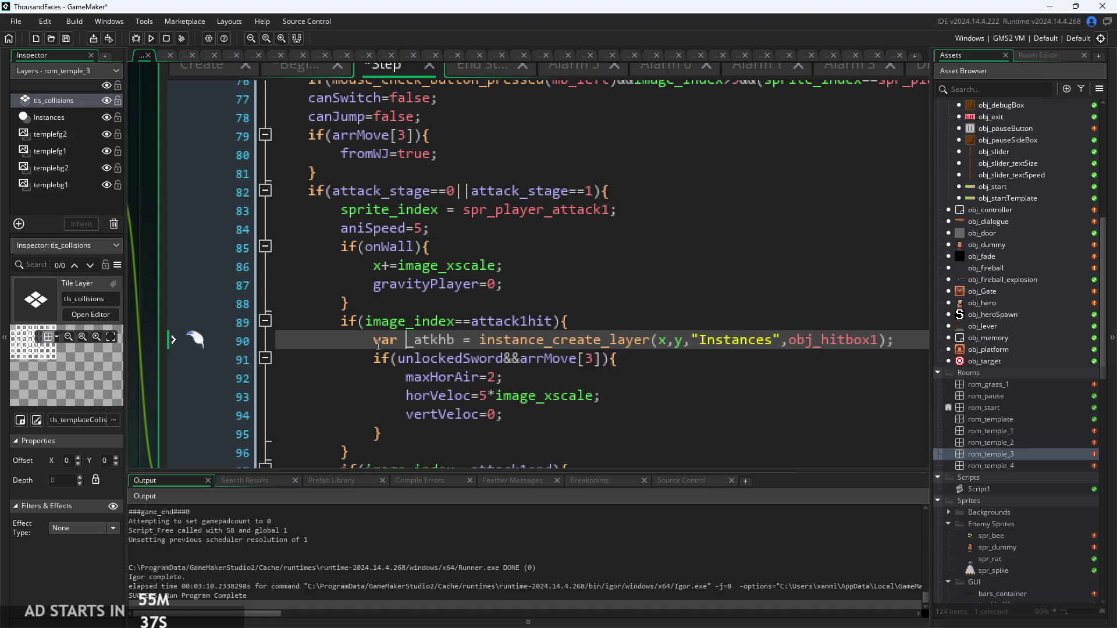
scroll(378, 345, down, 3)
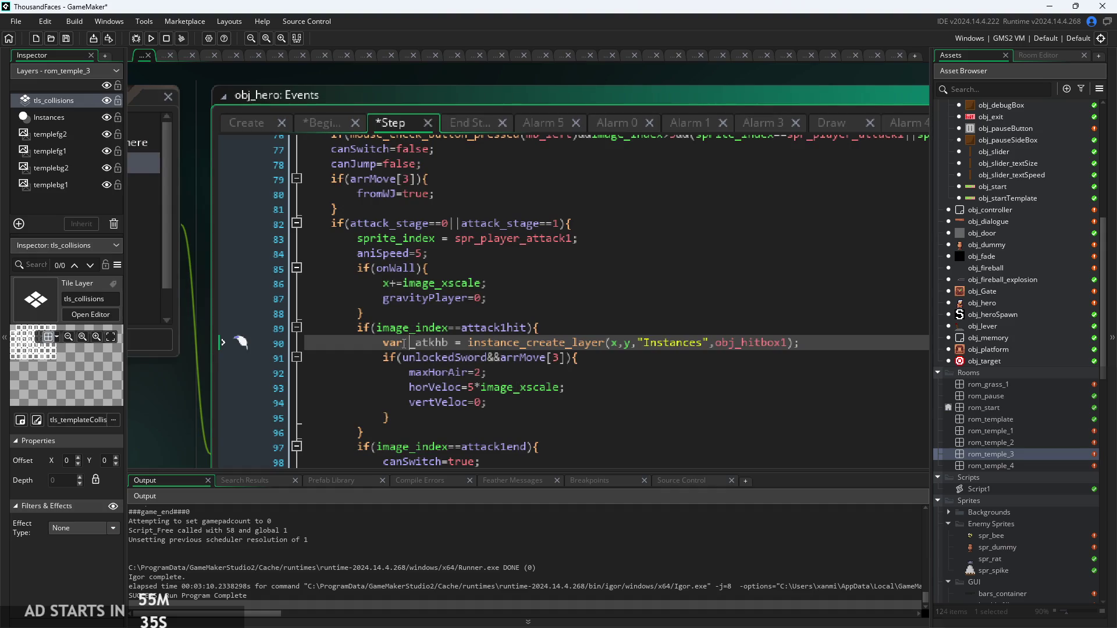
scroll(413, 358, up, 1)
scroll(415, 364, down, 1)
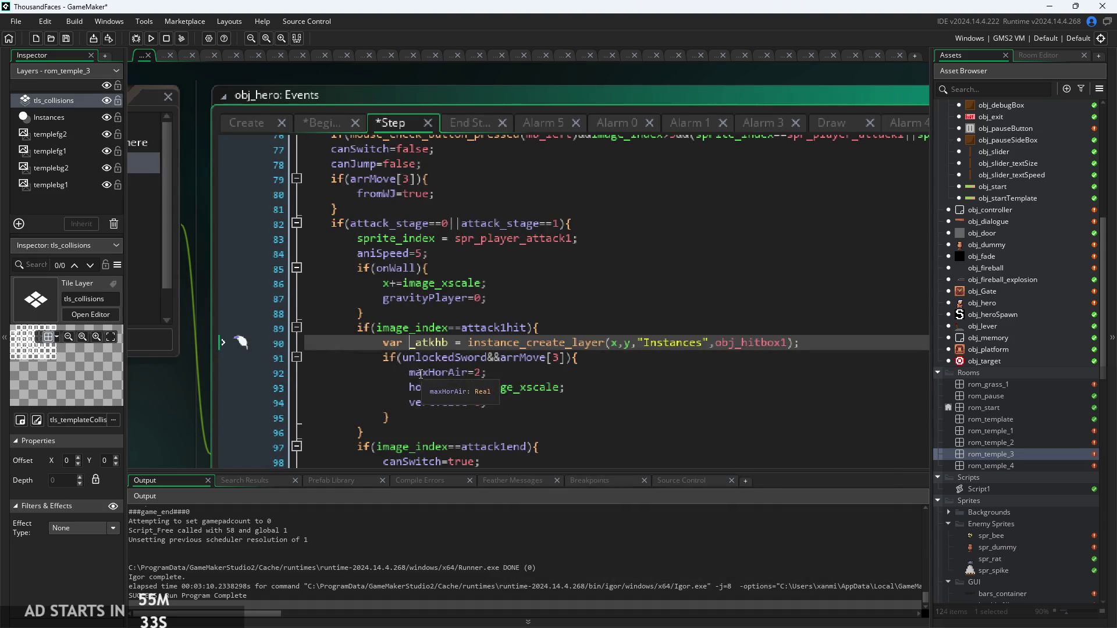
key(BackSpace)
key(BackSpace)
key(BackSpace)
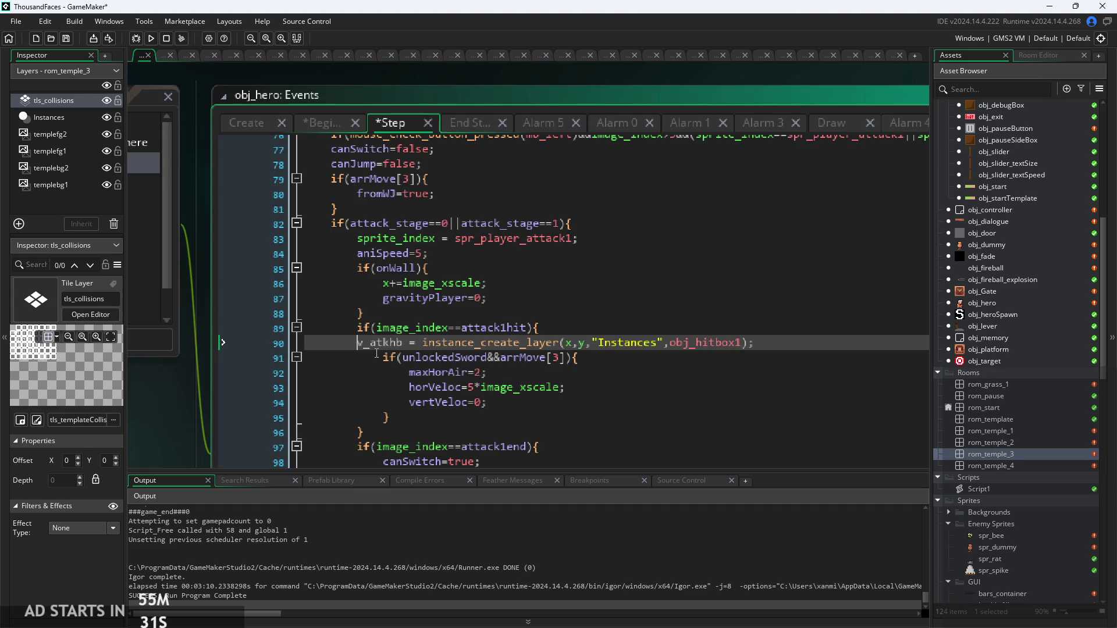
click(396, 344)
key(BackSpace)
key(BackSpace)
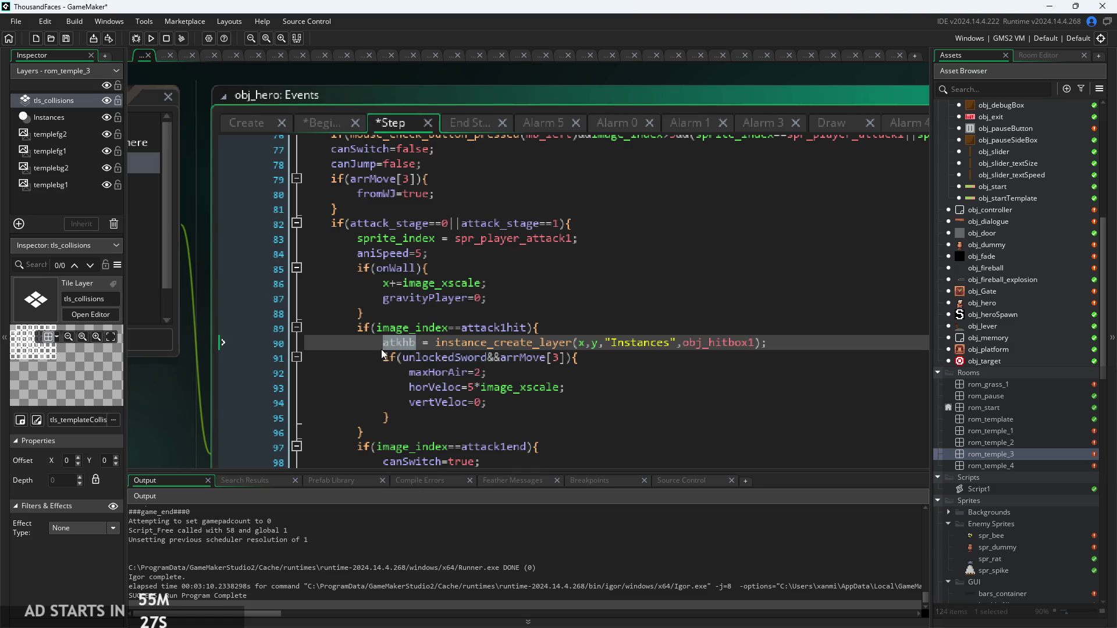
click(253, 130)
scroll(412, 283, up, 3)
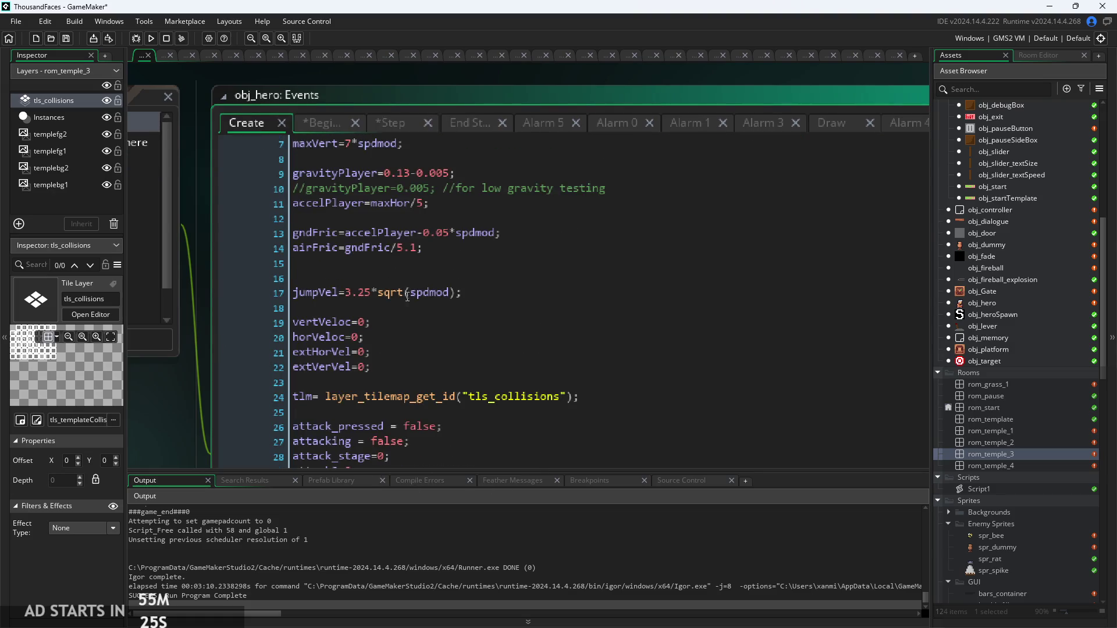
Step: Declare 'atkhb=noone' on a new line in obj_hero's Create event
click(455, 352)
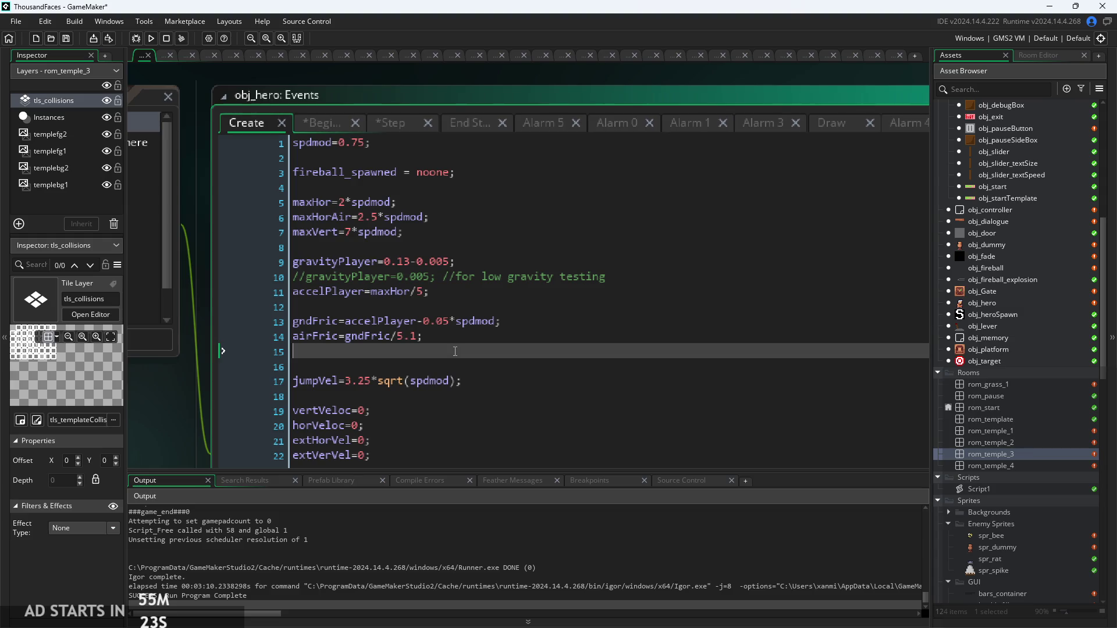
key(Return)
text(atkhb=)
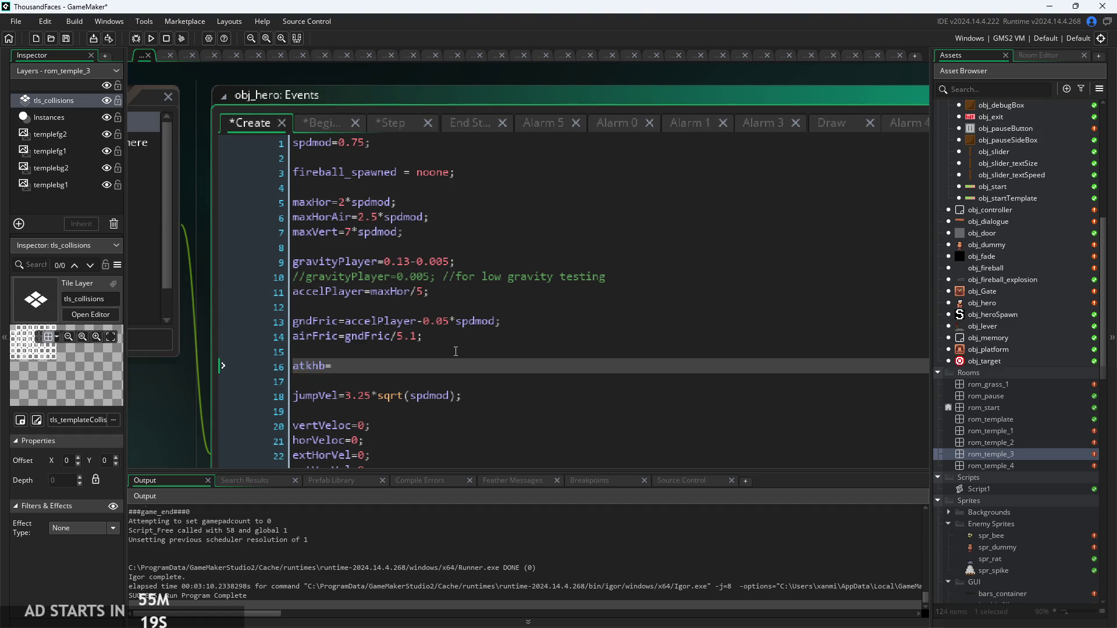
text(noone;)
Step: Paste the 'atkhb = ' assignment from line 90 before line 120's obj_hitbox2 creation
click(314, 123)
click(399, 127)
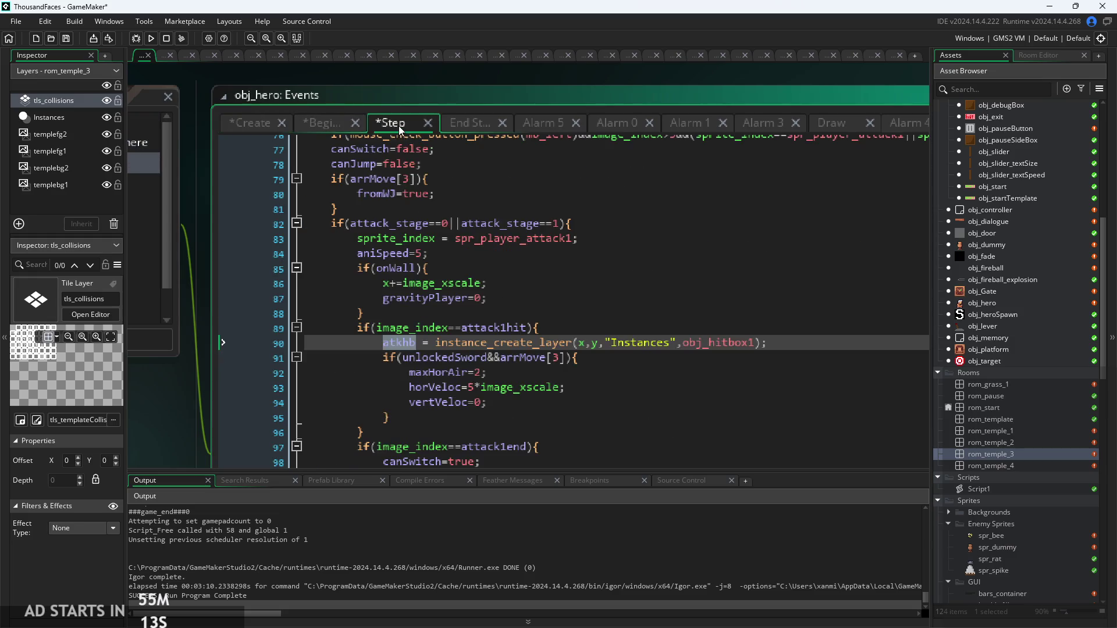
mouse_move(486, 344)
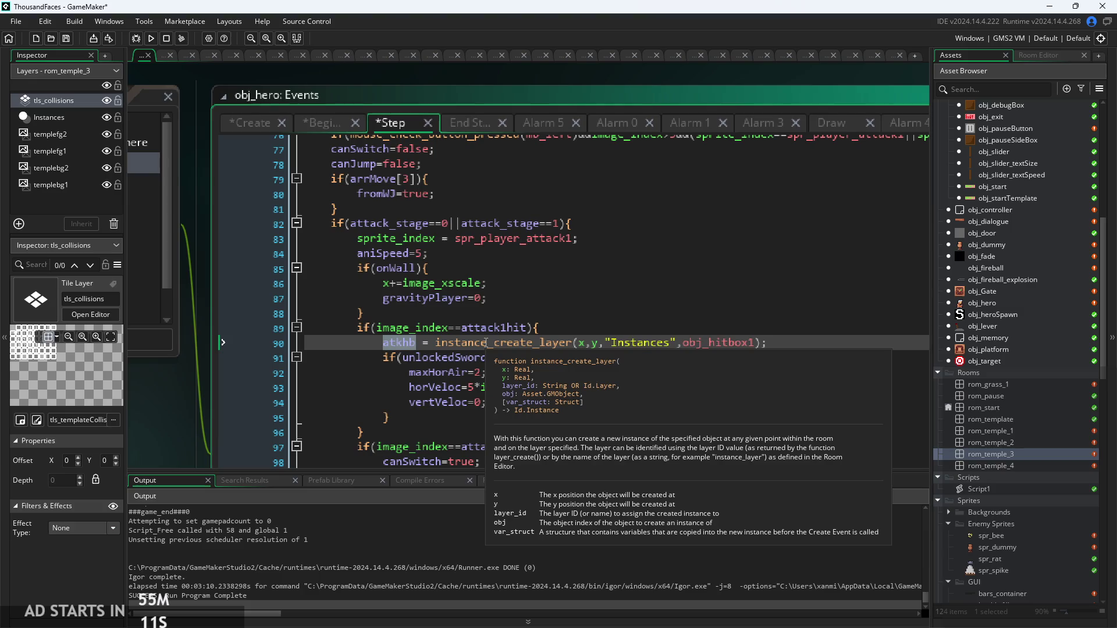
click(405, 343)
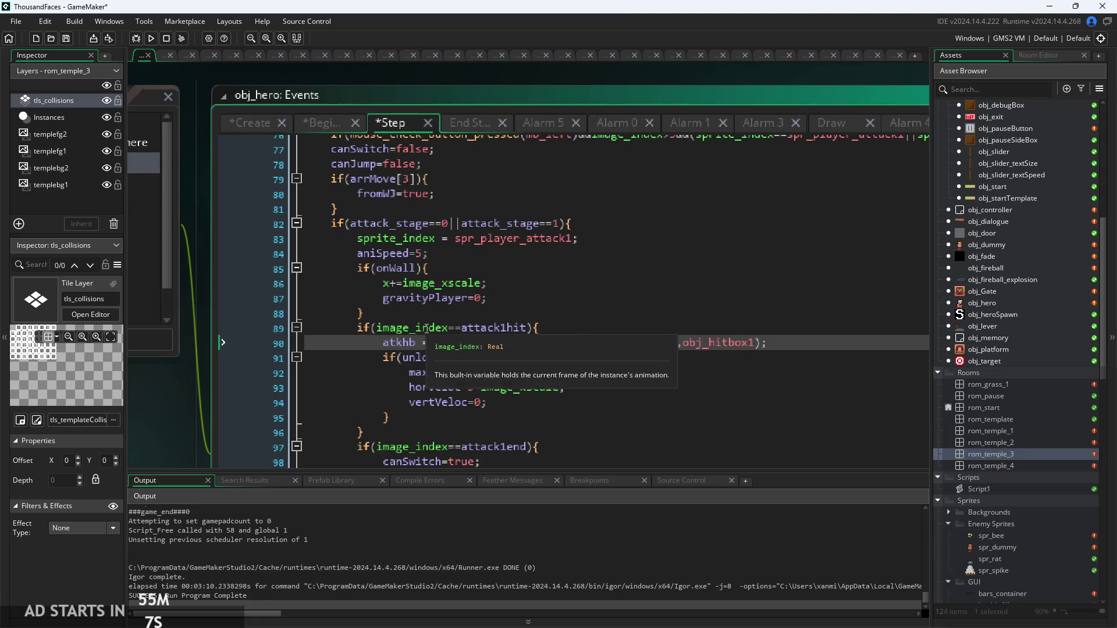
scroll(437, 236, down, 3)
drag(436, 235, 383, 232)
key(ctrl+c)
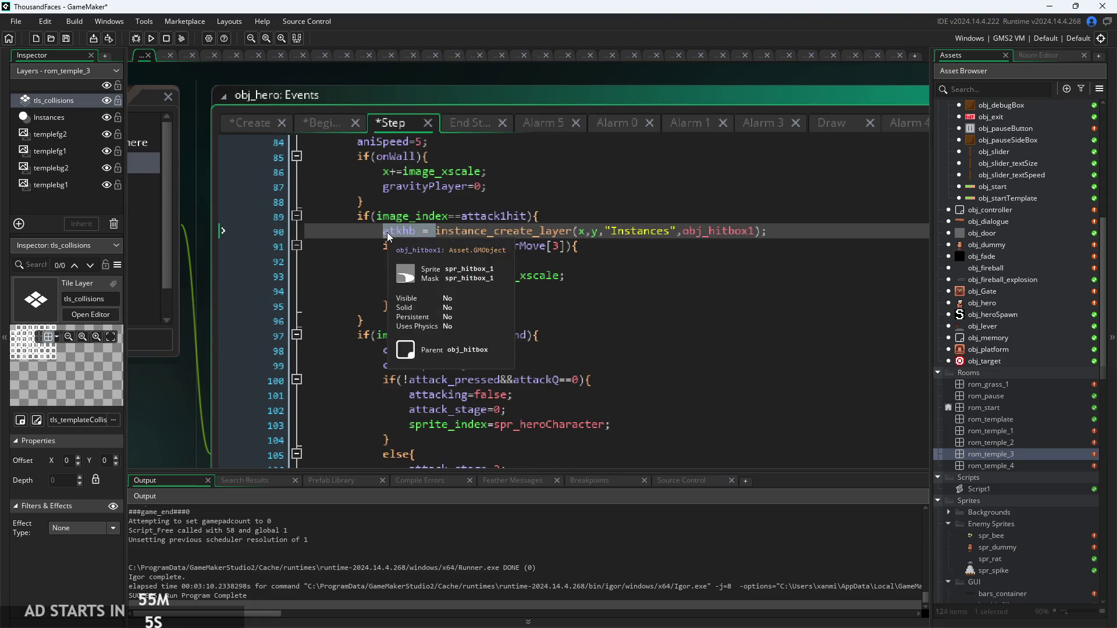
scroll(438, 338, down, 8)
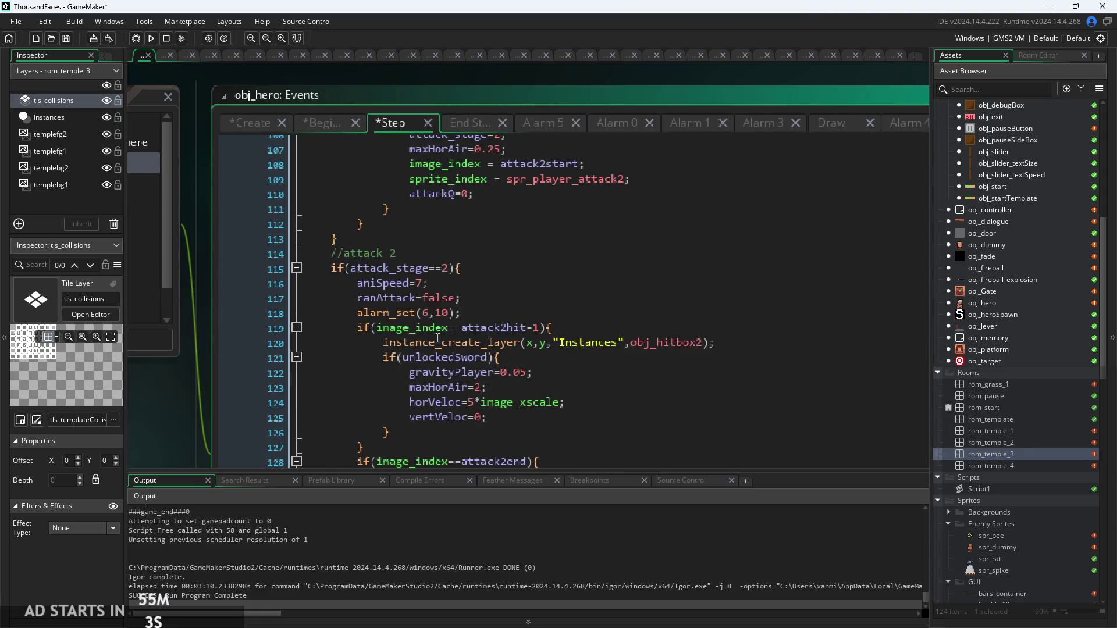
click(437, 342)
key(ctrl+v)
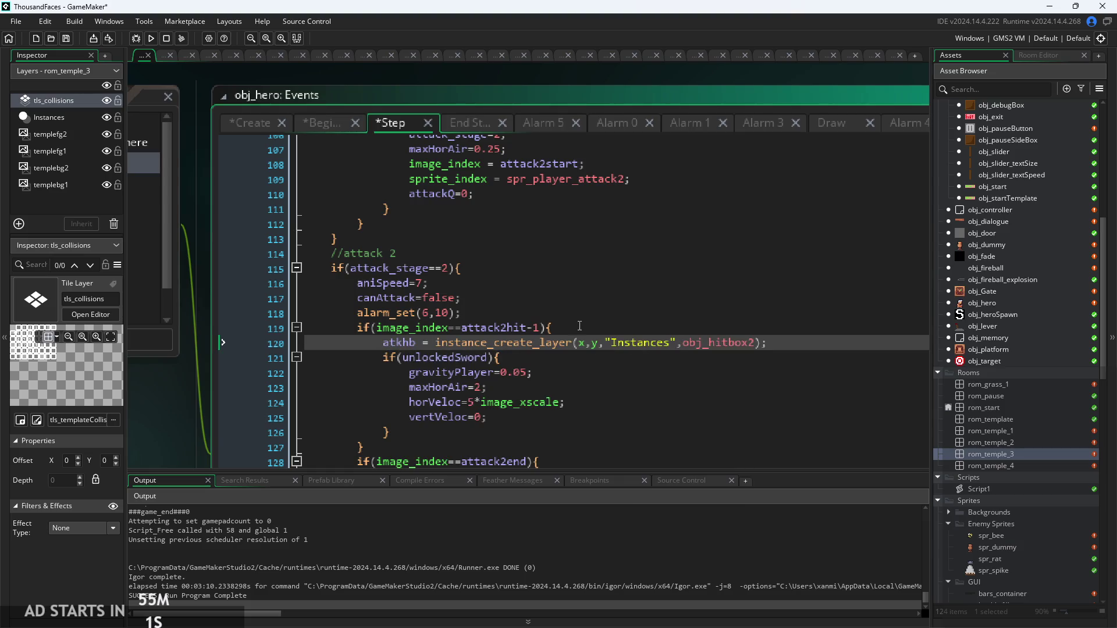
Step: Review the Create and Step code, finishing on the Begin Step event
scroll(554, 367, up, 8)
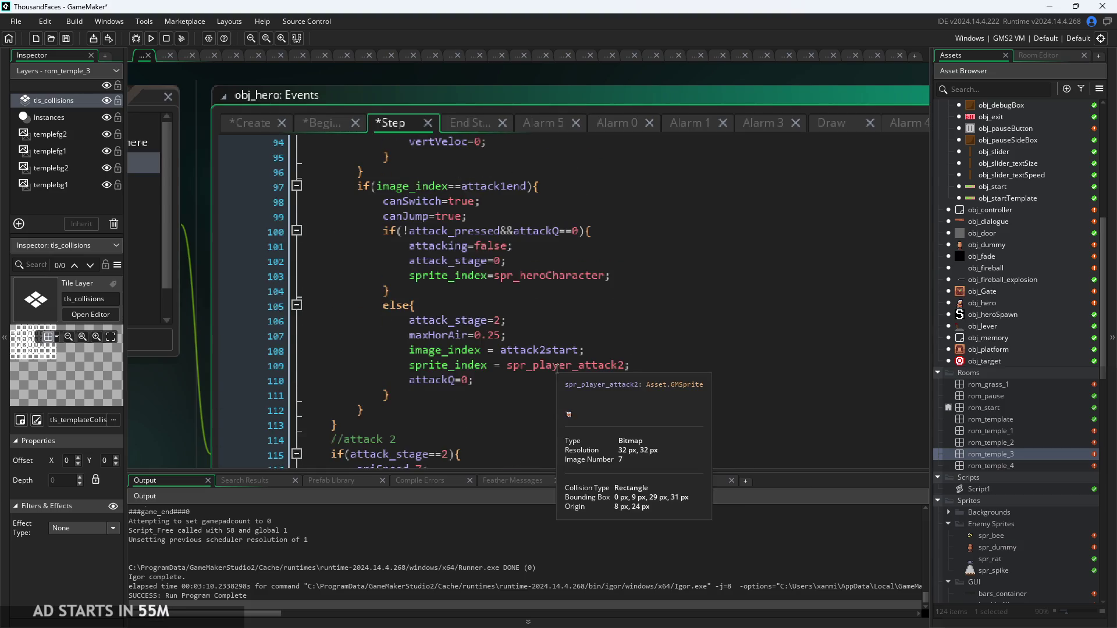
click(250, 123)
click(325, 130)
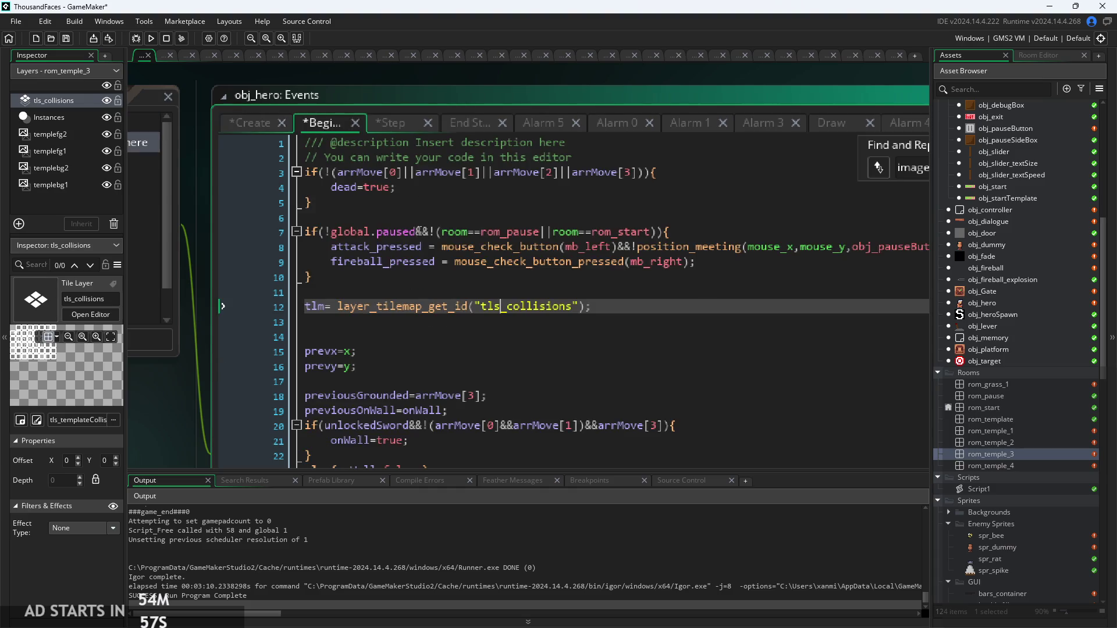
click(385, 127)
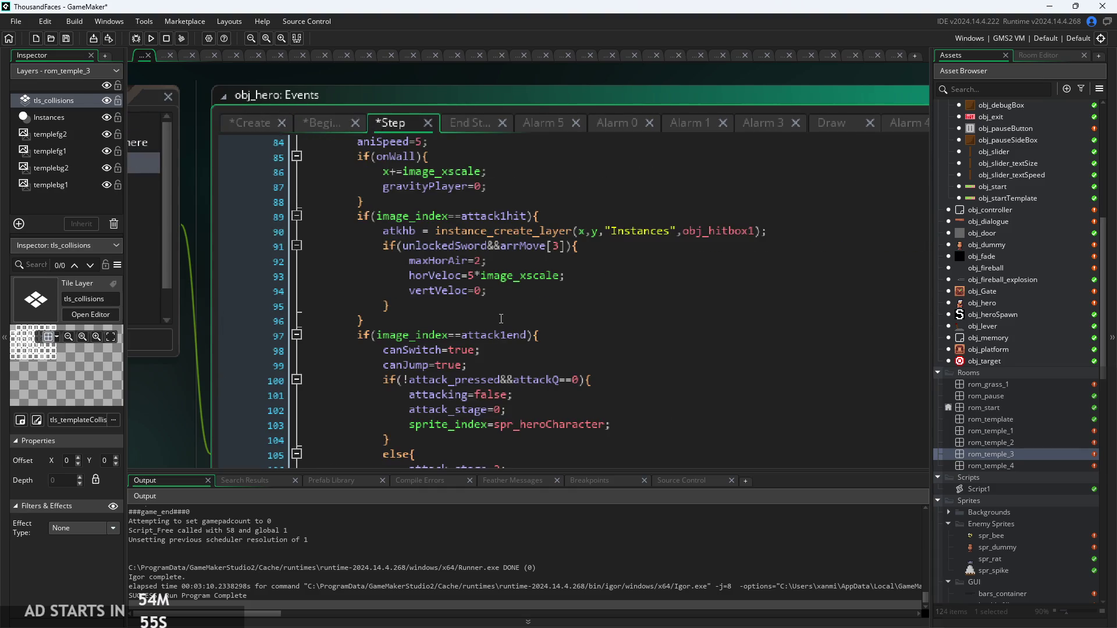
scroll(501, 318, down, 2)
click(319, 123)
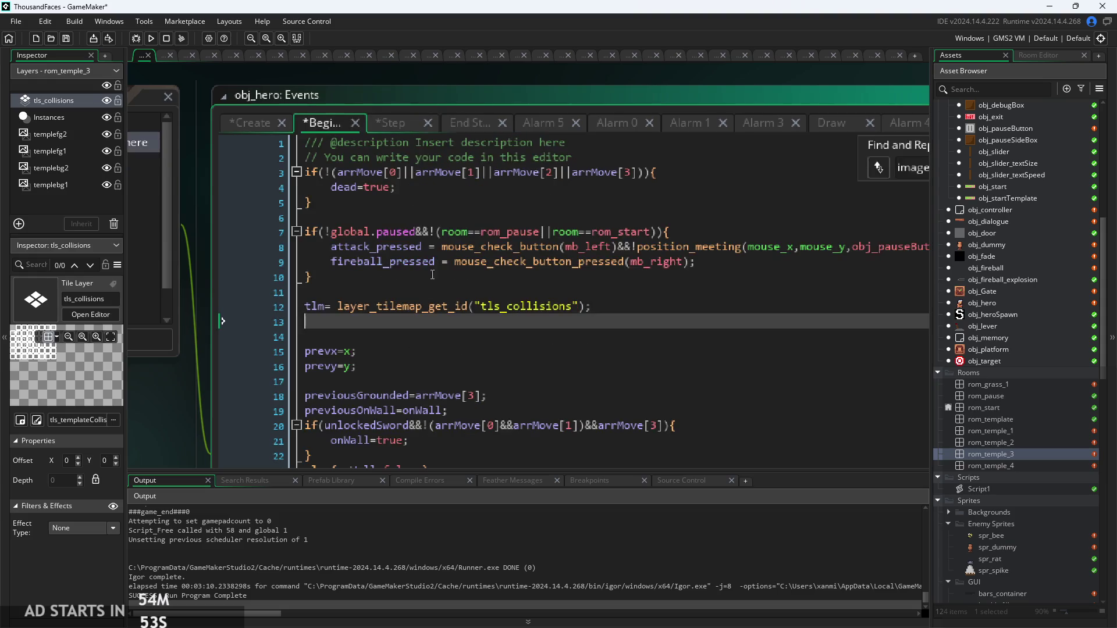
Step: Add an empty if(atkhb!=noone){ } block on line 14 of Begin Step, after the tilemap lookup
key(Return)
text(if(at)
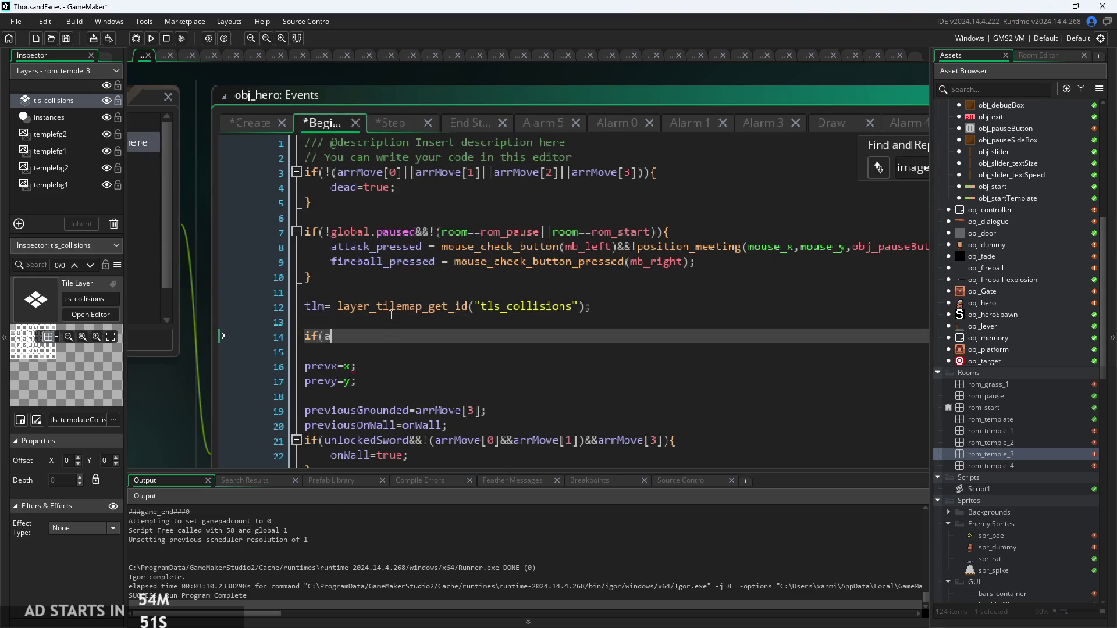
key(Down)
key(Return)
text(=noone){)
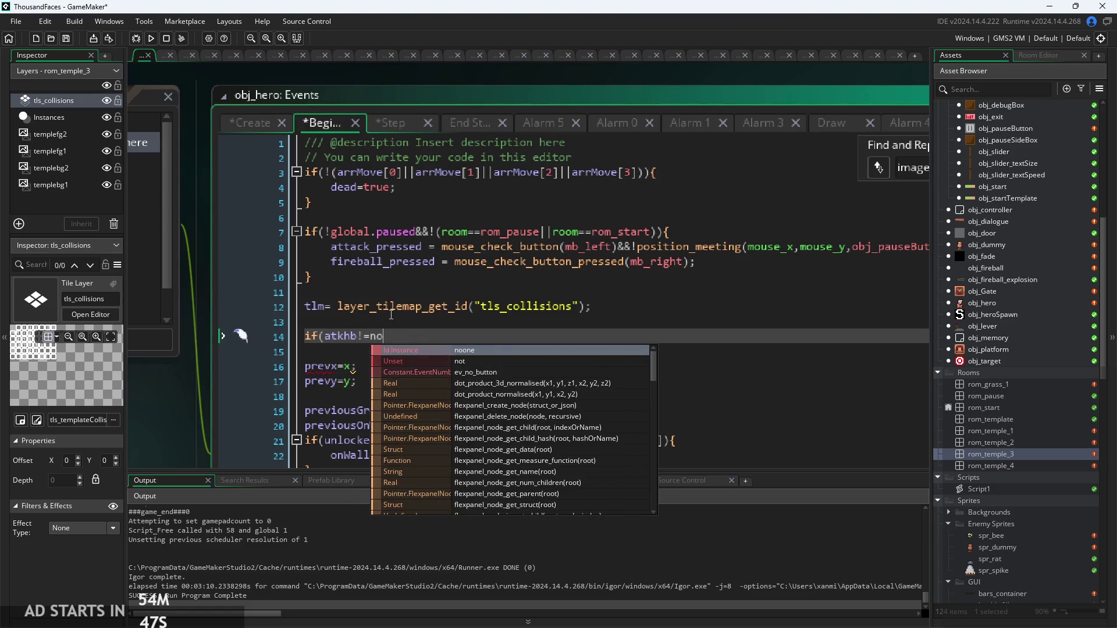
key(Return)
key(Return)
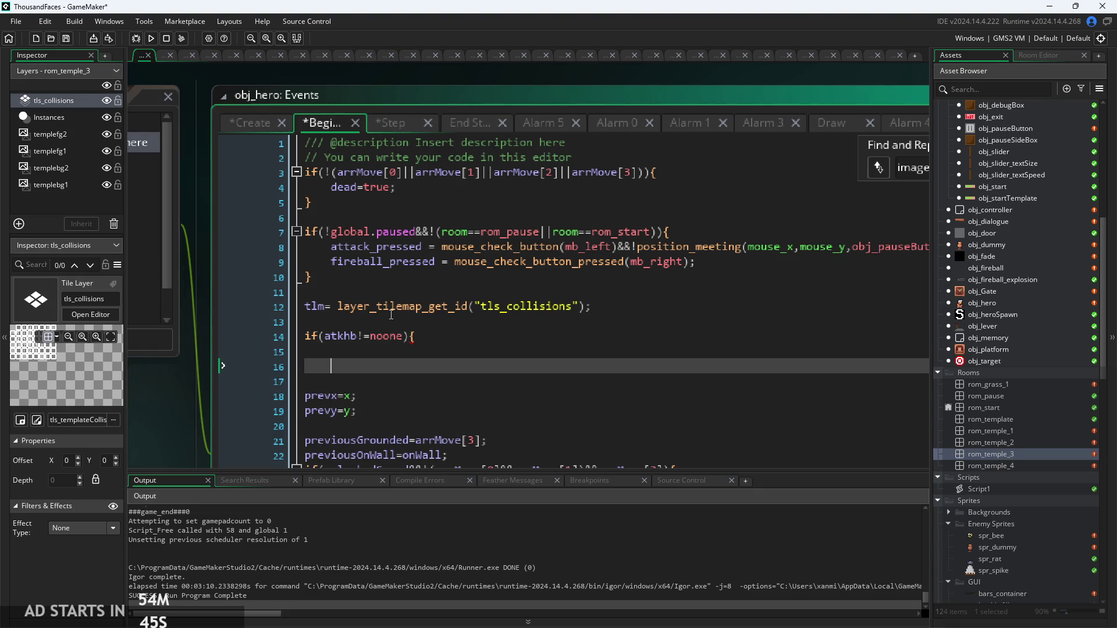
text(})
click(398, 353)
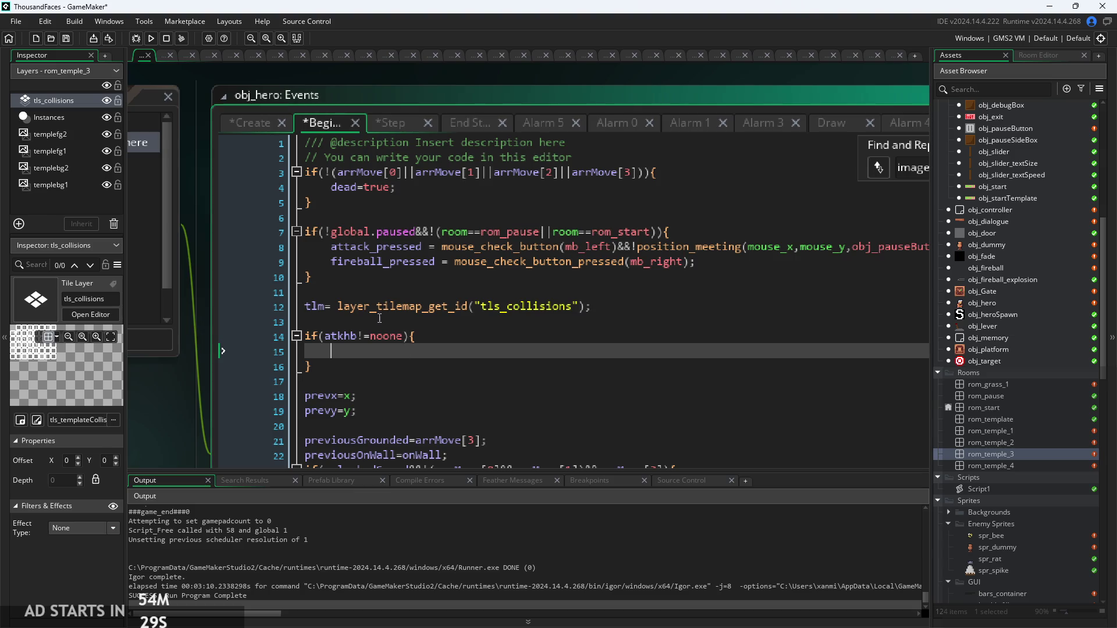
Step: Review obj_hero's Step and Create event code, then return to Begin Step
click(389, 127)
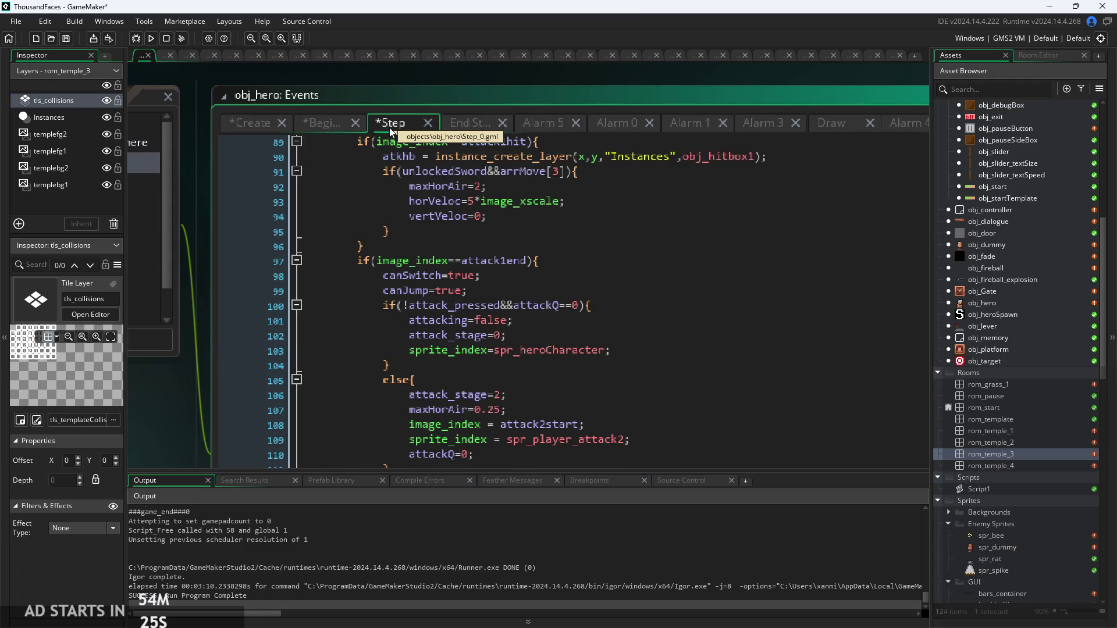
scroll(467, 273, up, 5)
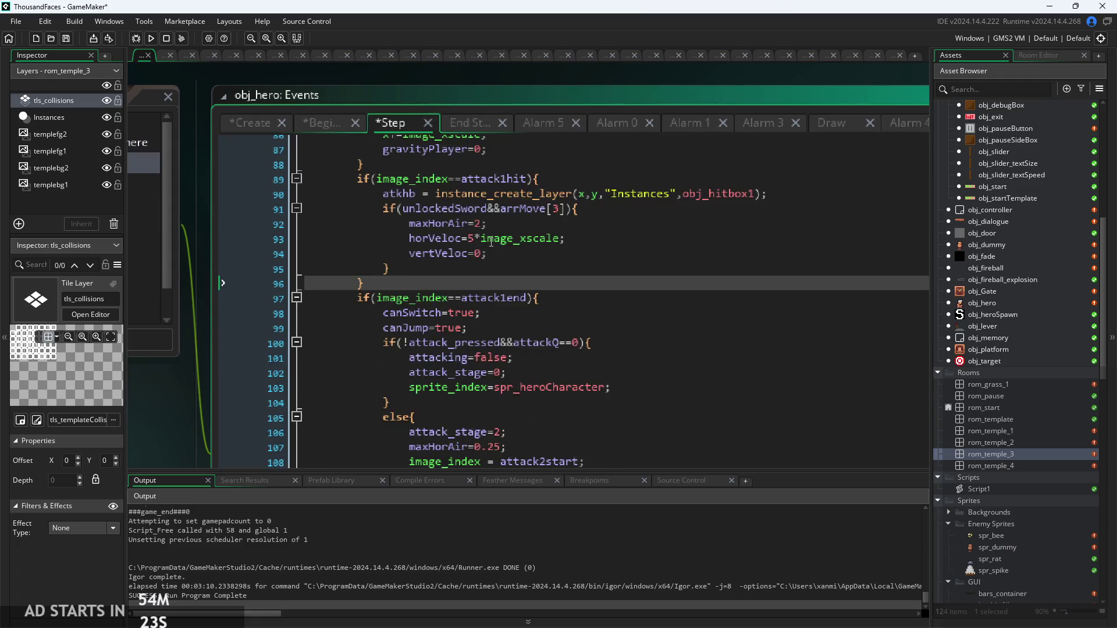
click(279, 126)
click(332, 123)
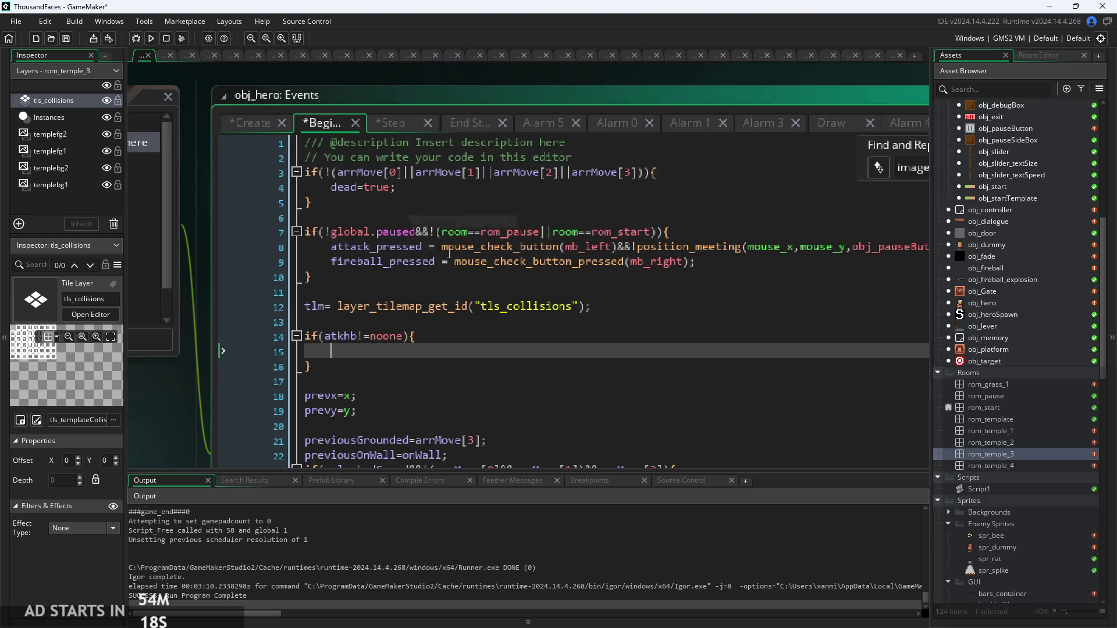
Step: Save and test-run the game, start it, then exit via the pause menu
click(153, 43)
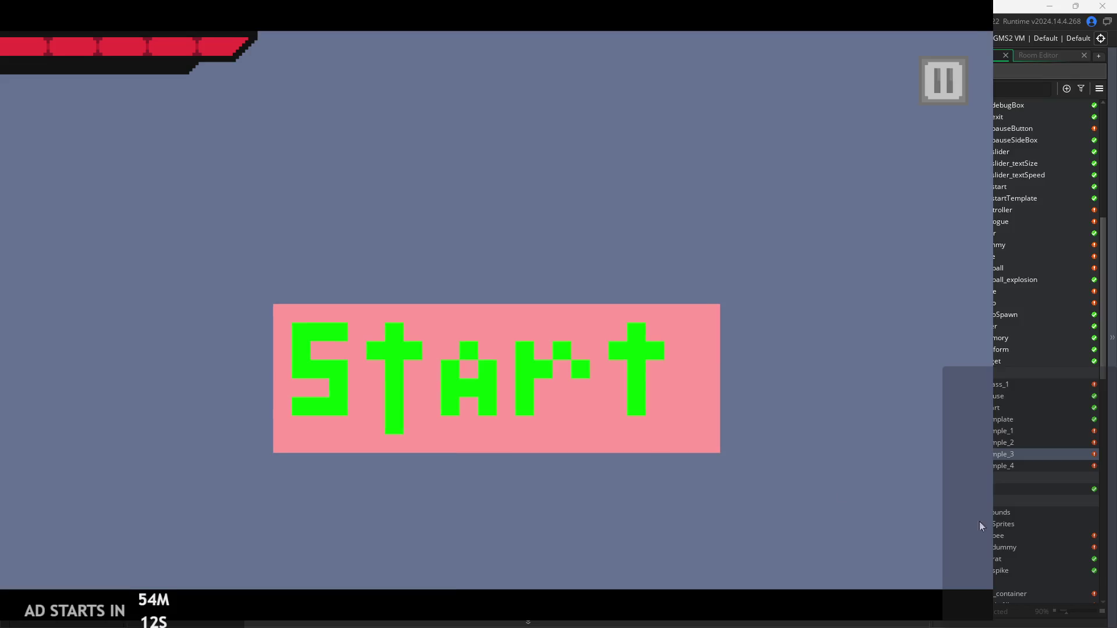
click(646, 418)
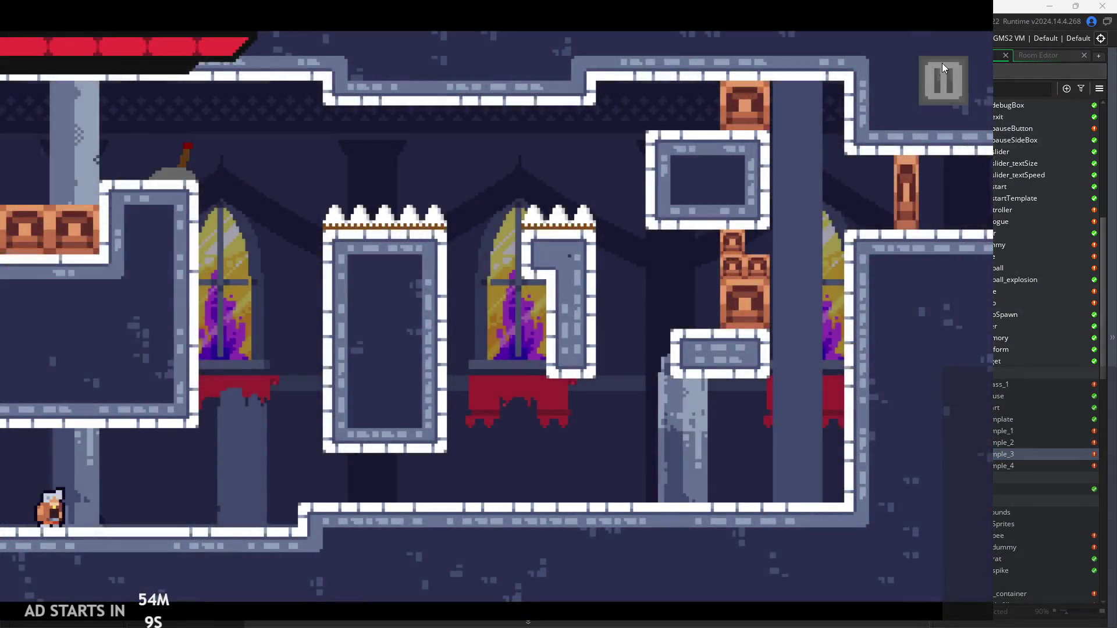
click(941, 64)
click(884, 528)
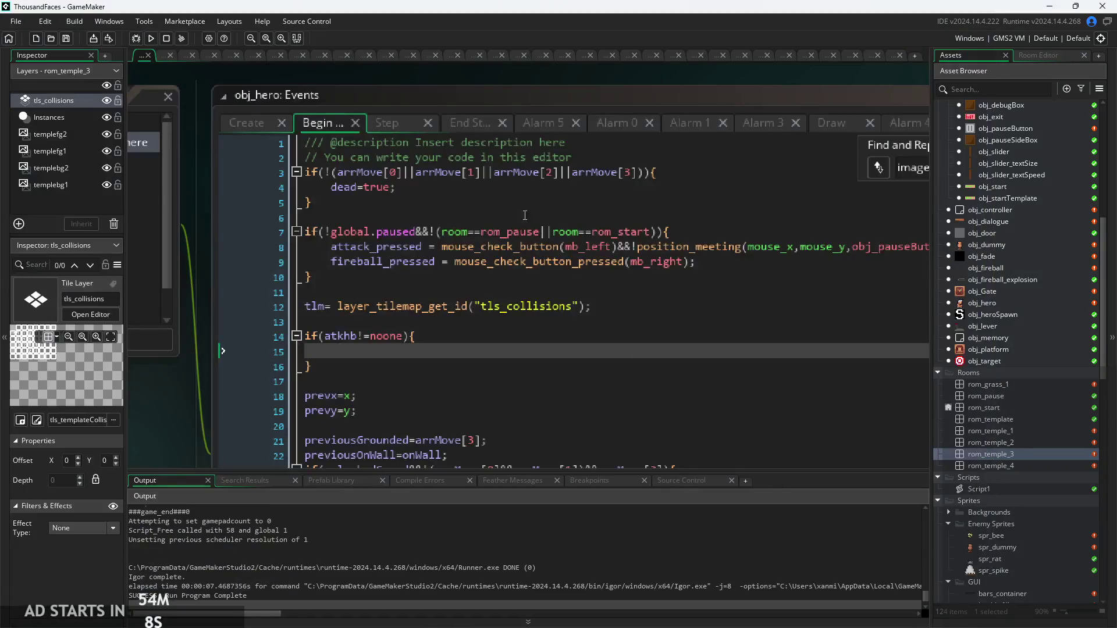
Step: On line 15 write if(place_meeting(atkhb.x,atkhb.y,obj_enemyParent)){ using autocomplete
click(462, 352)
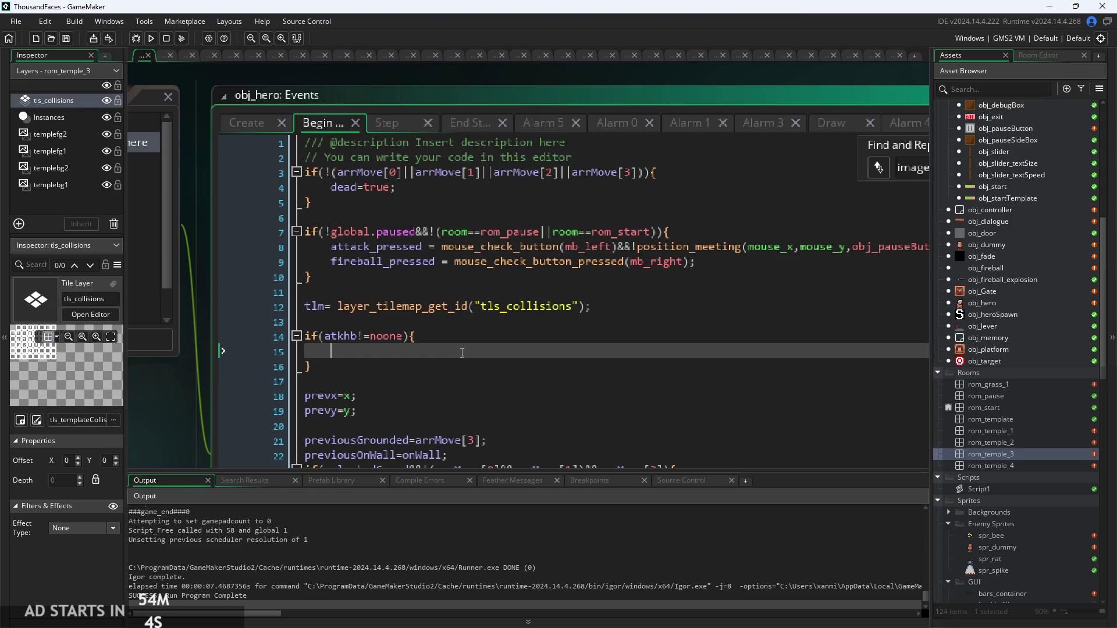
text(if(atk)
key(Return)
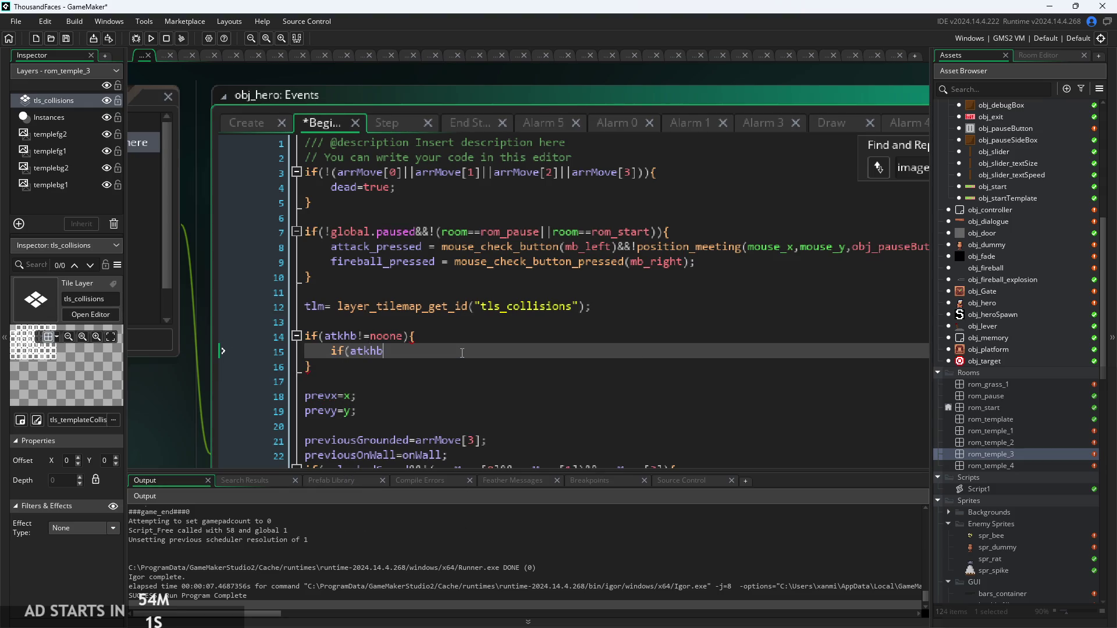
key(Left)
key(Left)
key(Left)
text(place)
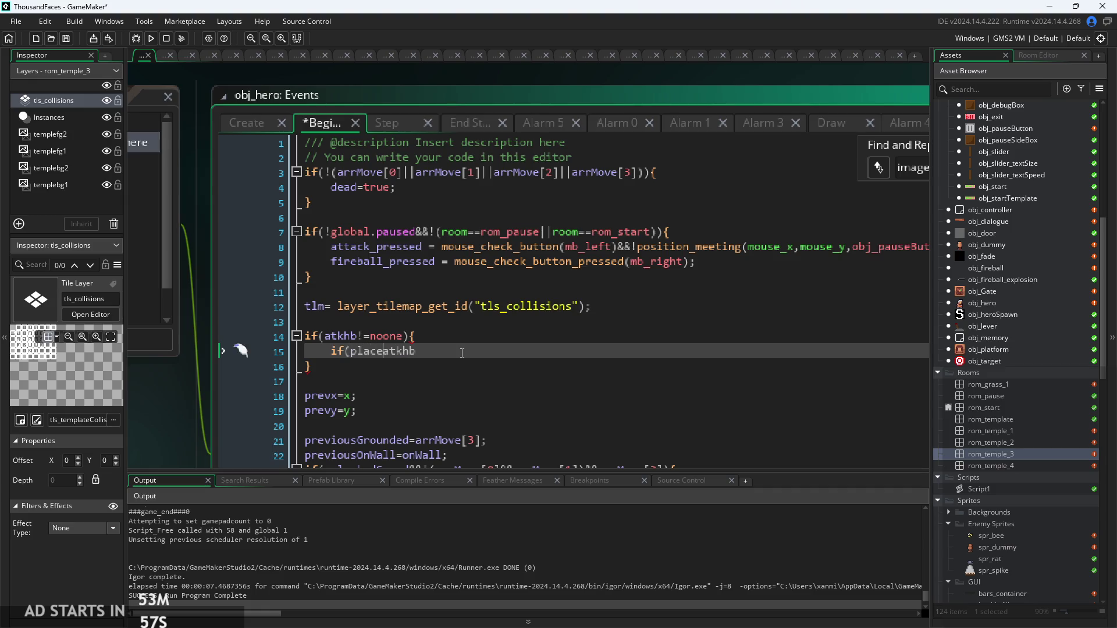
text(_ )
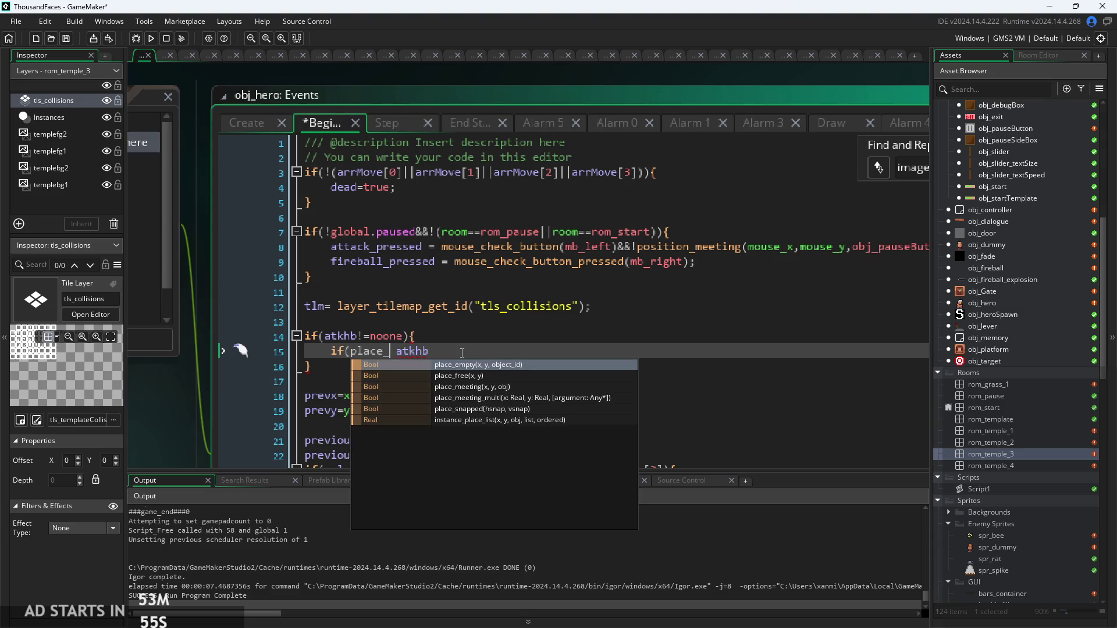
text(me)
key(Return)
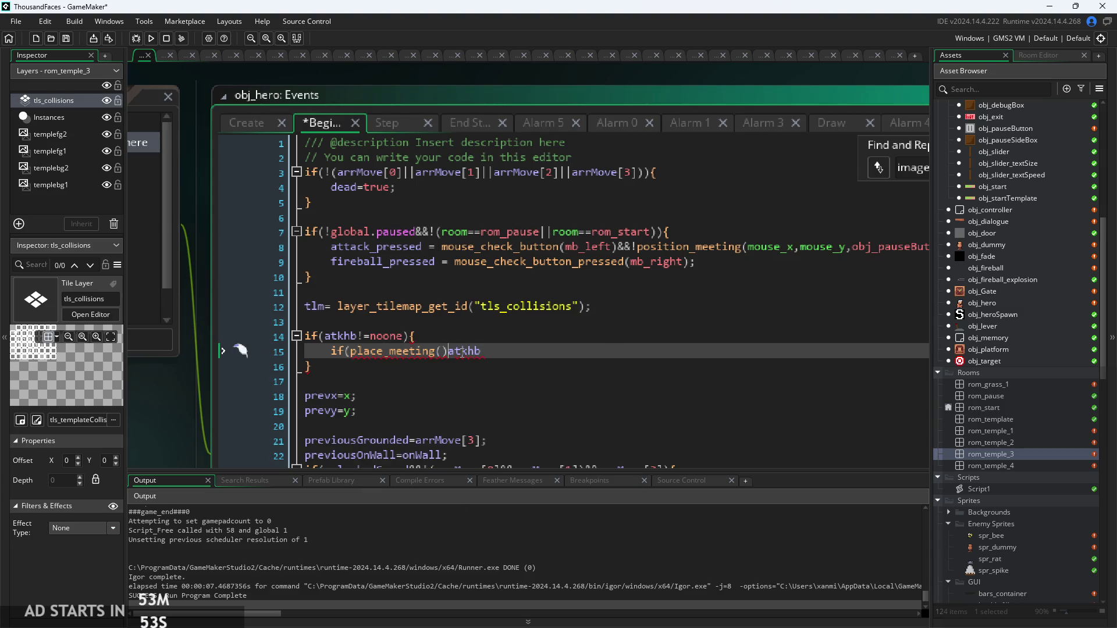
key(BackSpace)
text())
key(Right)
text(.x,atk)
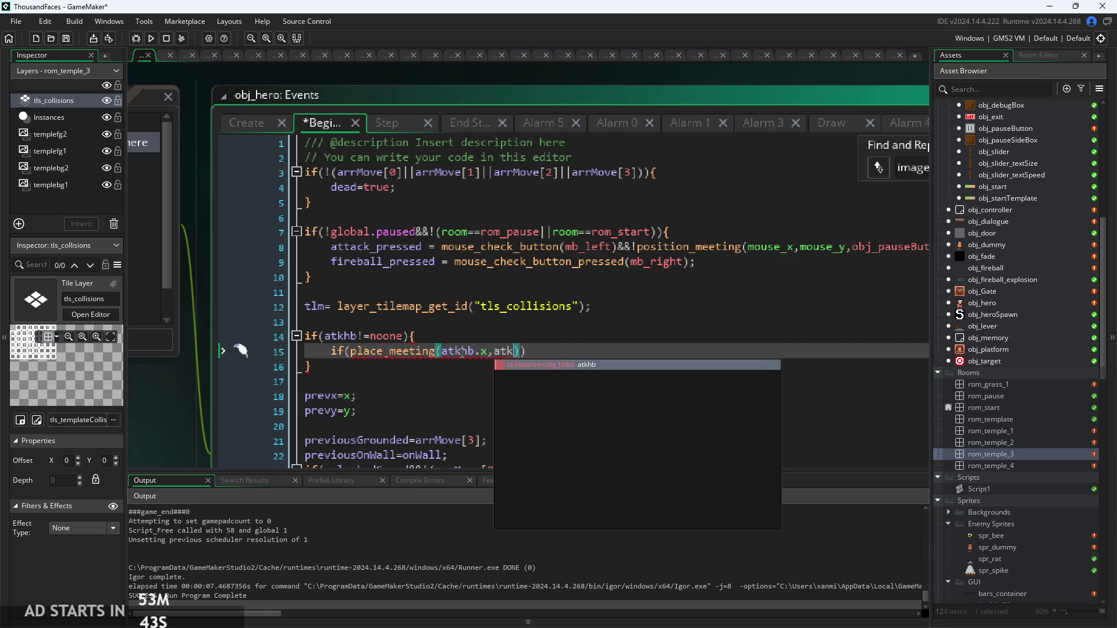
text(hb.y,)
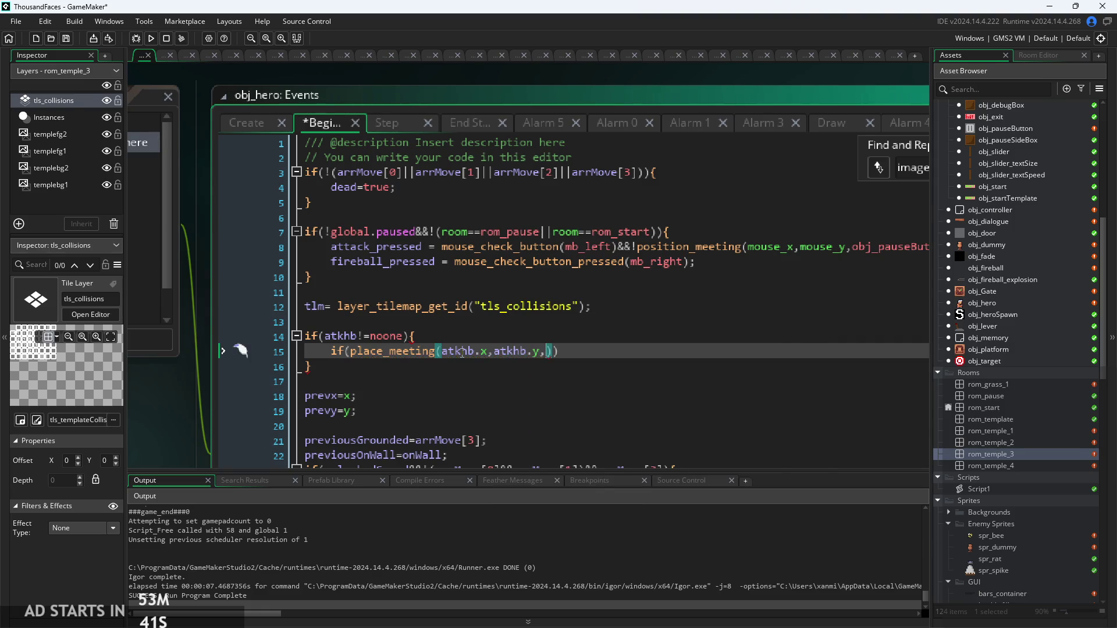
text(obj_e)
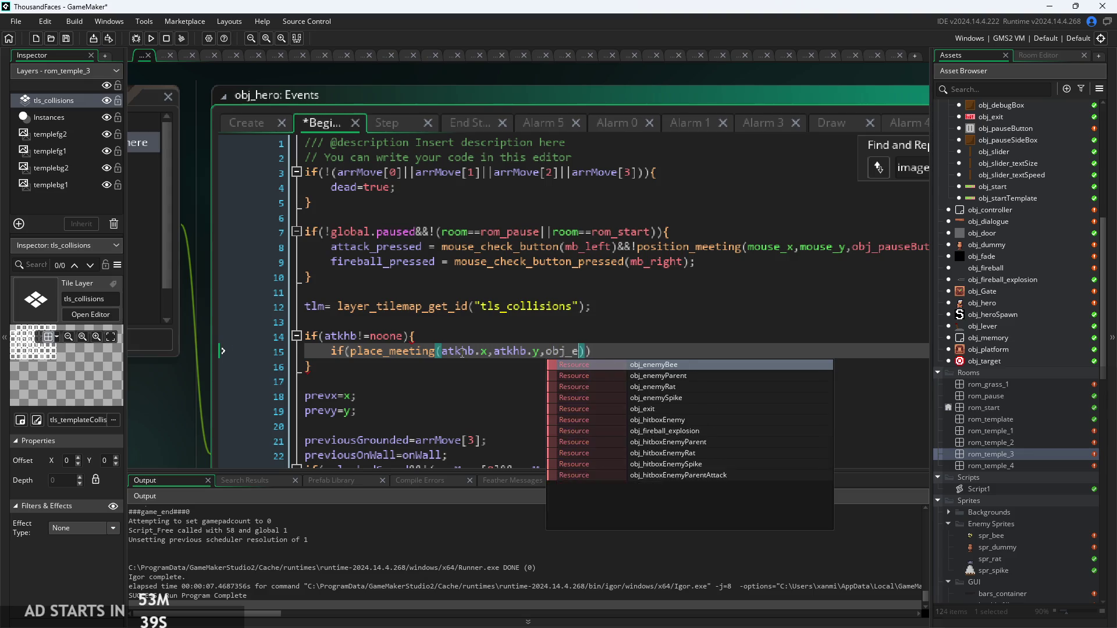
text(ne)
text(my{P)
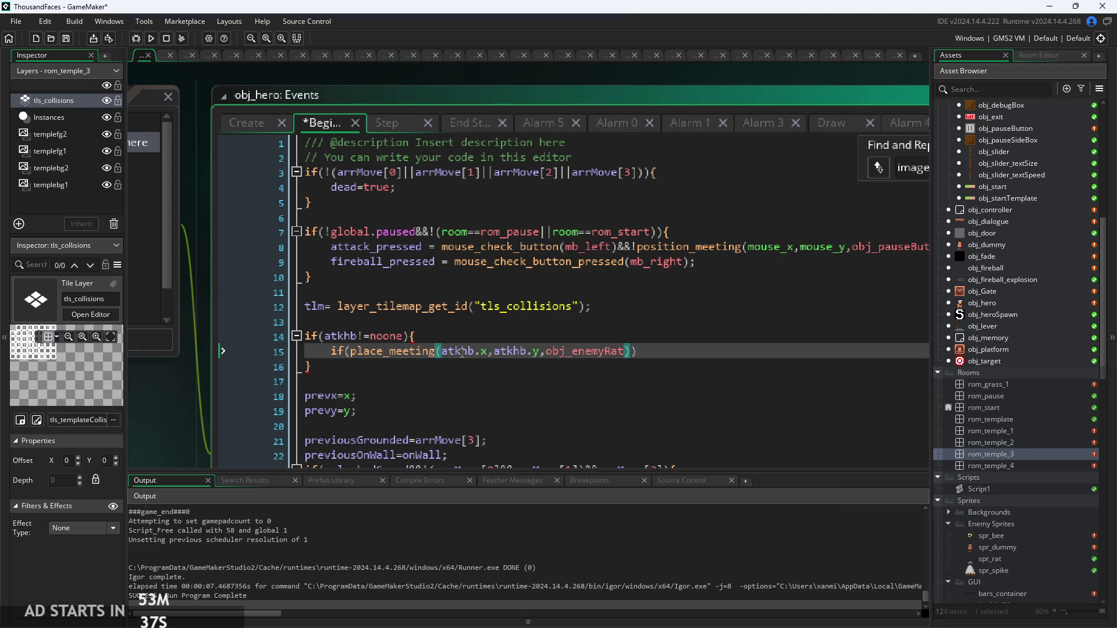
key(BackSpace)
key(BackSpace)
text(P)
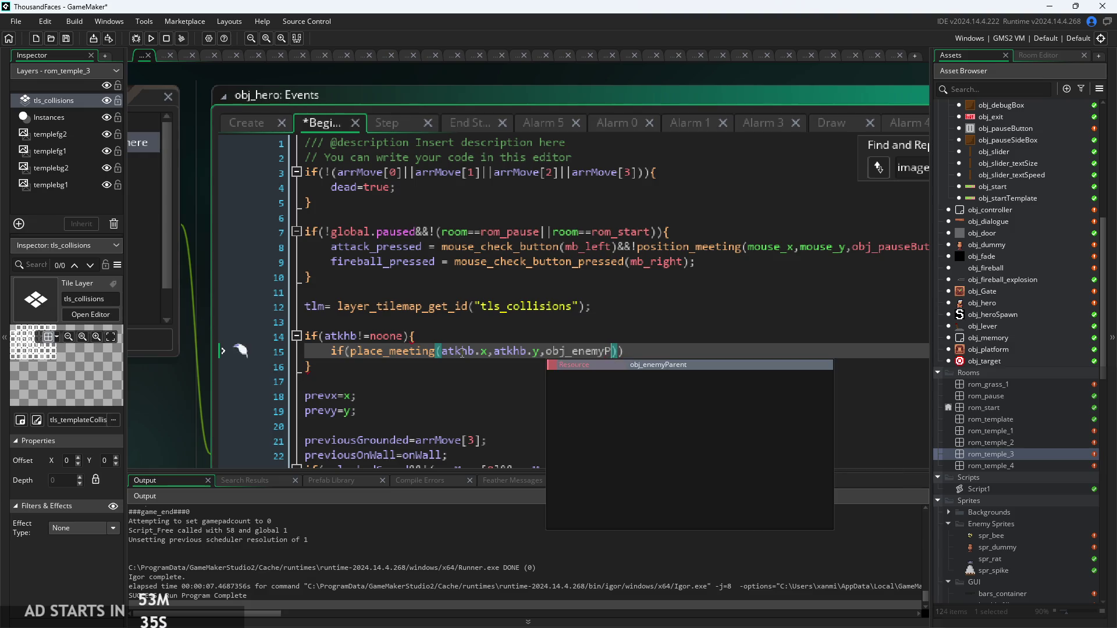
key(Return)
key(Right)
key(Right)
text({)
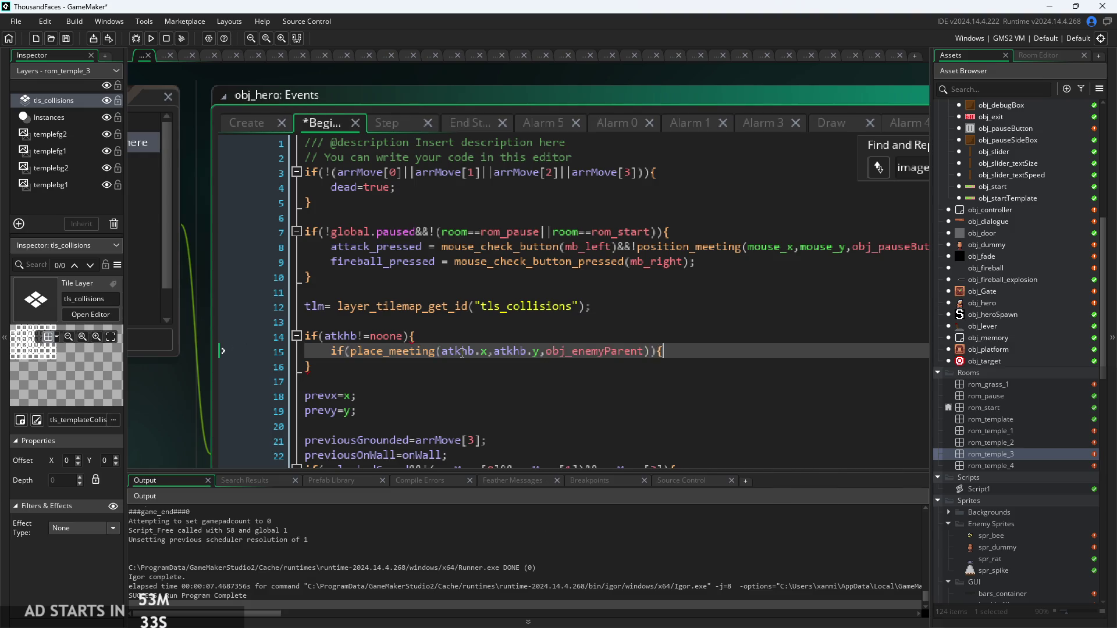
key(Return)
key(Return)
text(})
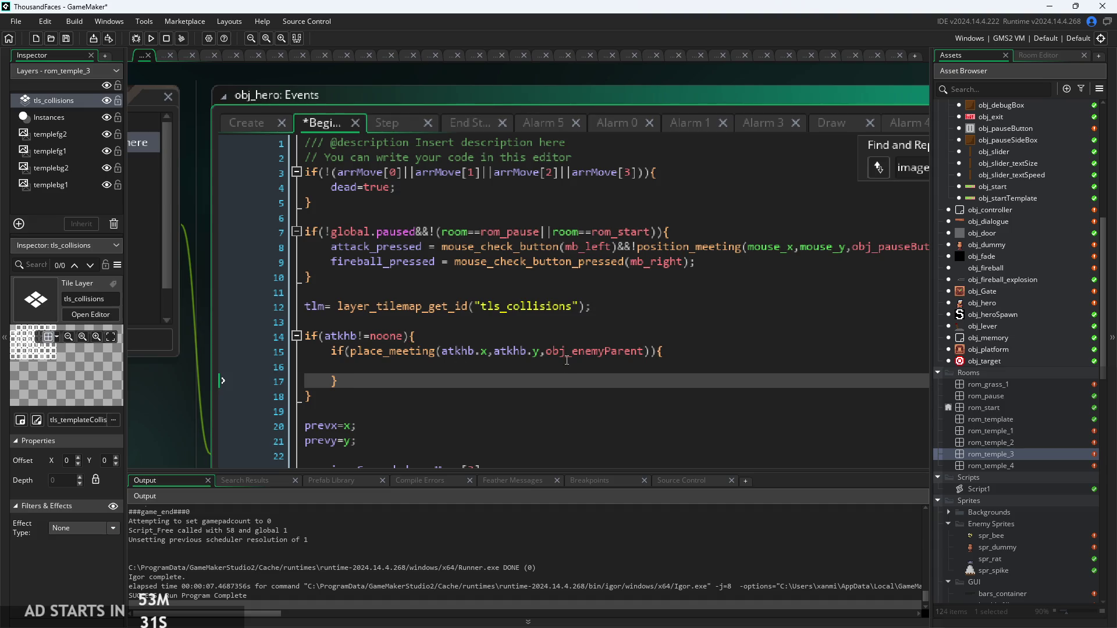
Step: Add show_debug_message("Hit success!"); inside the new block and run the game with F5
click(567, 352)
click(567, 376)
click(566, 366)
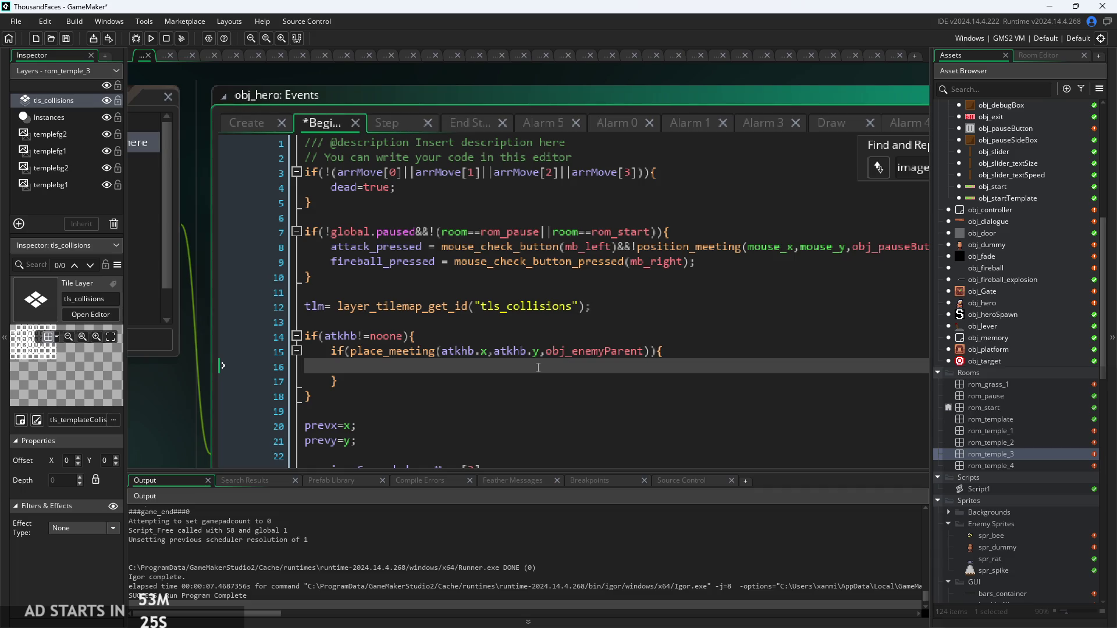
text(show_debug_log()
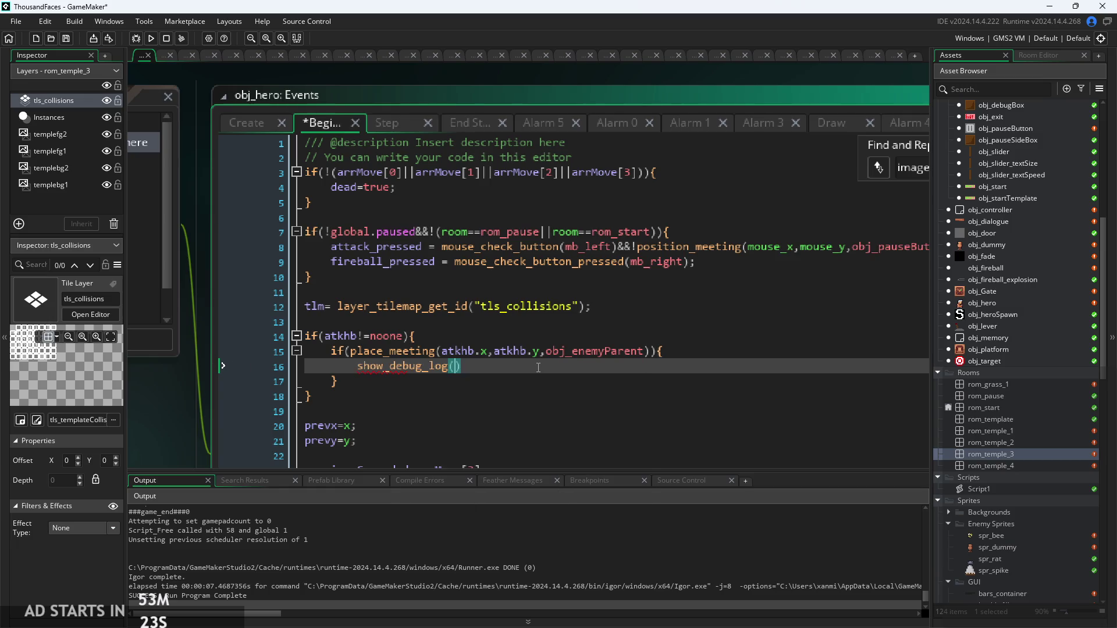
key(BackSpace)
key(BackSpace)
key(BackSpace)
text(mes)
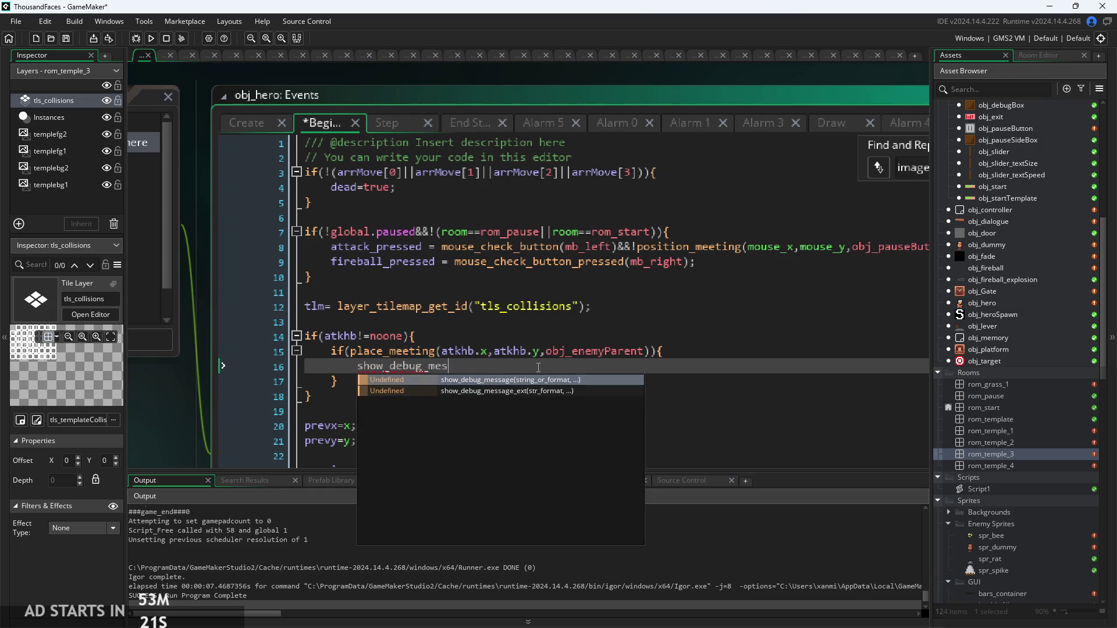
text(s)
key(Return)
text(("Hit)
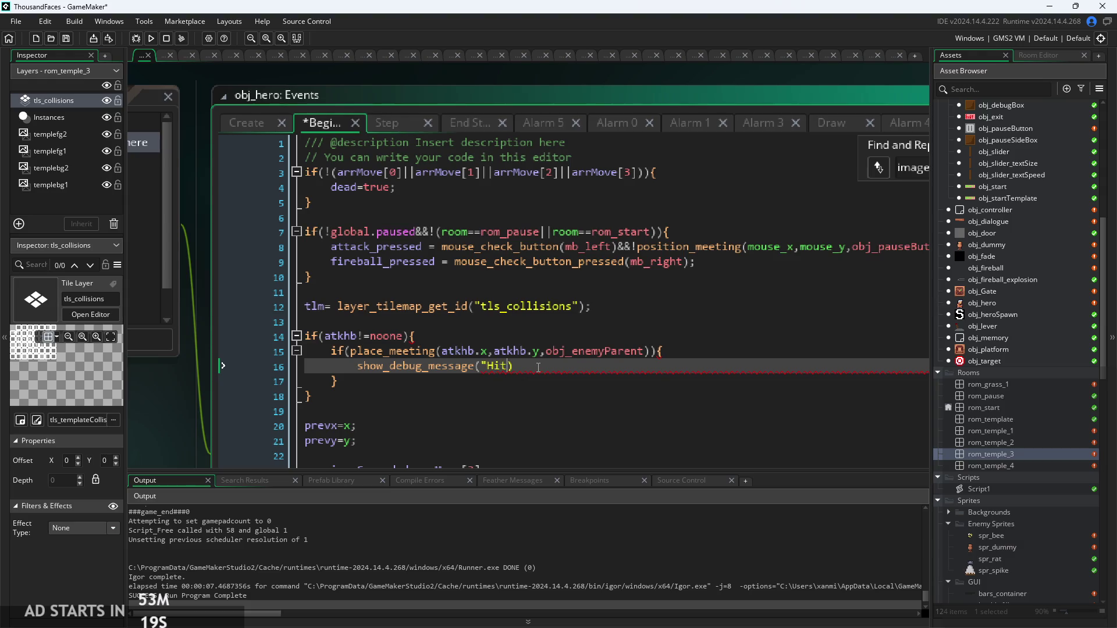
text( succes)
text(s!)
text(");)
key(F5)
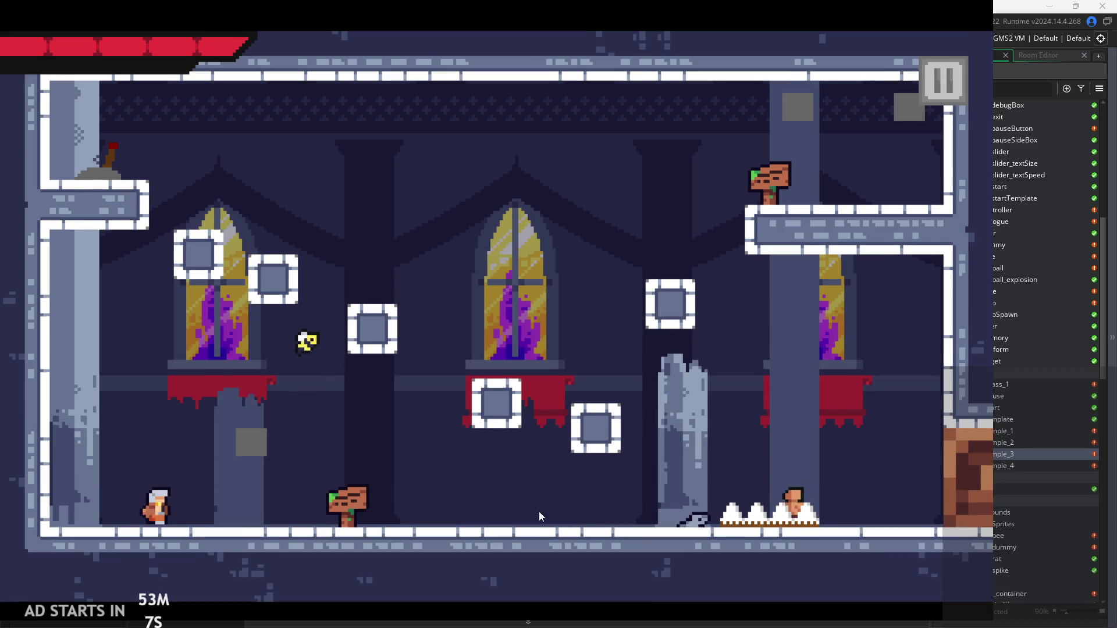
Step: Start the game, read the line 15 'Unable to find instance' error, and abort
click(535, 532)
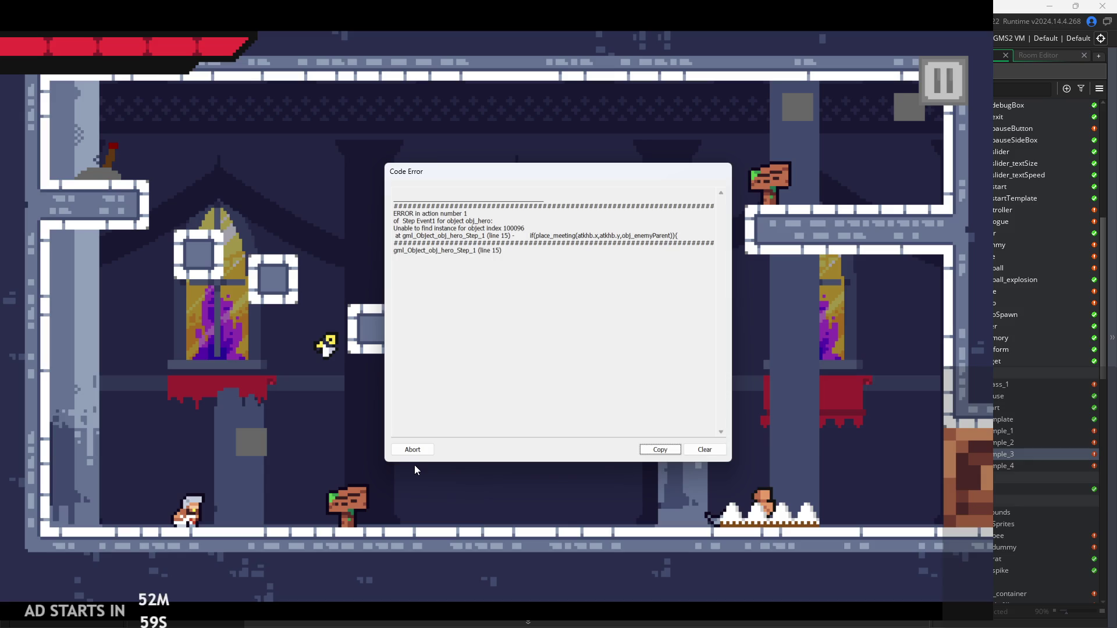
drag(519, 236, 667, 250)
click(663, 262)
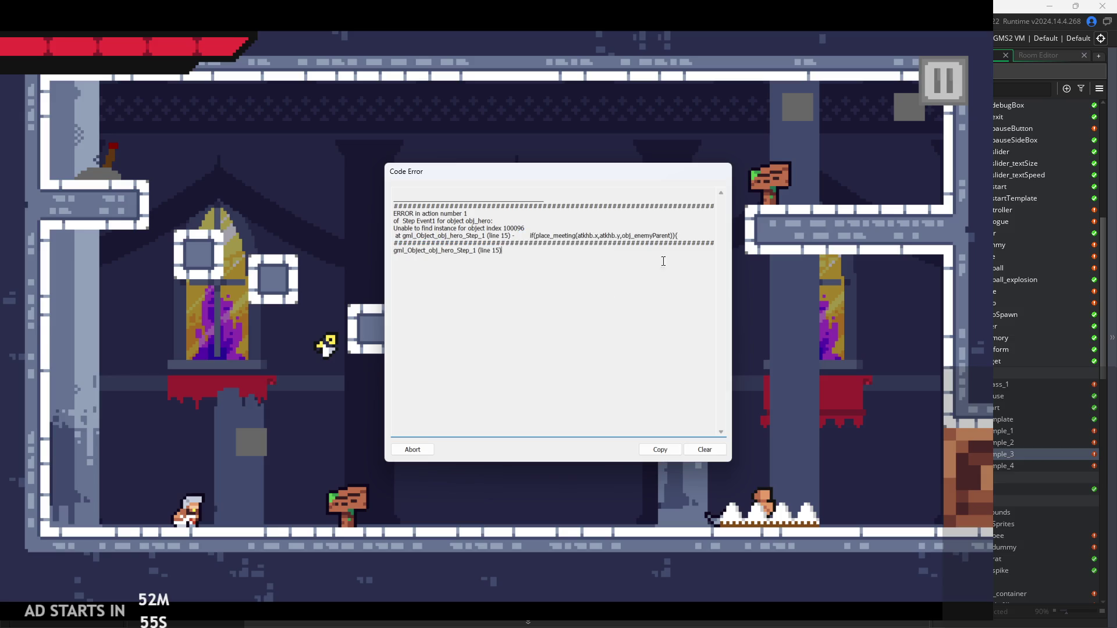
click(406, 449)
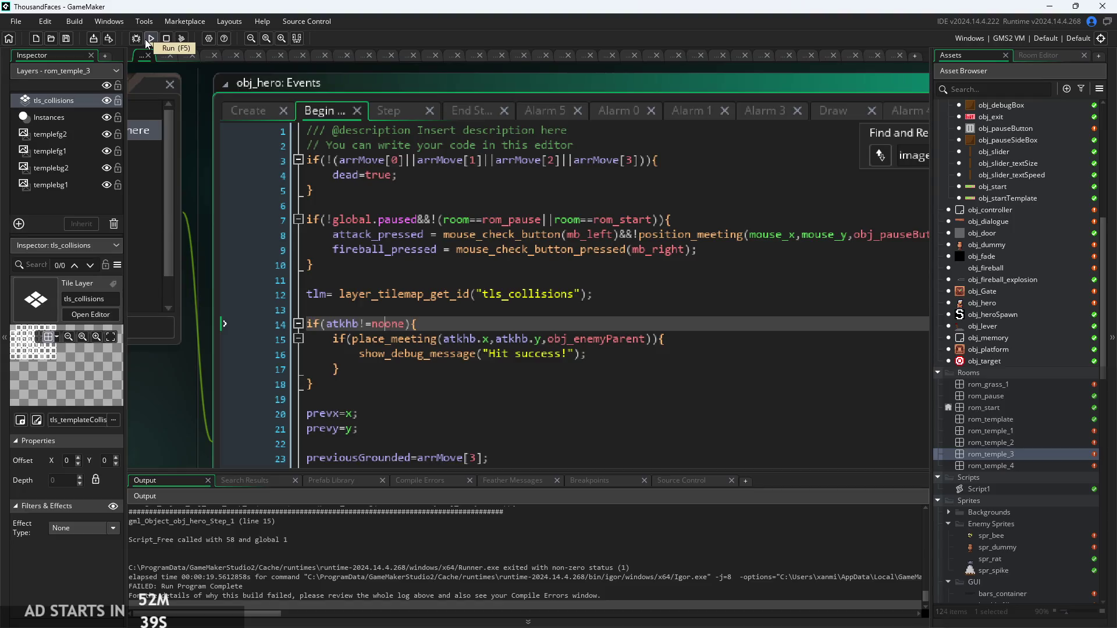
Step: Copy the debug line onto line 13 so it logs show_debug_message(atkhb) before the check
click(345, 313)
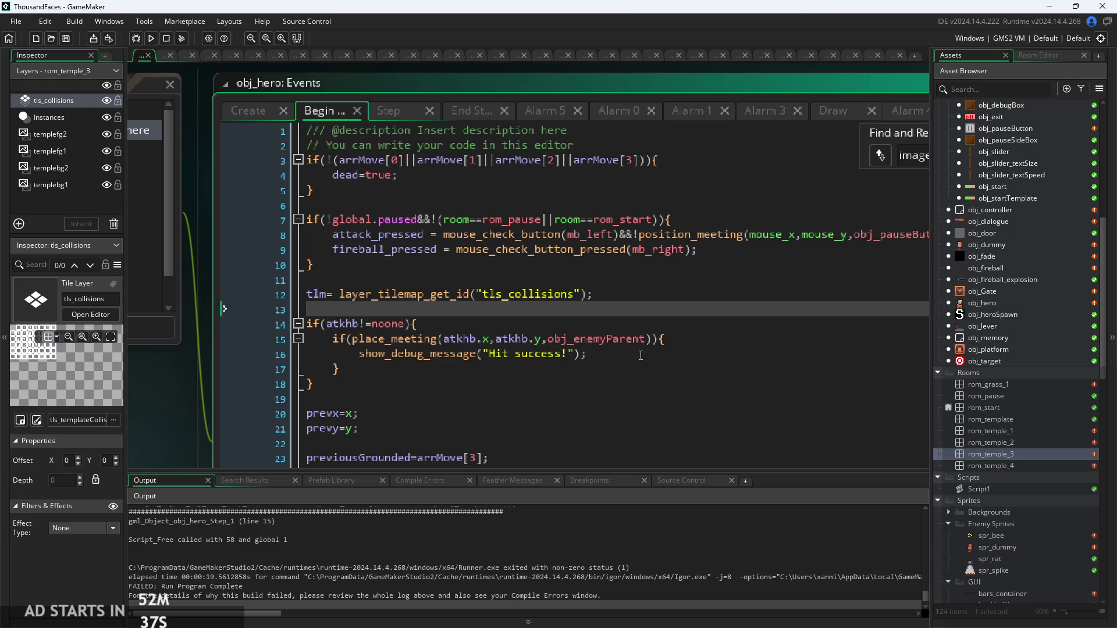
drag(588, 354, 360, 356)
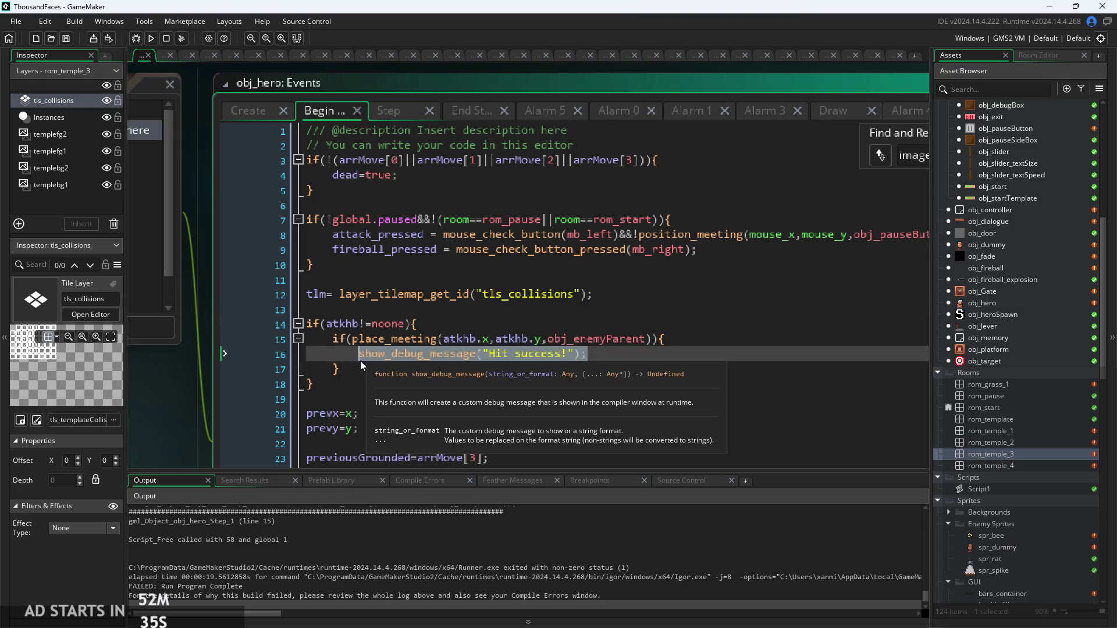
click(377, 305)
drag(587, 355, 359, 356)
key(ctrl+c)
click(369, 310)
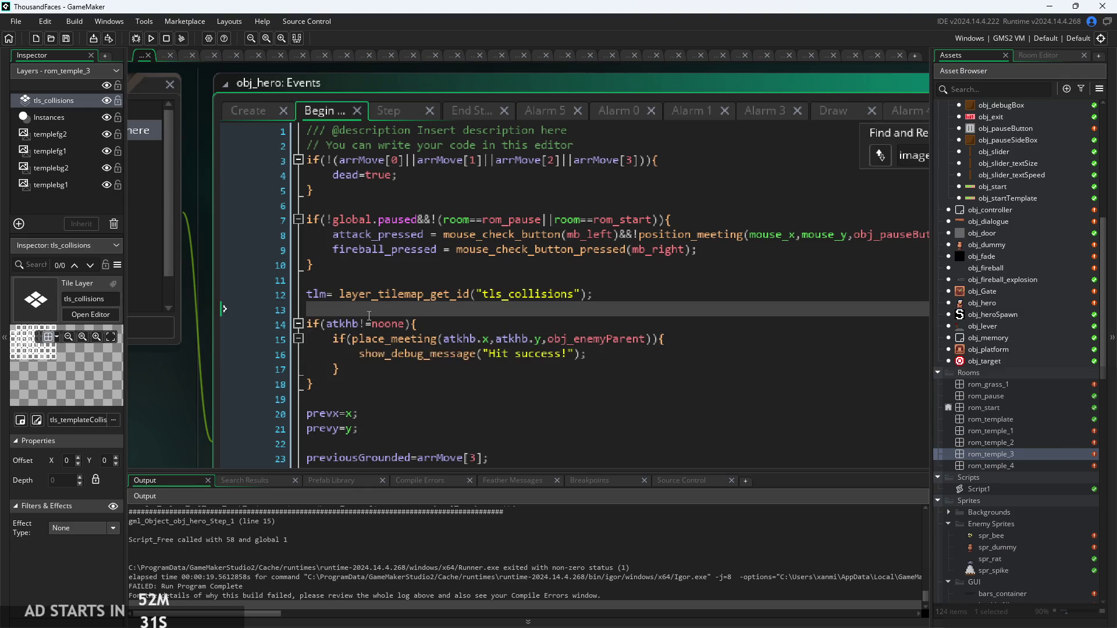
key(Return)
key(ctrl+v)
key(Left)
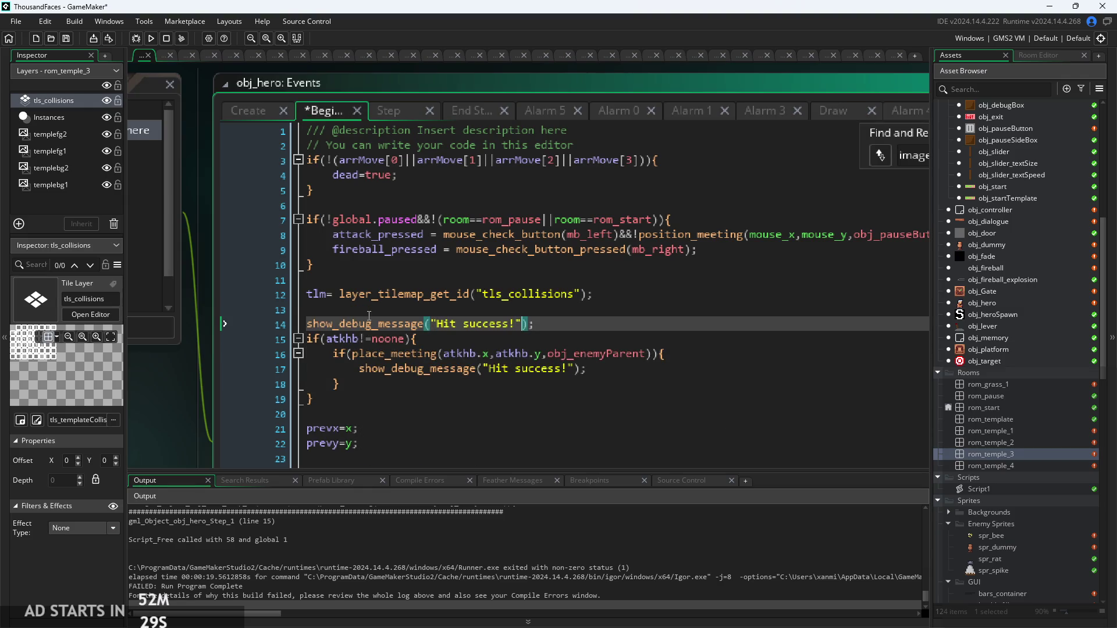
key(BackSpace)
key(BackSpace)
key(BackSpace)
text(at)
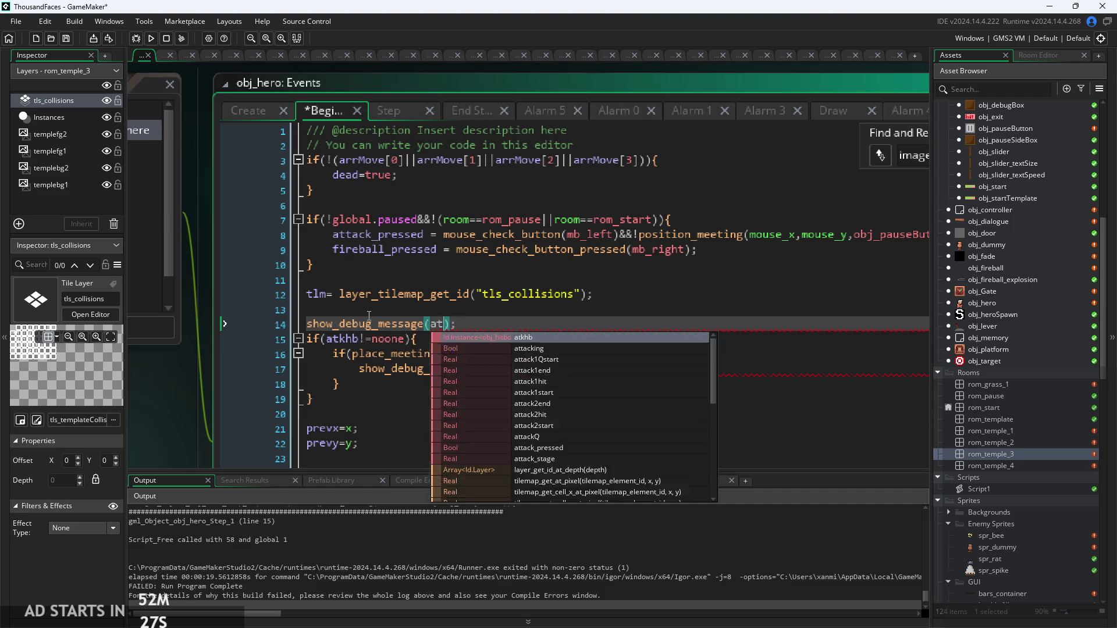
text(khb)
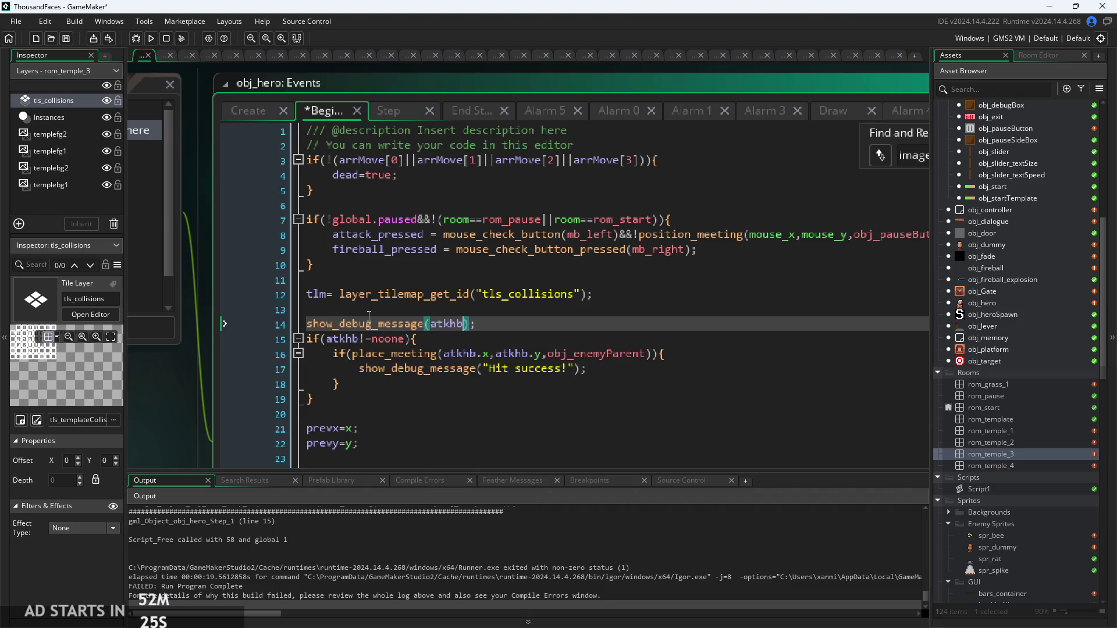
Step: Run the game, start the level, read the line 16 code error, and abort
key(F5)
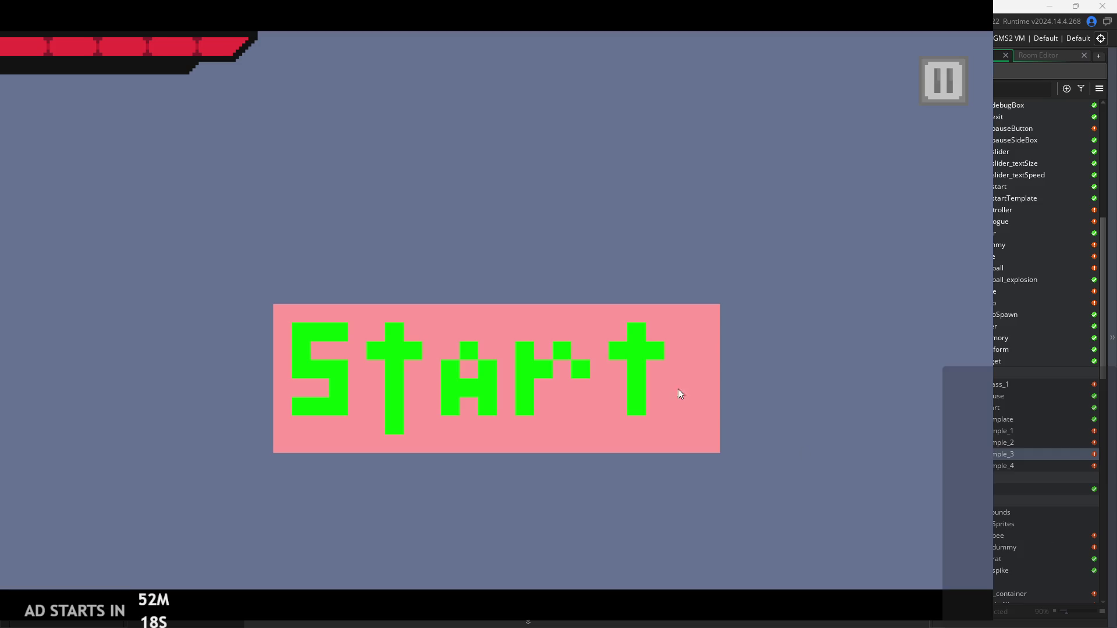
click(541, 332)
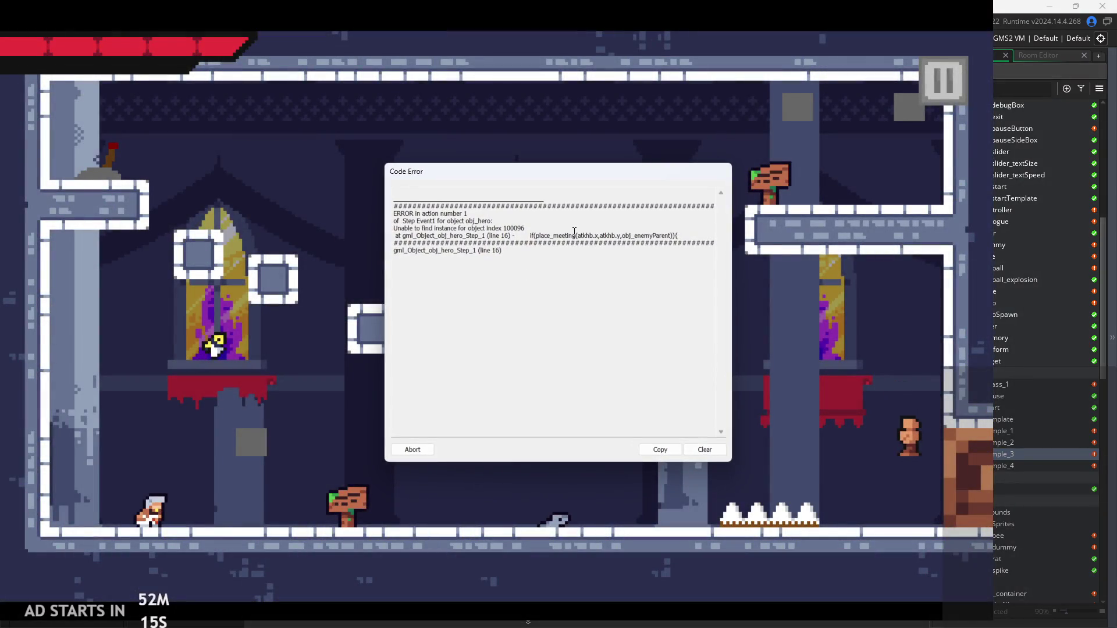
click(574, 234)
click(413, 451)
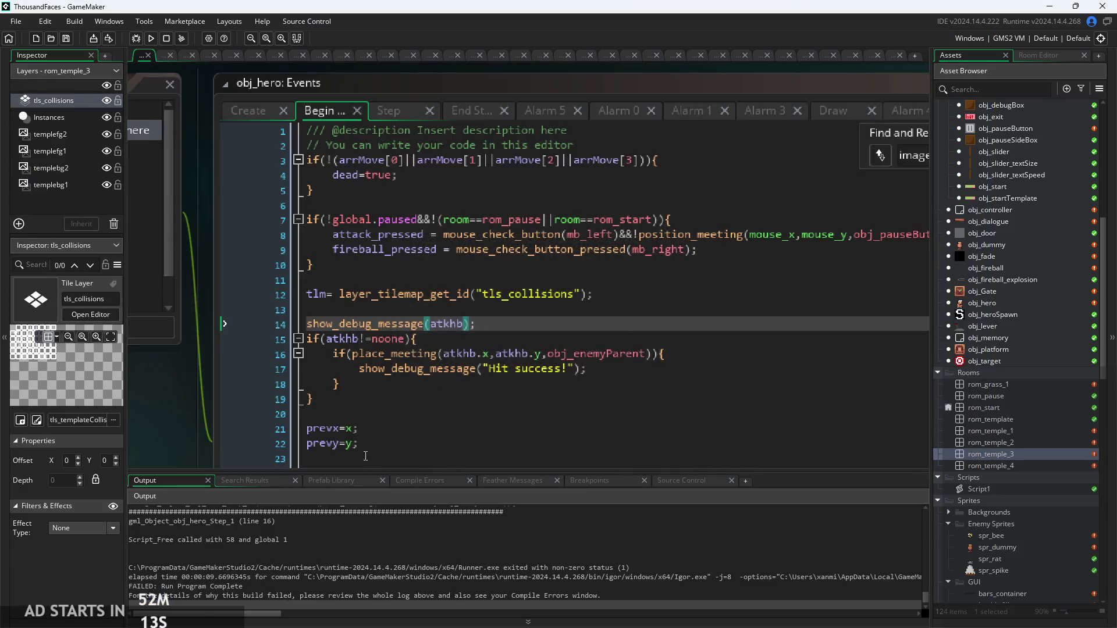
click(319, 532)
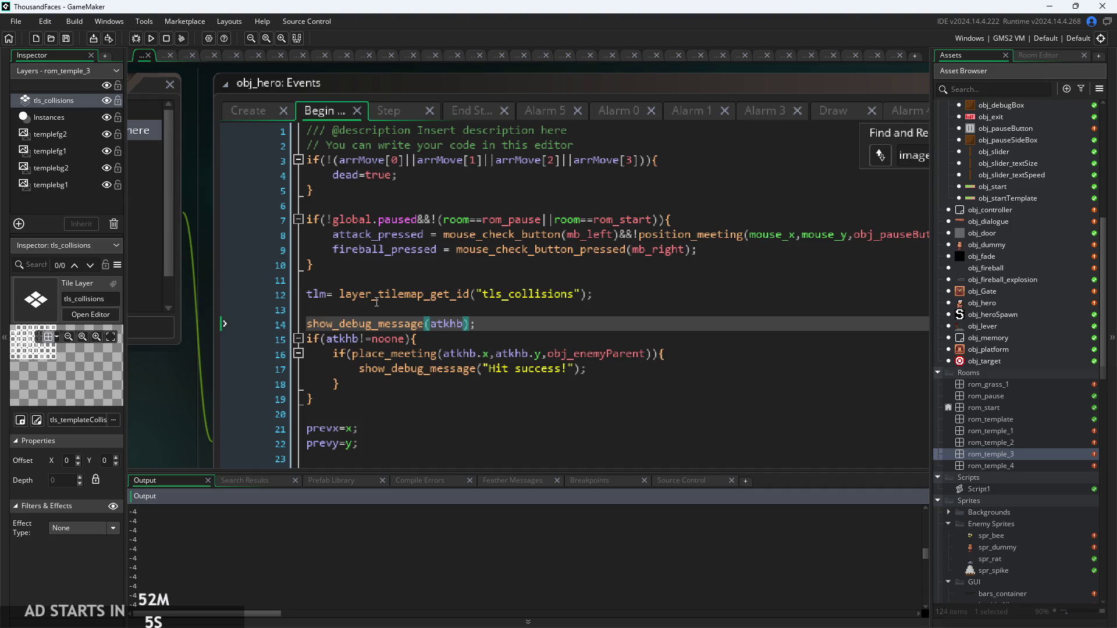
Step: Review obj_hero's Create event to see where atkhb is initialised, then return to Begin Step
click(656, 328)
scroll(1018, 442, down, 2)
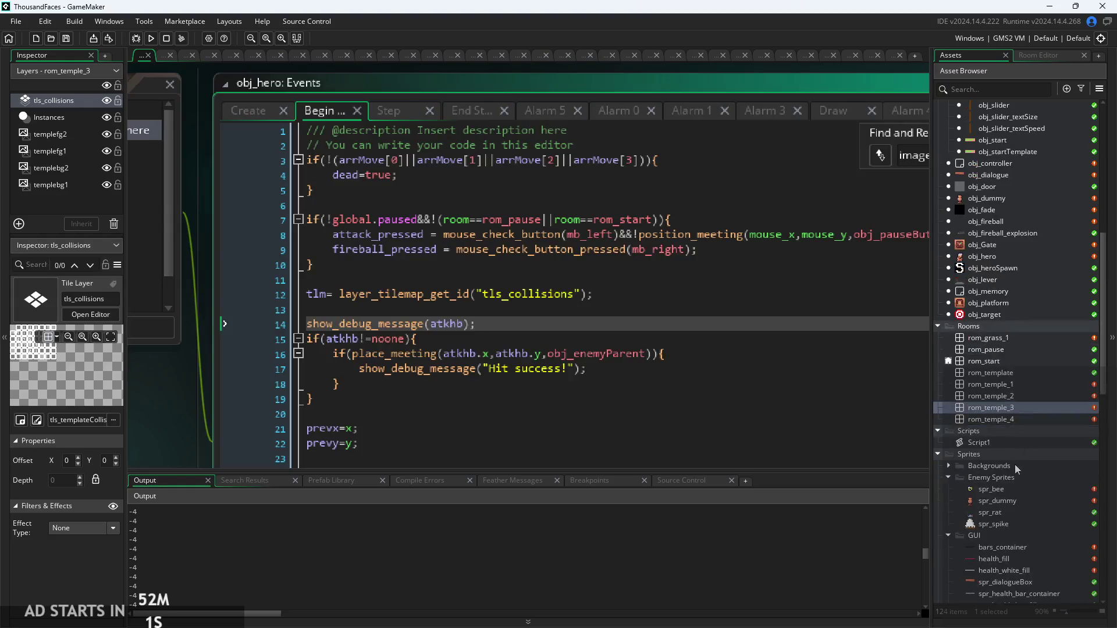
click(587, 312)
scroll(587, 313, down, 2)
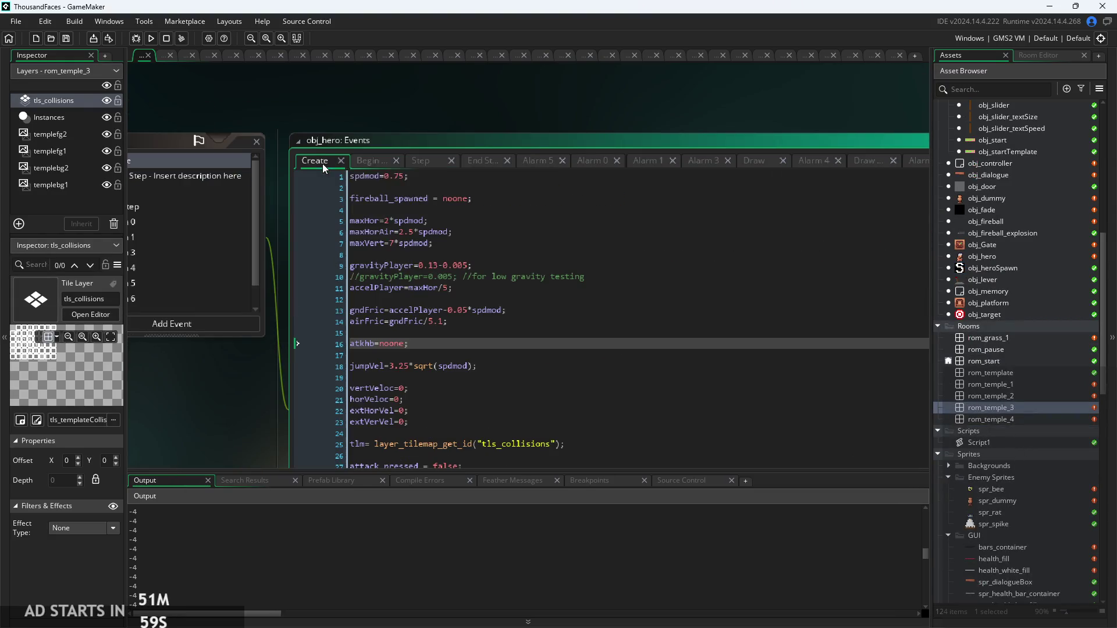
middle_click(508, 320)
scroll(465, 364, down, 3)
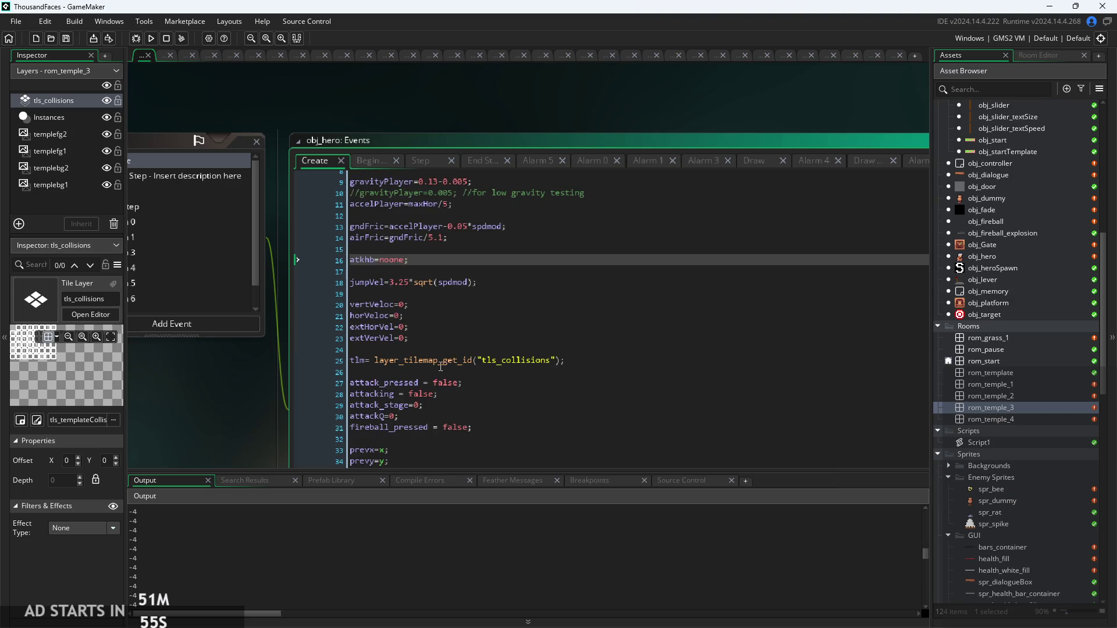
click(373, 164)
Step: Check obj_hero's Variable Definitions, inspect the line 16 atkhb reference, and open Script1's code
click(256, 324)
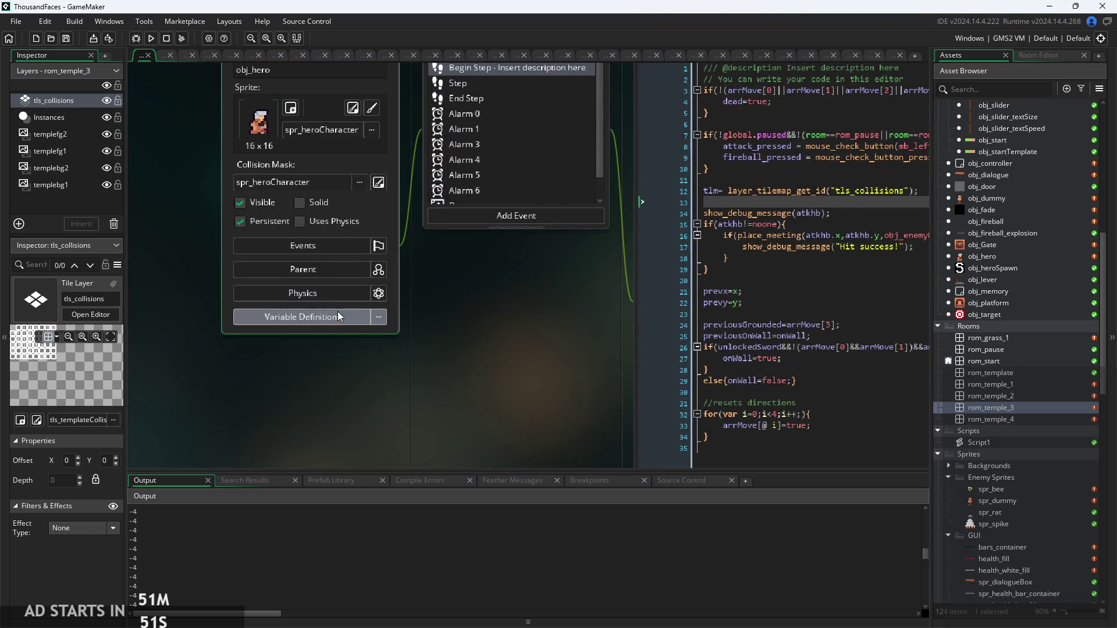
click(302, 317)
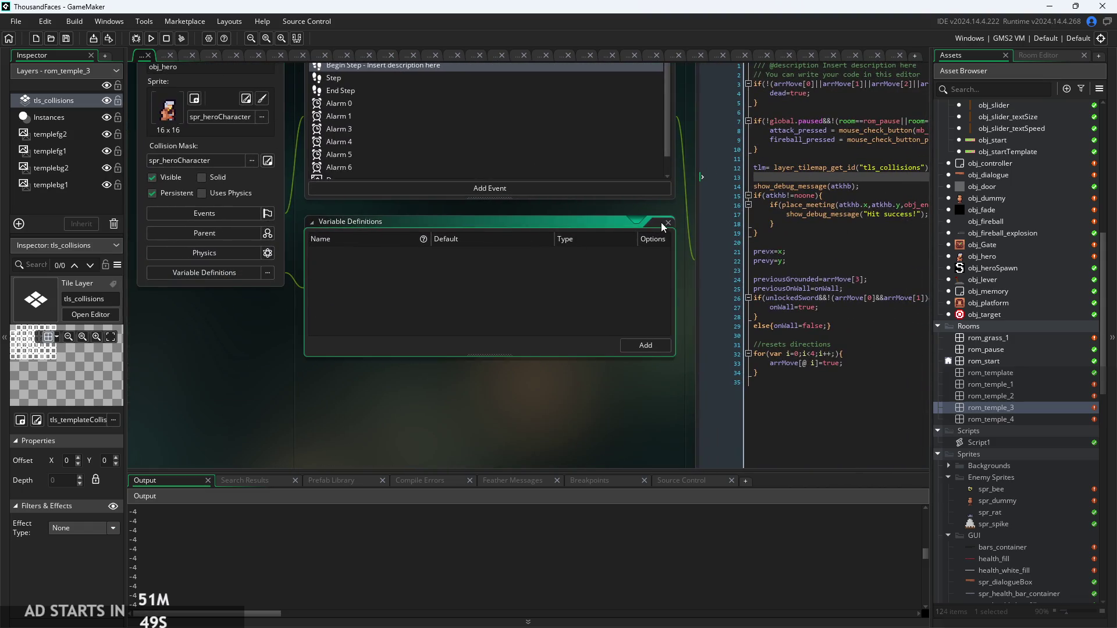
click(668, 222)
scroll(219, 342, up, 3)
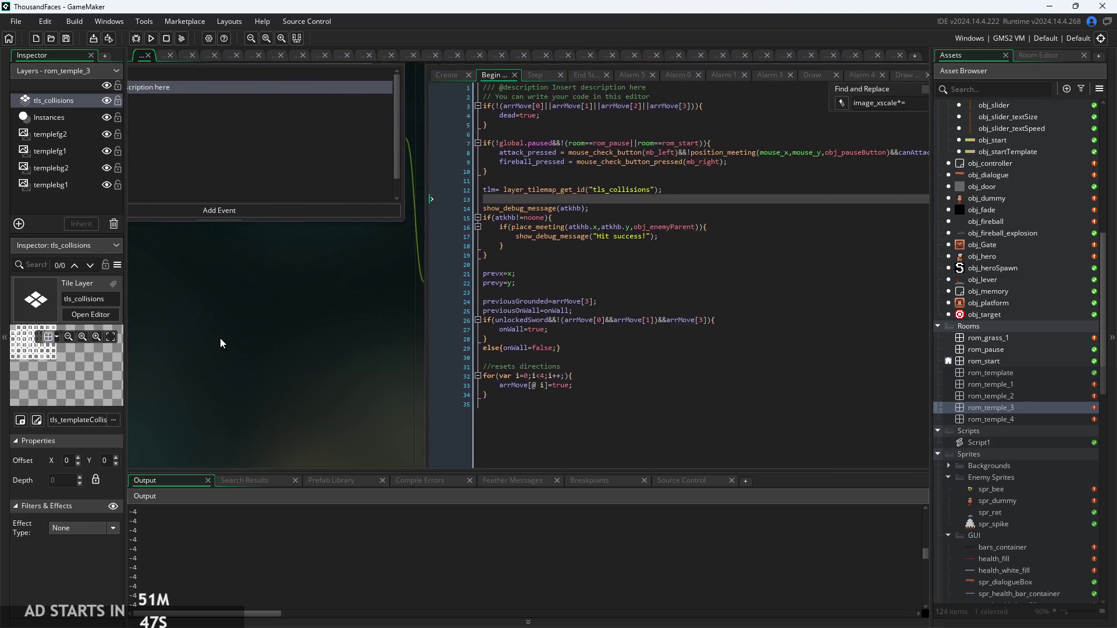
scroll(479, 255, up, 1)
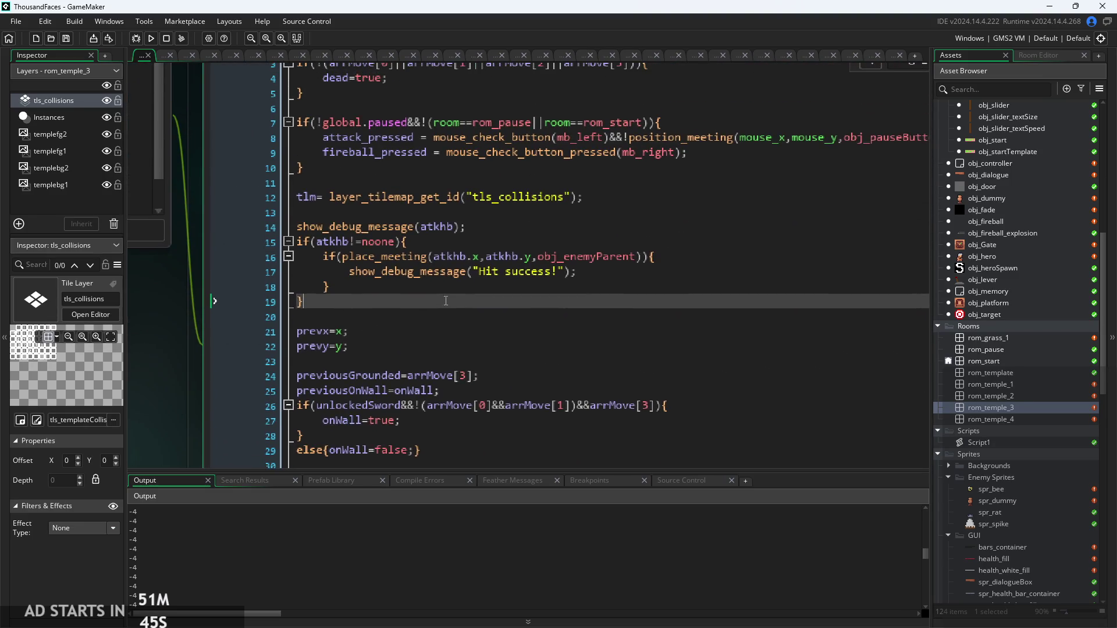
click(537, 256)
scroll(517, 260, up, 2)
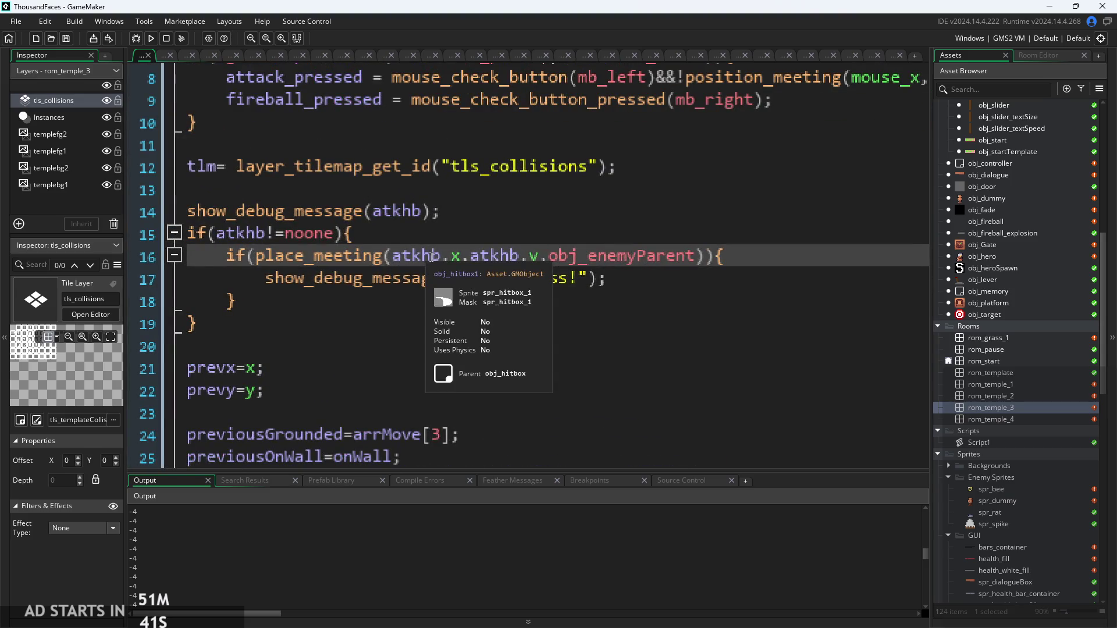
scroll(441, 260, down, 1)
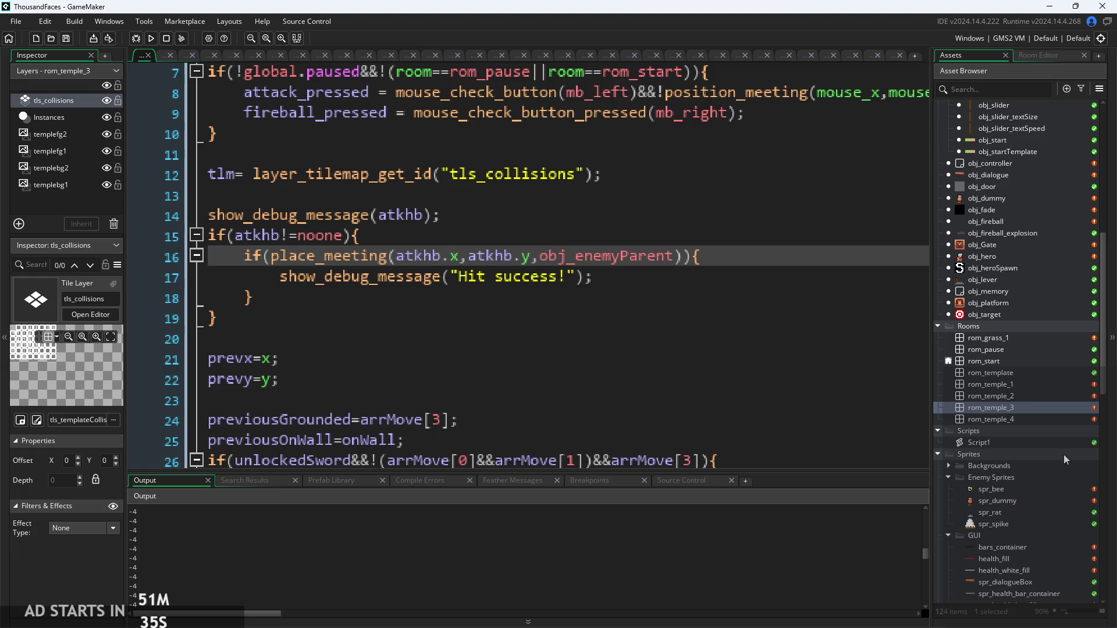
scroll(1012, 413, down, 4)
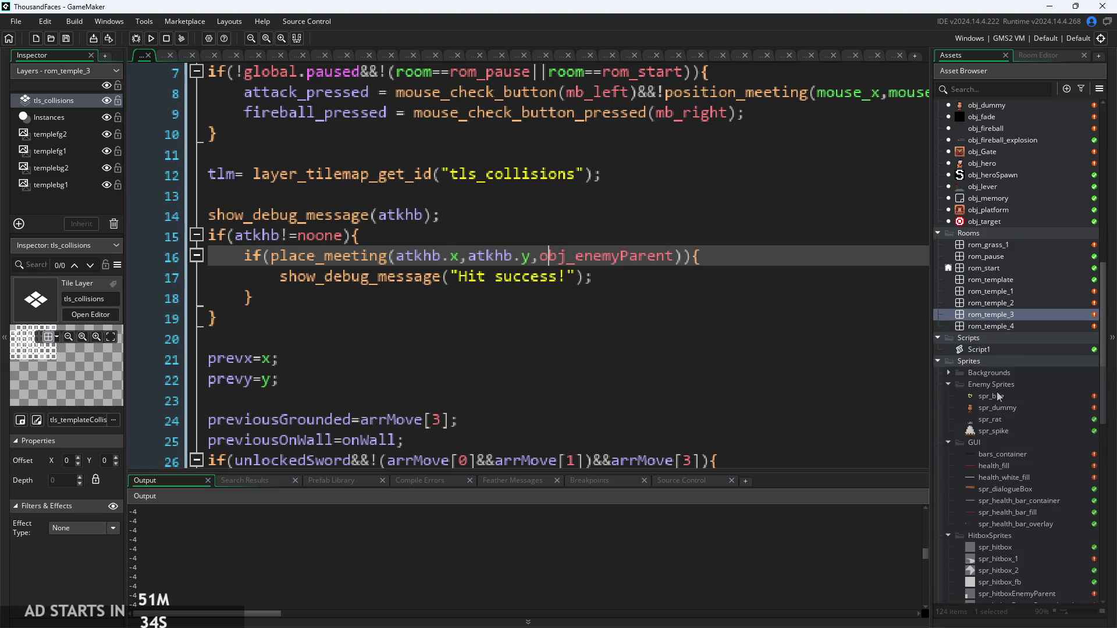
double_click(1006, 351)
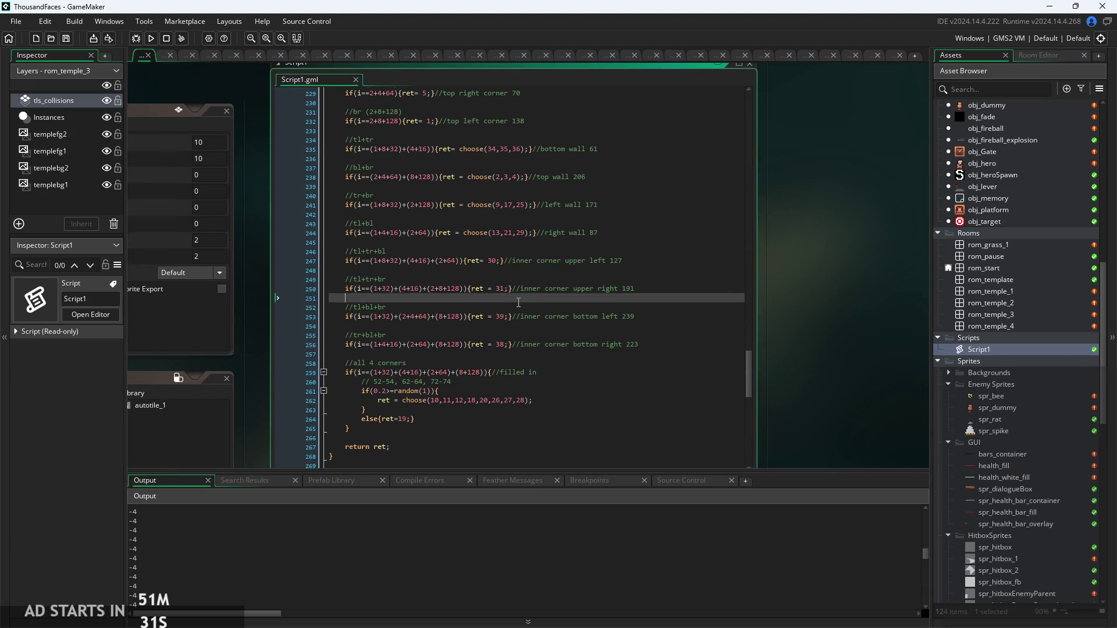
scroll(684, 337, up, 5)
mouse_move(759, 346)
mouse_down()
mouse_move(739, 133)
mouse_move(717, 452)
mouse_move(696, 149)
mouse_up()
scroll(779, 262, up, 1)
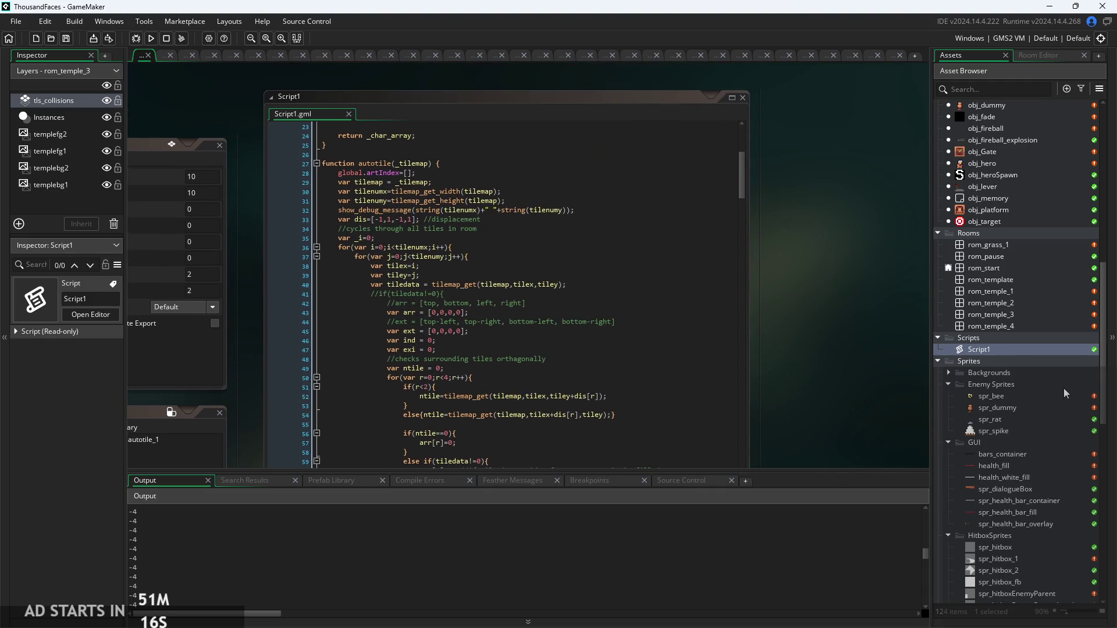
scroll(1063, 388, up, 3)
scroll(1033, 340, up, 6)
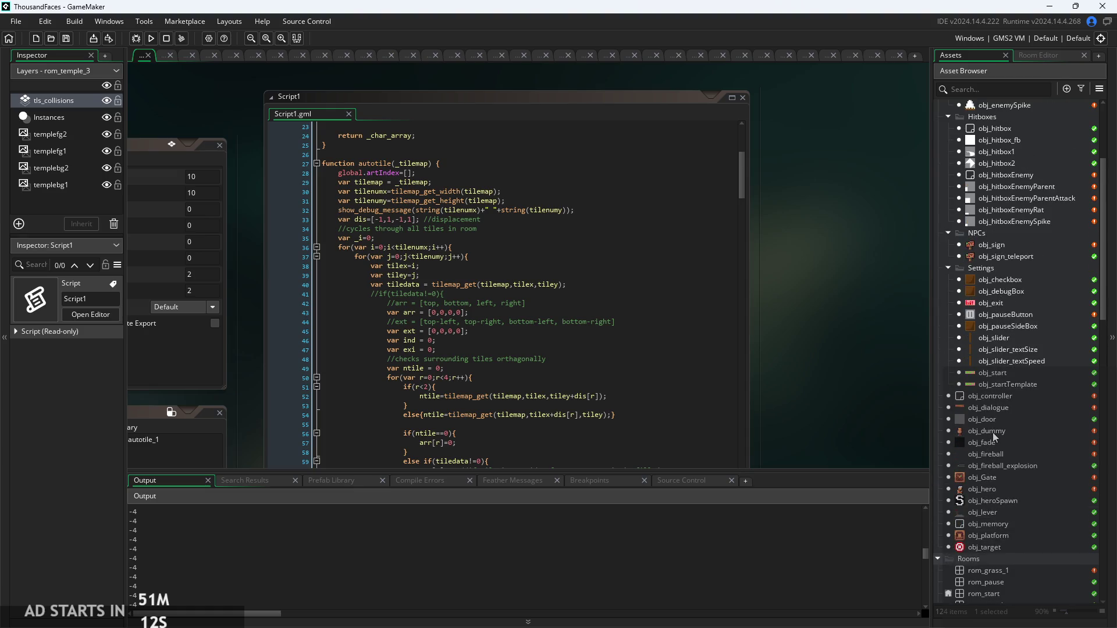
double_click(995, 489)
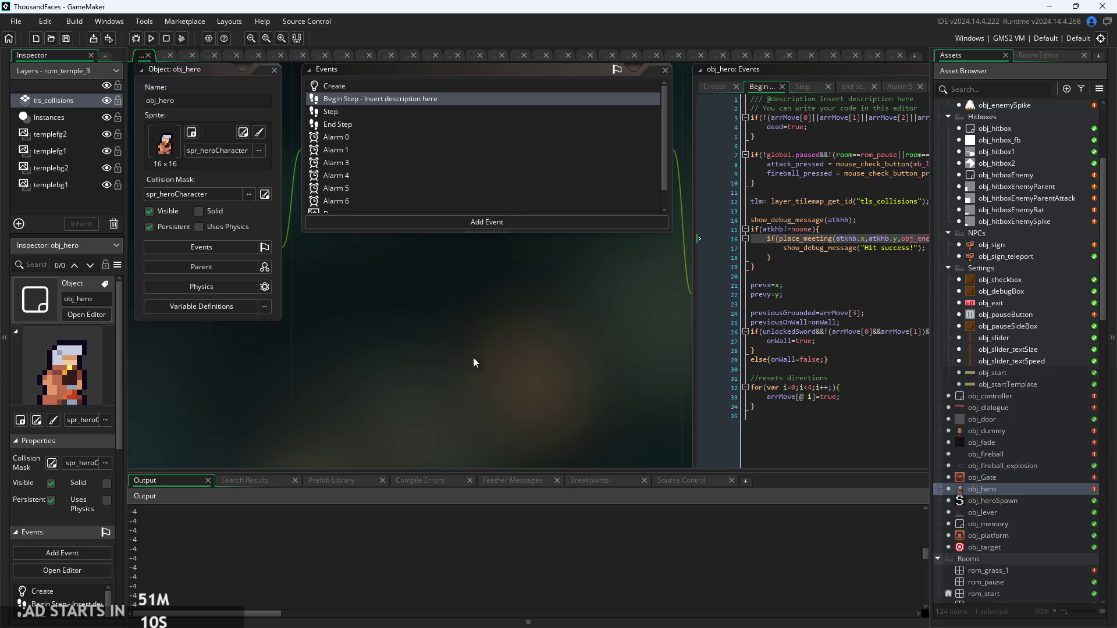
Step: Delete the show_debug_message(atkhb) line and move the Hit success! line into the atkhb!=noone block
scroll(327, 333, up, 5)
click(443, 235)
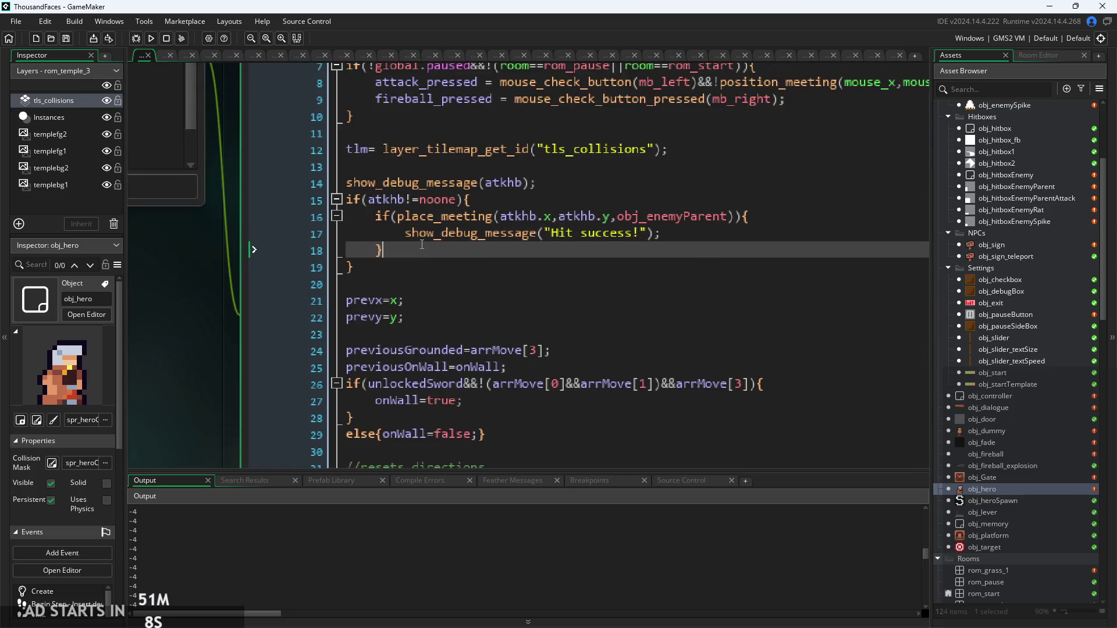
drag(538, 182, 236, 188)
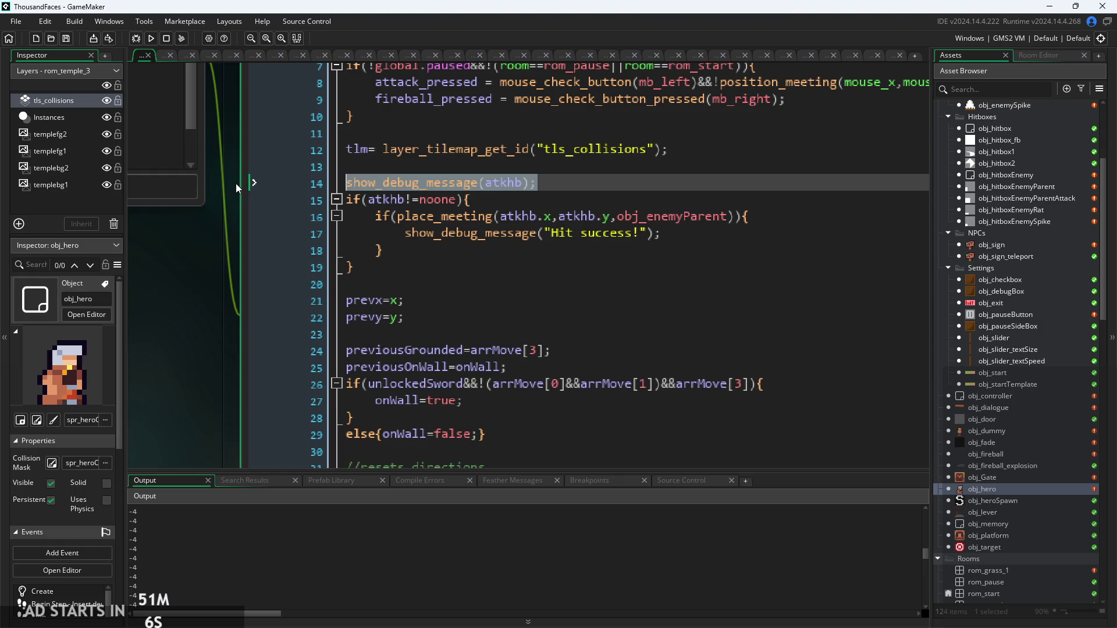
key(BackSpace)
key(BackSpace)
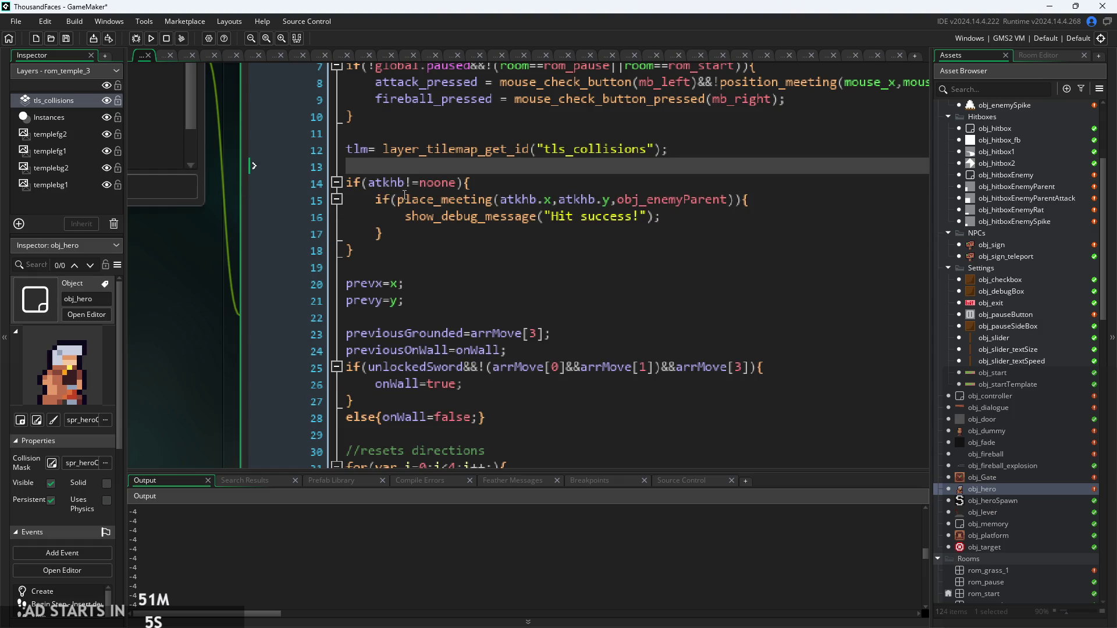
click(456, 184)
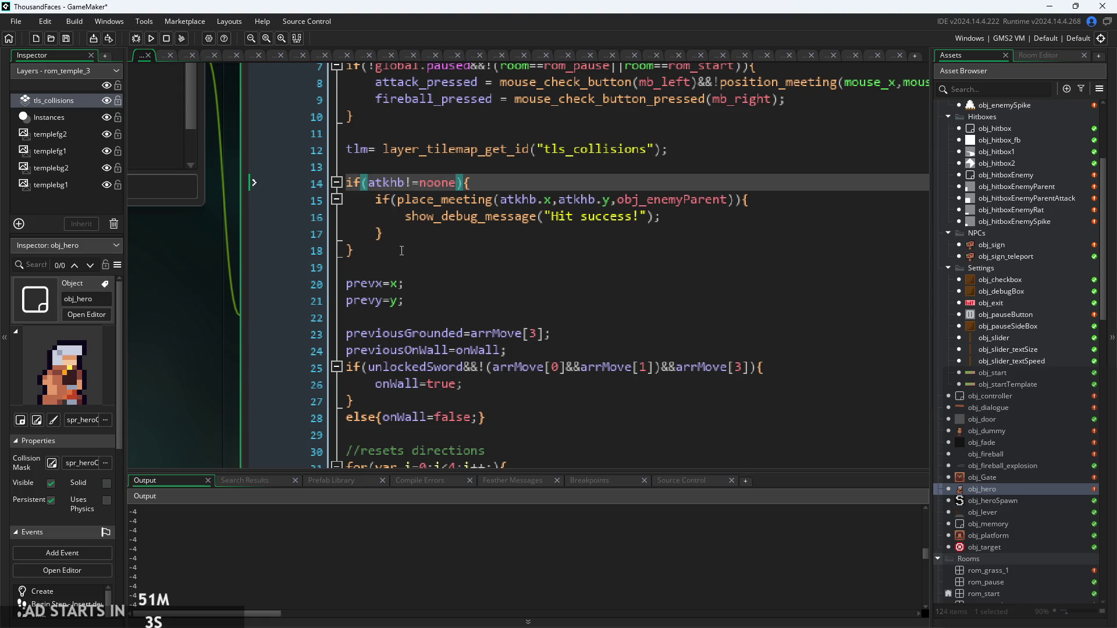
mouse_move(384, 234)
mouse_down()
mouse_move(379, 201)
mouse_move(677, 218)
mouse_up()
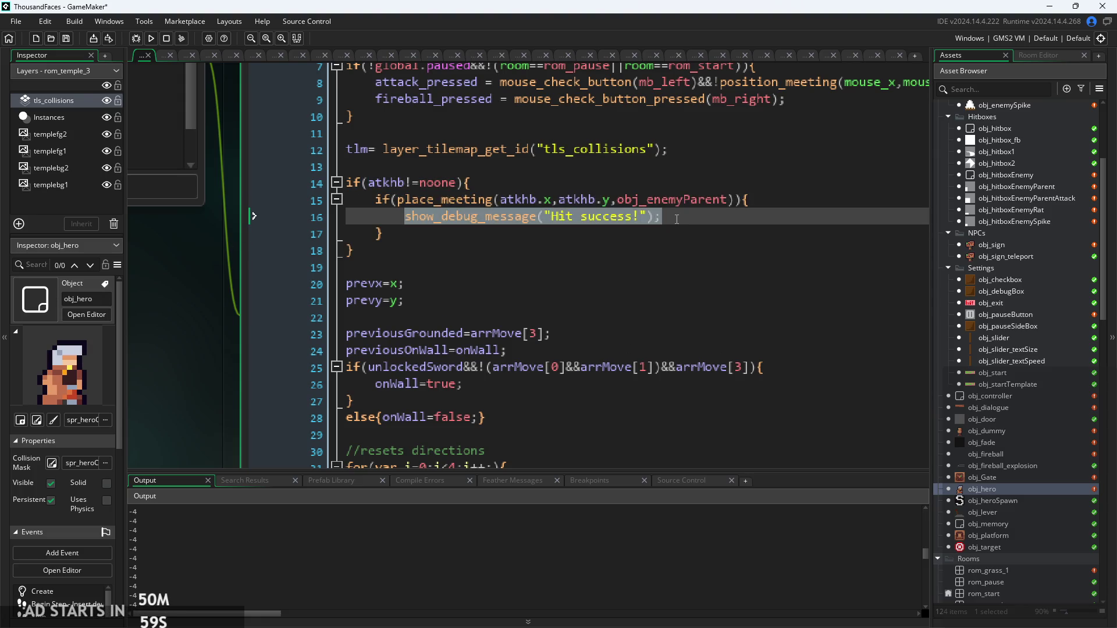
key(ctrl+x)
click(505, 185)
key(Return)
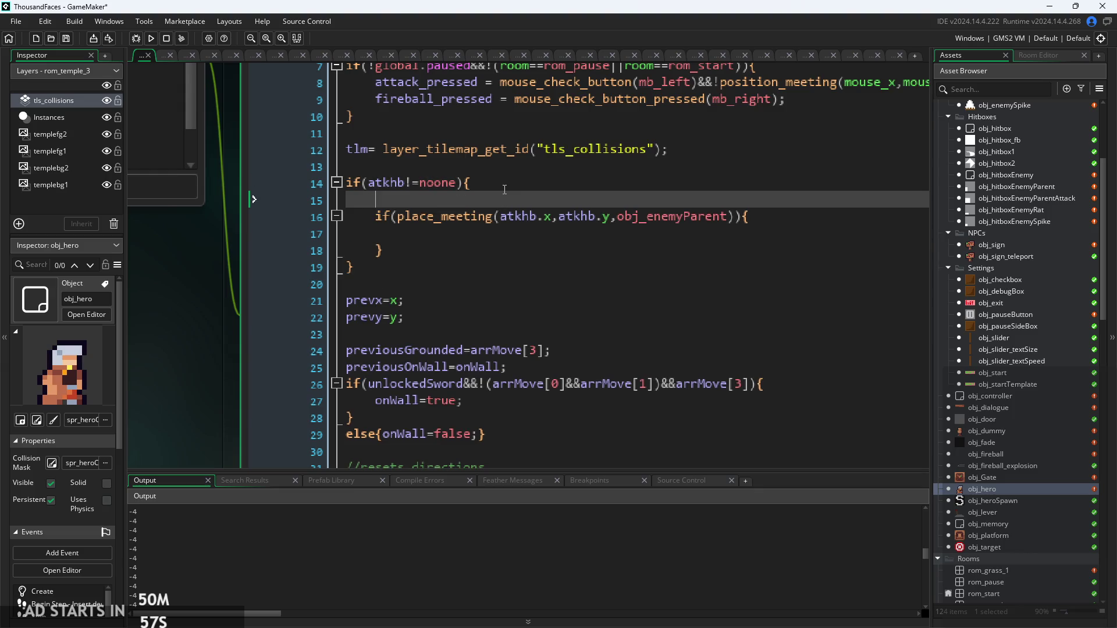
key(ctrl+v)
Step: Comment out the place_meeting check and change the message text to "it exists"
drag(442, 251, 226, 216)
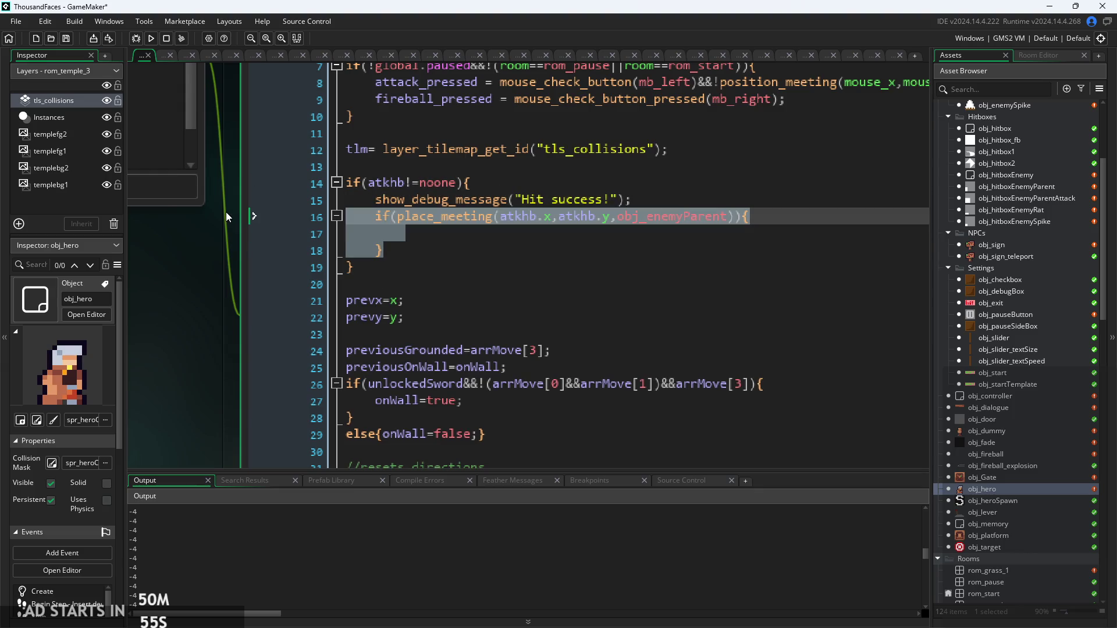
key(ctrl+k)
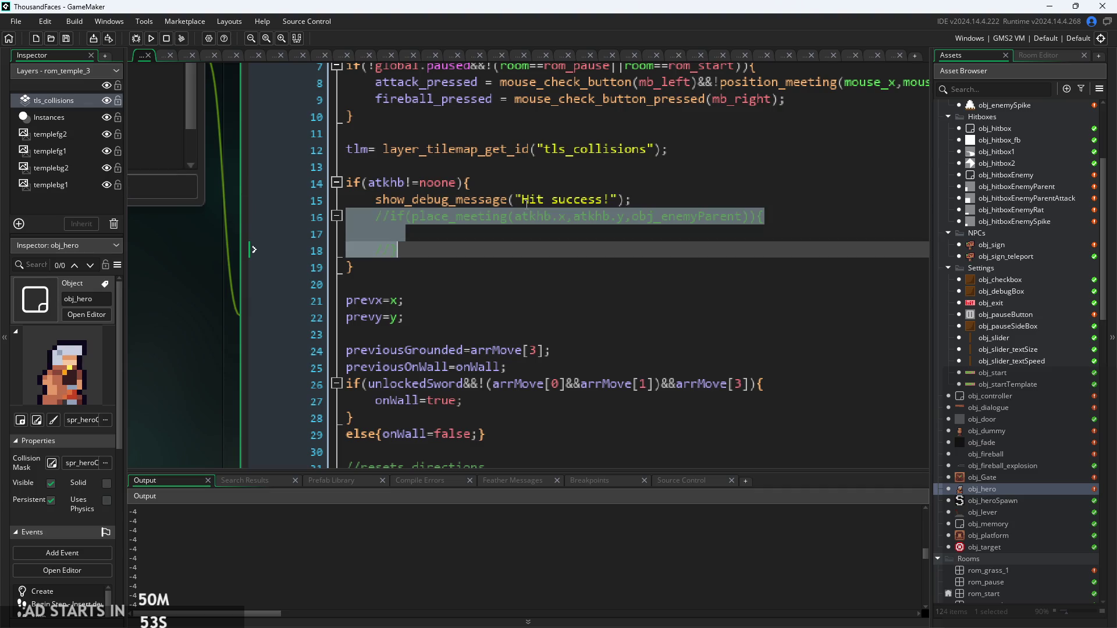
drag(527, 199, 612, 199)
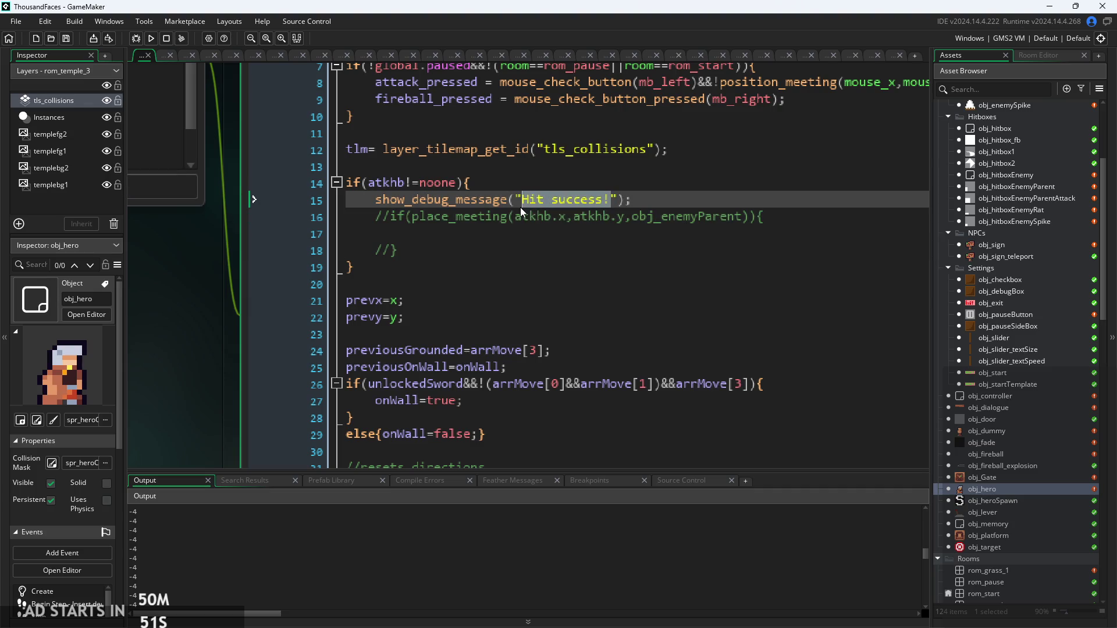
text(it exists)
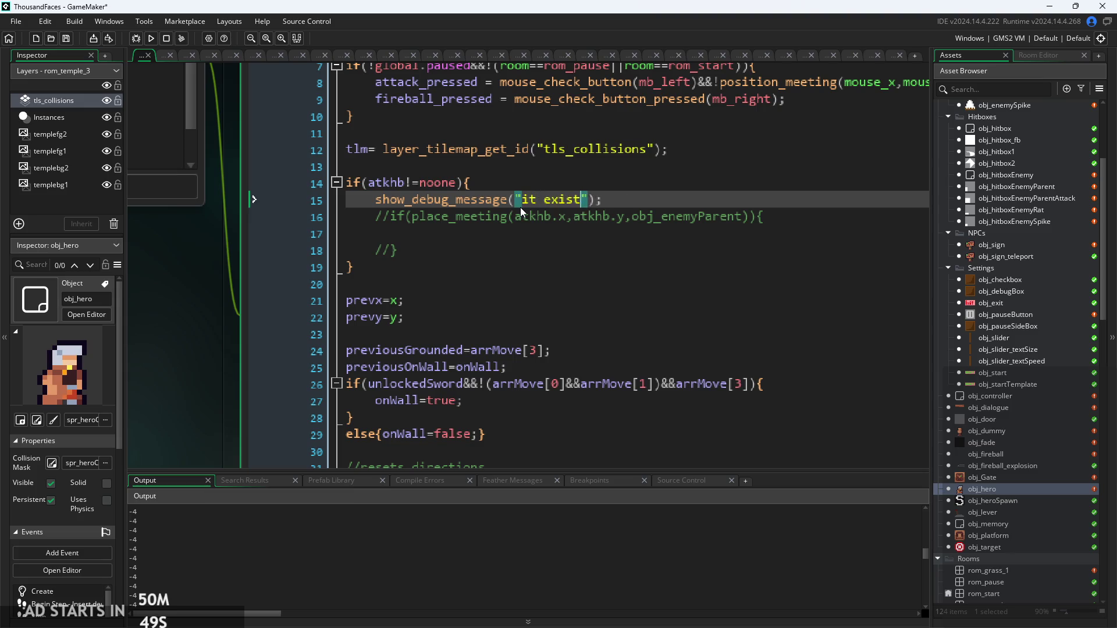
Step: Test-run and stop the game, then uncomment the place_meeting check on lines 16 and 18
click(151, 39)
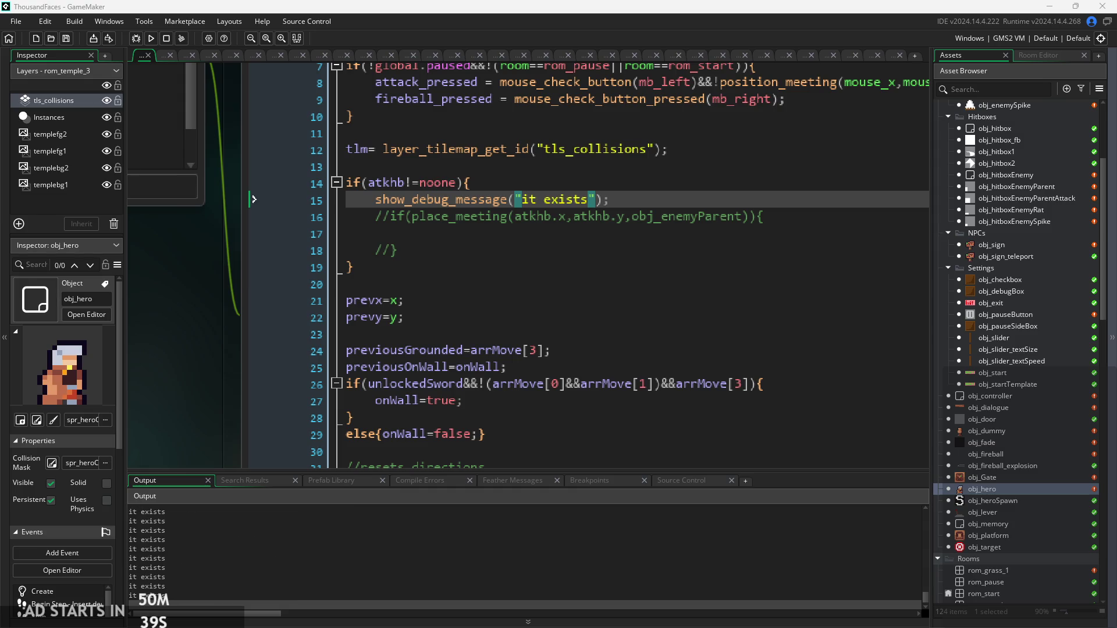
click(422, 383)
ctrl+scroll(460, 226, up, 2)
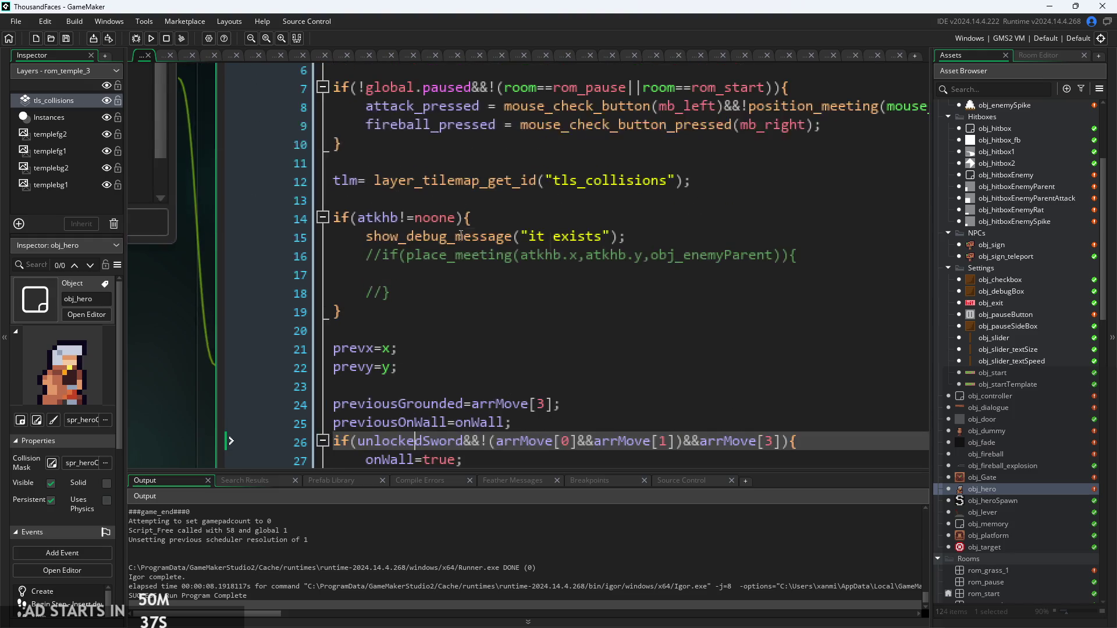
scroll(363, 548, up, 3)
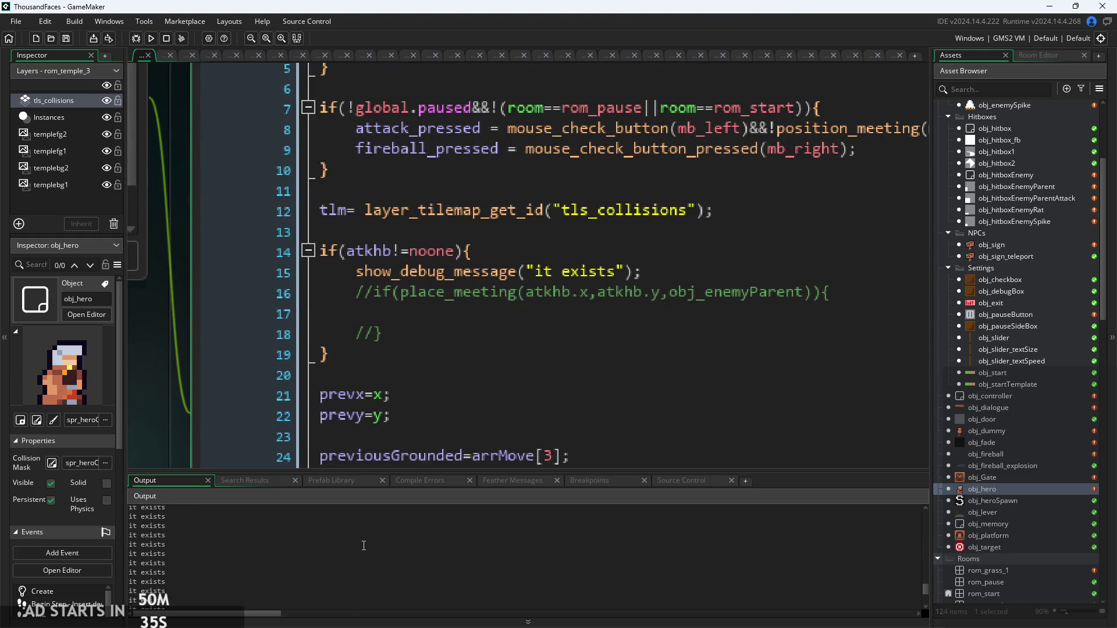
scroll(364, 549, down, 5)
click(525, 292)
ctrl+scroll(510, 321, up, 1)
click(358, 336)
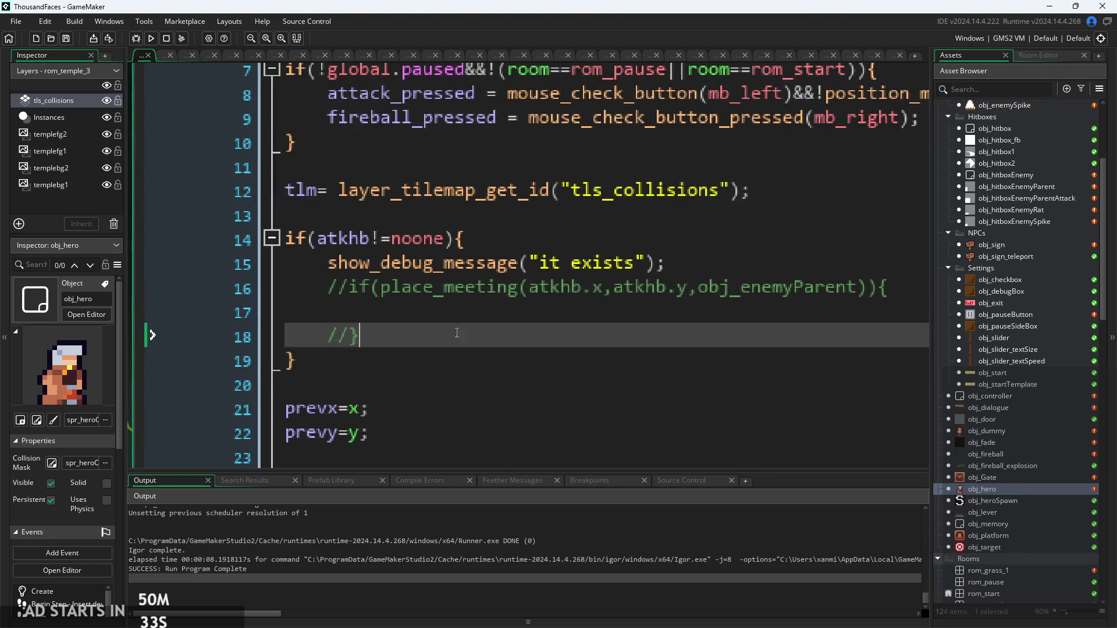
key(Left)
key(BackSpace)
key(BackSpace)
click(350, 292)
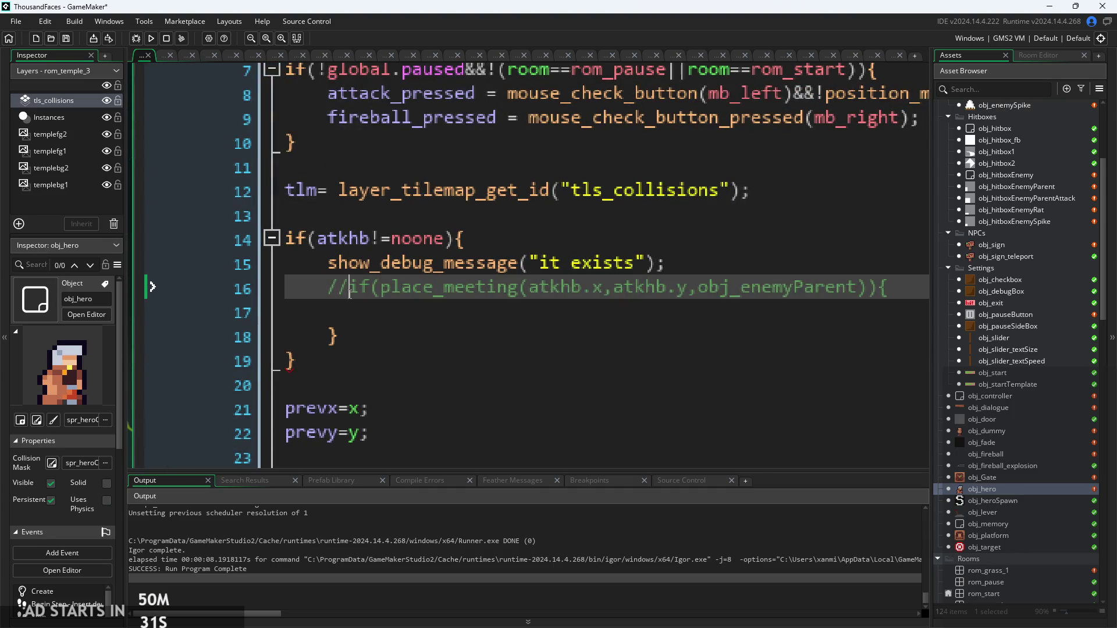
key(BackSpace)
key(BackSpace)
key(Down)
Step: Move show_debug_message("it exists") inside the place_meeting block and remove the empty line 15
click(398, 315)
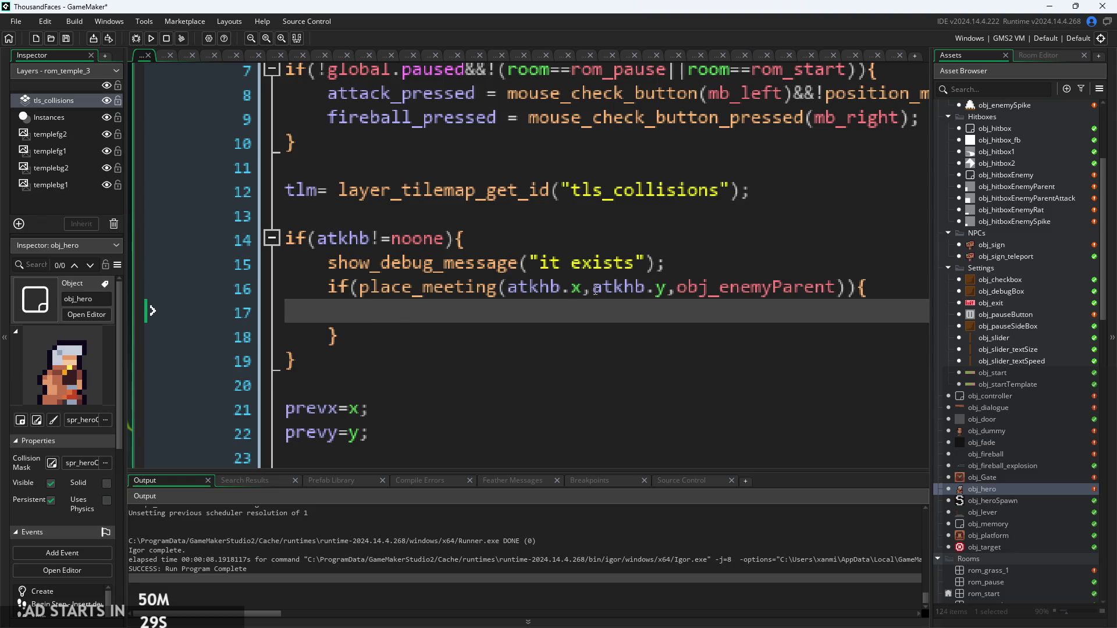
mouse_move(667, 262)
mouse_down()
mouse_move(308, 260)
mouse_move(327, 265)
mouse_up()
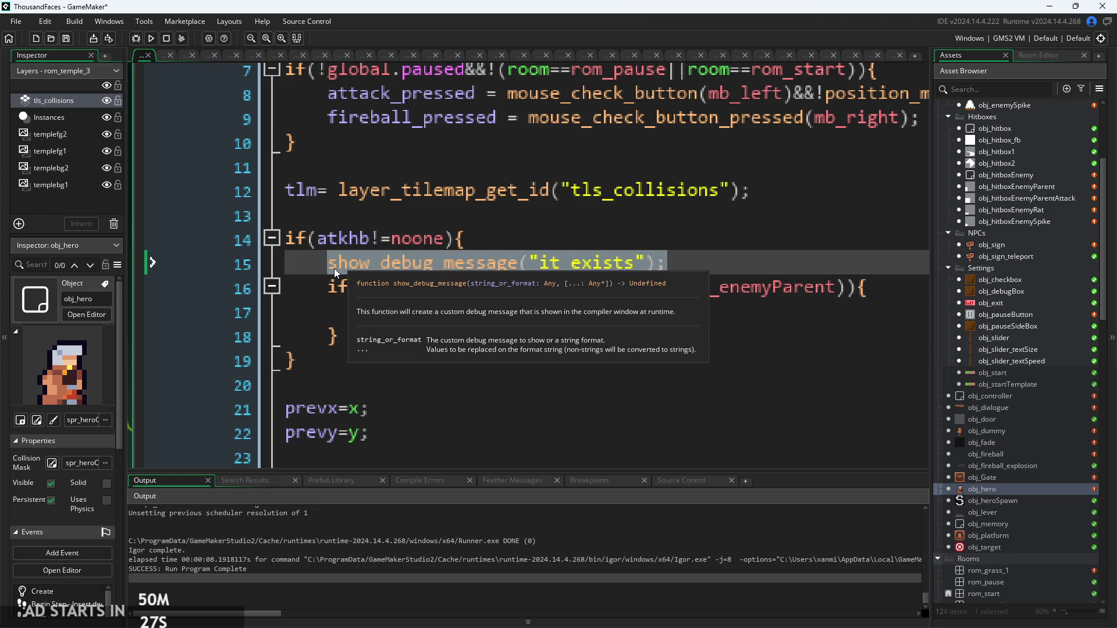
key(BackSpace)
click(394, 315)
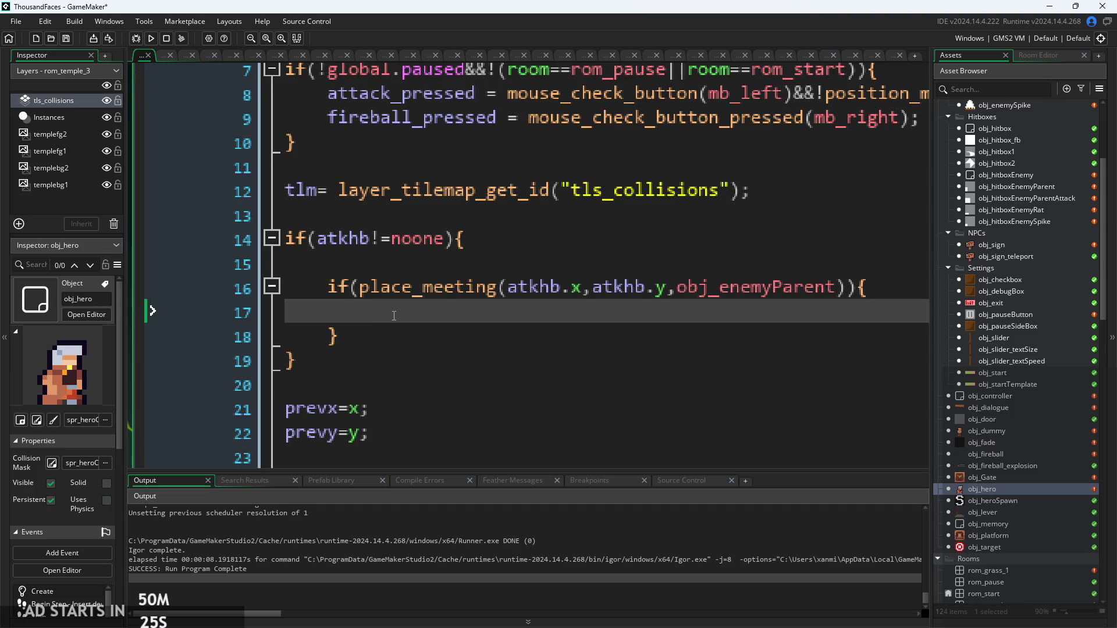
key(ctrl+v)
click(395, 260)
key(BackSpace)
key(BackSpace)
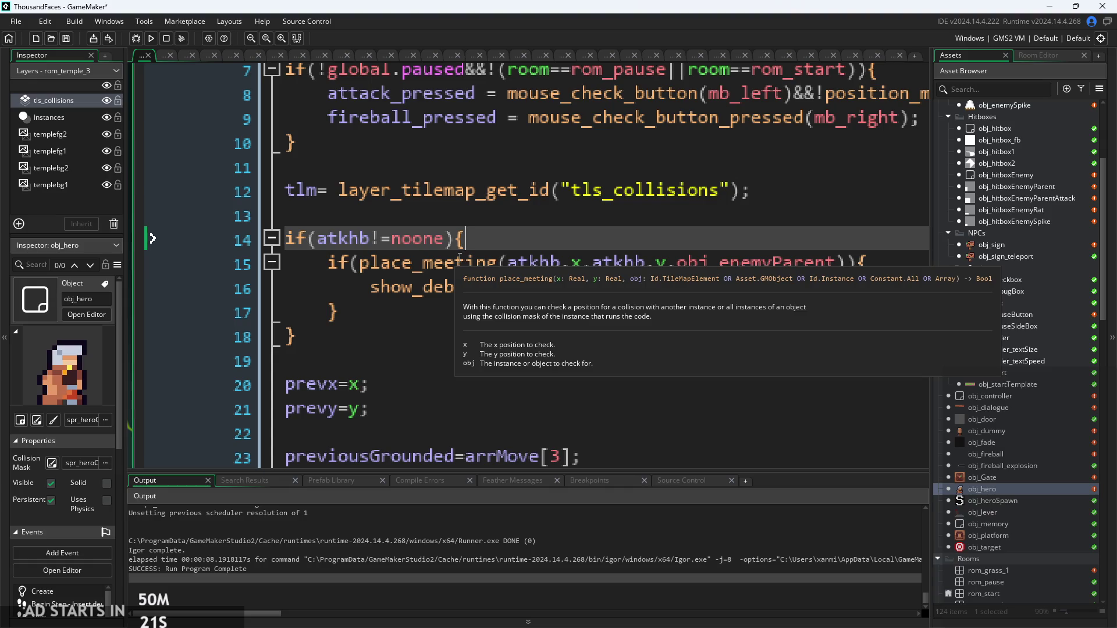
mouse_move(371, 234)
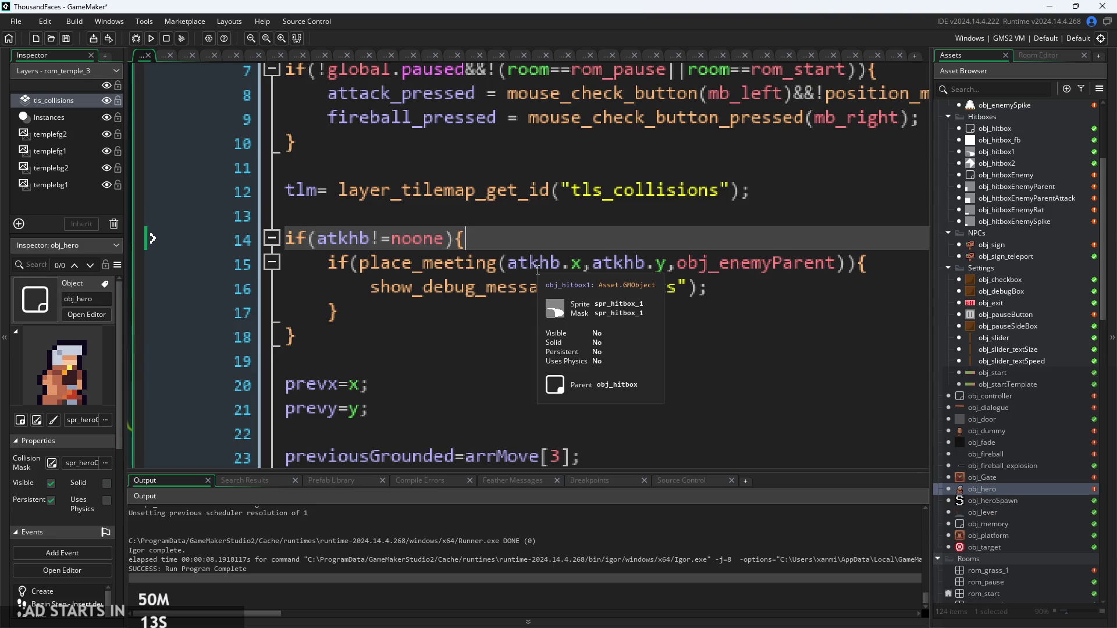
ctrl+scroll(532, 265, down, 5)
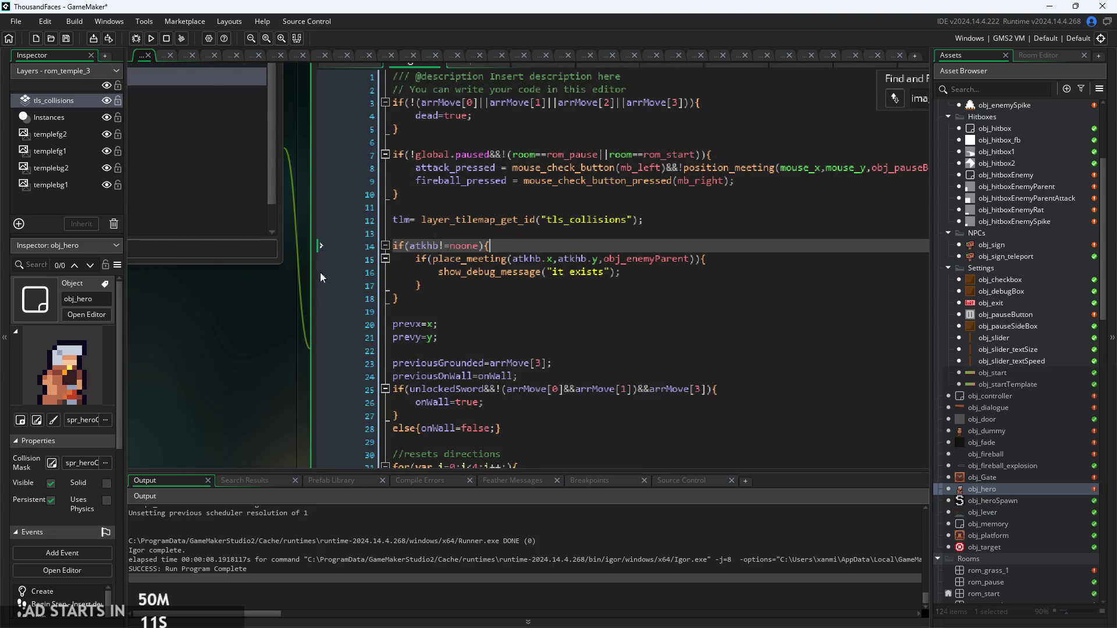
ctrl+scroll(331, 221, down, 3)
scroll(331, 221, down, 10)
ctrl+scroll(454, 266, up, 3)
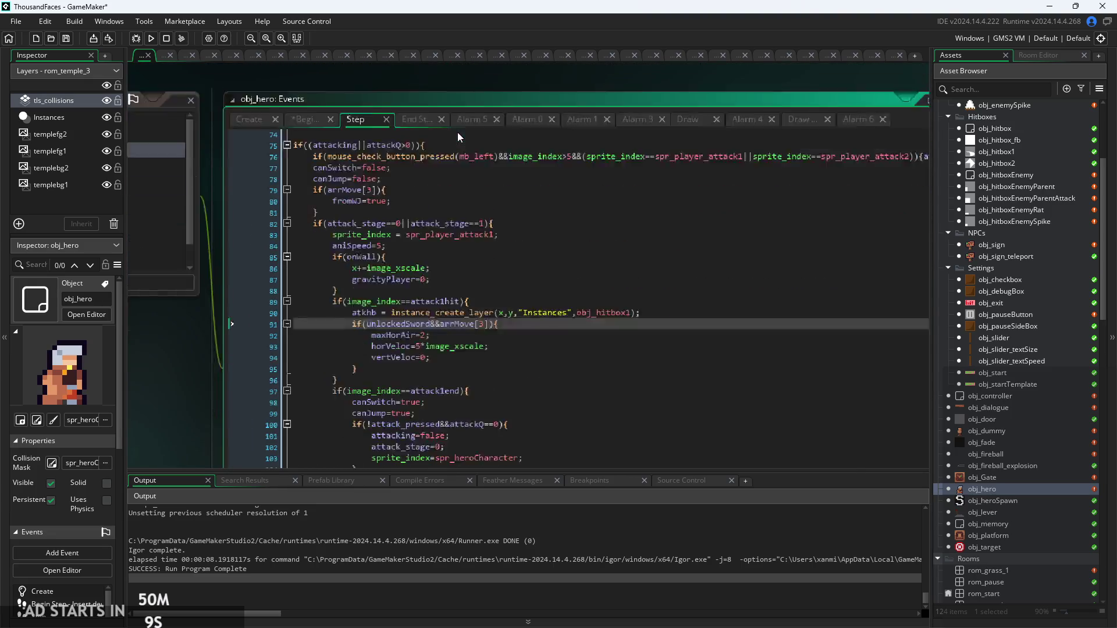
scroll(454, 266, down, 7)
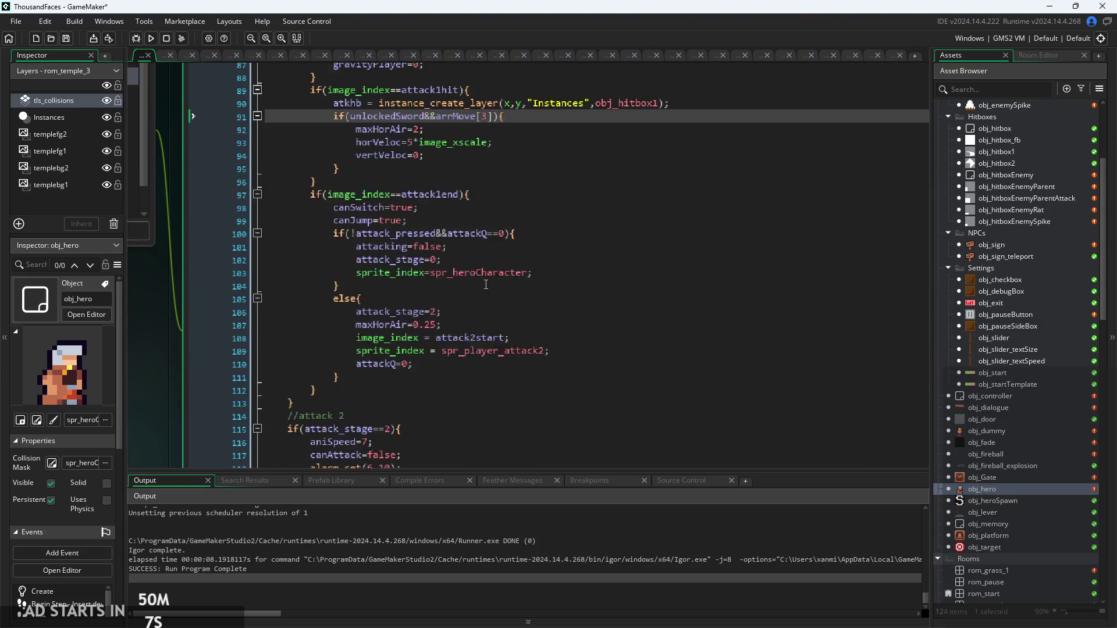
mouse_move(473, 364)
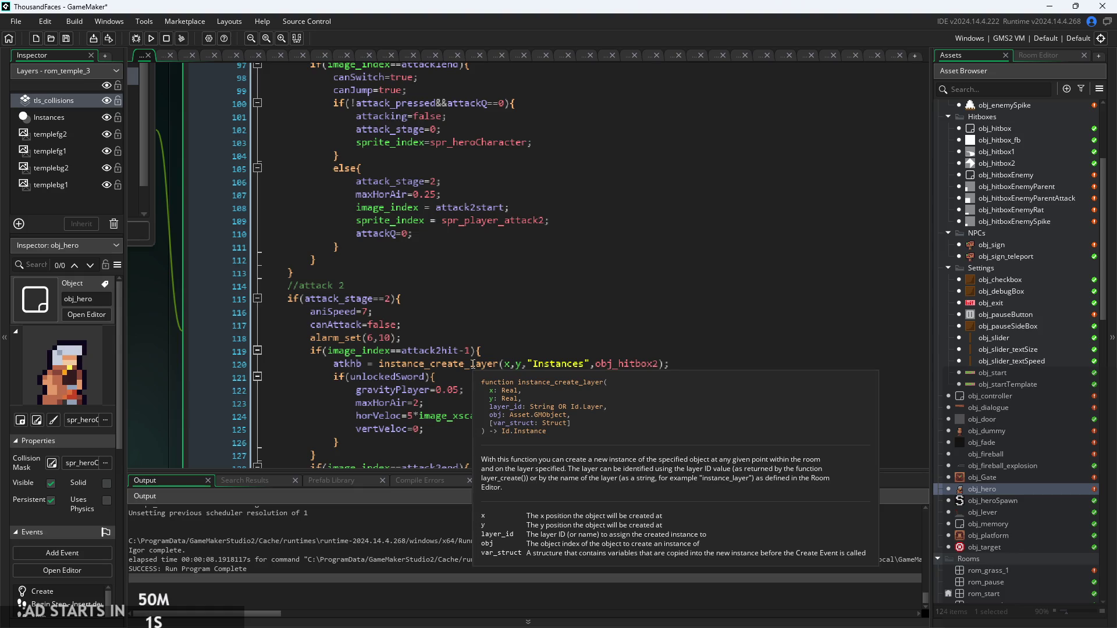
ctrl+scroll(448, 366, down, 2)
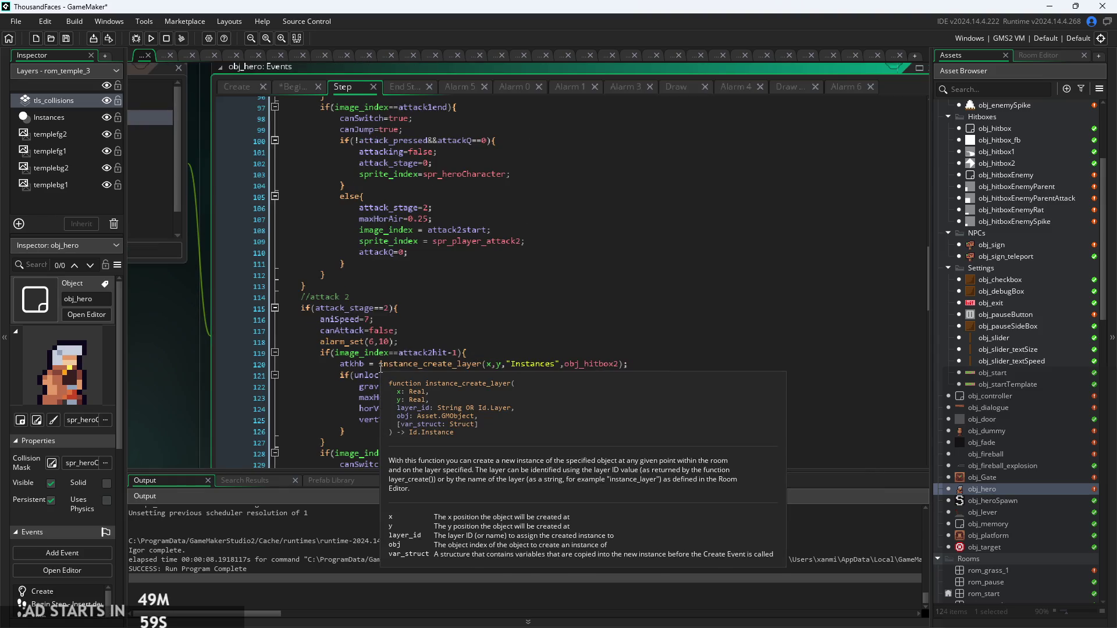
click(409, 298)
drag(411, 291, 481, 252)
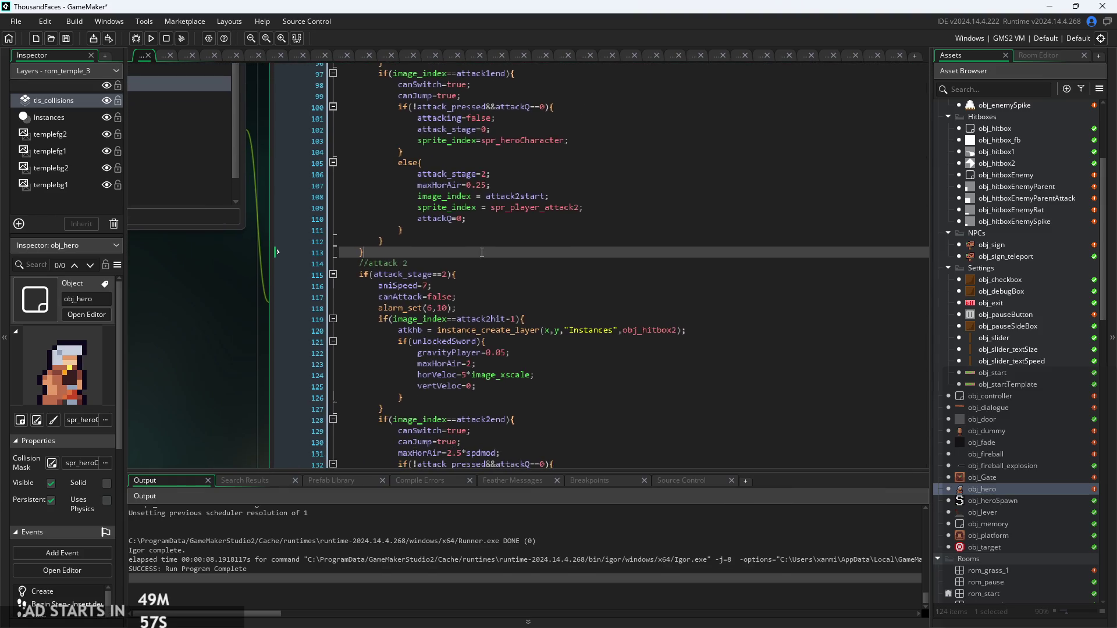
click(517, 308)
click(495, 330)
ctrl+scroll(492, 330, up, 2)
mouse_move(492, 336)
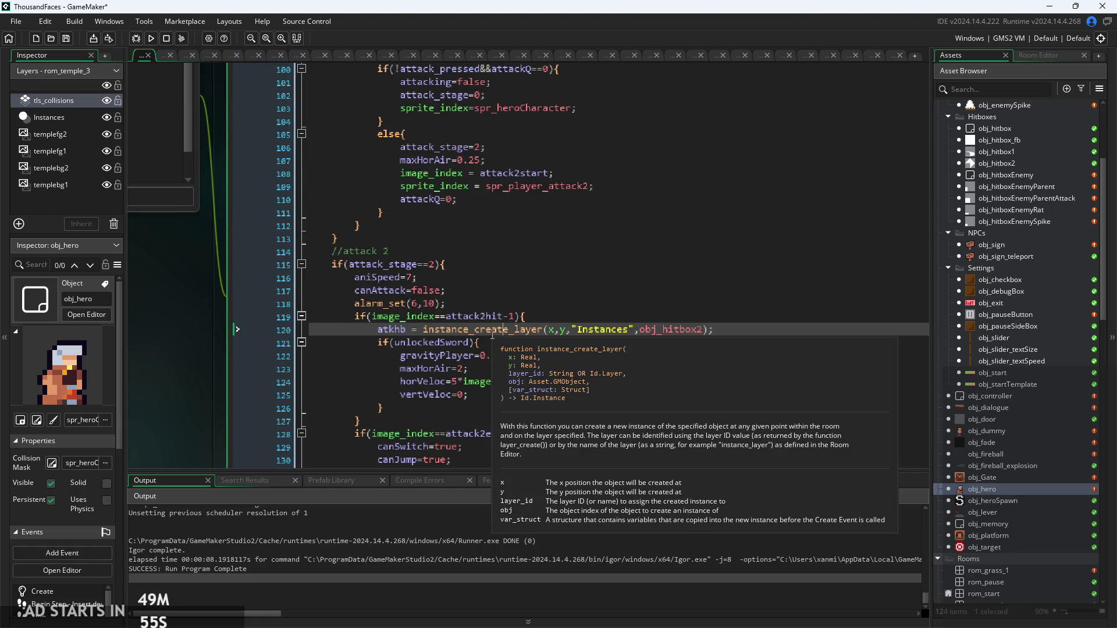
ctrl+scroll(492, 336, down, 2)
scroll(465, 320, up, 3)
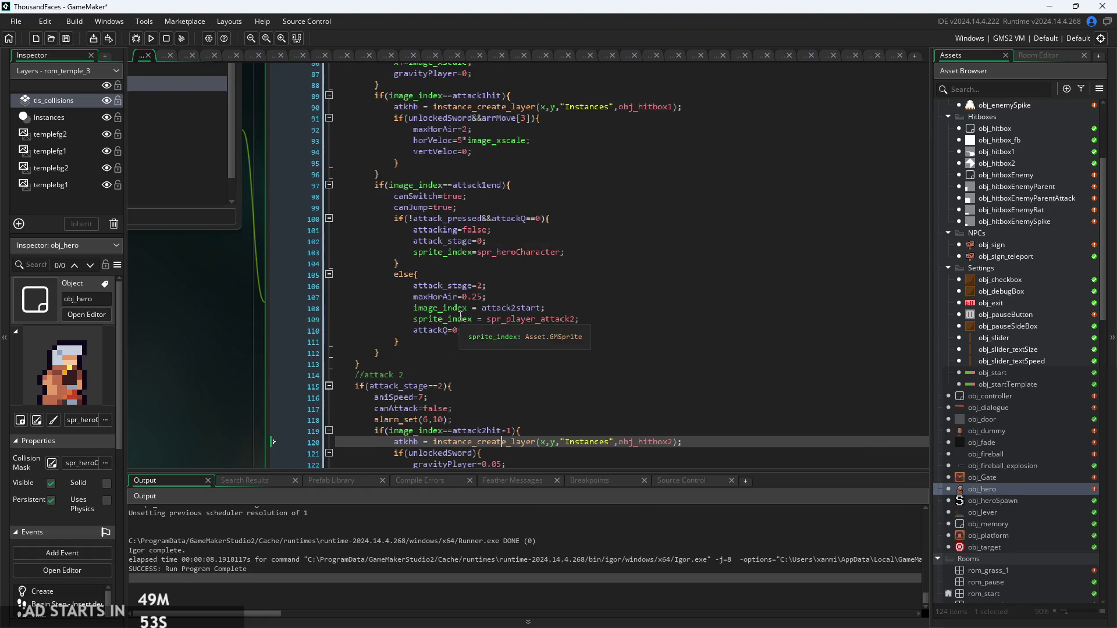
scroll(176, 361, up, 3)
click(291, 158)
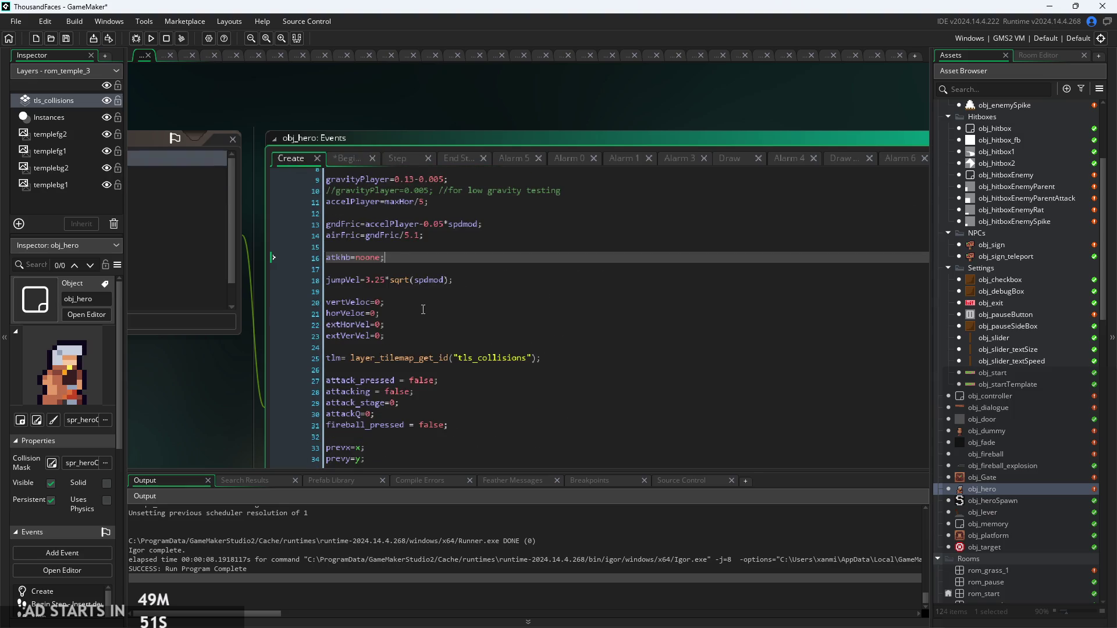
click(347, 158)
ctrl+scroll(404, 313, up, 2)
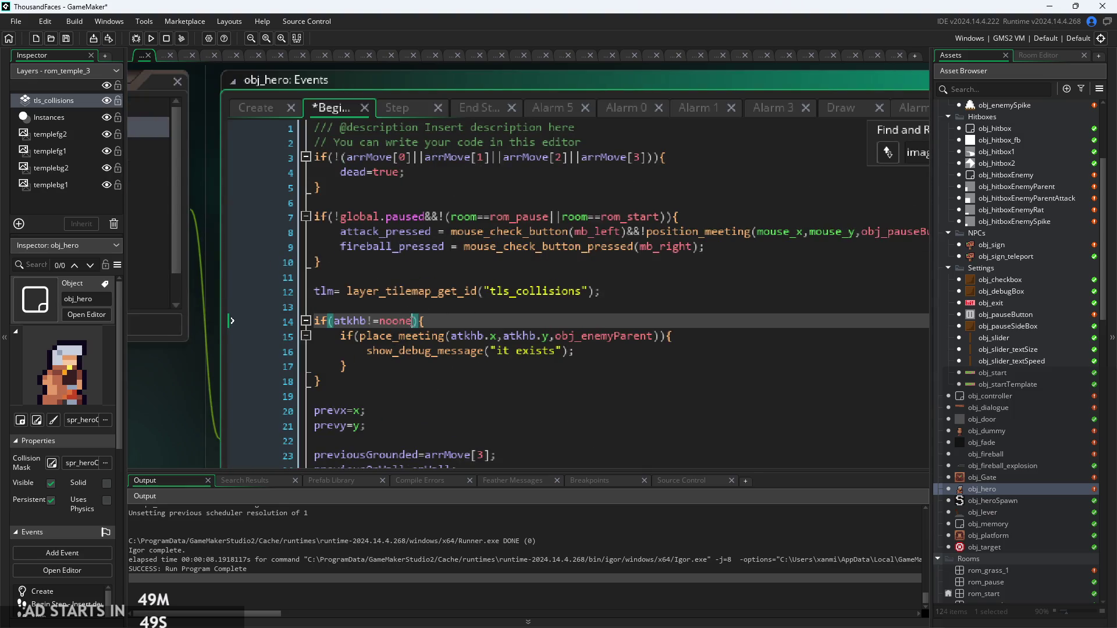
Step: Delete "!=noone" from line 14, briefly browsing 'instance' autocomplete, leaving if(atkhb){
drag(412, 320, 379, 321)
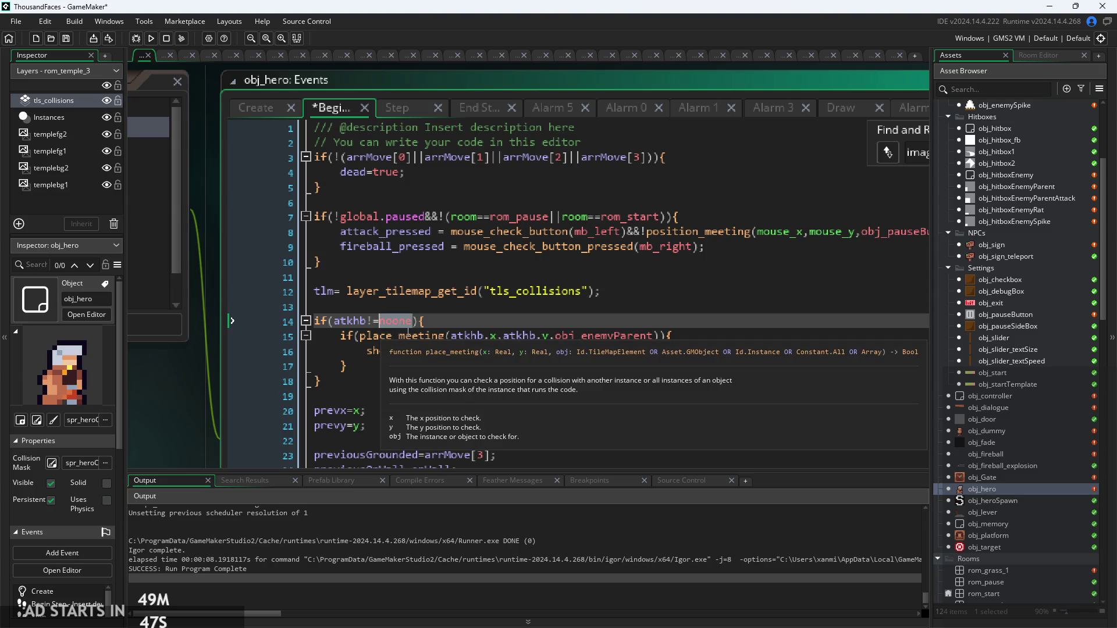
key(BackSpace)
key(BackSpace)
key(BackSpace)
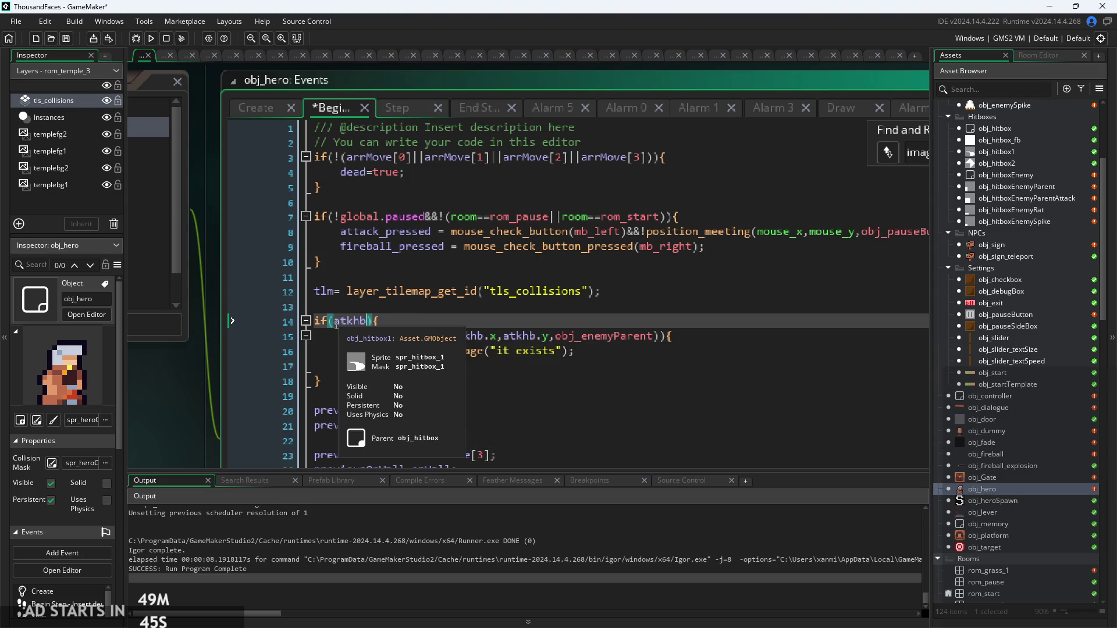
text(instan )
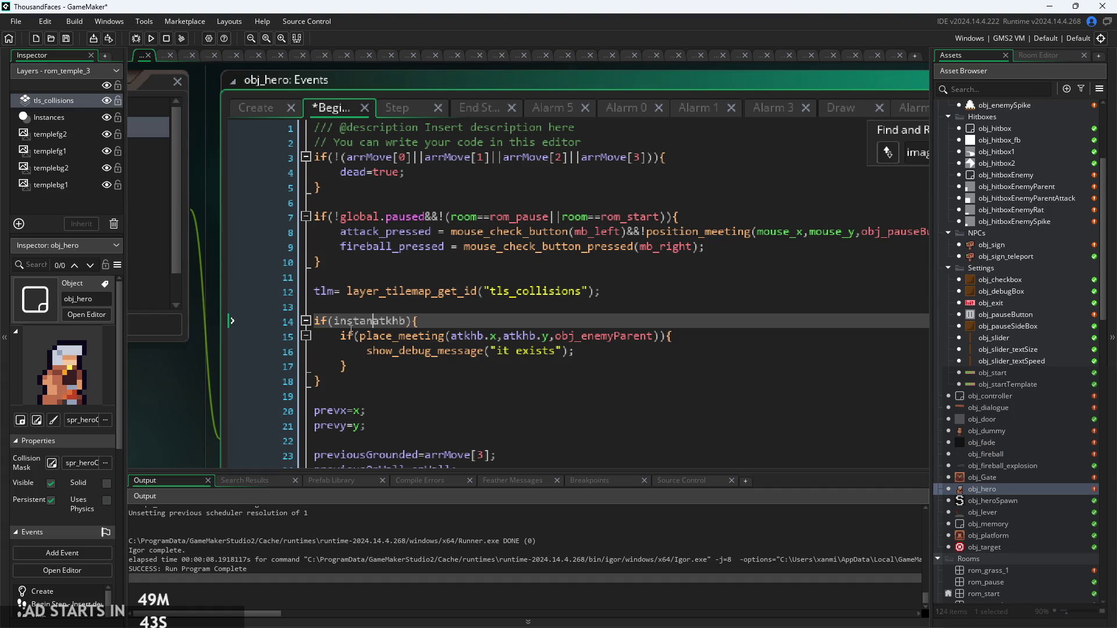
text(ce)
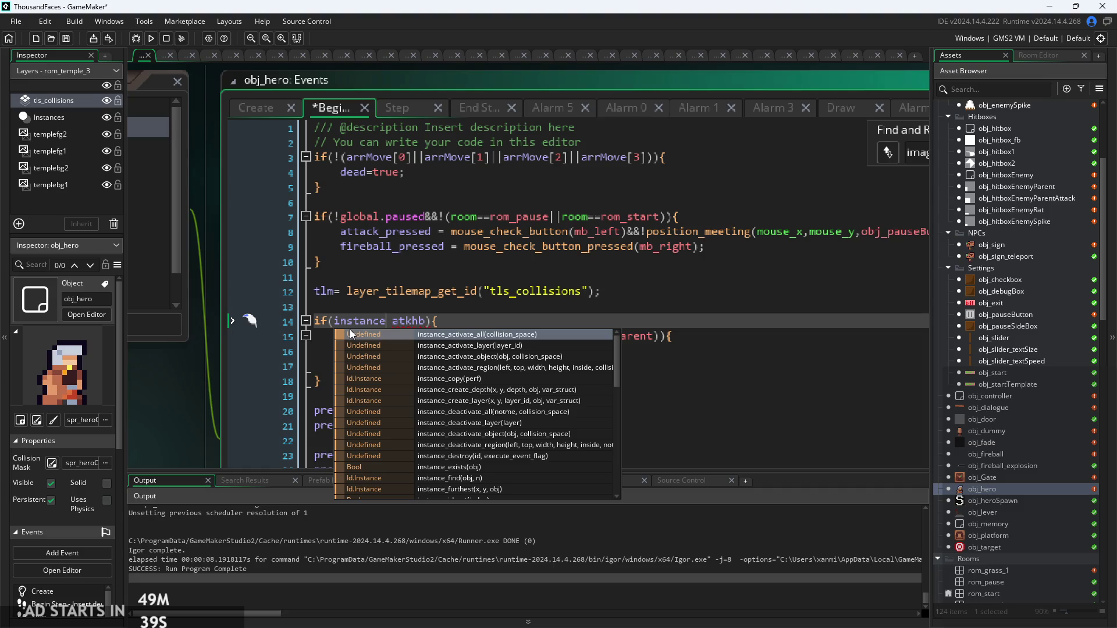
scroll(417, 463, down, 2)
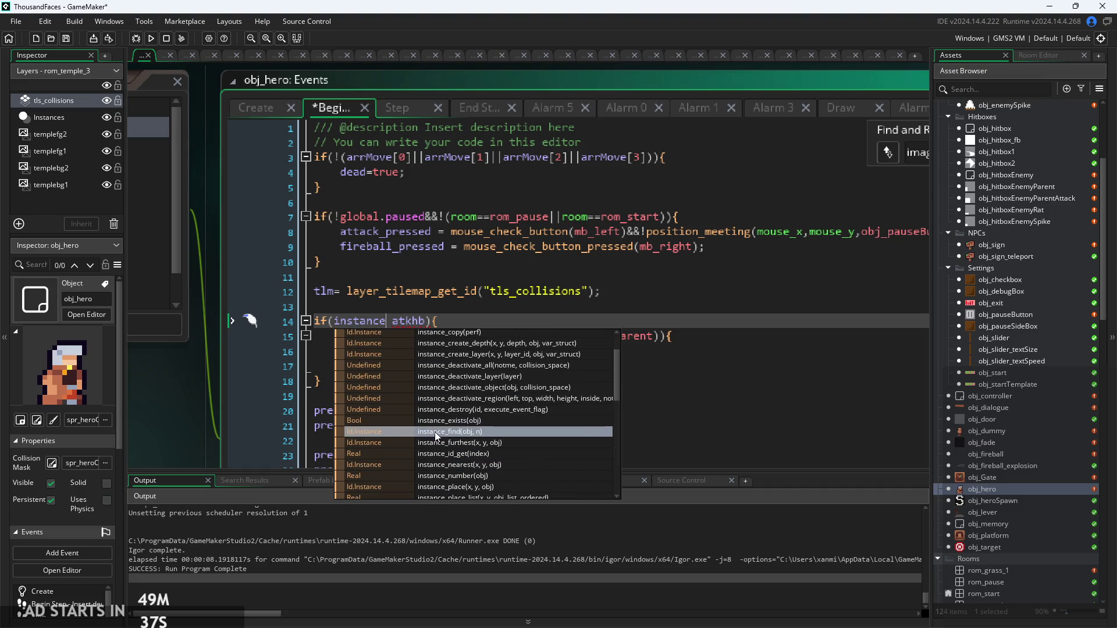
scroll(442, 435, down, 1)
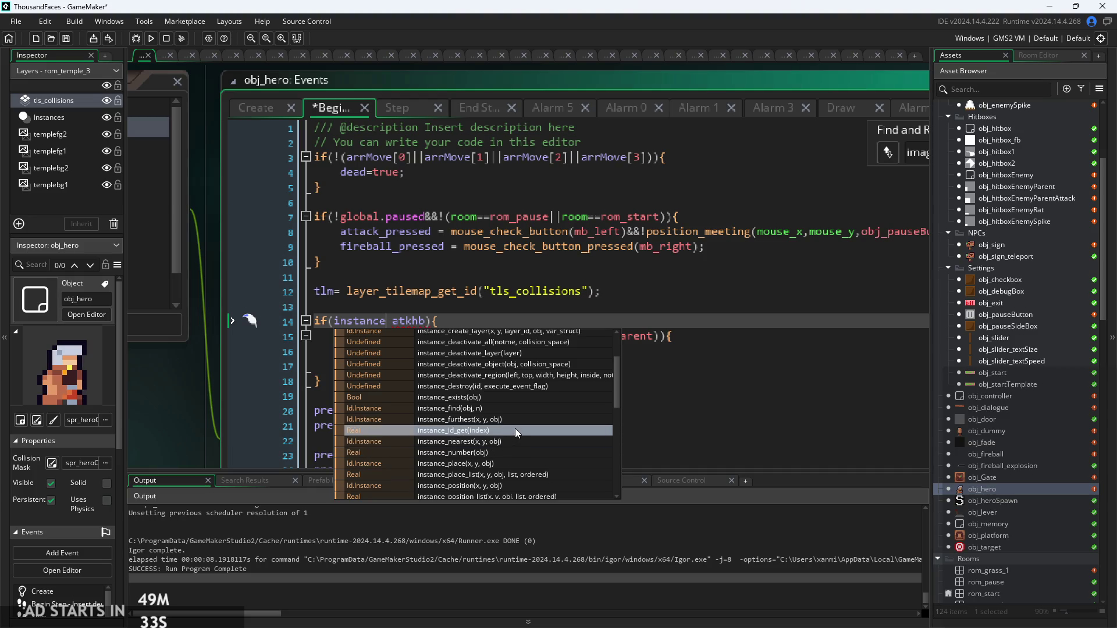
scroll(504, 421, up, 3)
drag(395, 321, 334, 321)
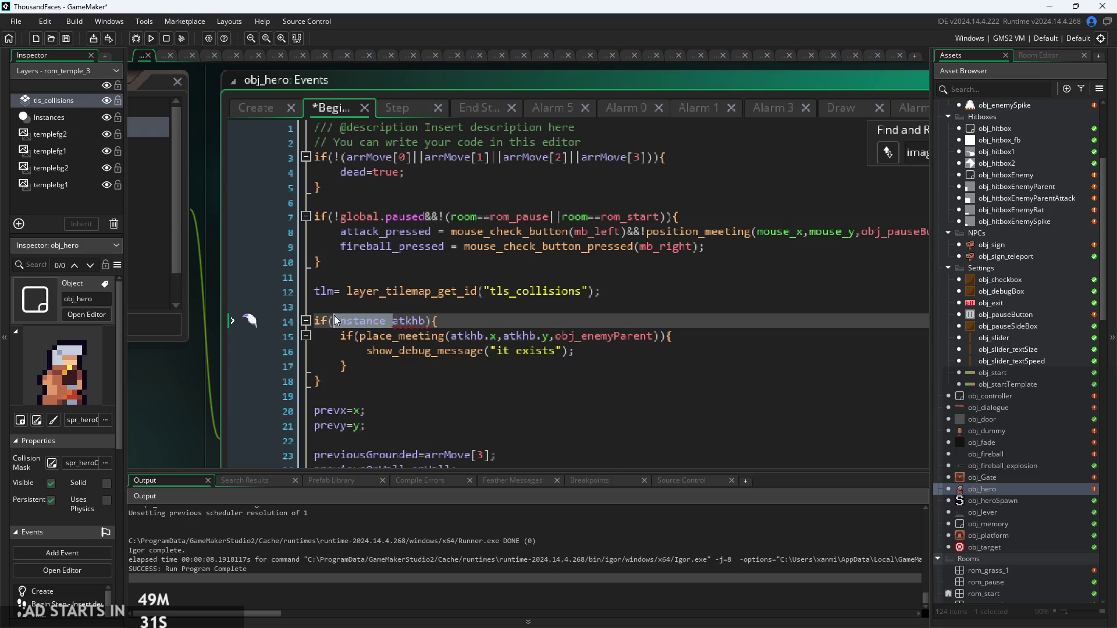
key(BackSpace)
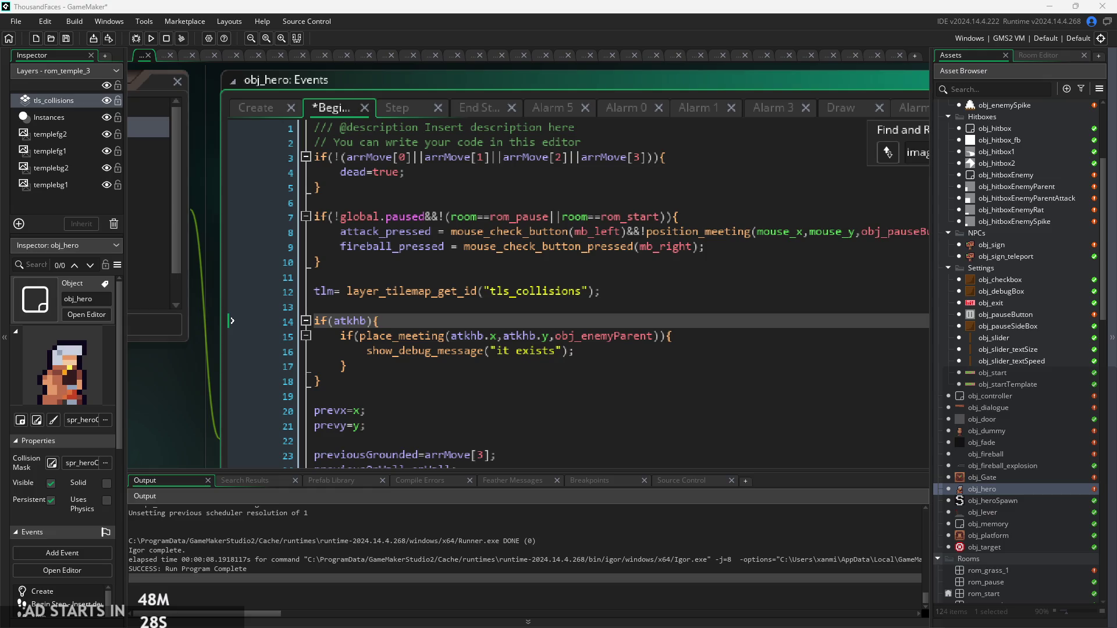
Step: Open the Help menu
click(261, 21)
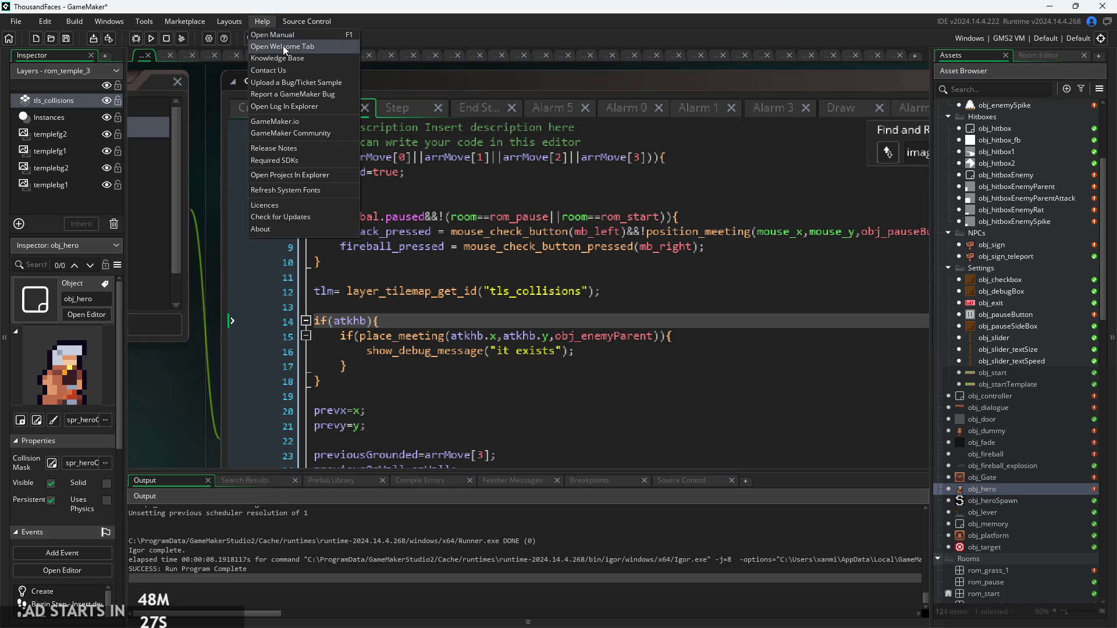
Step: Choose a Help menu entry, then place the caret before atkhb on line 14
click(292, 38)
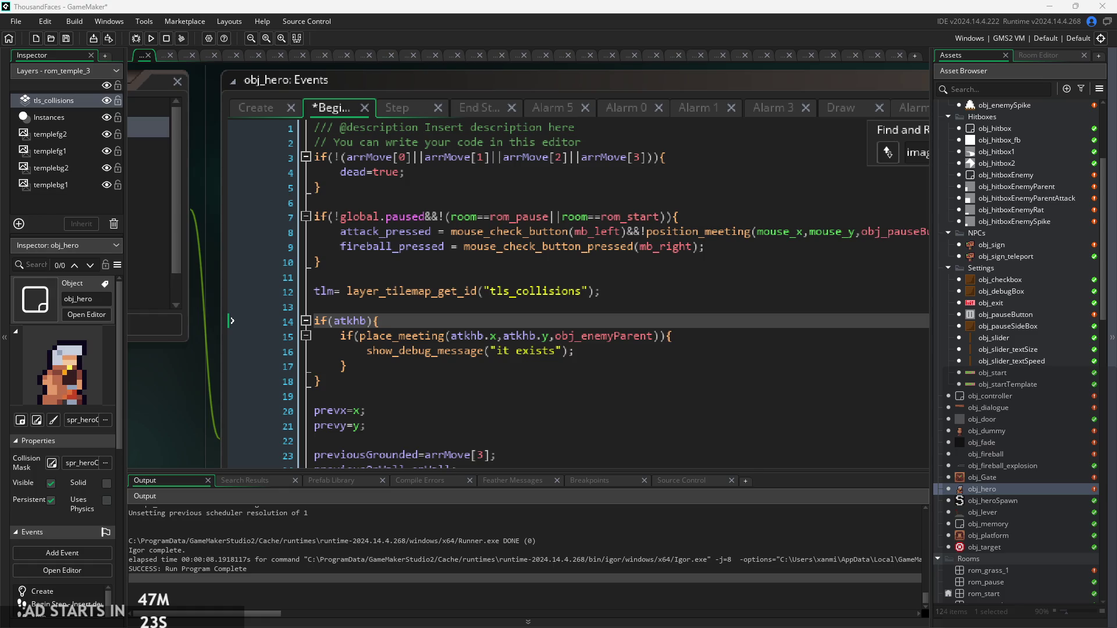
click(335, 321)
Step: Change line 14's condition to if(instance_exists(atkhb)) and save obj_hero's Begin Step code
text(i)
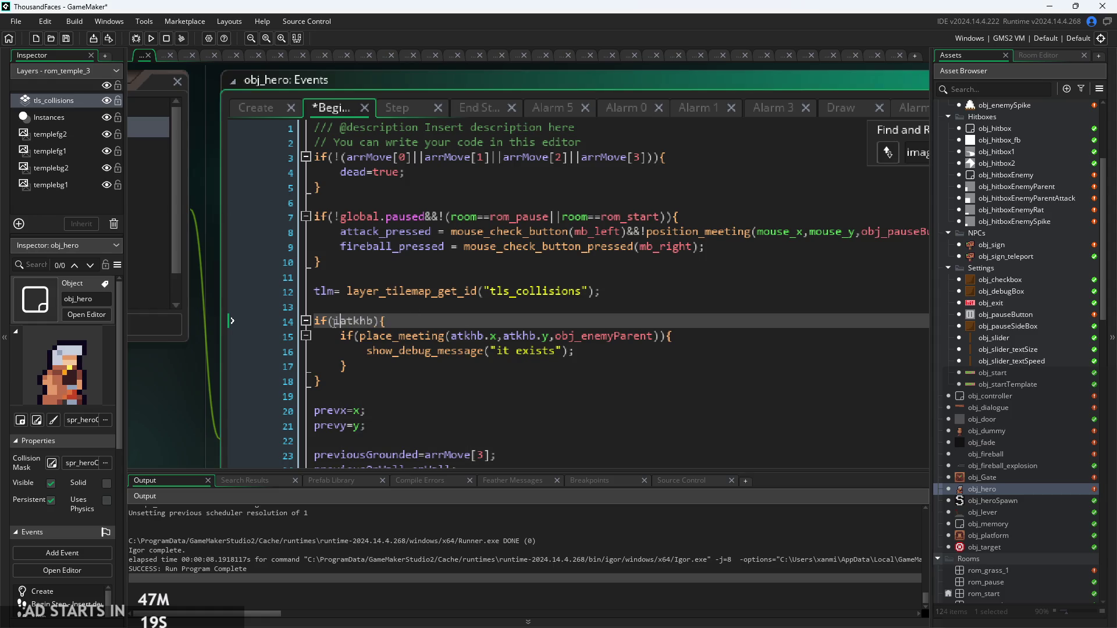
text(nstance)
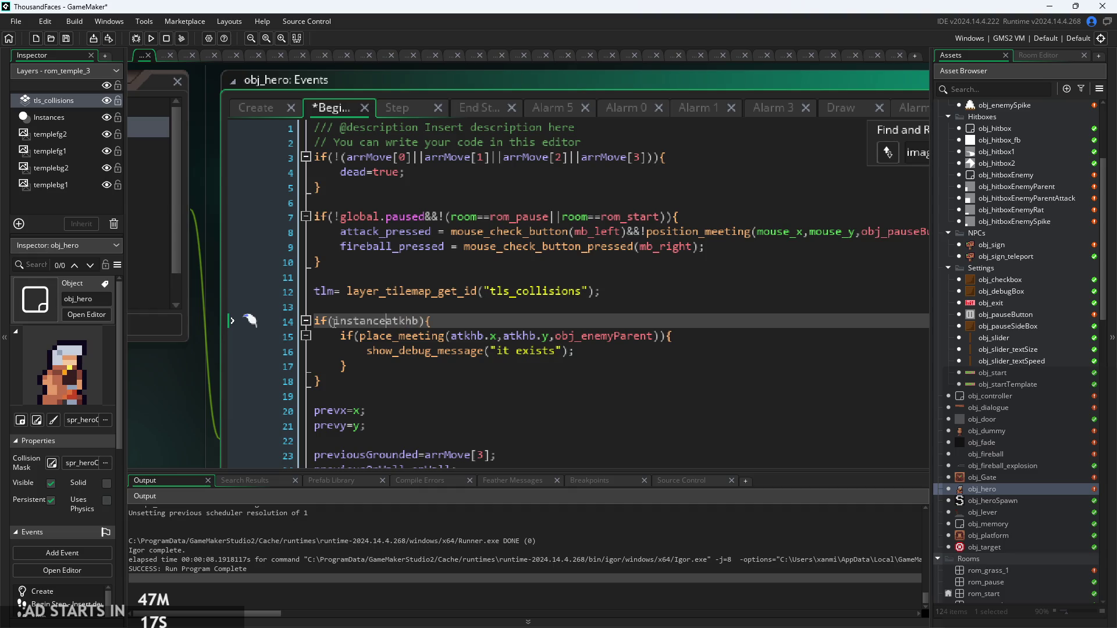
text(_exists(atkhb)
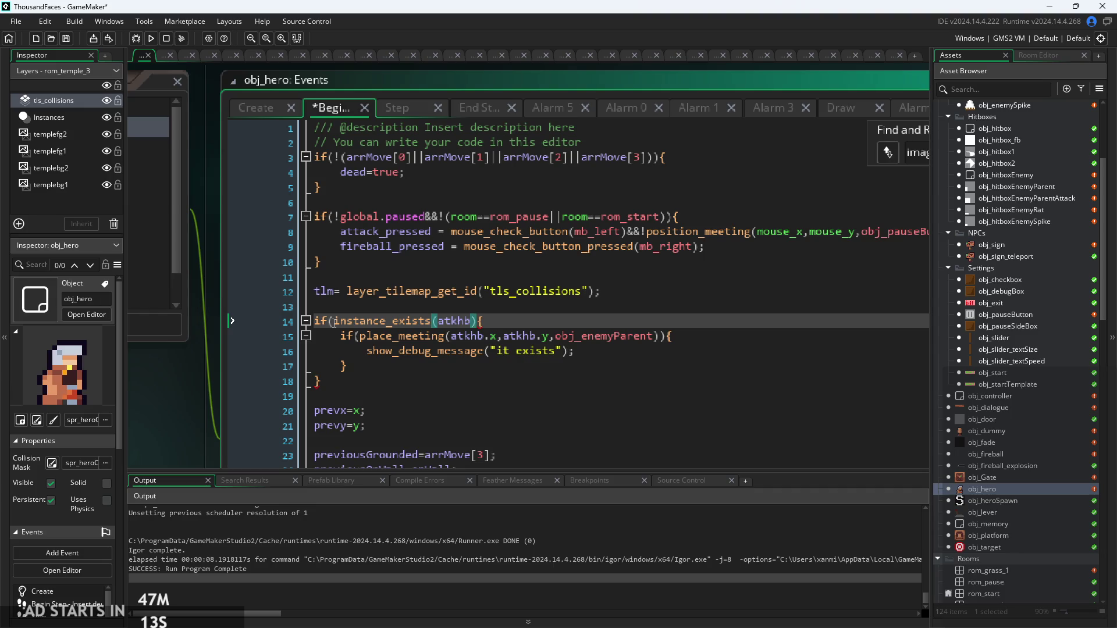
text())
key(ctrl+s)
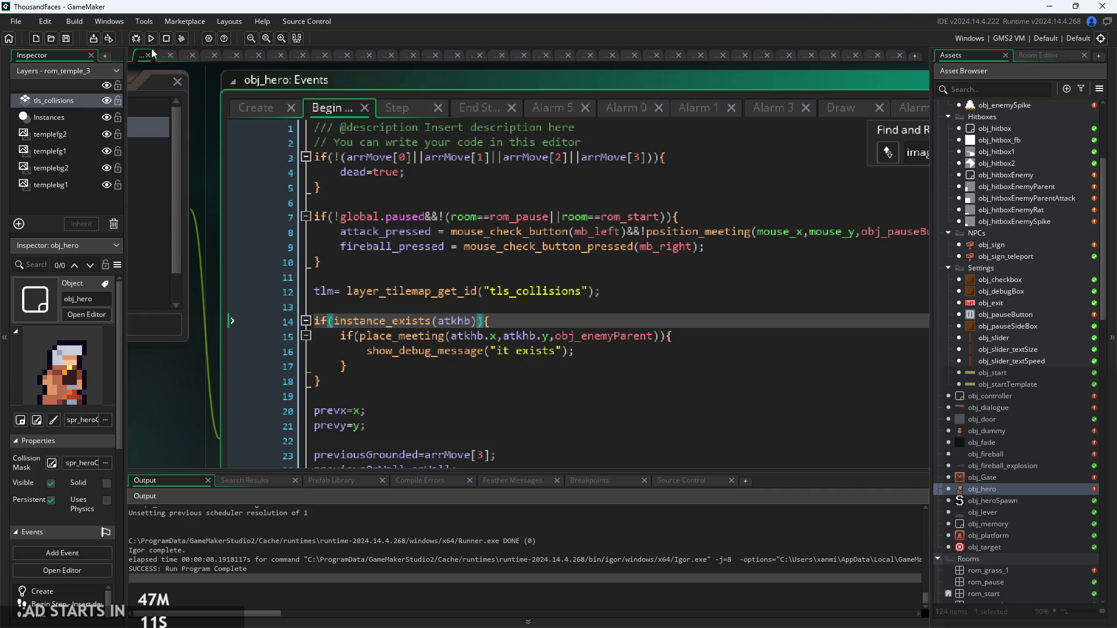
Step: Test-run the game from its title screen, then return and select 'exists' in the debug message
click(150, 38)
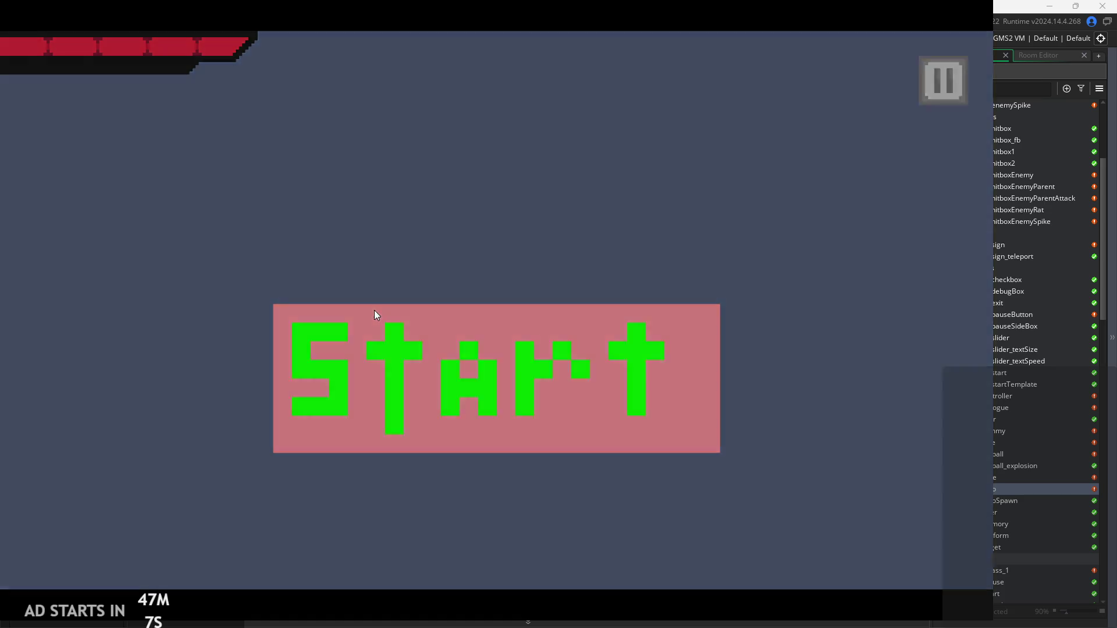
click(375, 311)
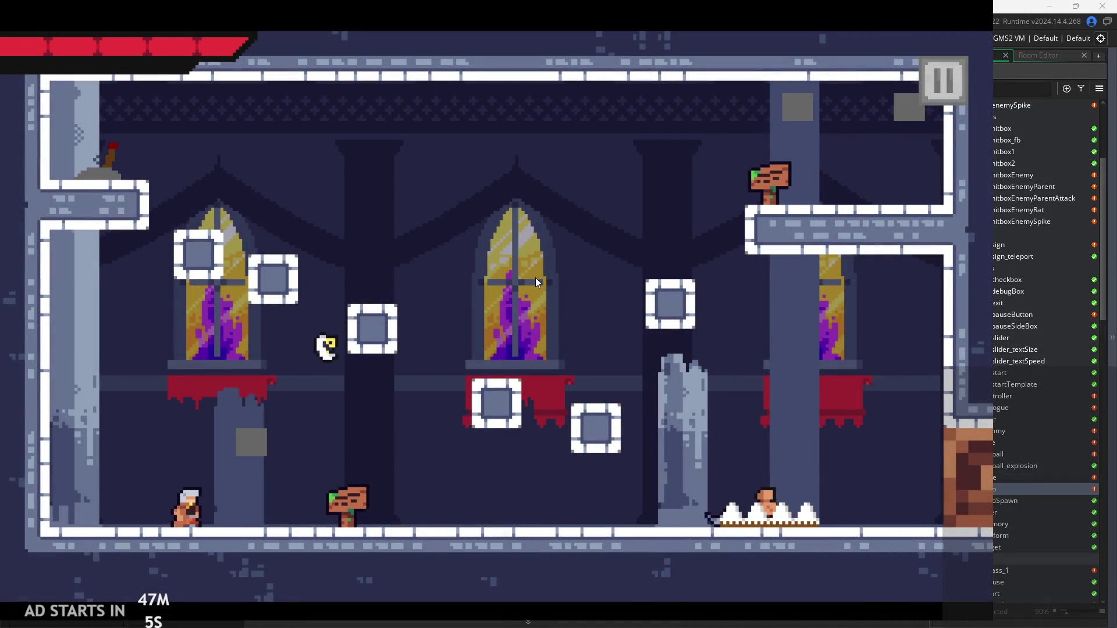
click(809, 99)
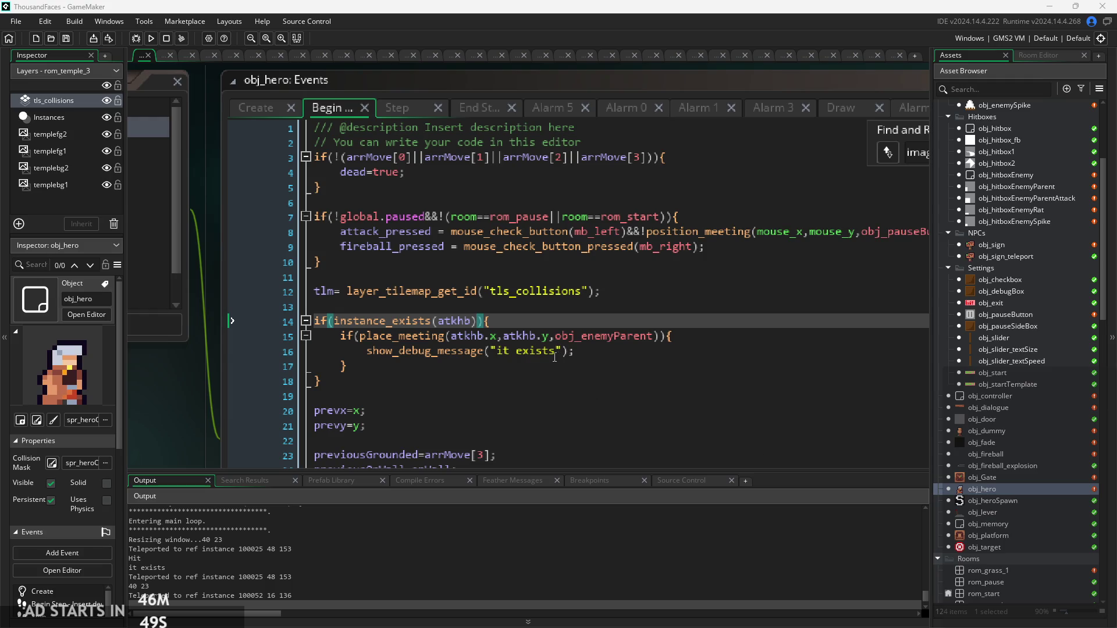
double_click(525, 354)
click(495, 353)
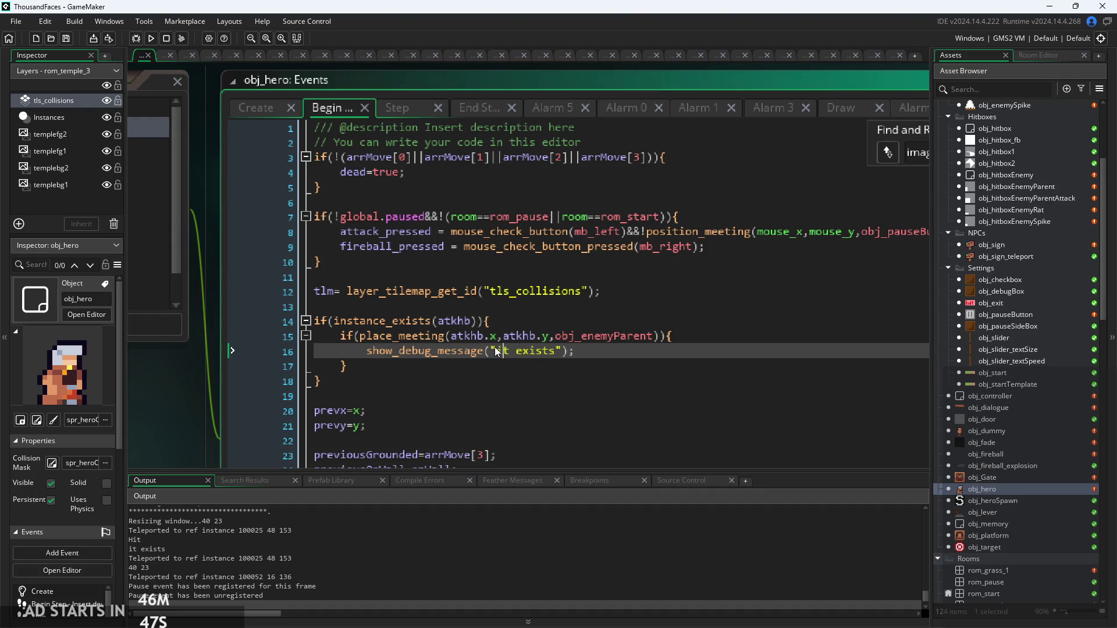
Step: Replace the debug message text with "attack successful", then end the game test run
key(shift+Right)
key(shift+Right)
key(shift+Right)
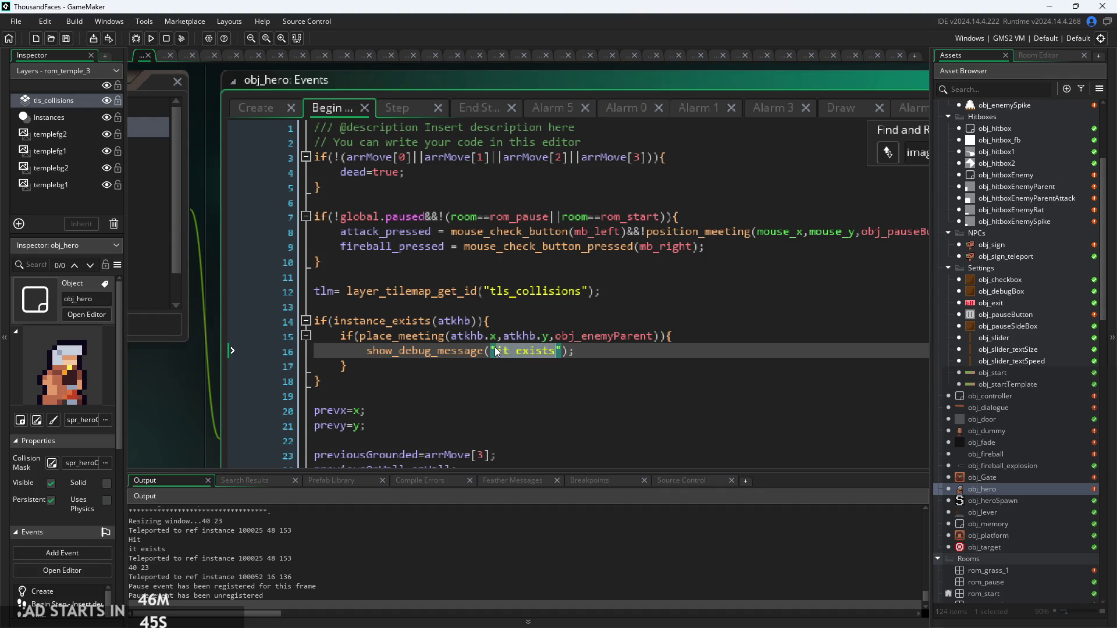
key(BackSpace)
text(su)
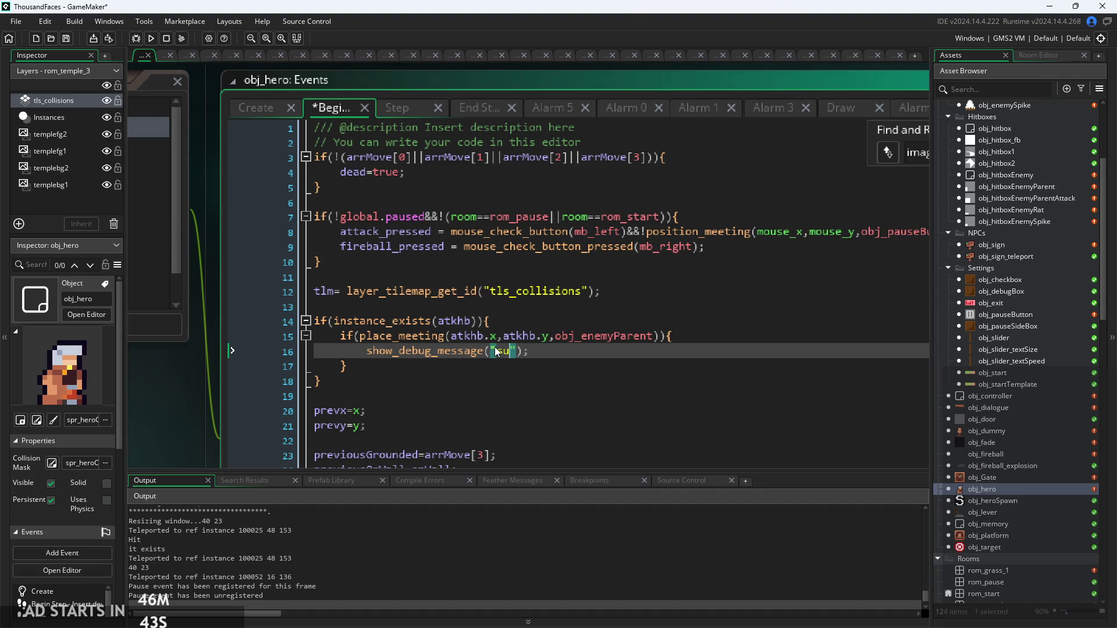
text(ccessfu)
text(l)
text(l)
key(BackSpace)
key(BackSpace)
key(BackSpace)
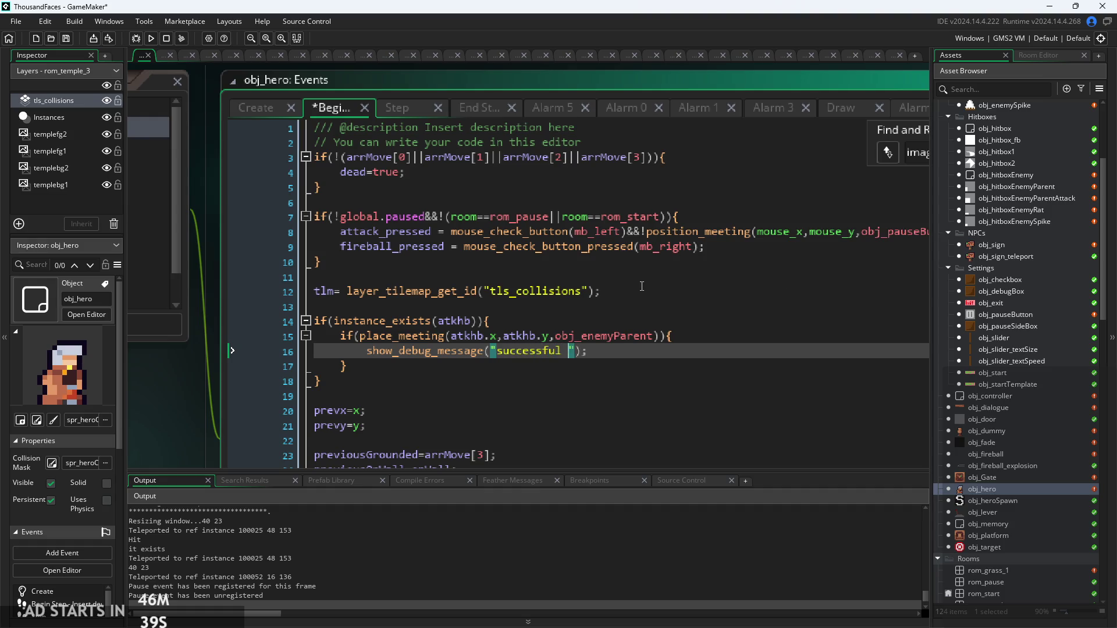
key(BackSpace)
key(ctrl+Left)
text(attack)
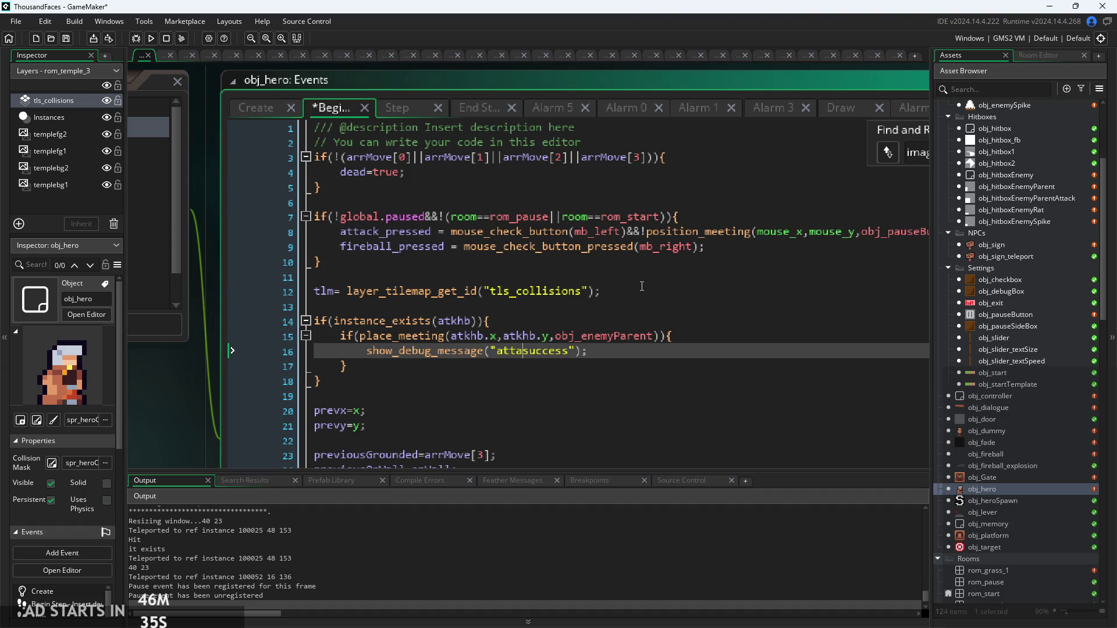
click(591, 351)
text(ful)
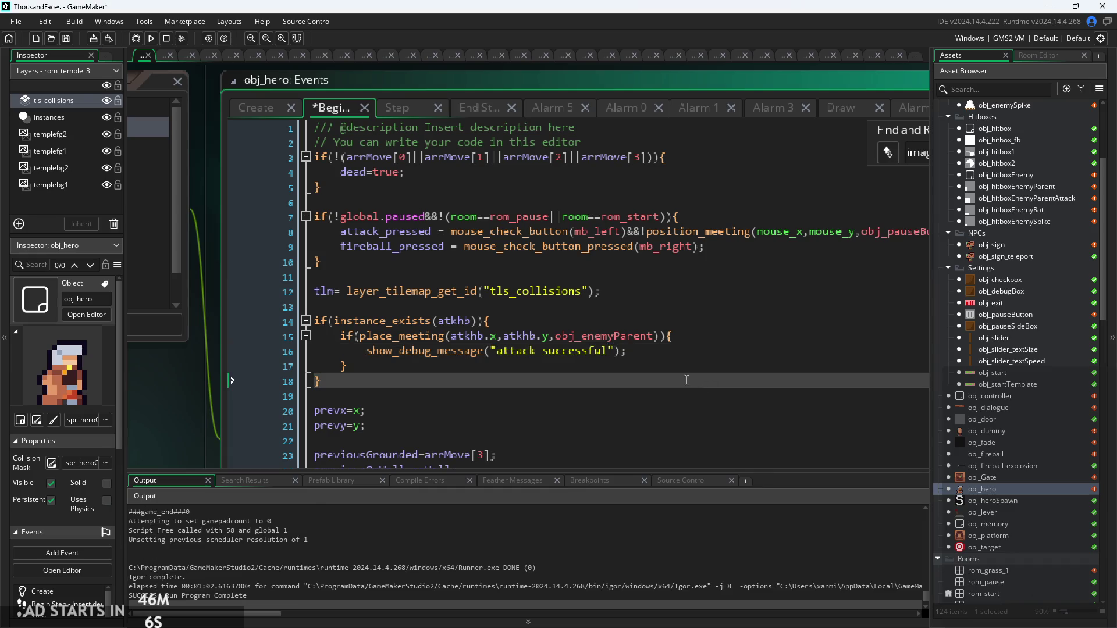
key(End)
scroll(439, 344, up, 2)
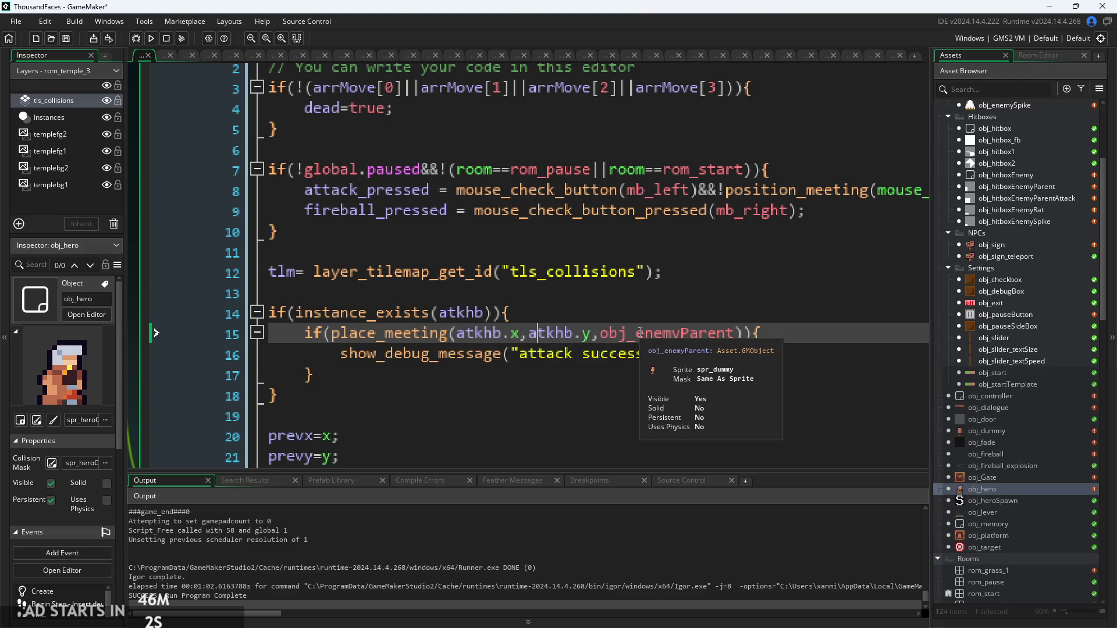
Step: Open obj_enemyParent and insert a blank line after ifr=30; in its Create code
scroll(680, 344, down, 2)
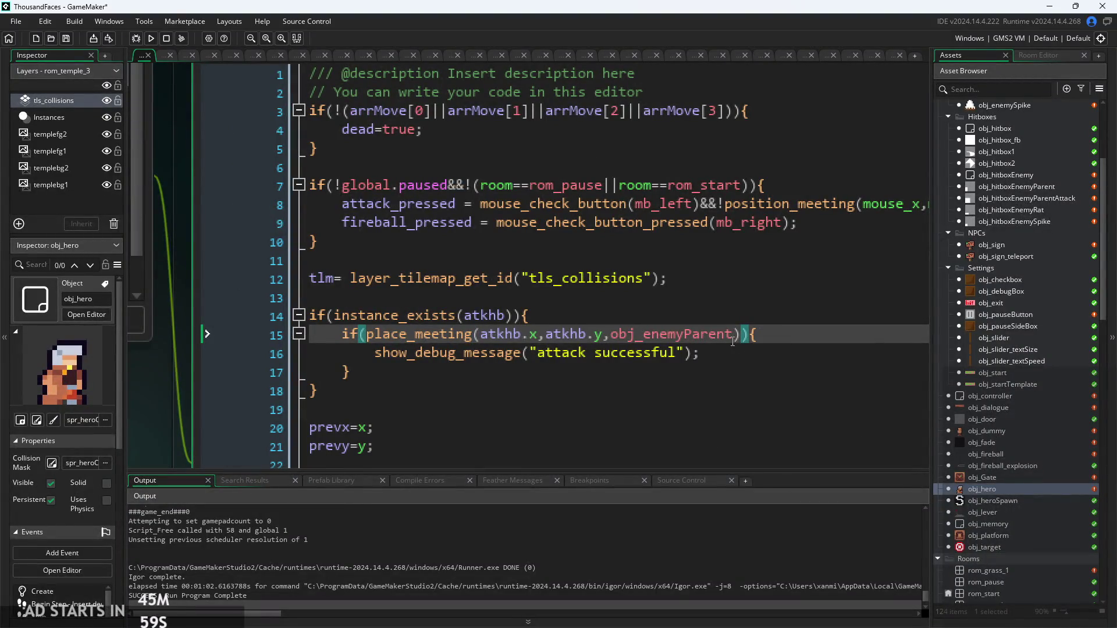
key(Left)
scroll(976, 441, up, 5)
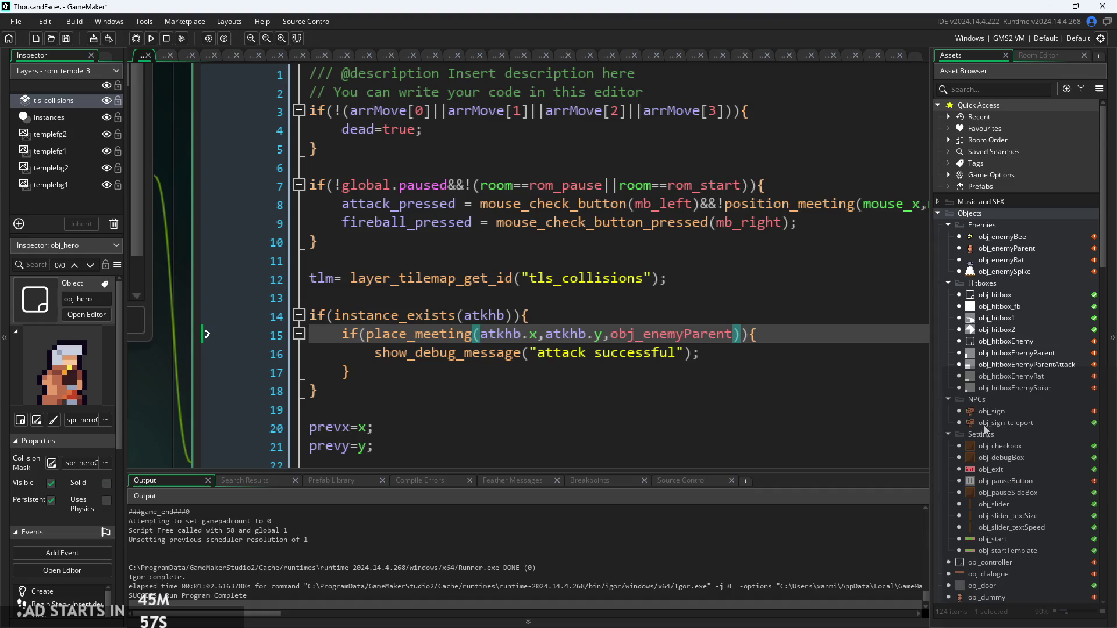
double_click(1022, 250)
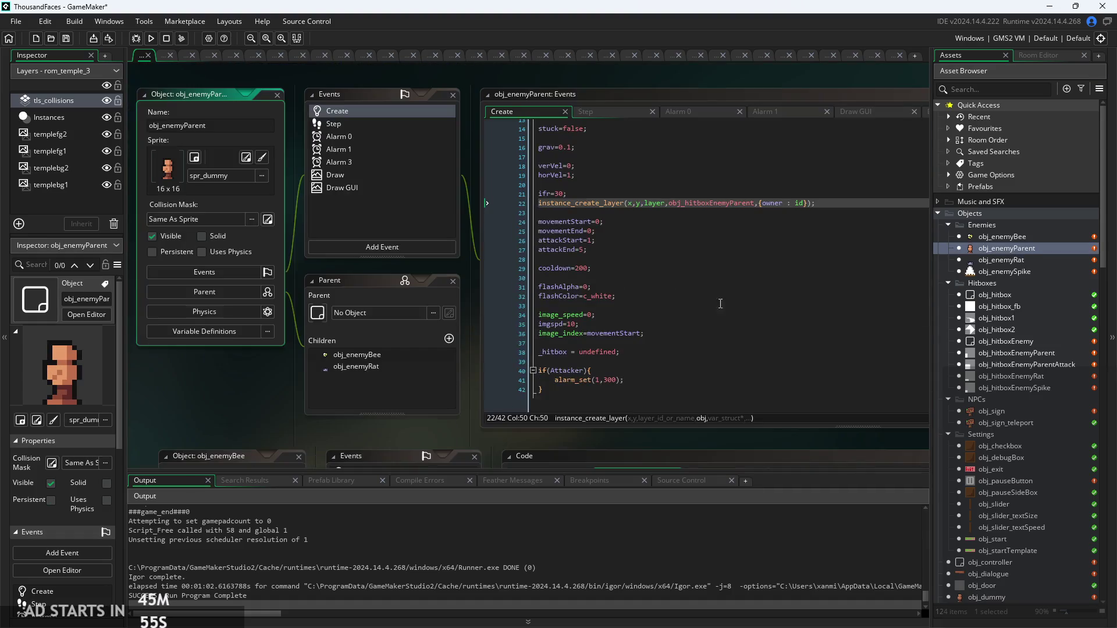
click(742, 211)
scroll(757, 215, up, 3)
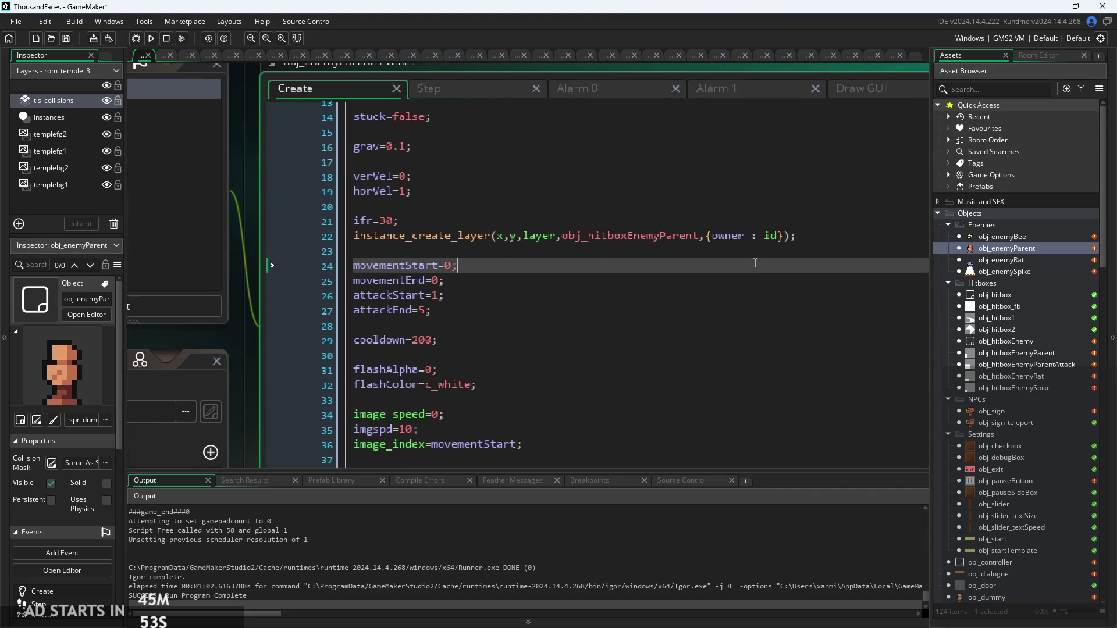
click(783, 225)
key(Return)
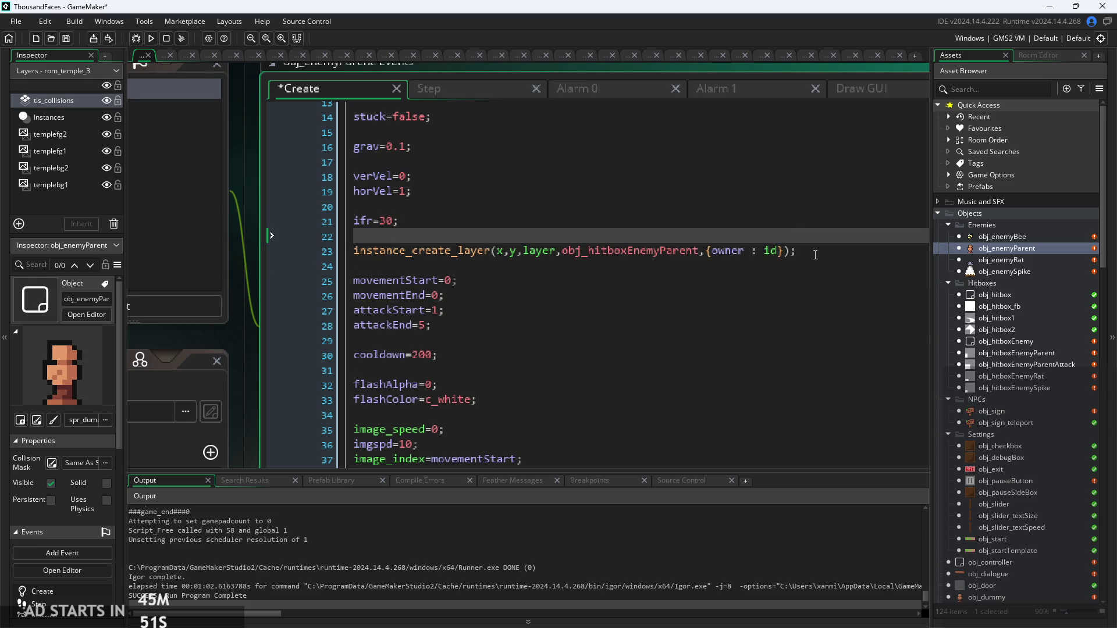
click(814, 255)
mouse_move(650, 251)
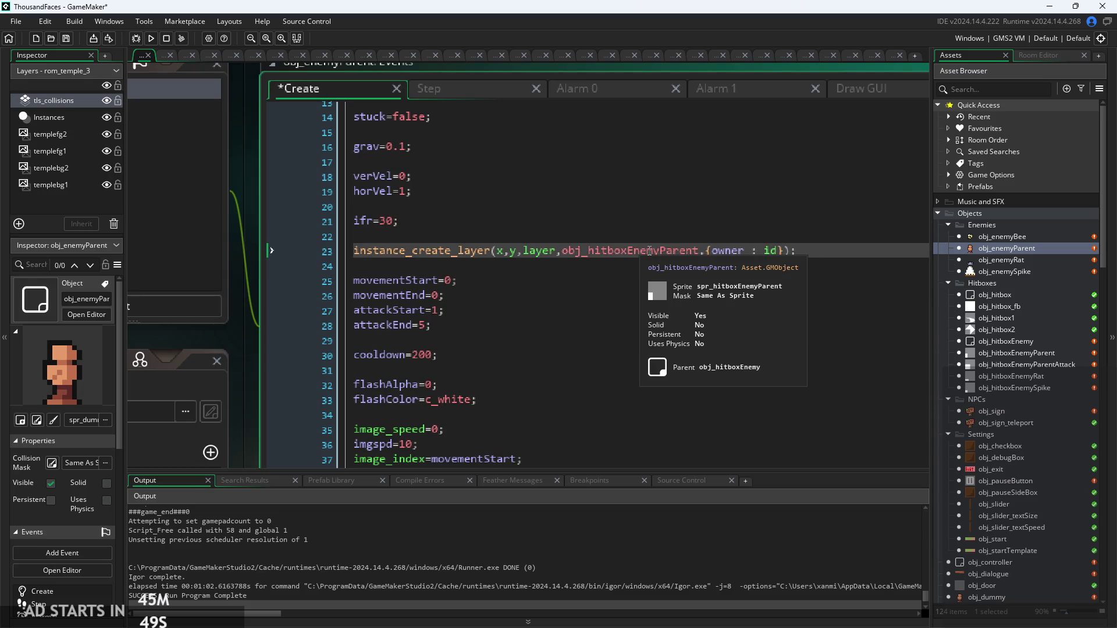
Step: Show obj_enemyParent's Step event and review its obj_hero collision check on line 39
click(469, 97)
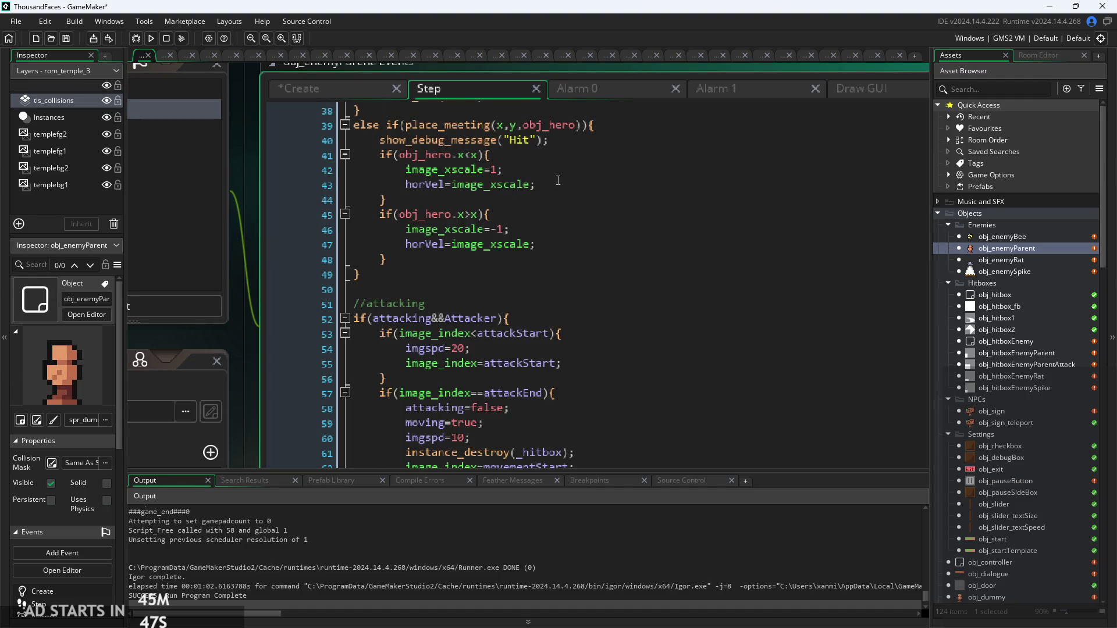
scroll(543, 189, down, 3)
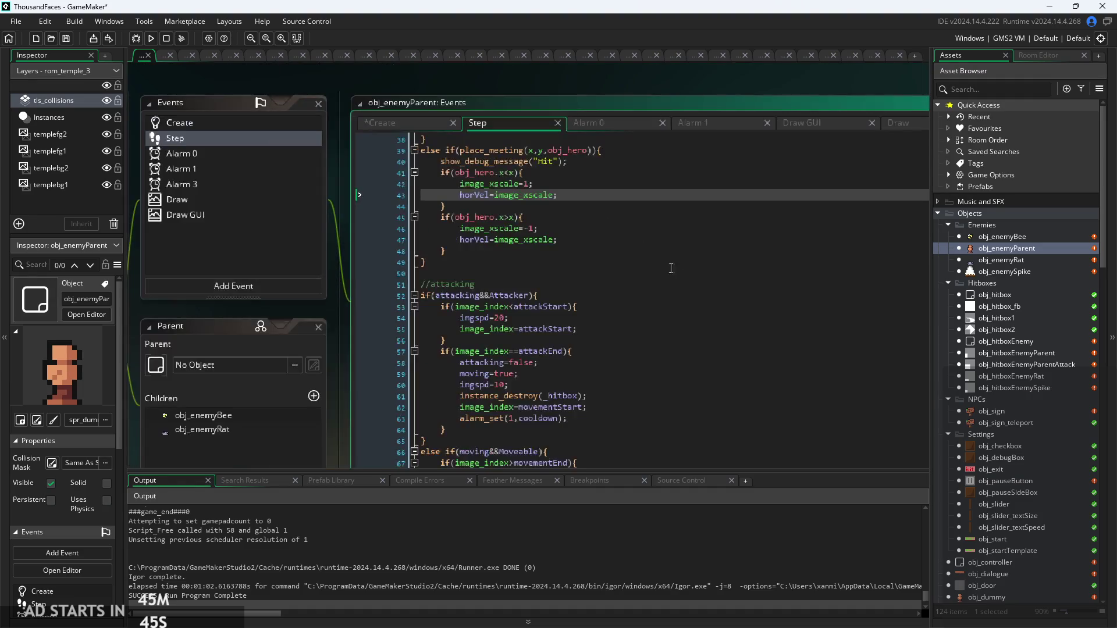
scroll(685, 287, up, 4)
click(686, 287)
scroll(664, 294, up, 3)
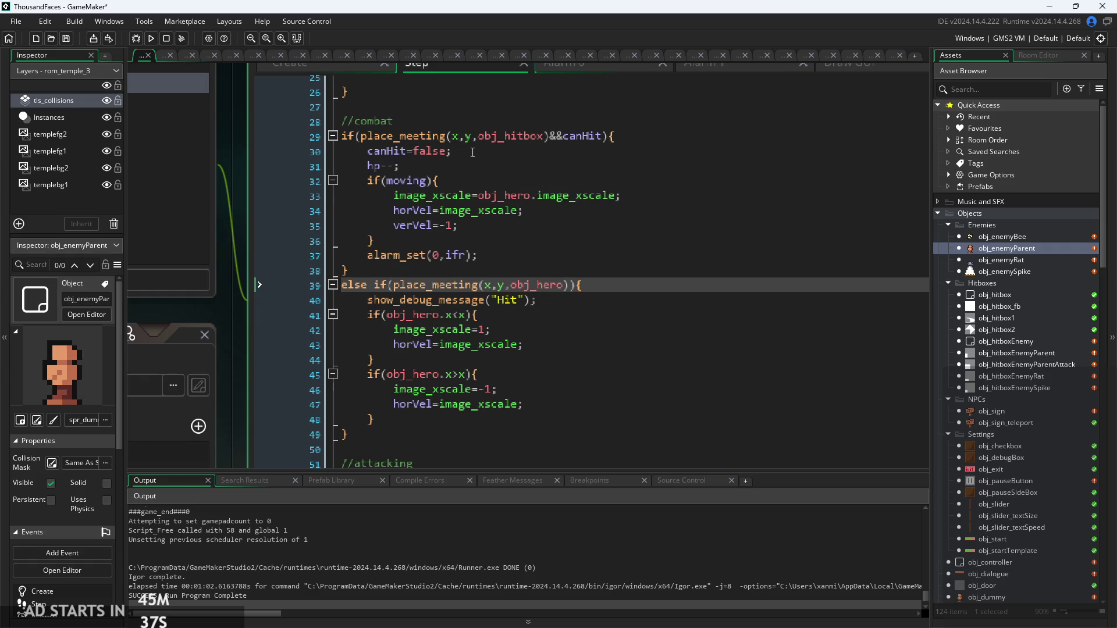
click(452, 228)
click(489, 195)
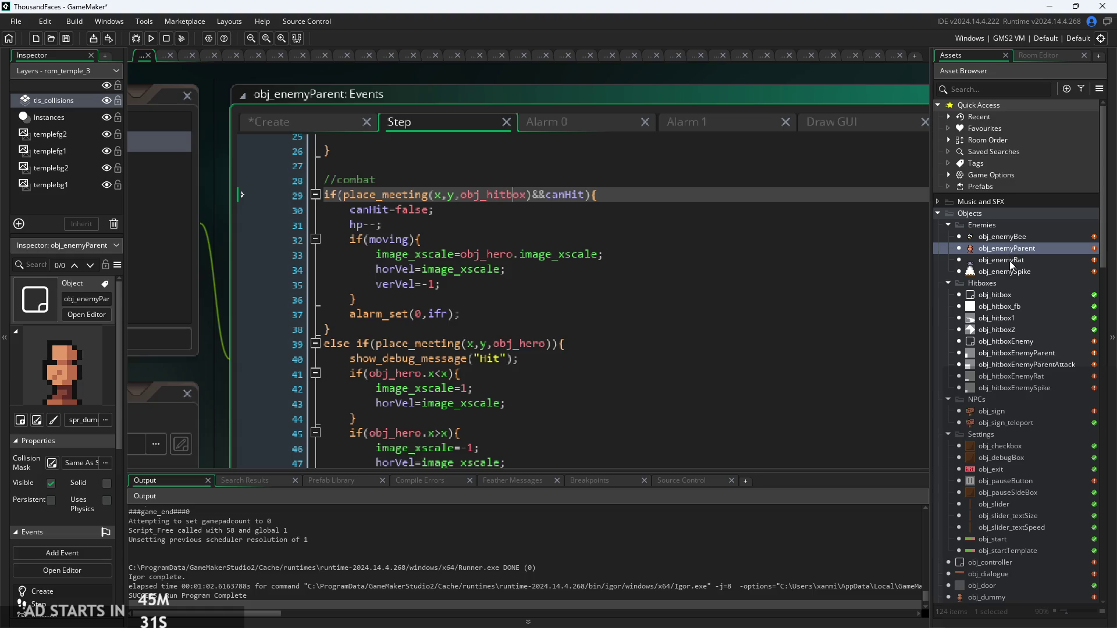
click(483, 210)
click(485, 195)
click(486, 210)
click(485, 195)
click(589, 225)
click(587, 241)
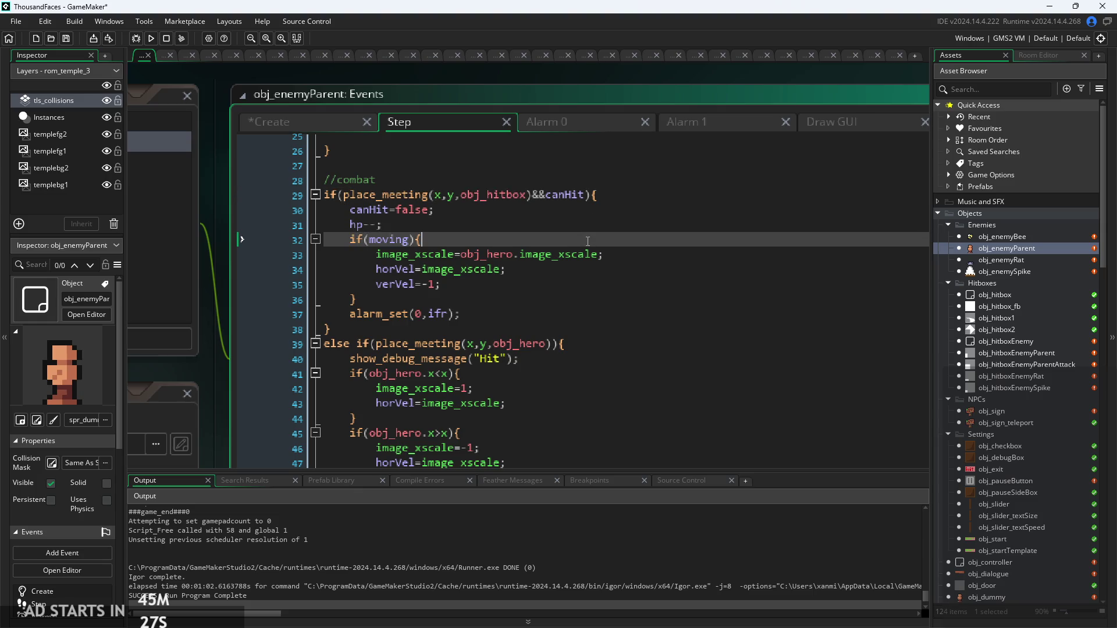
click(588, 255)
click(585, 195)
click(308, 121)
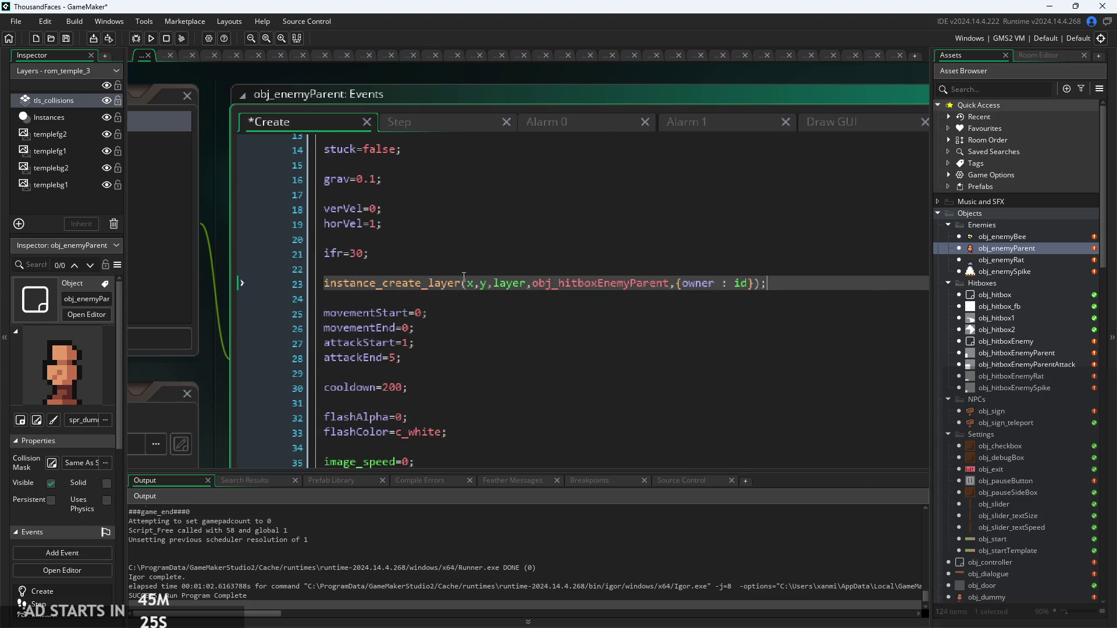
click(399, 121)
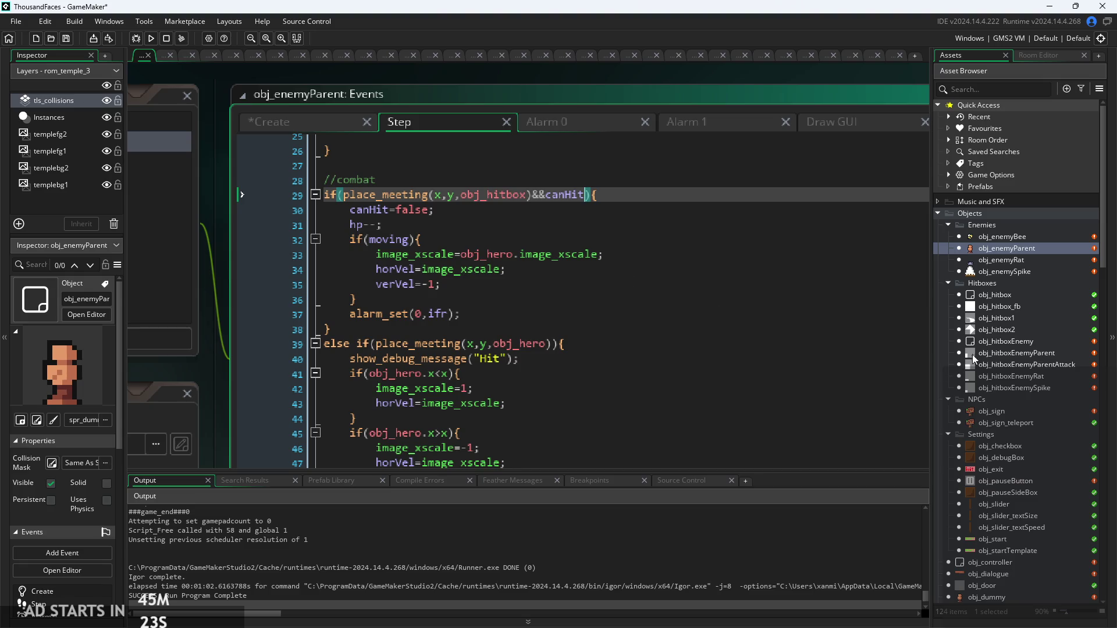
click(1007, 248)
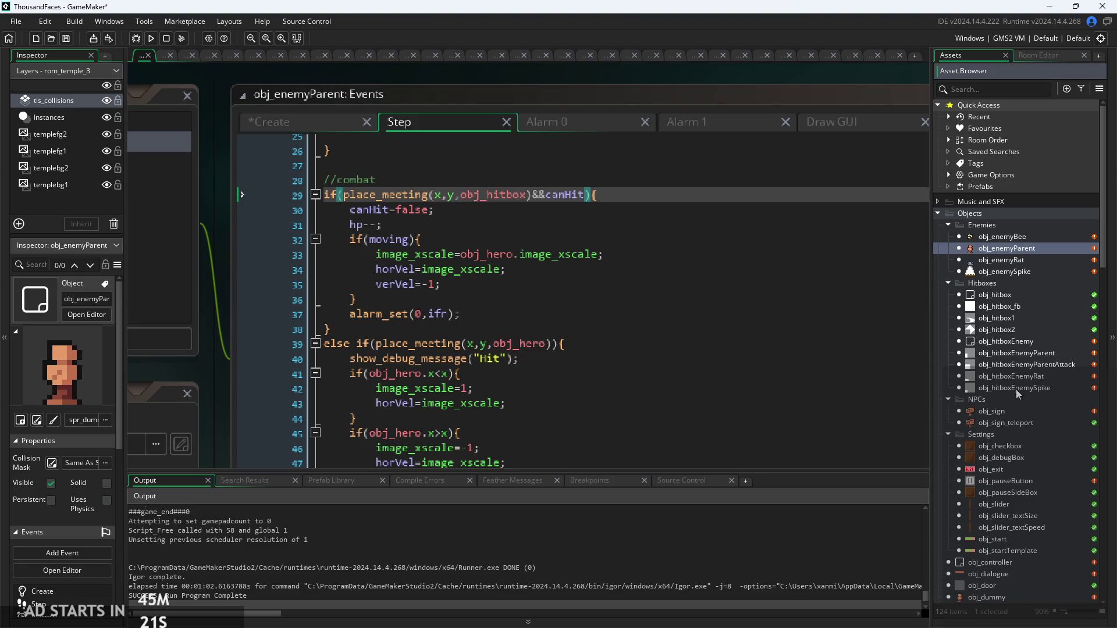
click(522, 234)
key(Up)
key(Up)
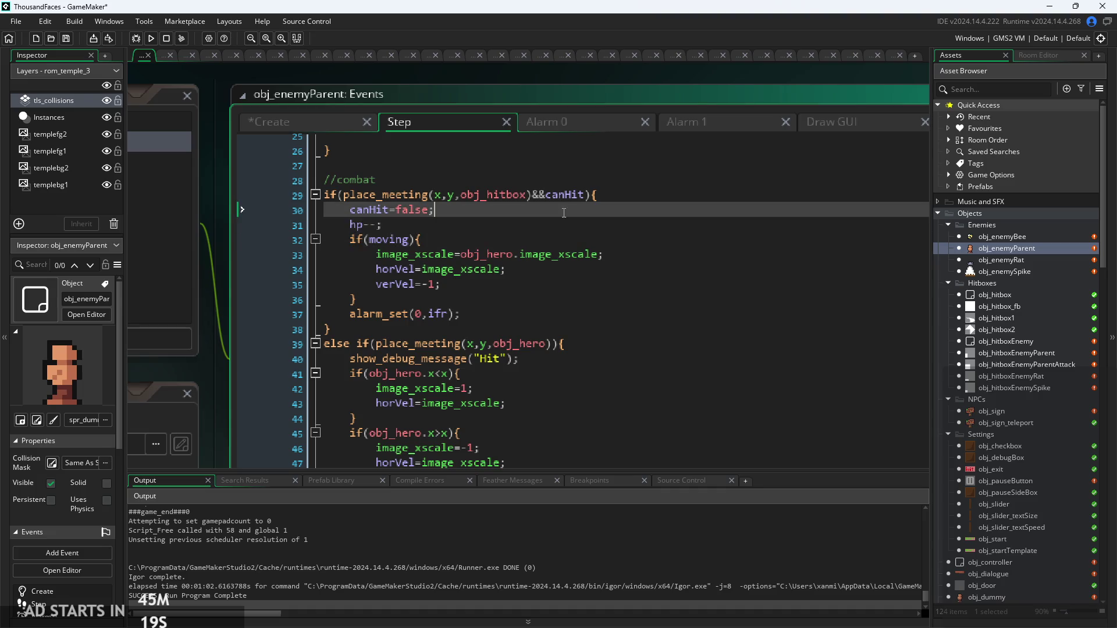
scroll(697, 331, down, 1)
scroll(697, 331, up, 1)
click(644, 194)
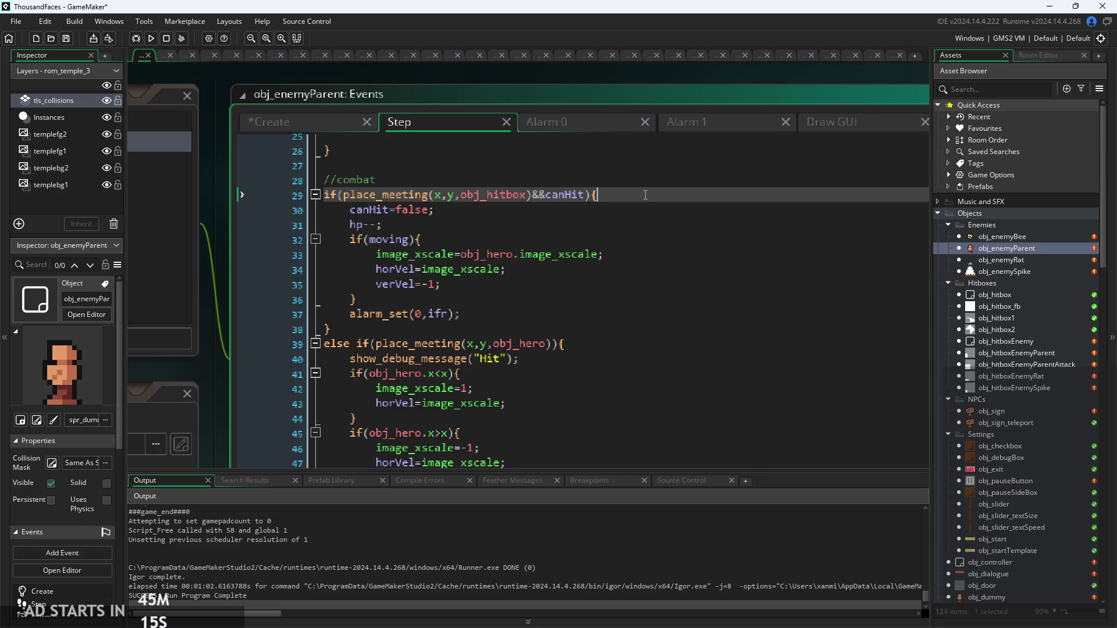
Step: Add show_debug_message("got attacked"); under obj_enemyParent's obj_hitbox check in the Step event
key(Return)
text(show_deb)
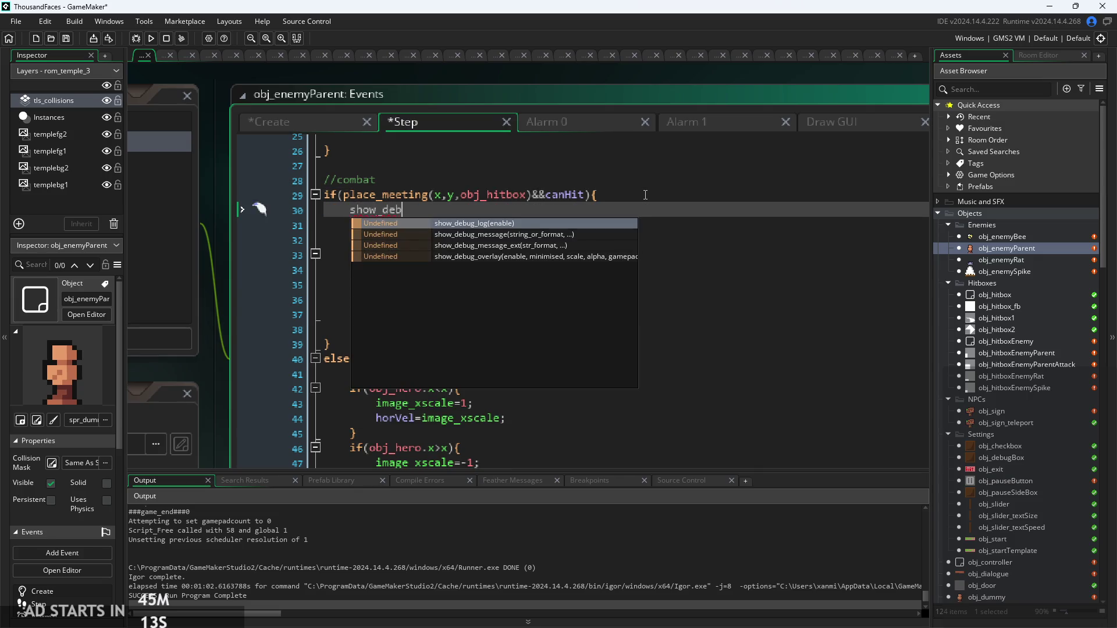
key(Down)
key(Return)
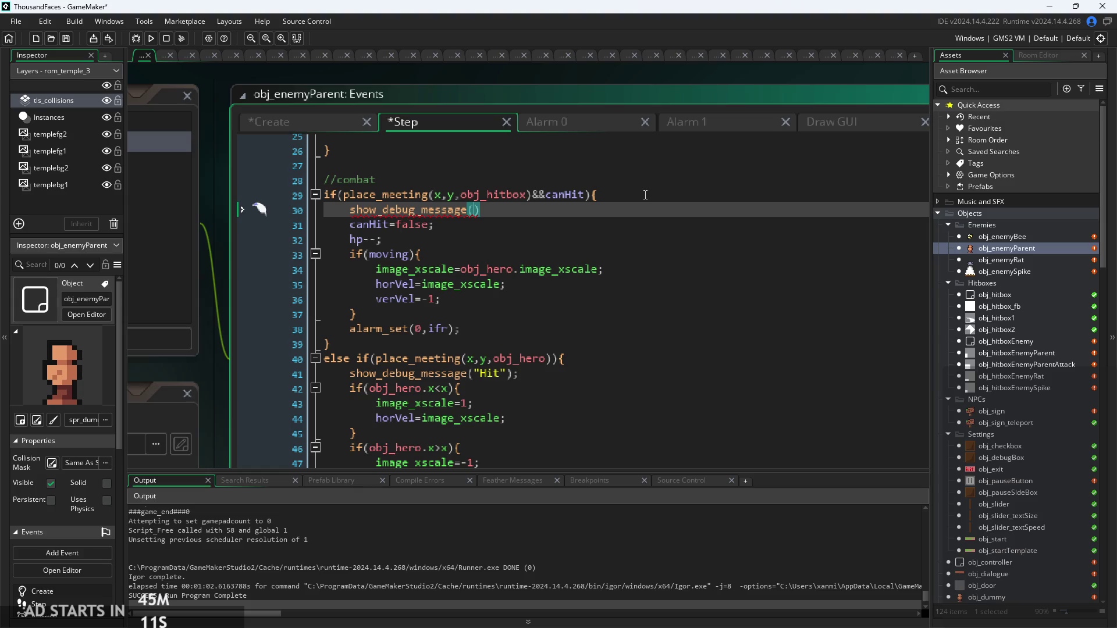
text("")
key(End)
text(;)
key(Down)
key(Down)
key(Up)
key(Up)
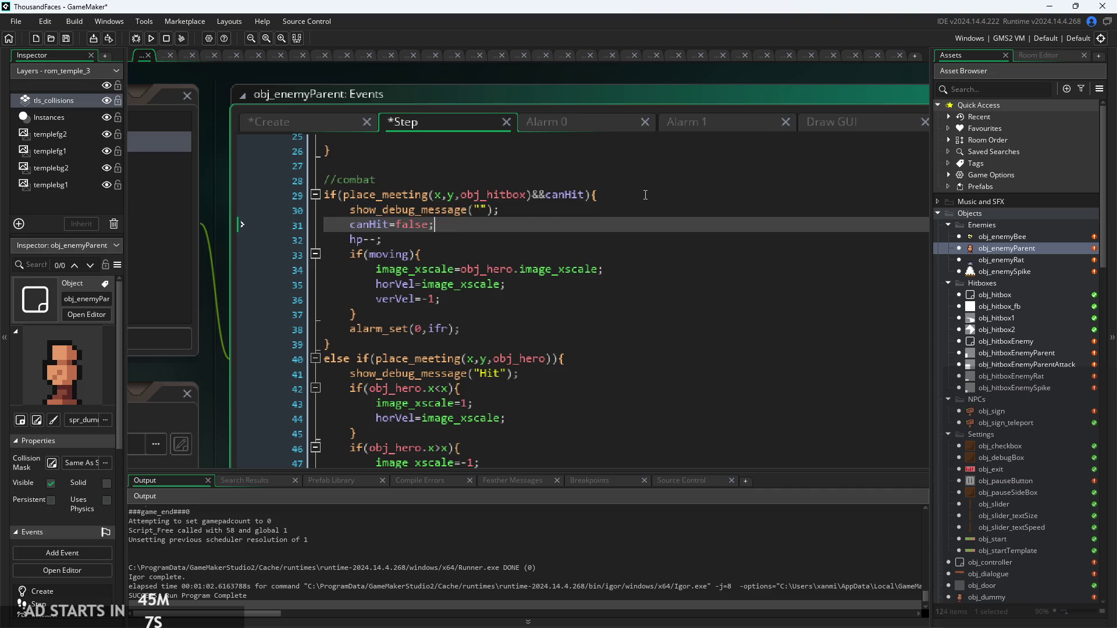
key(Left)
key(Left)
key(Left)
text(got atta)
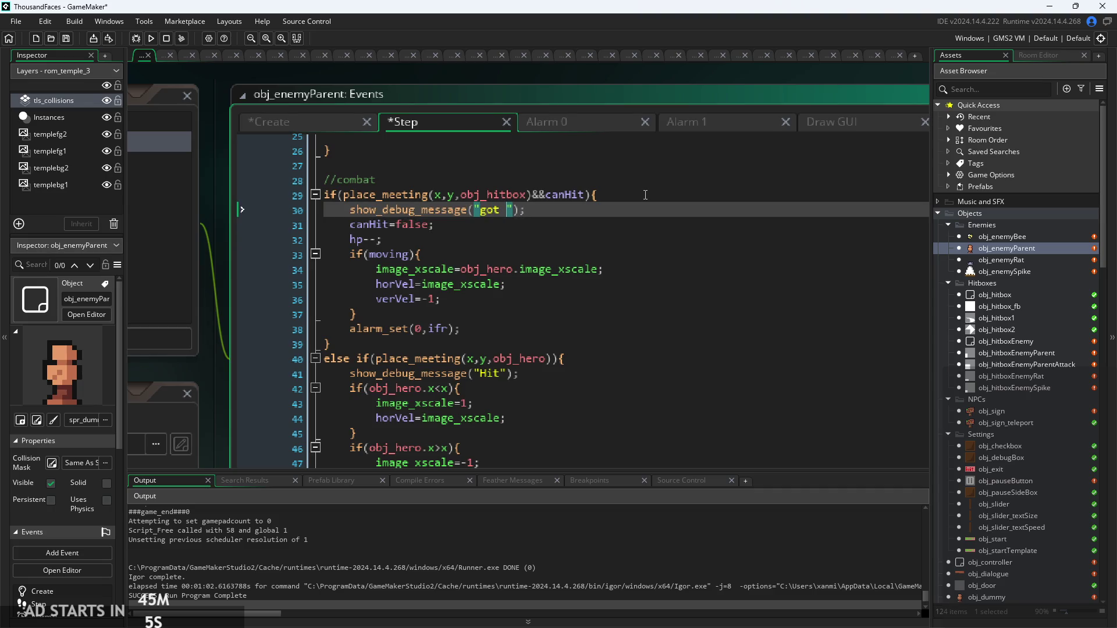
text(cked)
click(646, 254)
Step: Save the Step code and test-run the game
key(ctrl+s)
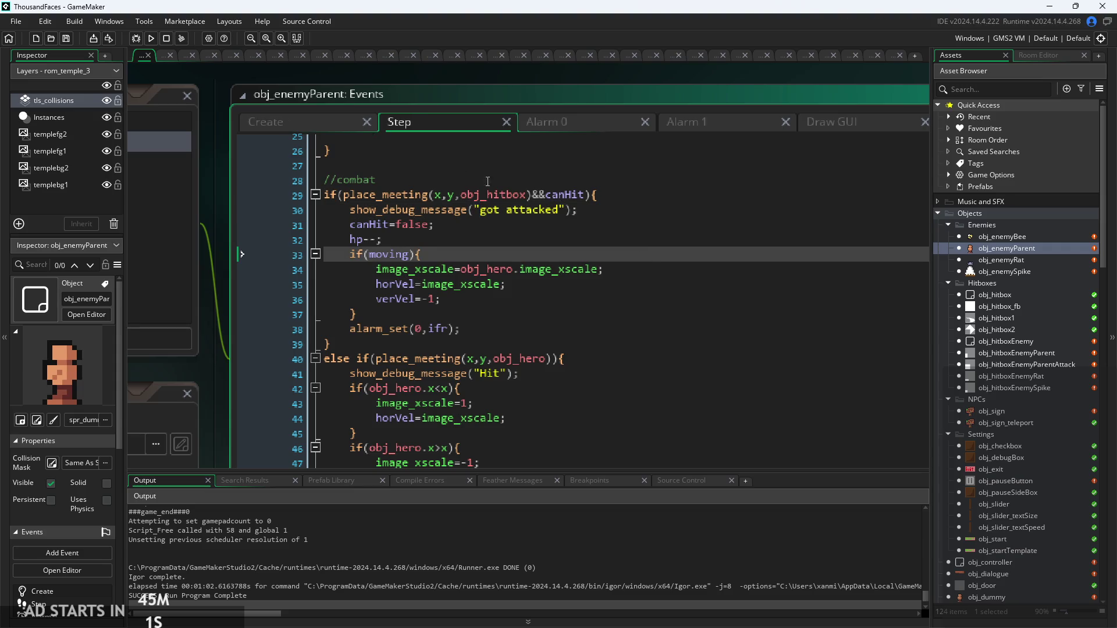
click(154, 42)
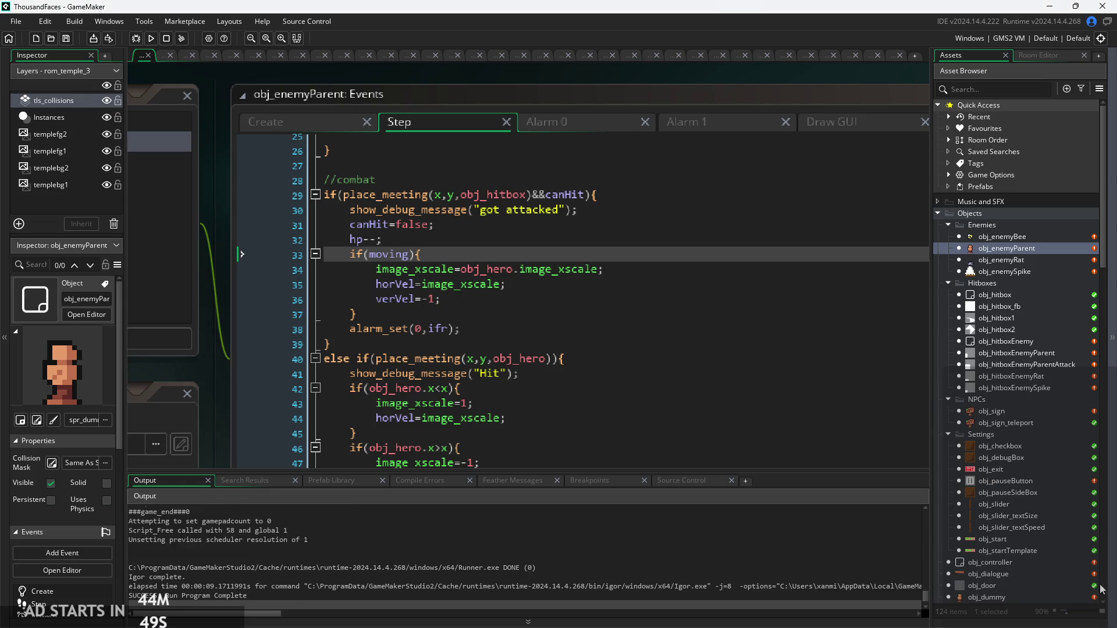
scroll(1008, 433, down, 3)
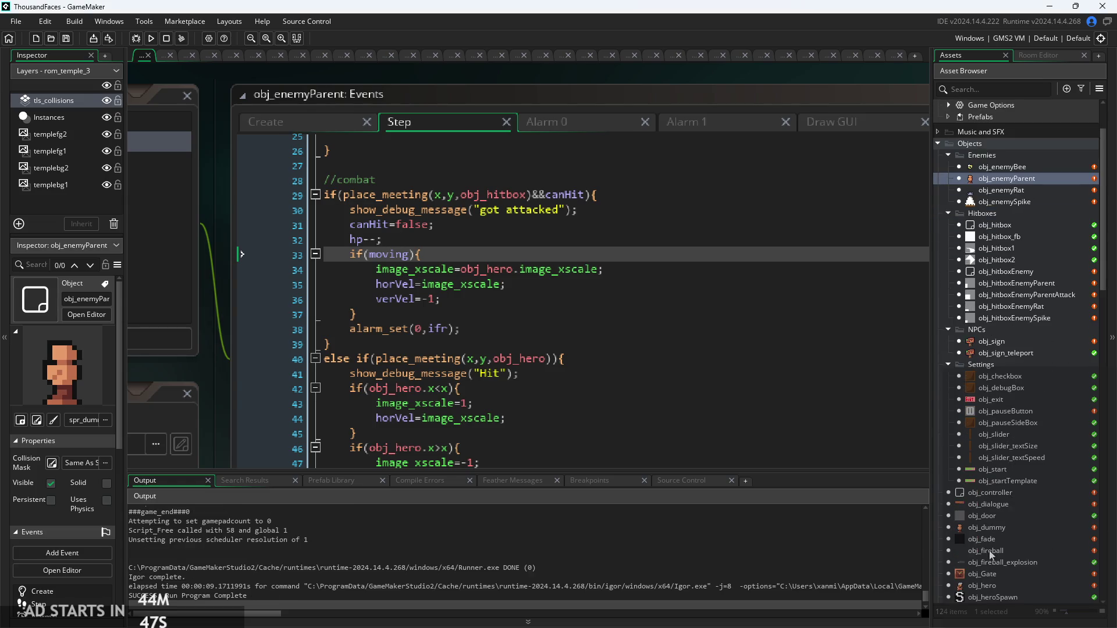
Step: In obj_hero, make line 15 place_meeting(obj_enemyParent.x,obj_enemyParent.y,atkhb) and run the game
scroll(991, 554, down, 5)
double_click(996, 462)
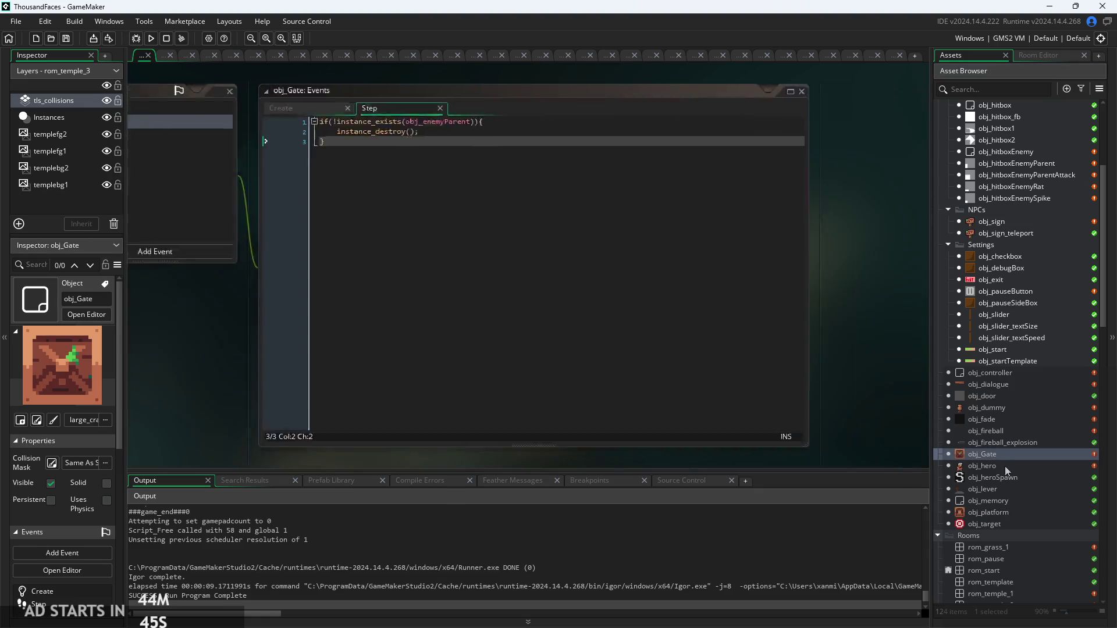
scroll(229, 362, right, 5)
scroll(402, 239, up, 6)
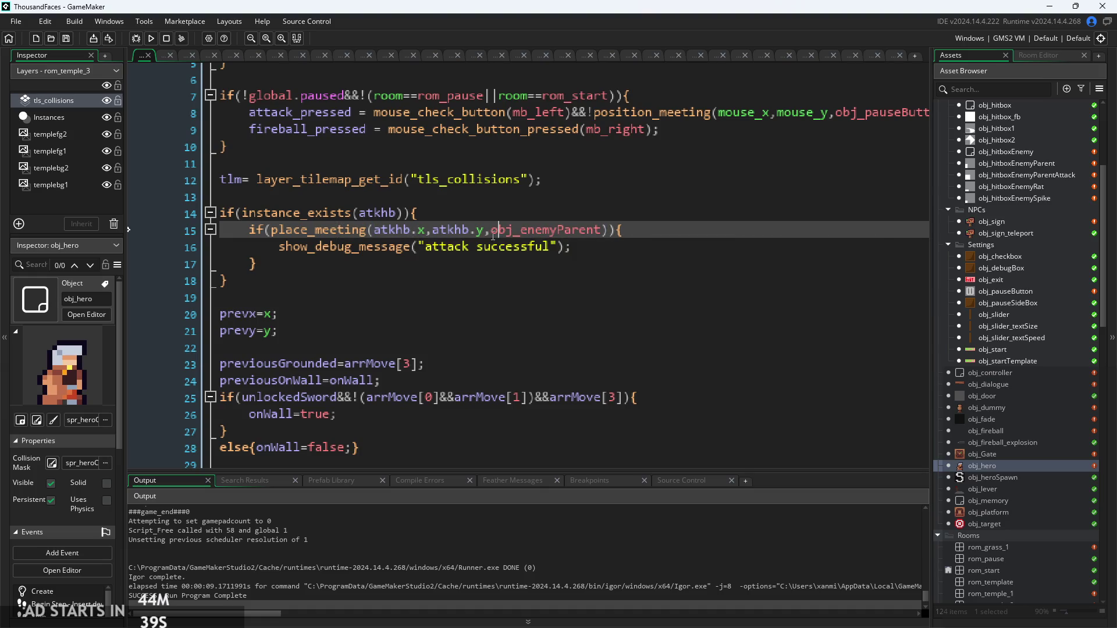
drag(491, 232, 374, 231)
key(BackSpace)
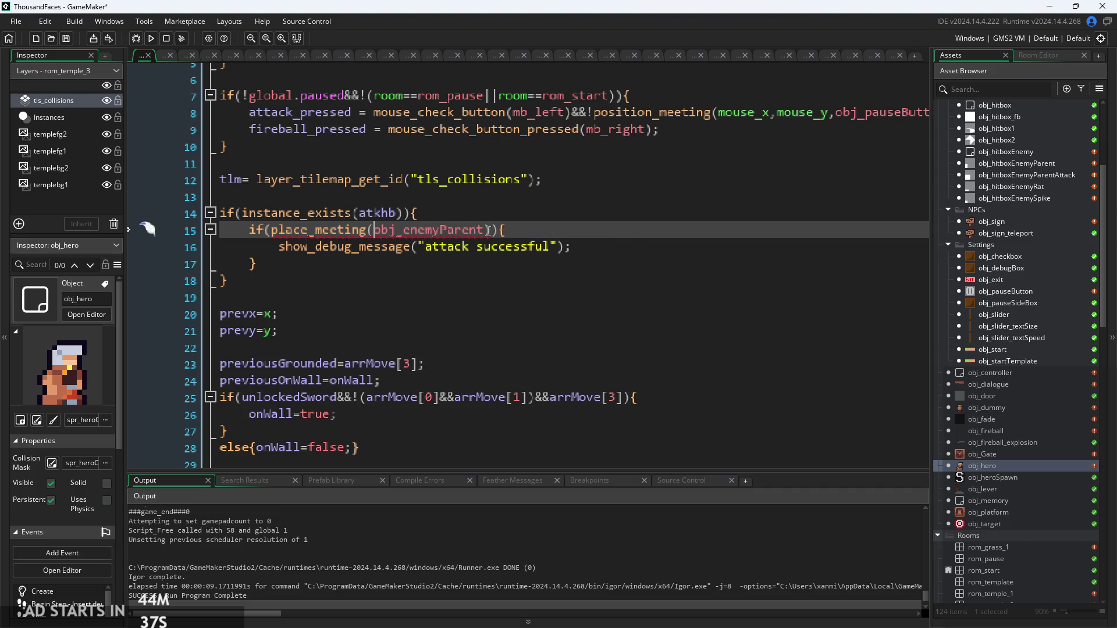
click(485, 231)
text(,x,obj)
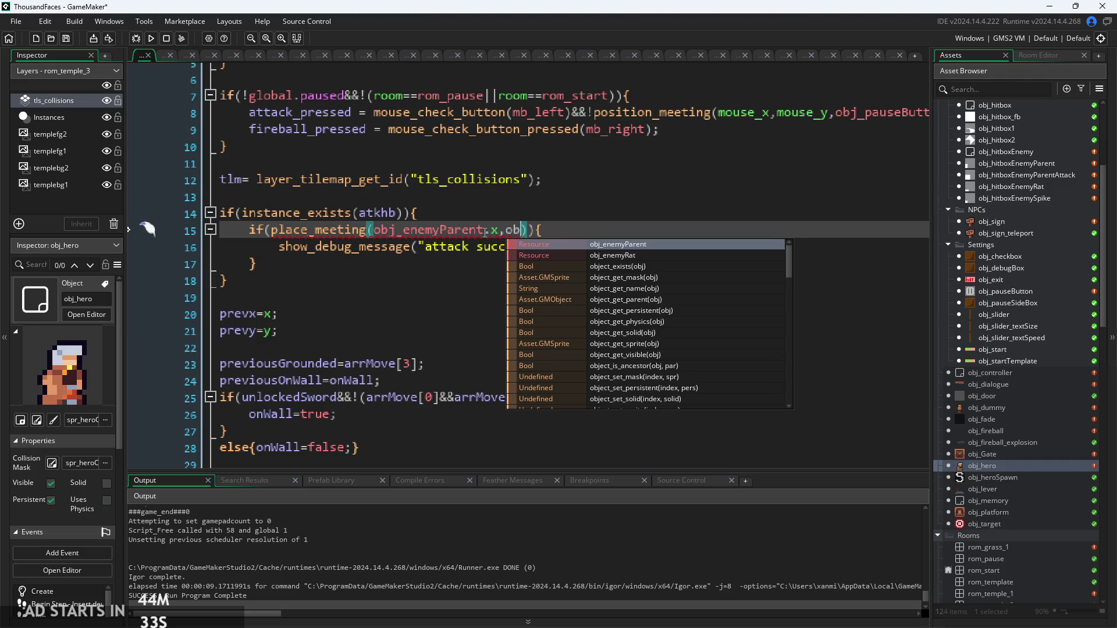
key(Return)
text(.y,at)
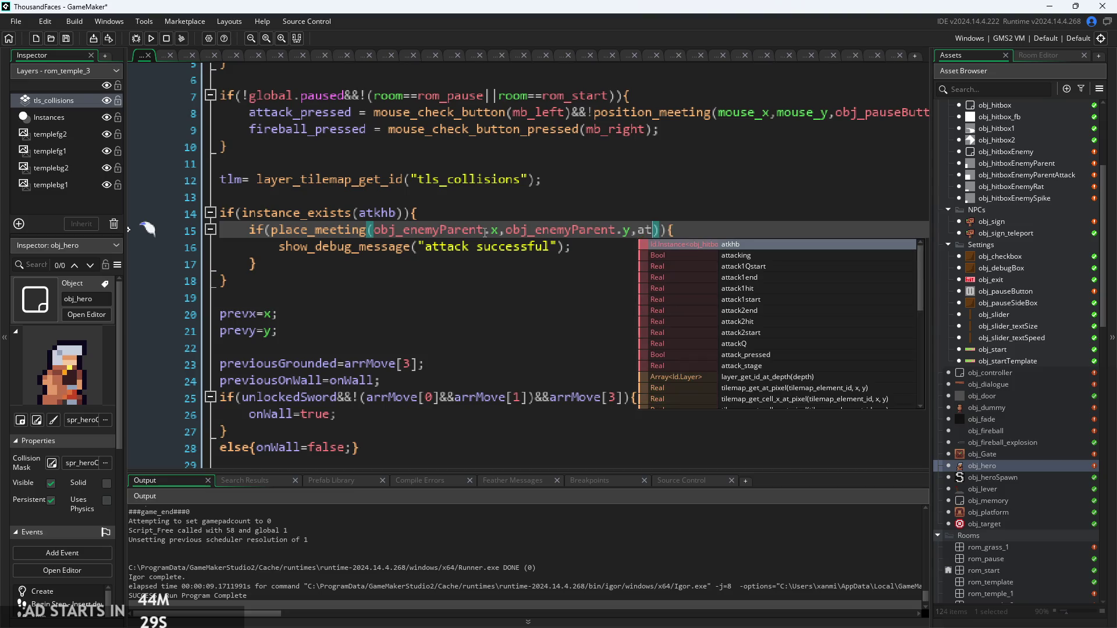
key(Return)
click(150, 38)
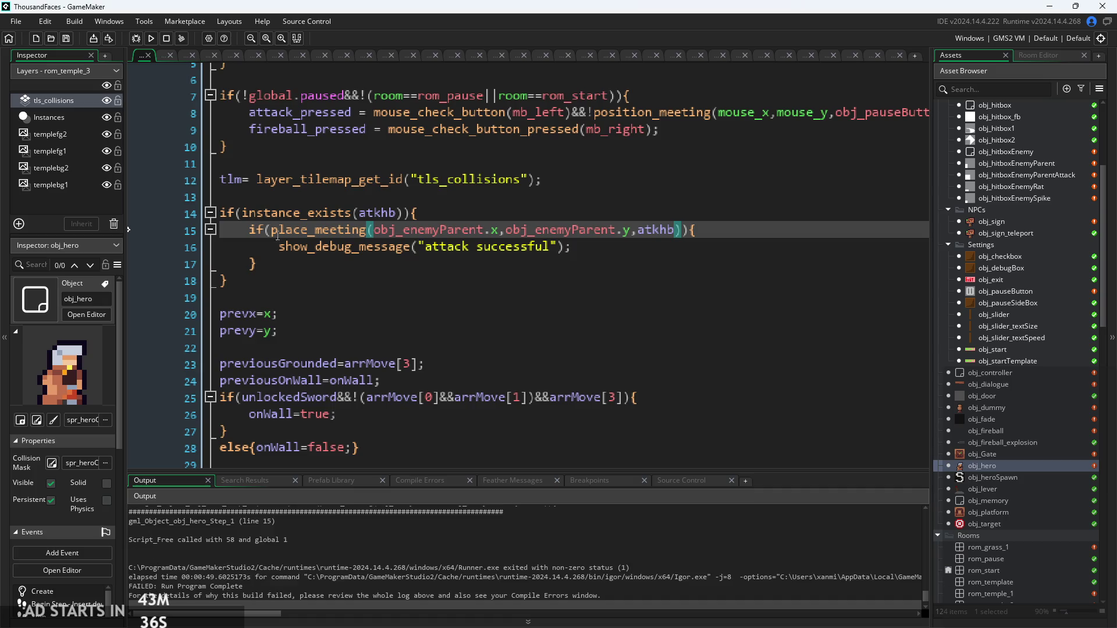
Step: Inspect the failing place_meeting line, the debug message and the attack block's braces
click(319, 264)
click(319, 197)
click(320, 229)
click(401, 246)
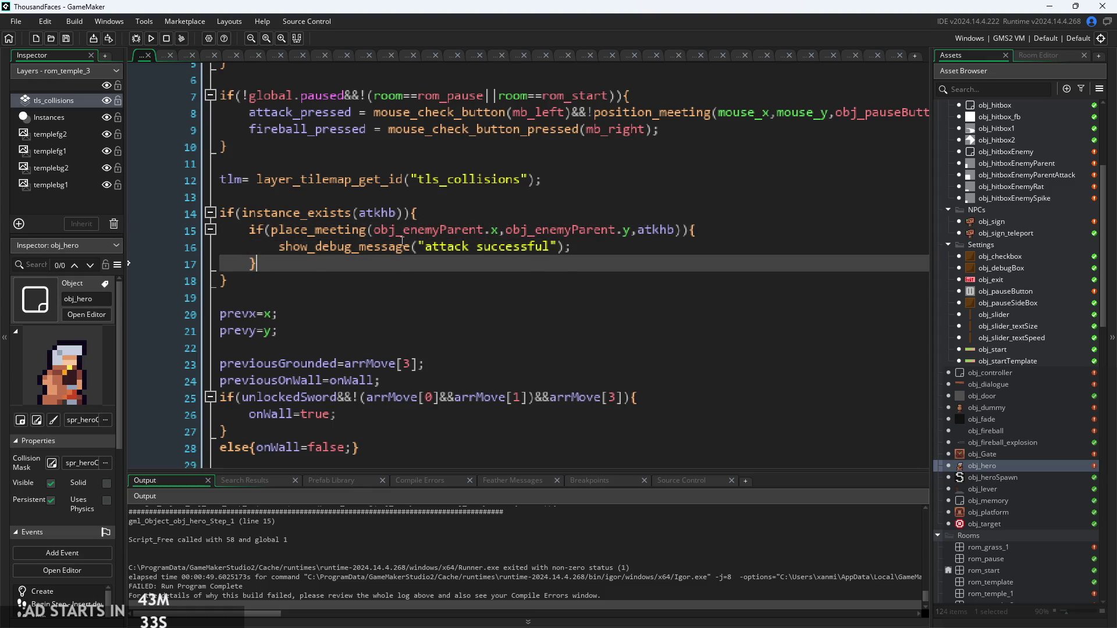
click(355, 264)
click(351, 273)
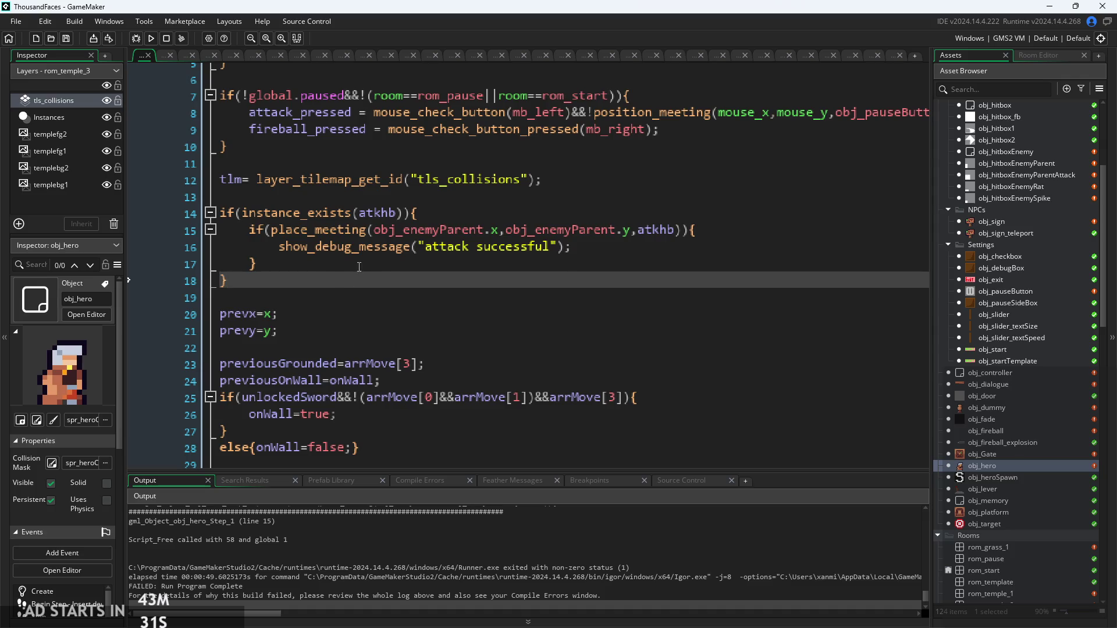
click(351, 265)
scroll(355, 255, up, 1)
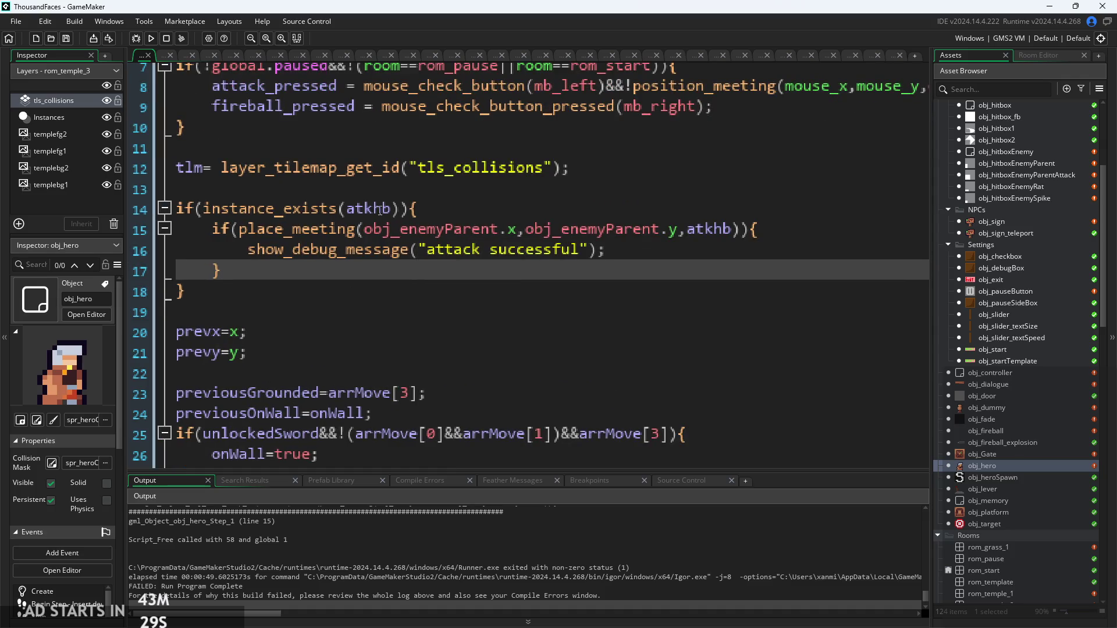
Step: Add &&instance_exists(obj_enemyParent) to line 14's condition and rerun the game
click(400, 209)
mouse_move(311, 209)
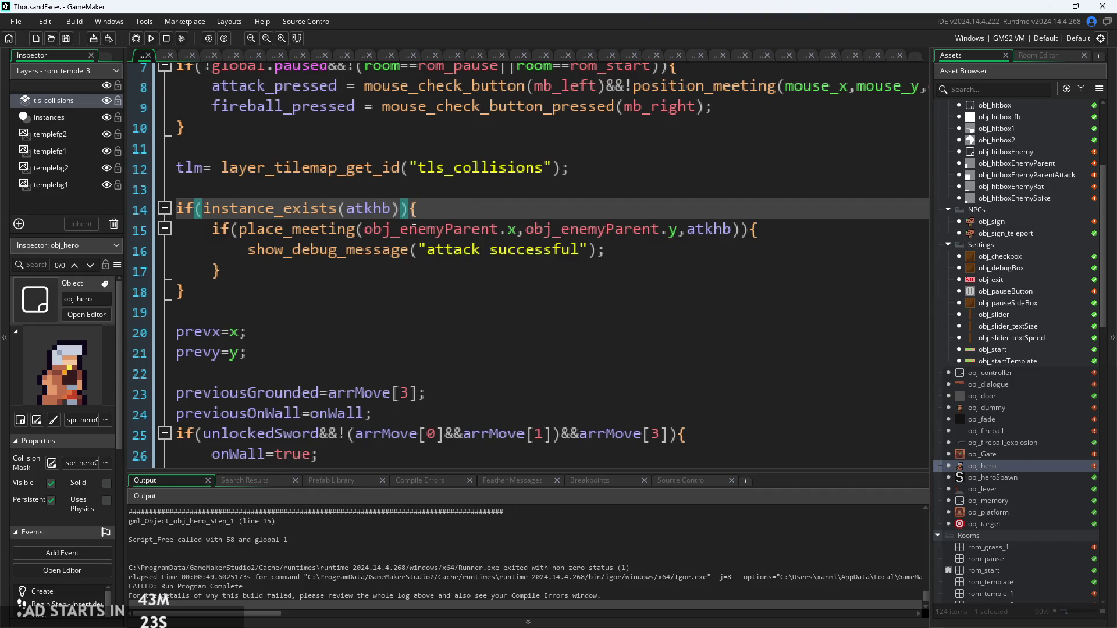
text(&&)
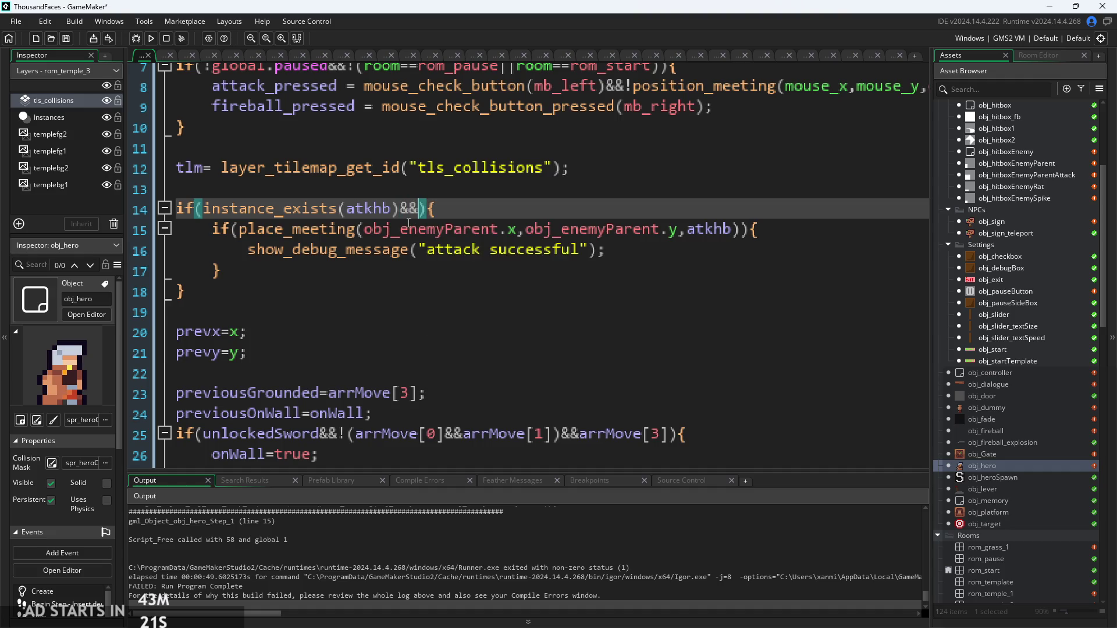
text(instan)
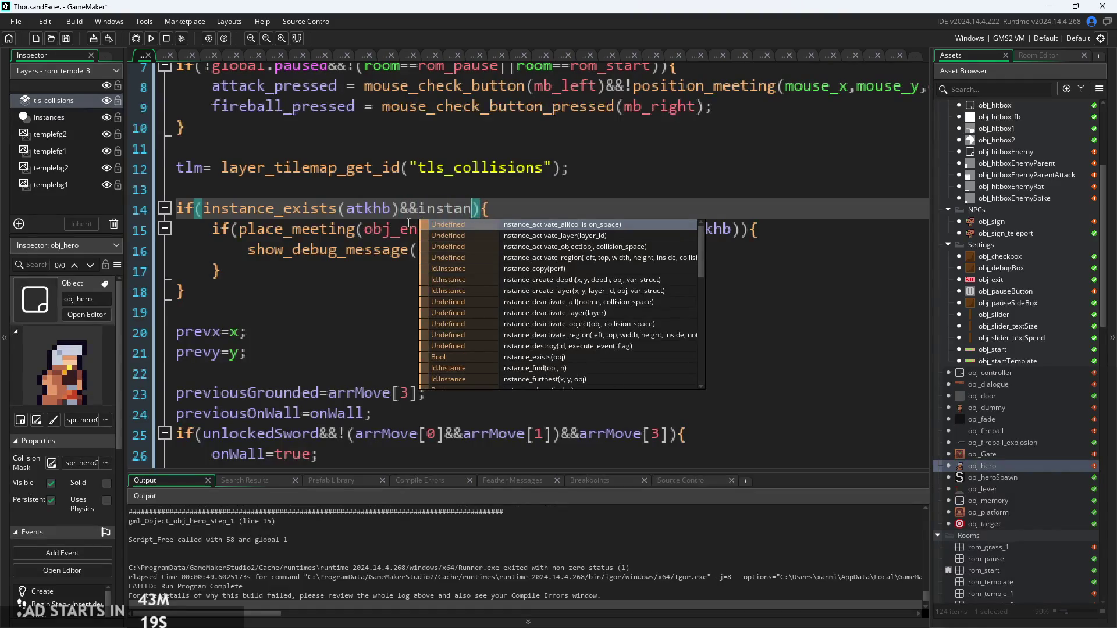
text(ce_ex)
key(Return)
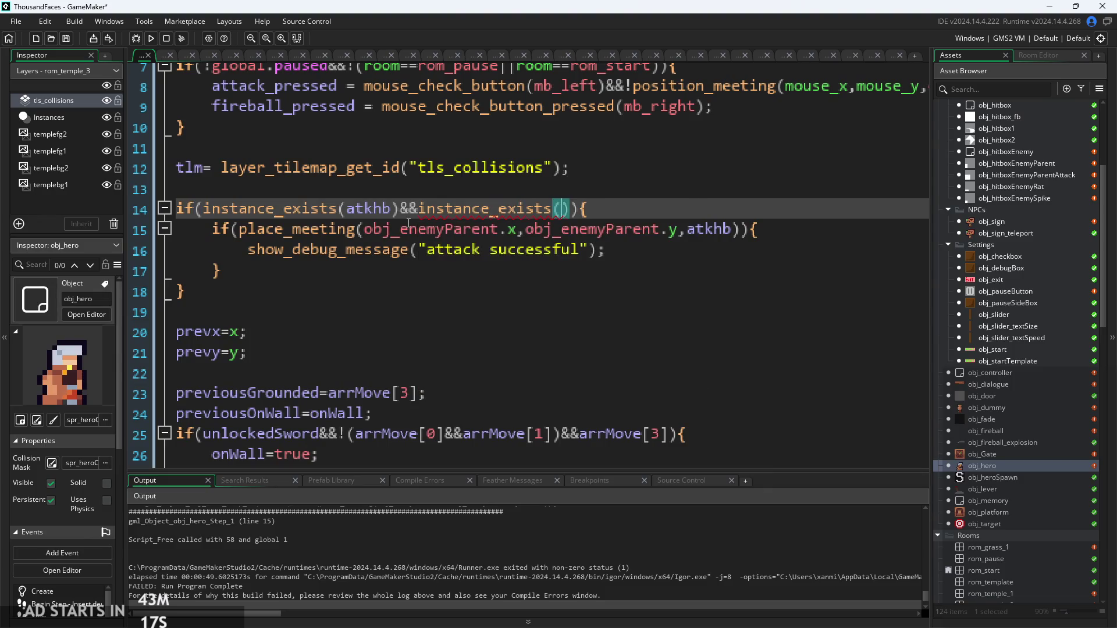
text(obj_en)
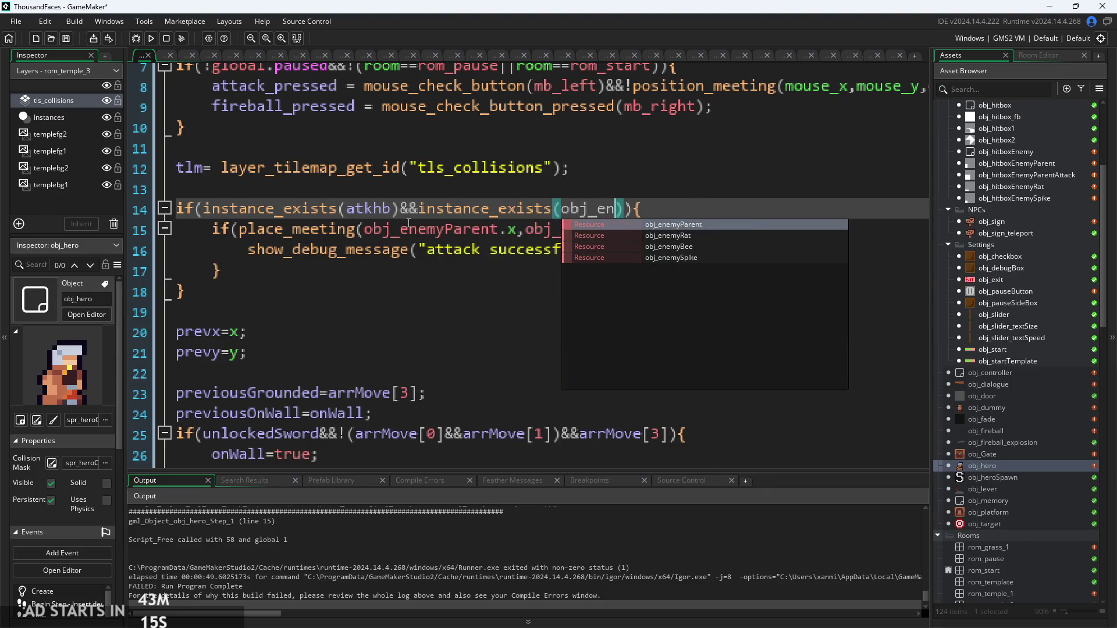
text(e)
key(Return)
key(Right)
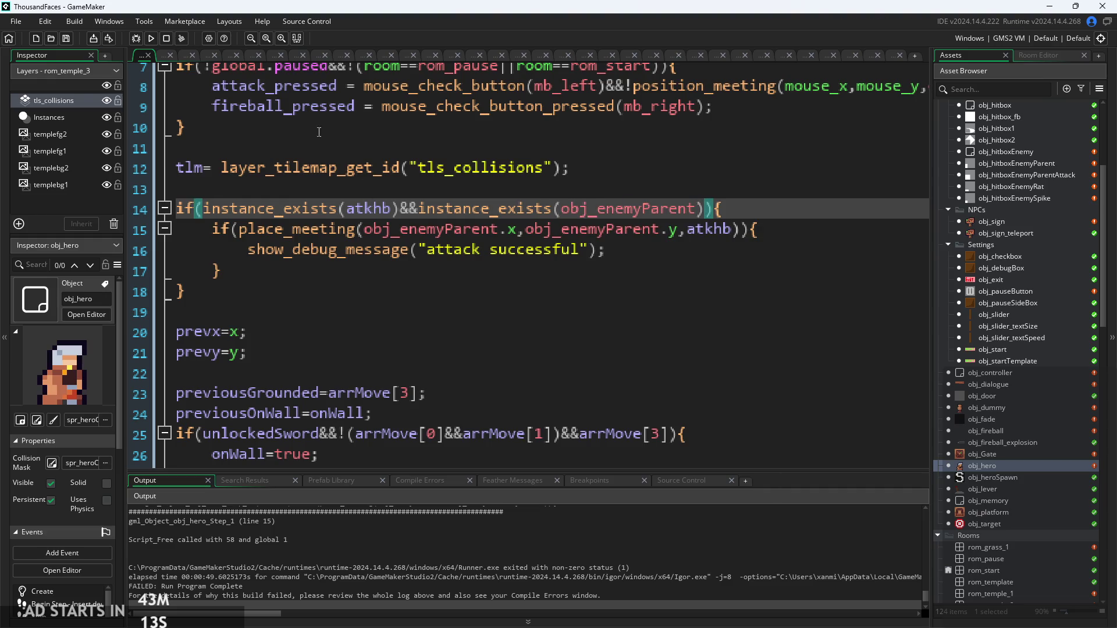
click(150, 37)
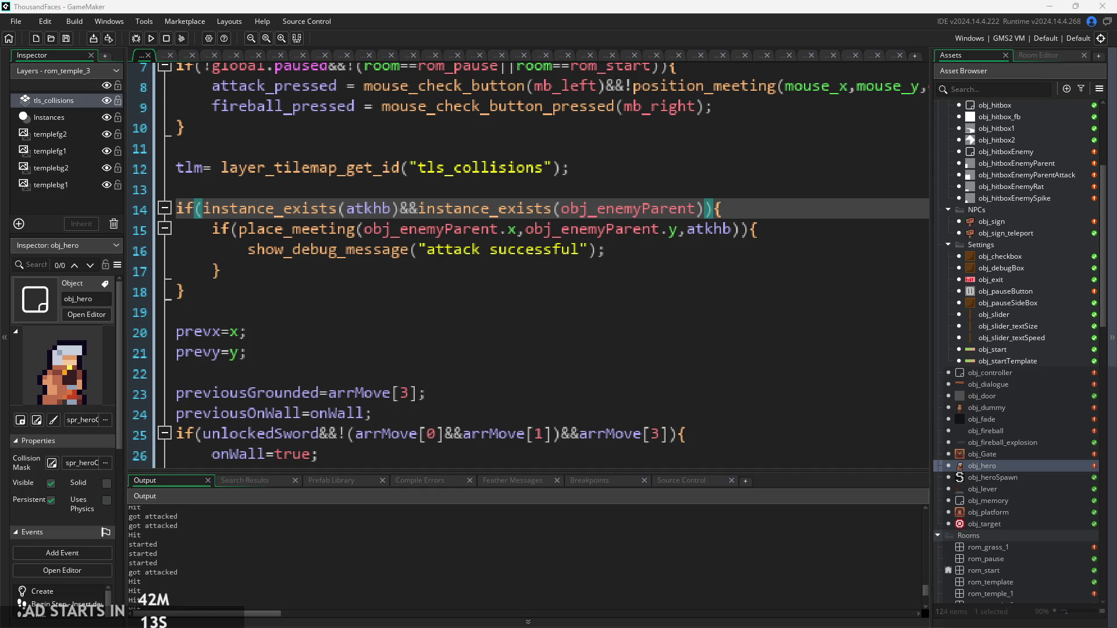
Step: Review the attack block and line 15's place_meeting call, then open obj_enemyParent
click(553, 230)
key(Down)
key(Down)
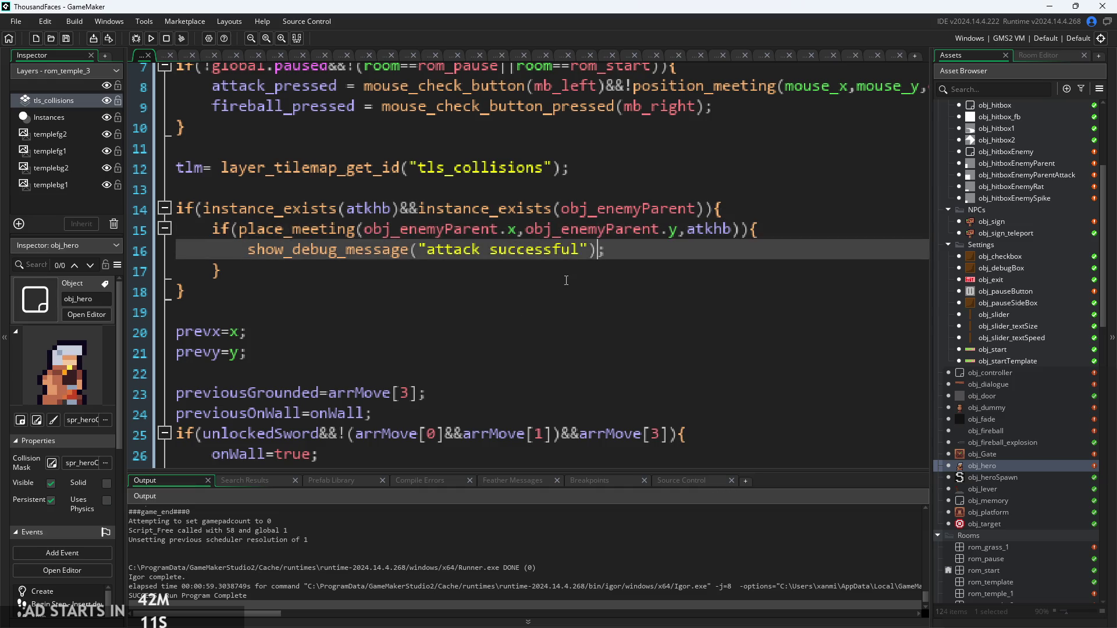
ctrl+scroll(668, 332, down, 5)
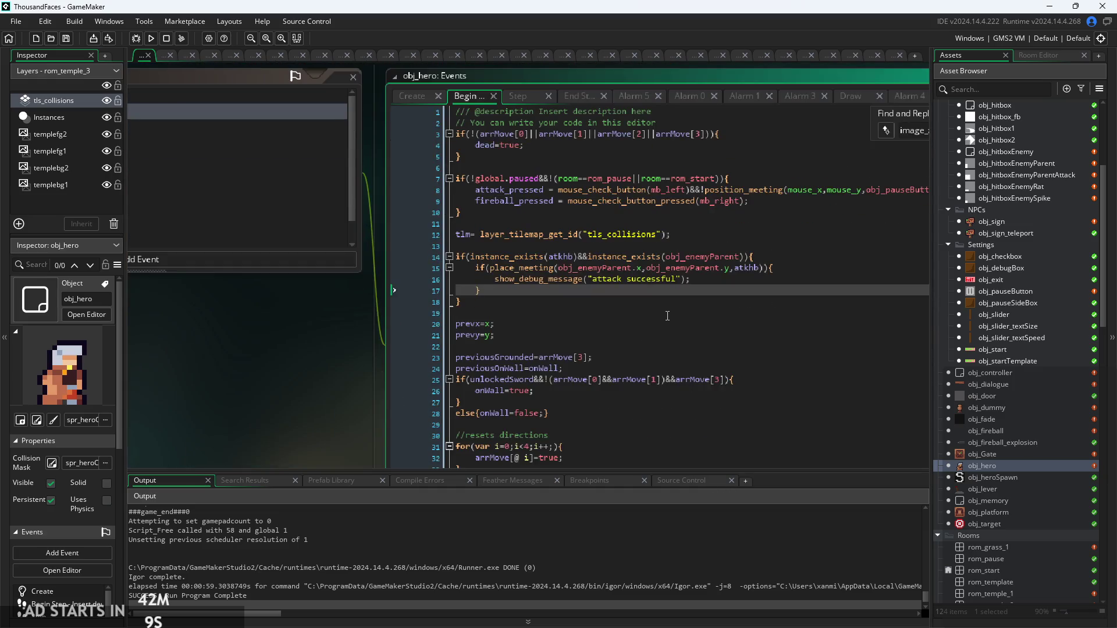
ctrl+scroll(509, 248, up, 5)
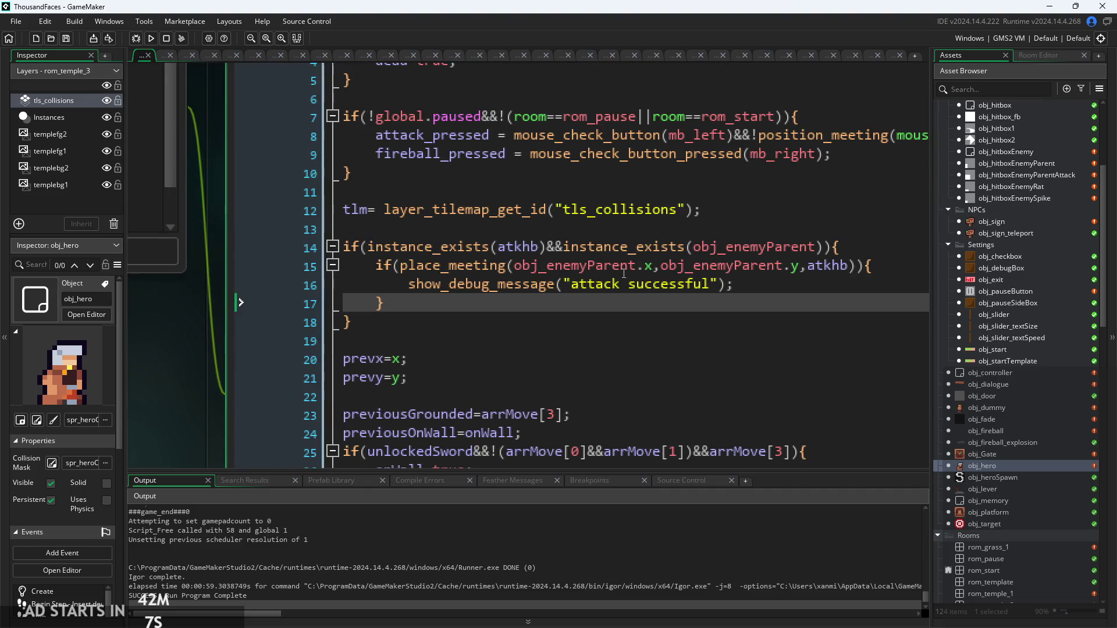
ctrl+scroll(736, 309, up, 3)
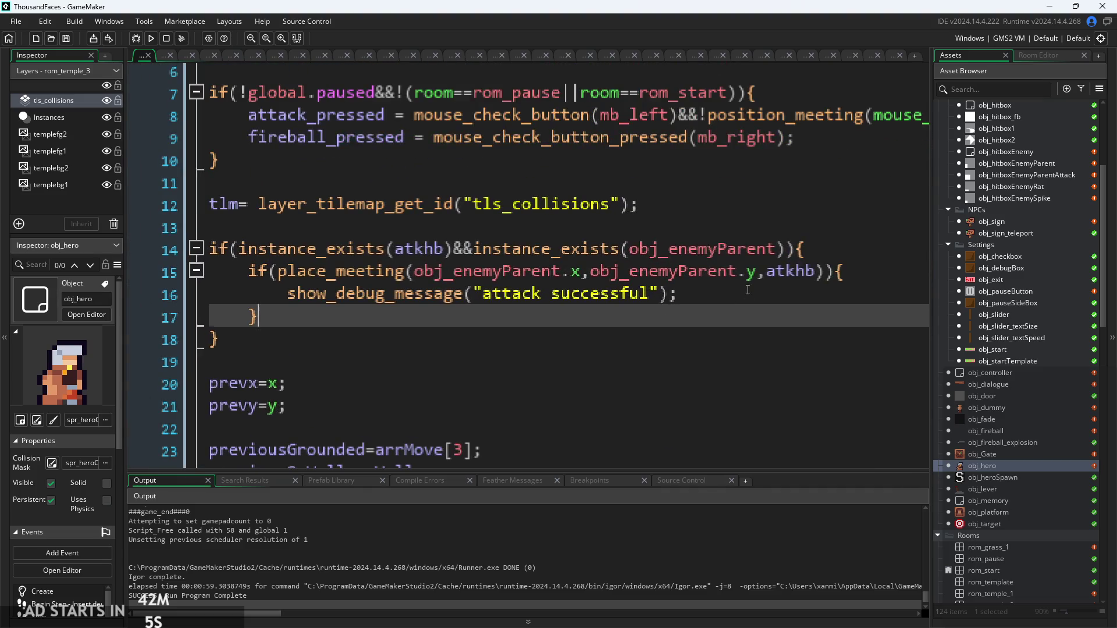
click(727, 272)
scroll(997, 340, up, 5)
scroll(997, 338, up, 2)
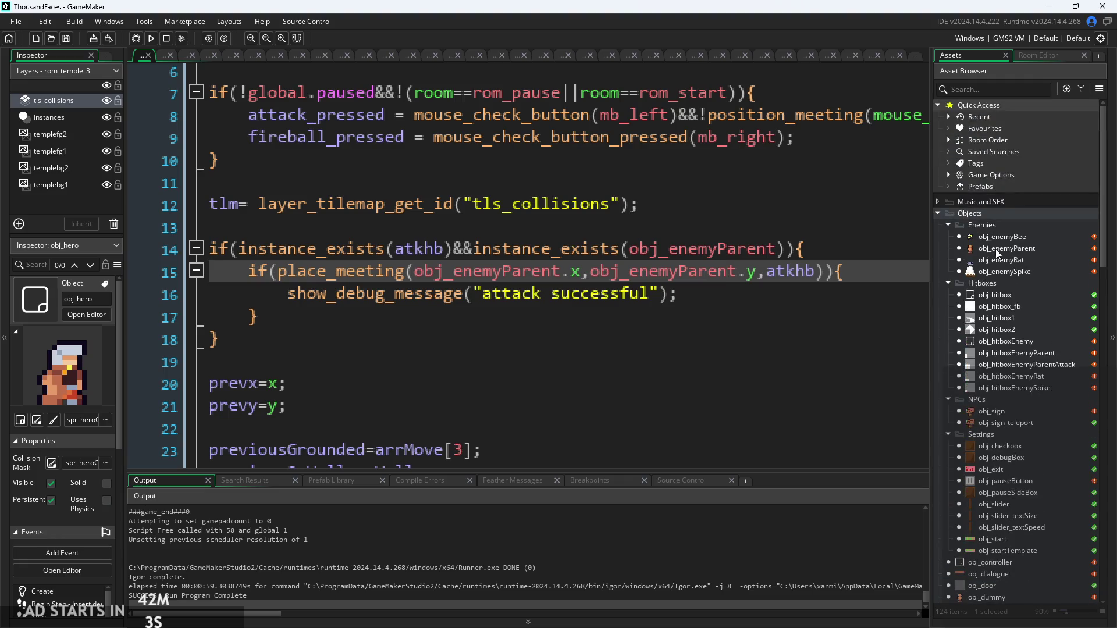
double_click(1000, 249)
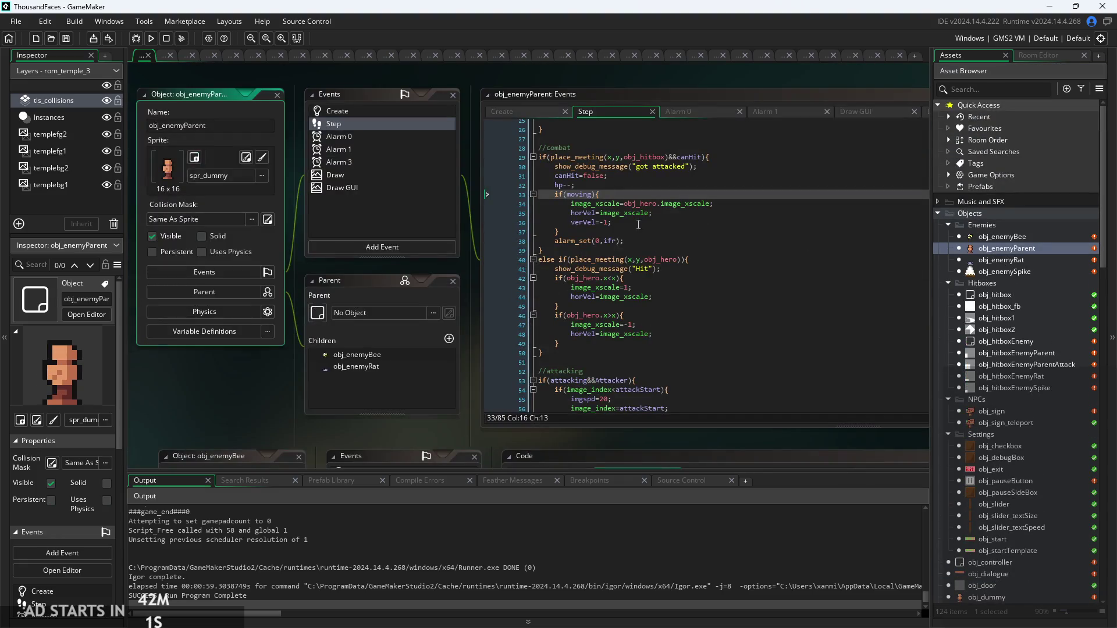
Step: Review obj_enemyParent's Step combat section and its "got attacked" debug line
click(717, 245)
ctrl+scroll(759, 285, up, 2)
ctrl+scroll(758, 285, down, 2)
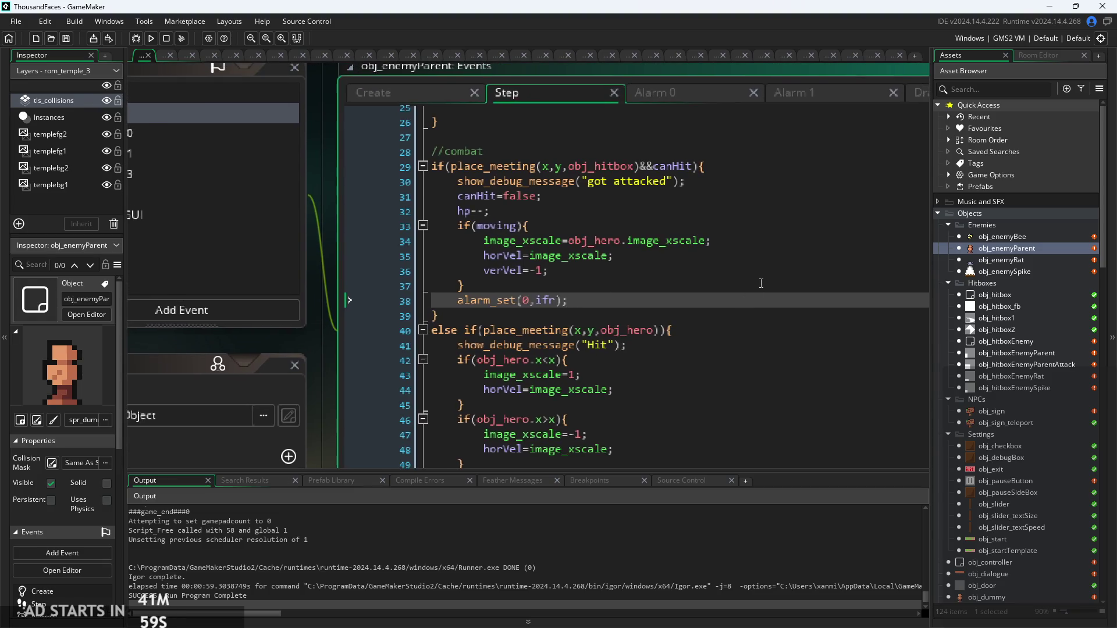
click(758, 285)
ctrl+scroll(694, 271, down, 1)
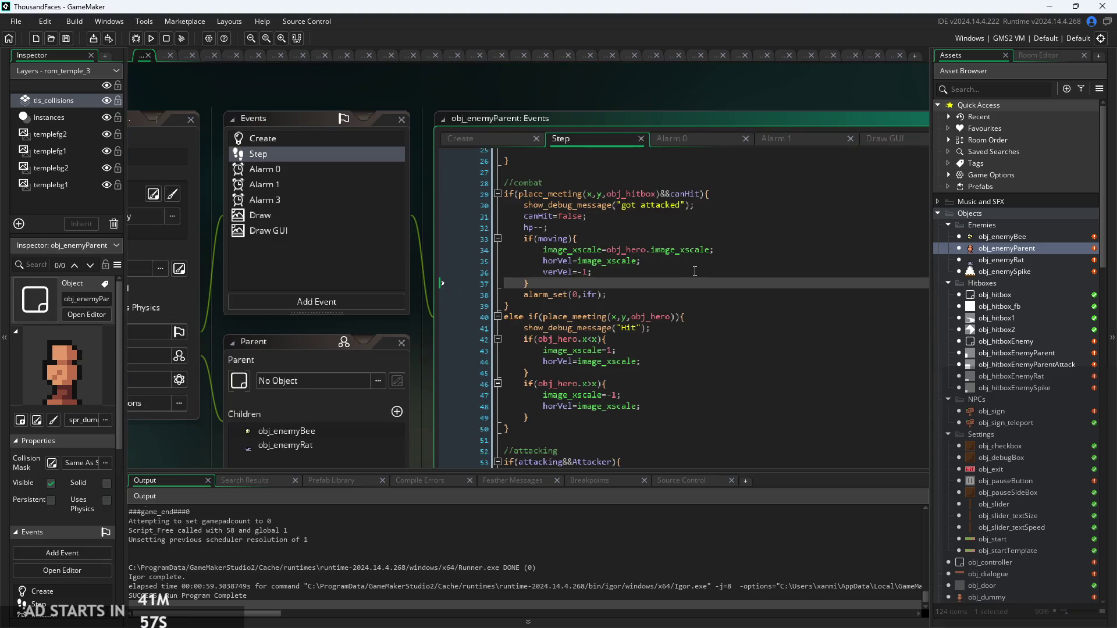
click(613, 218)
ctrl+scroll(614, 218, up, 2)
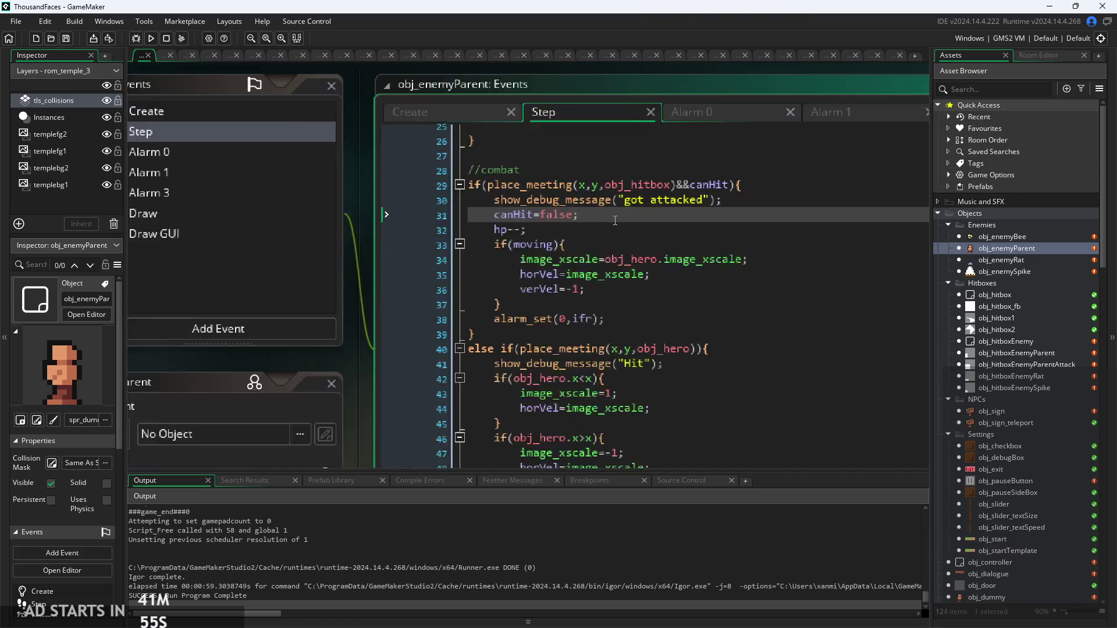
click(667, 170)
click(765, 200)
click(765, 209)
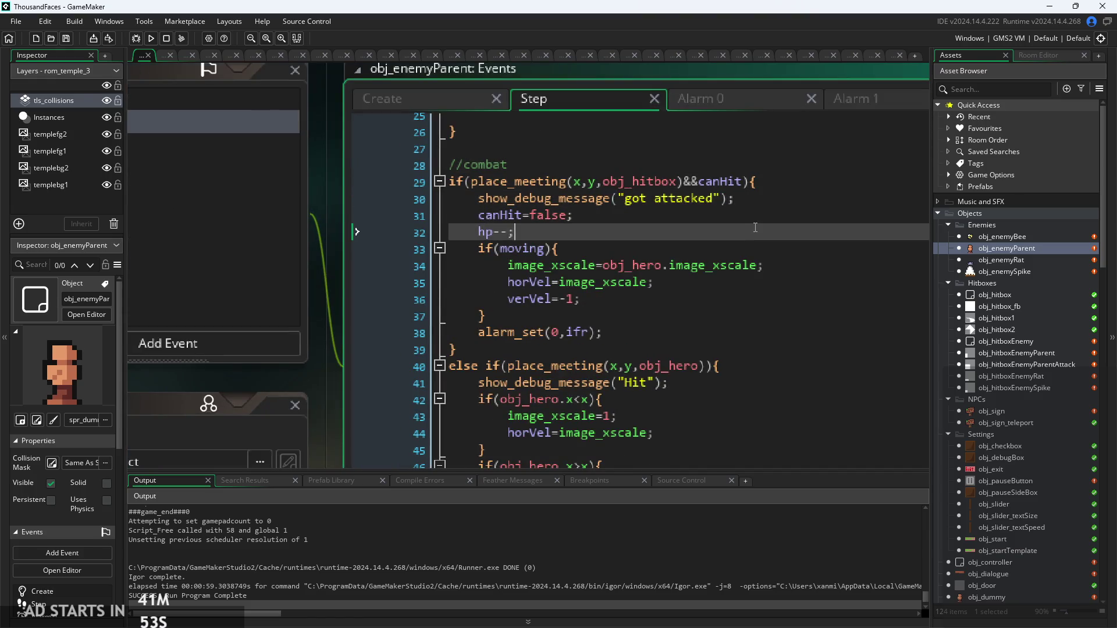
click(765, 203)
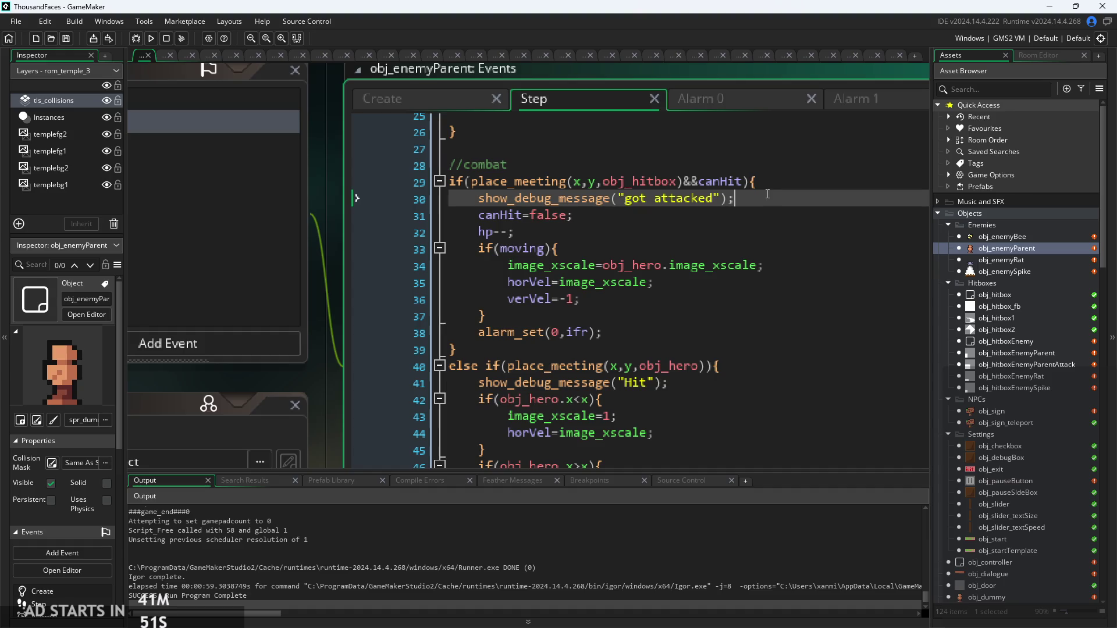
Step: Open obj_enemyBee and compare its Create and Step code, including the horVel line
double_click(1001, 237)
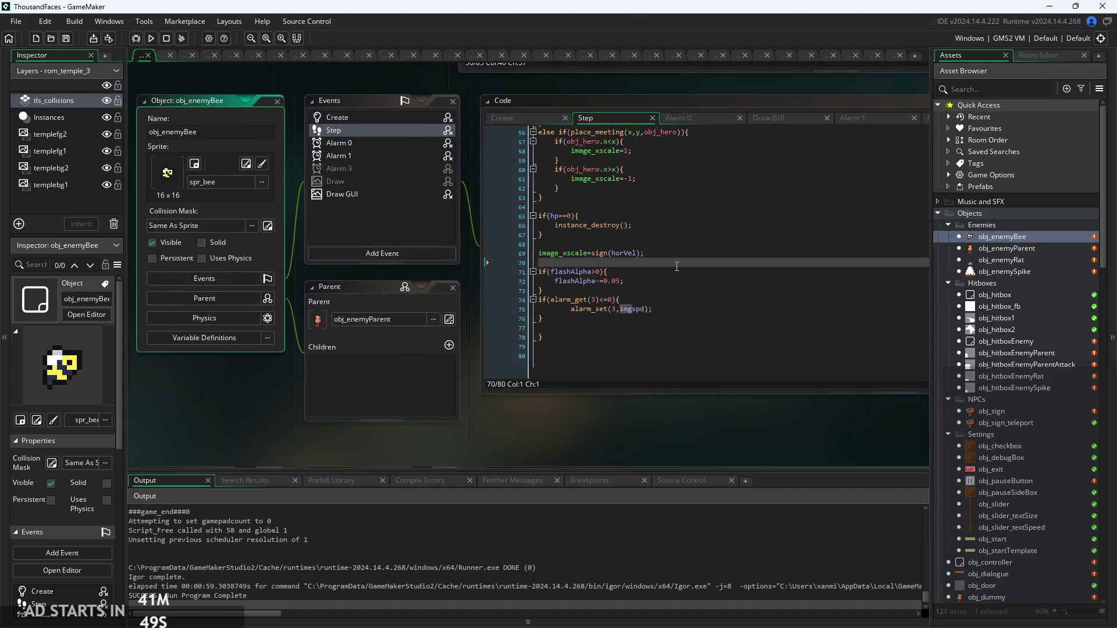
scroll(664, 240, up, 2)
scroll(523, 232, up, 1)
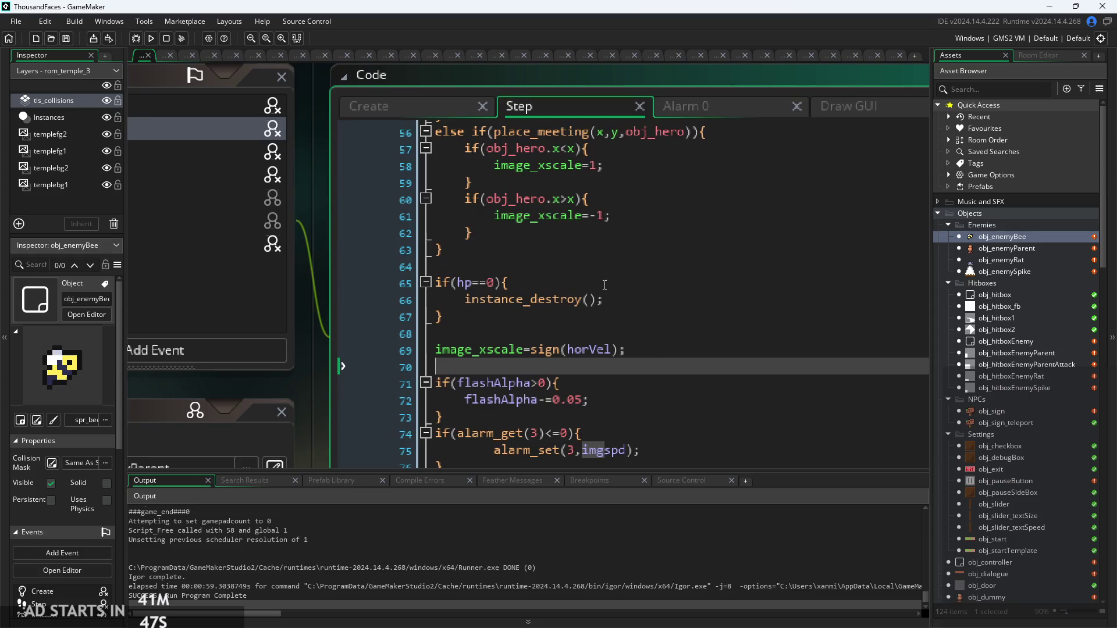
click(372, 114)
click(546, 110)
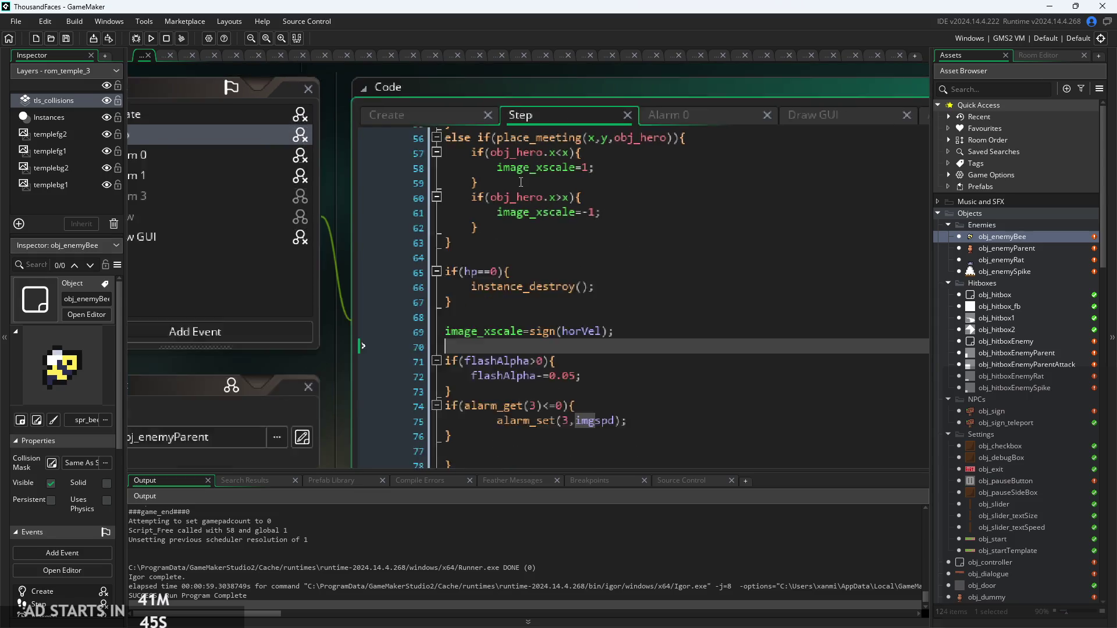
scroll(609, 290, up, 2)
scroll(609, 291, down, 3)
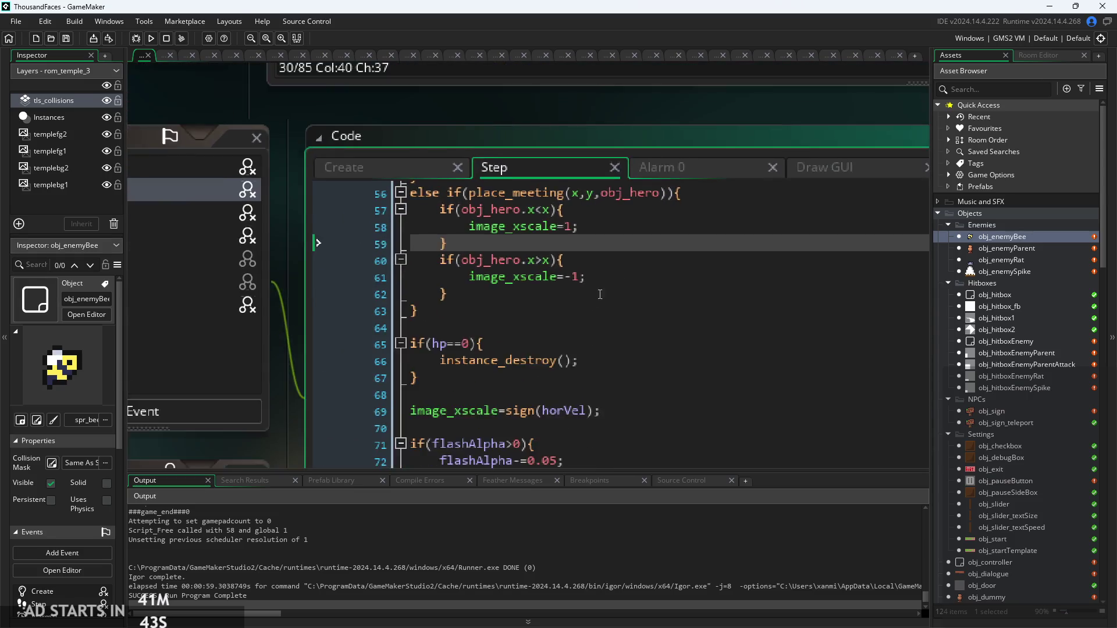
click(392, 120)
scroll(483, 290, down, 2)
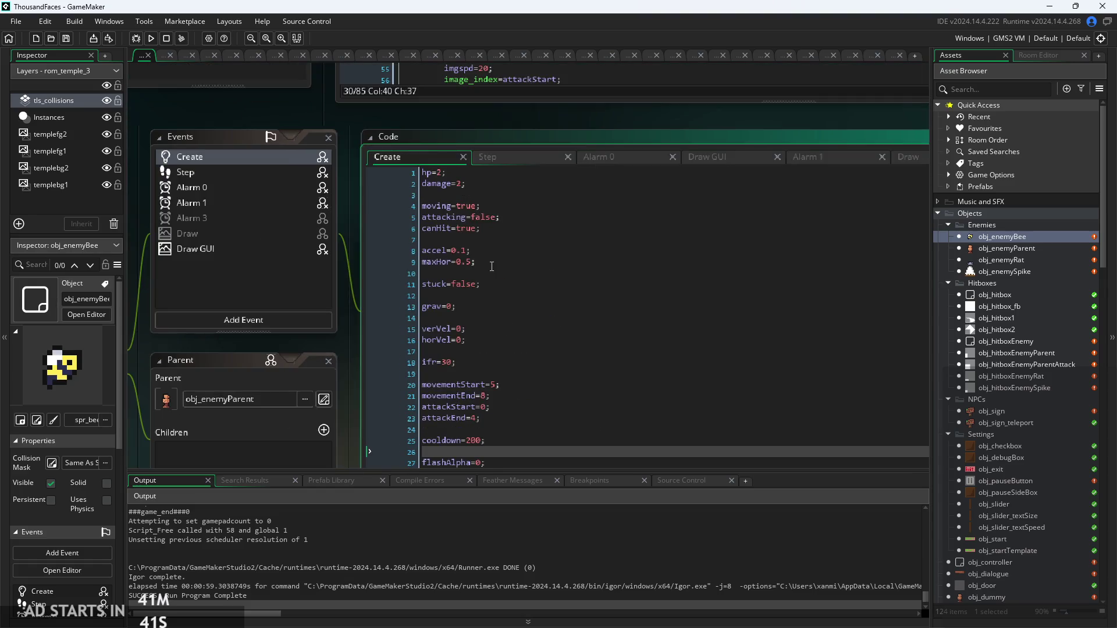
click(512, 339)
scroll(512, 339, down, 2)
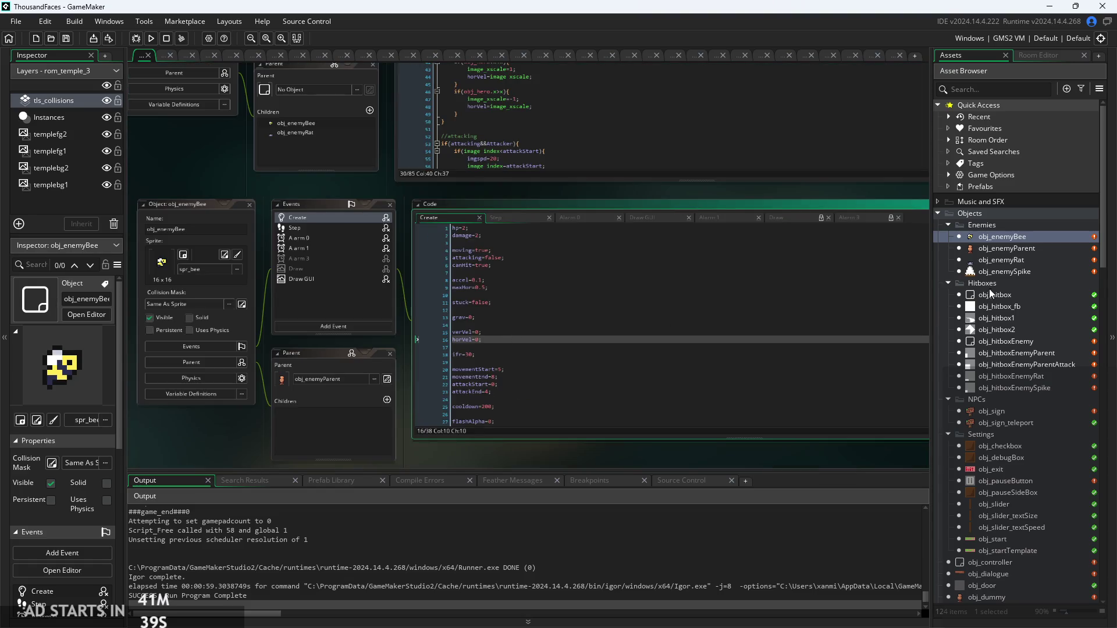
scroll(543, 316, up, 3)
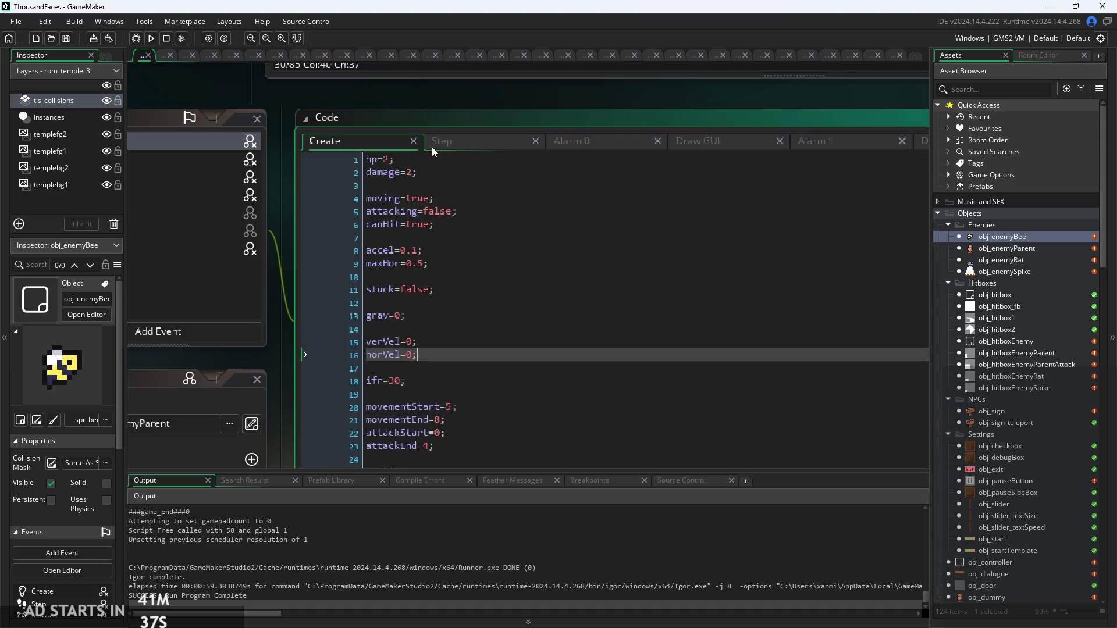
Step: Reopen obj_enemyParent, inspect obj_enemyRat's Create code, then open obj_hero's code
double_click(1004, 249)
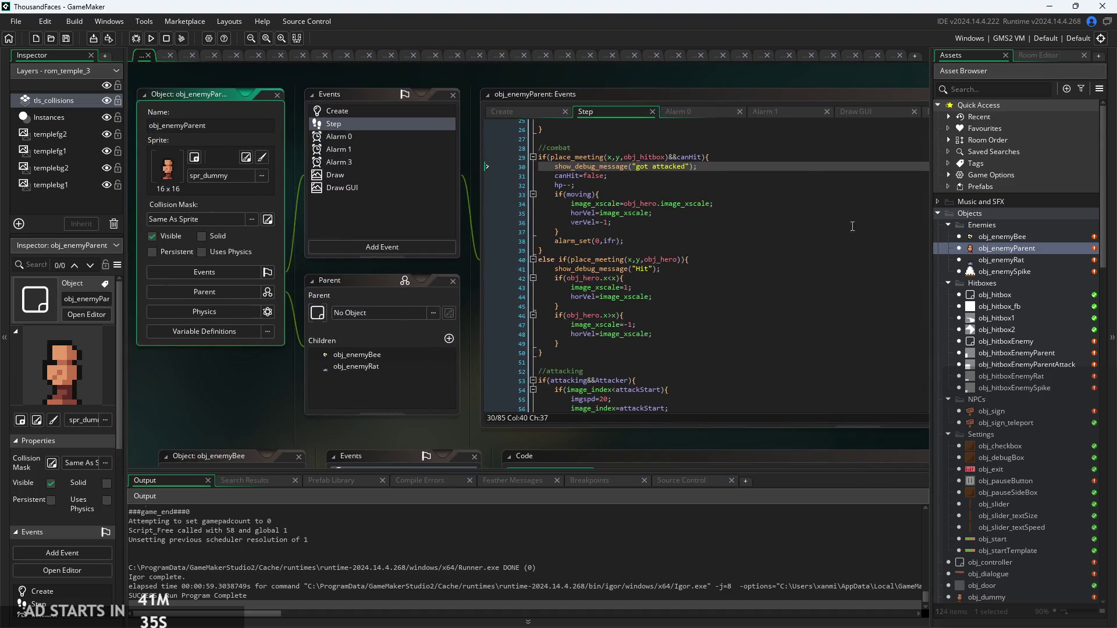
click(1004, 260)
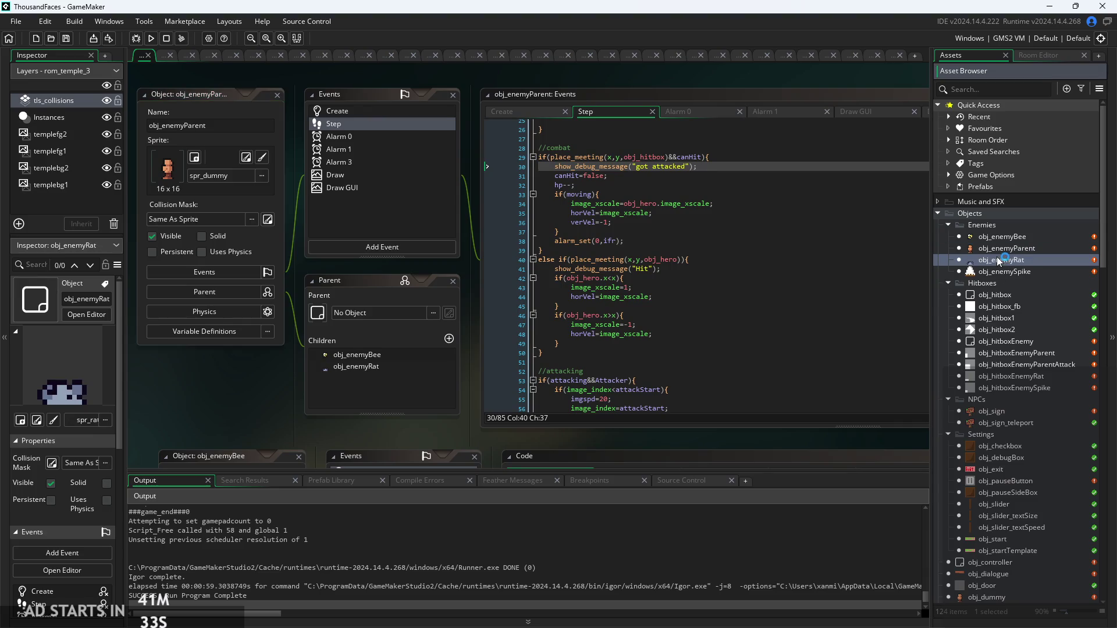
double_click(997, 257)
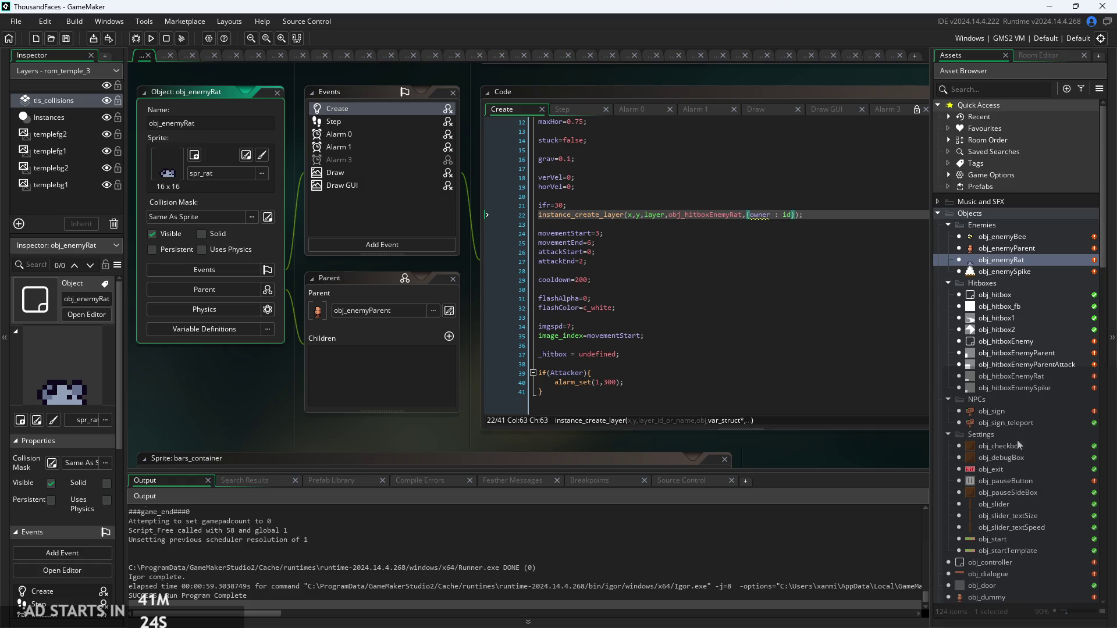
scroll(988, 581, down, 2)
double_click(993, 587)
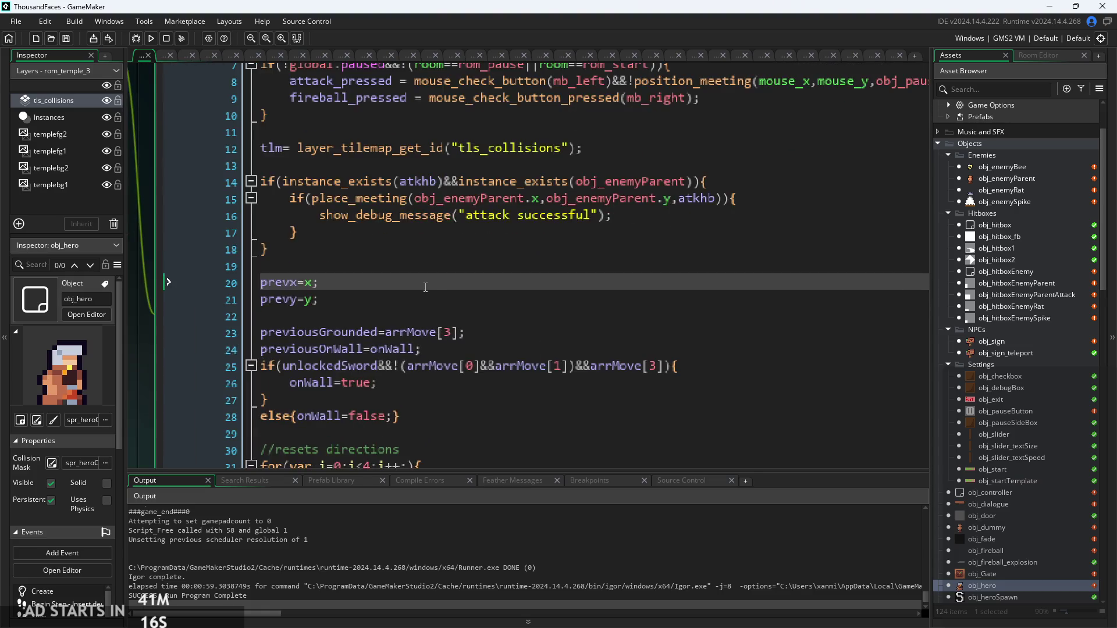
Step: Append the comment //detects if enemy is hit to line 14's attack check
click(416, 321)
click(407, 290)
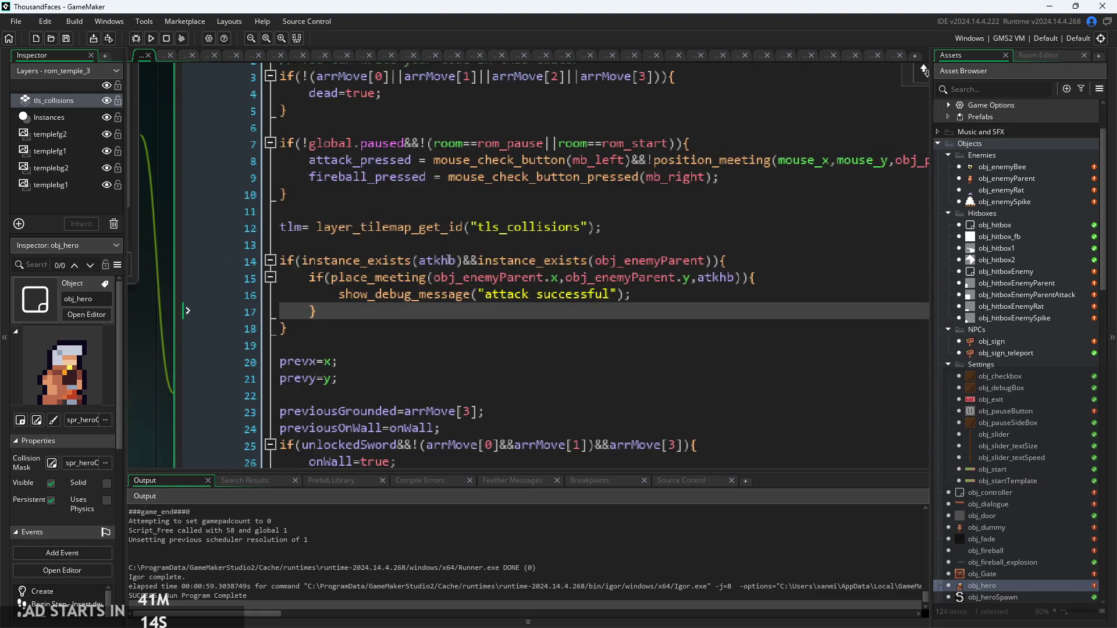
click(367, 245)
click(367, 274)
click(740, 262)
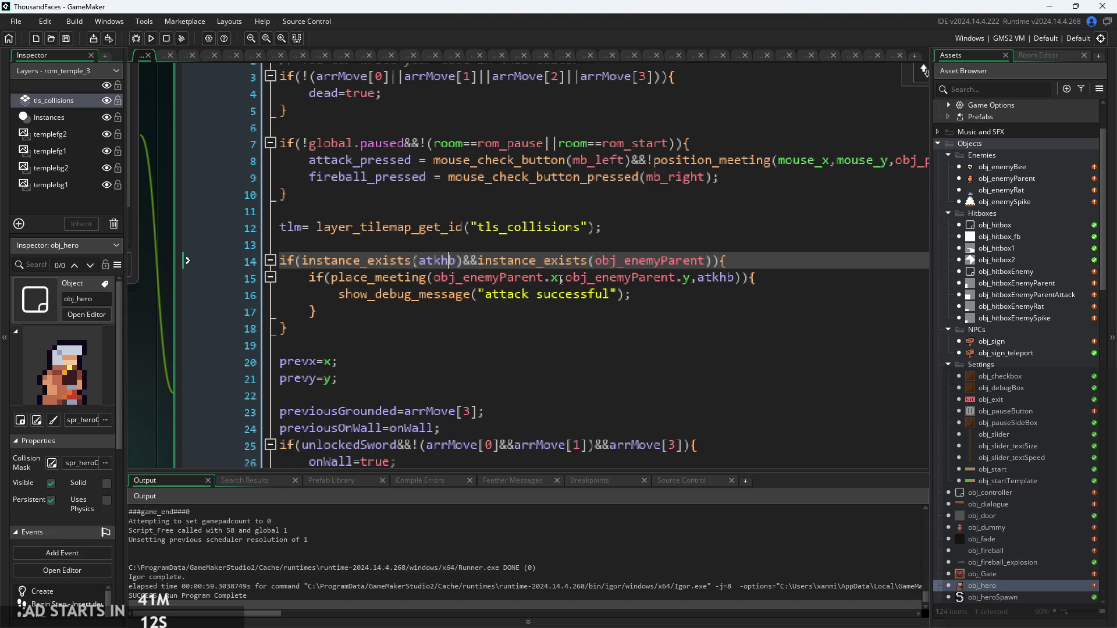
text(//detec)
text(ts if enem)
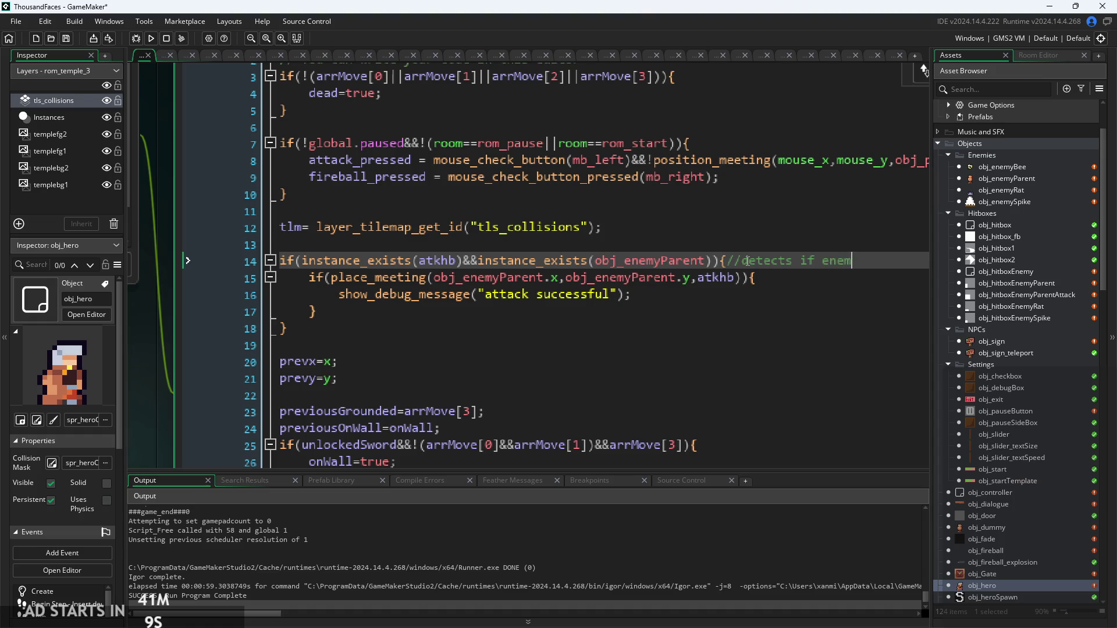
text(y is hit)
Step: Test-run the game to check the commented attack code
click(746, 295)
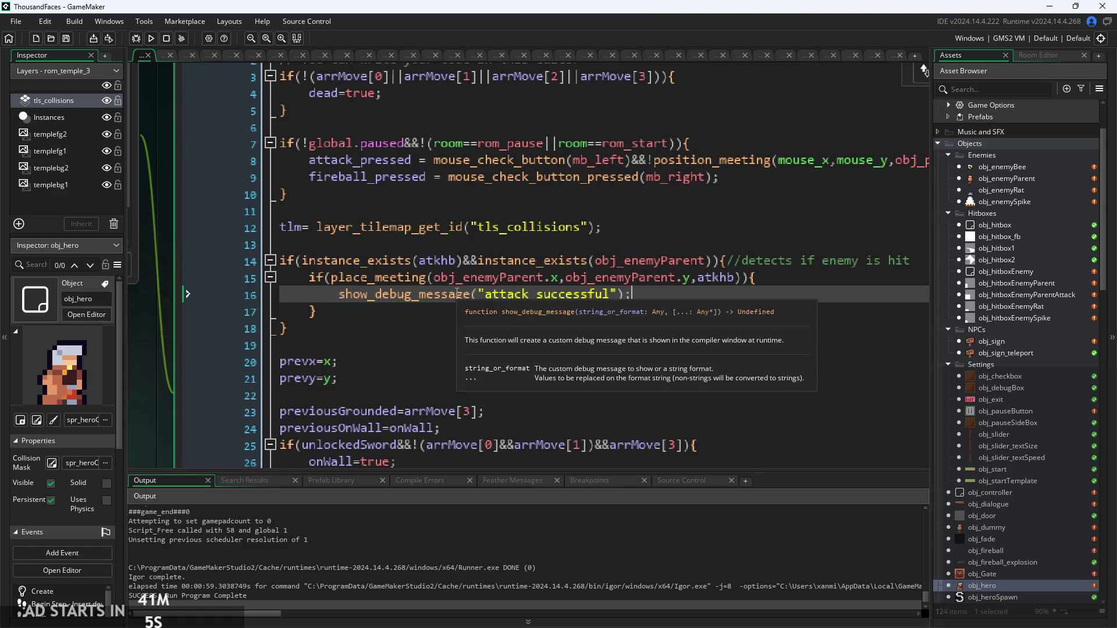
click(150, 39)
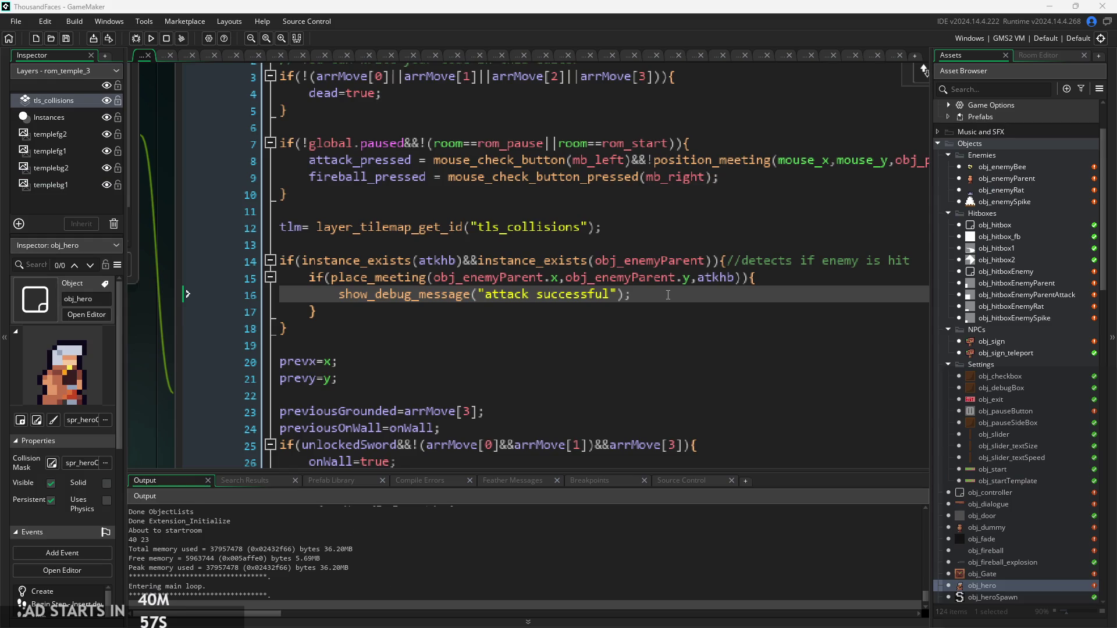
click(675, 278)
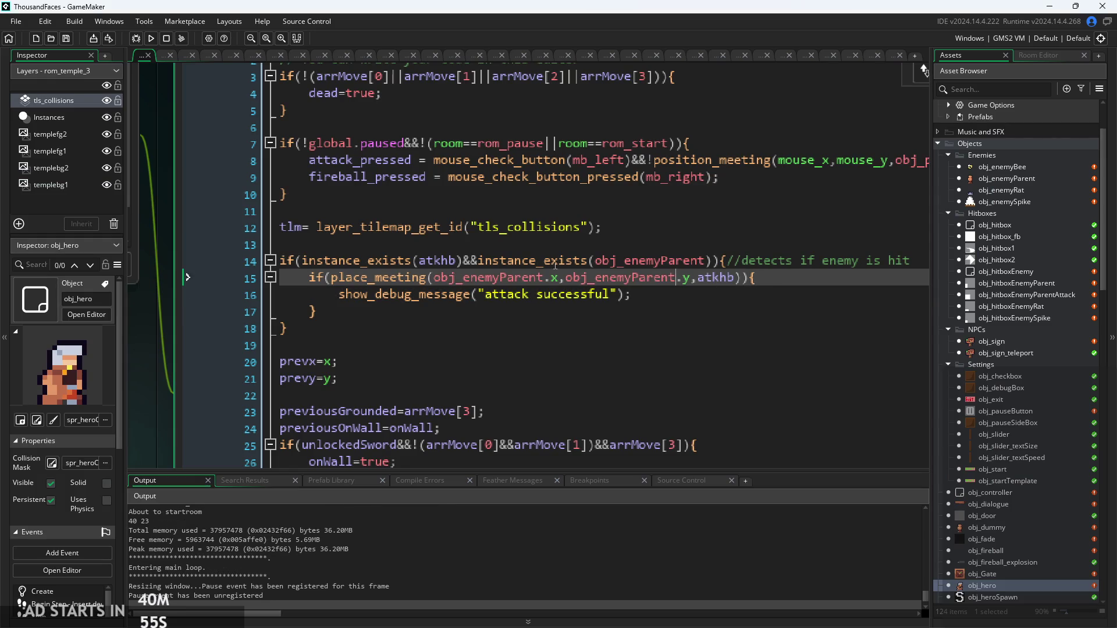
Step: Rewrite line 15's check as place_meeting(atkhb.x,atkhb.y,obj_enemyParent)
click(556, 262)
click(434, 277)
shift+click(669, 295)
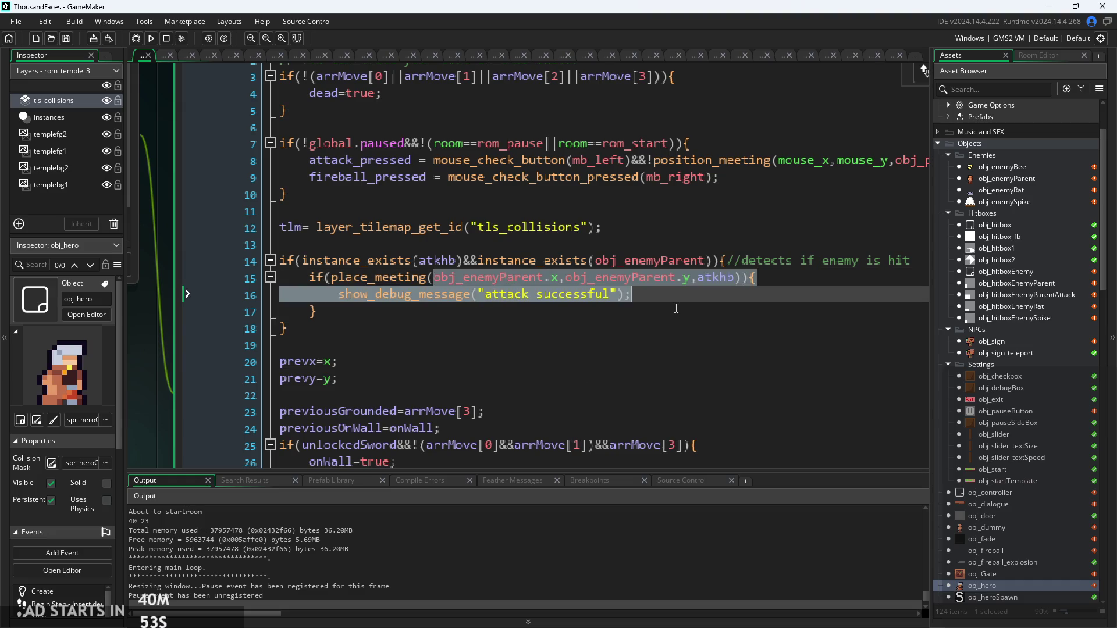
shift+click(734, 279)
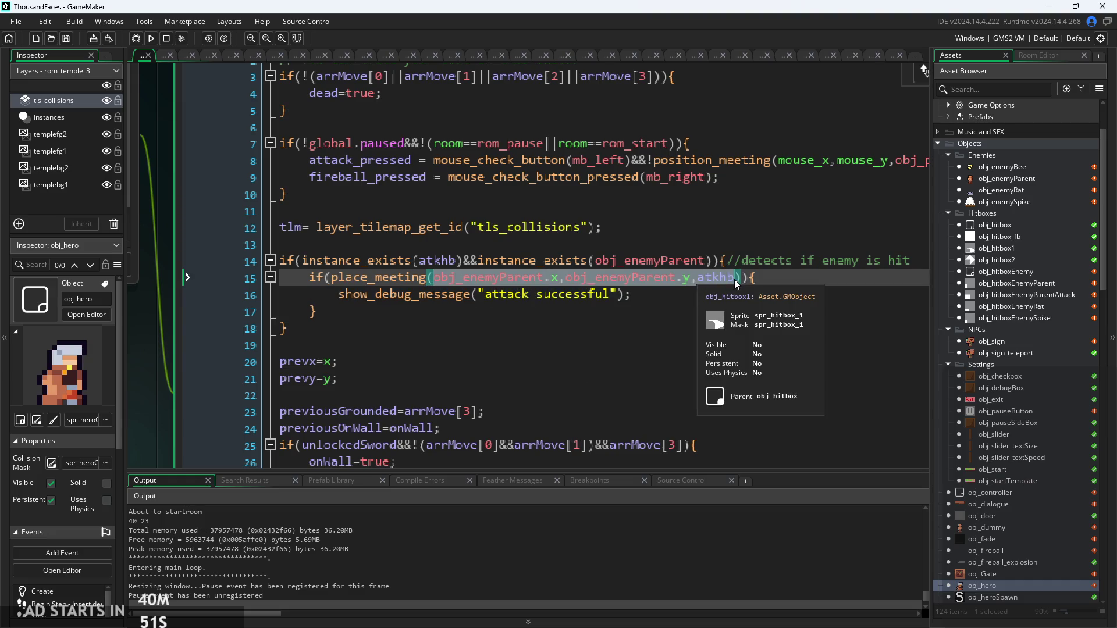
text(atkhb)
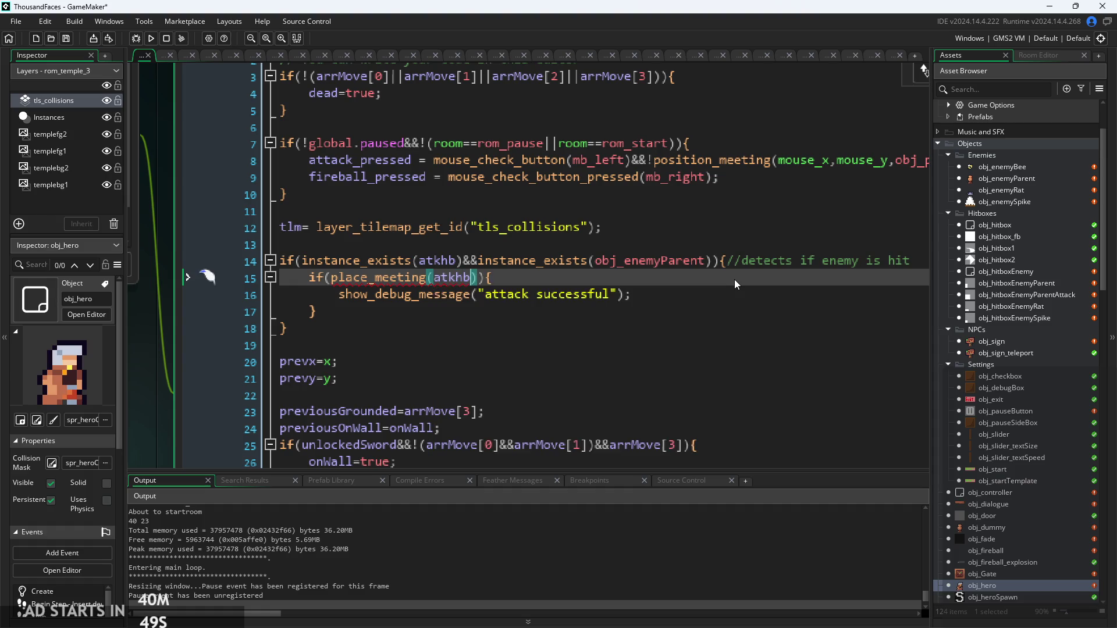
text(.x,atk)
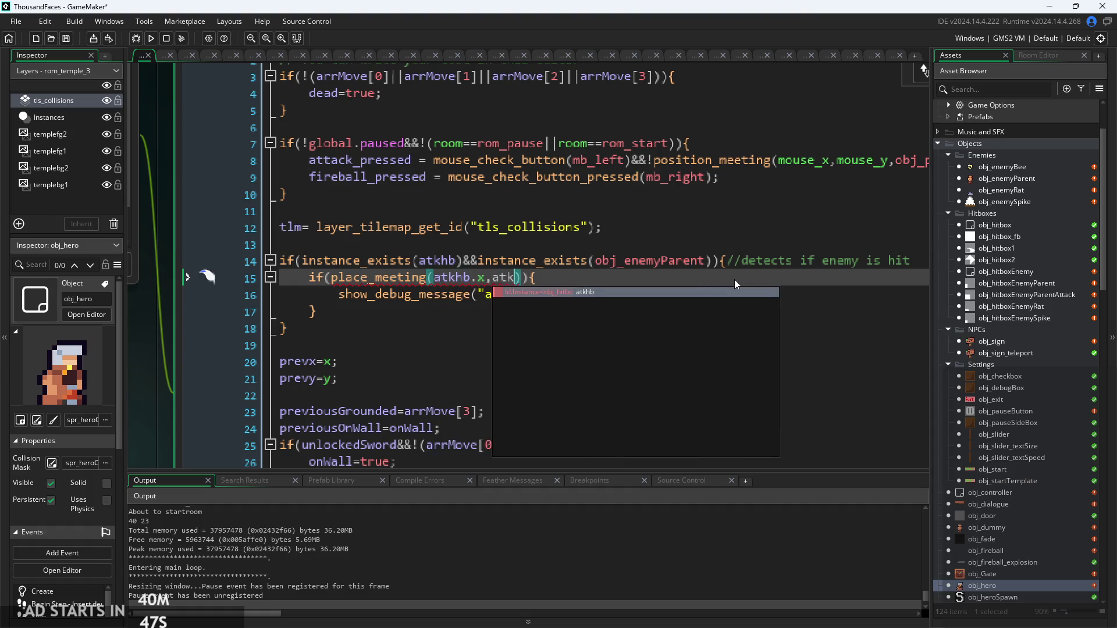
text(hb.y.)
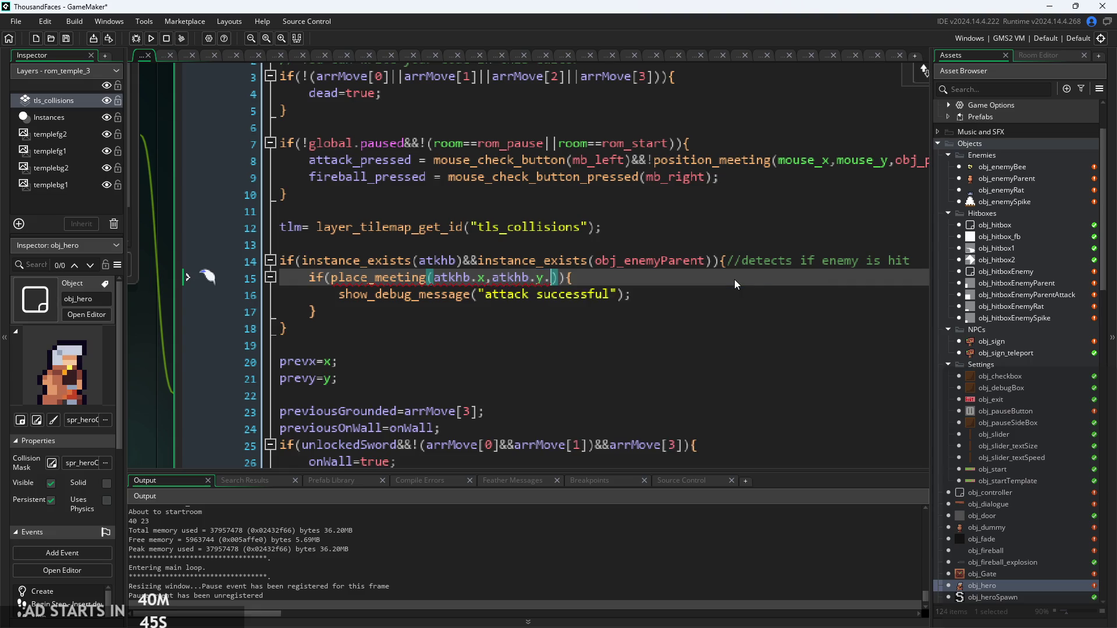
key(BackSpace)
text(,)
text(obj_e)
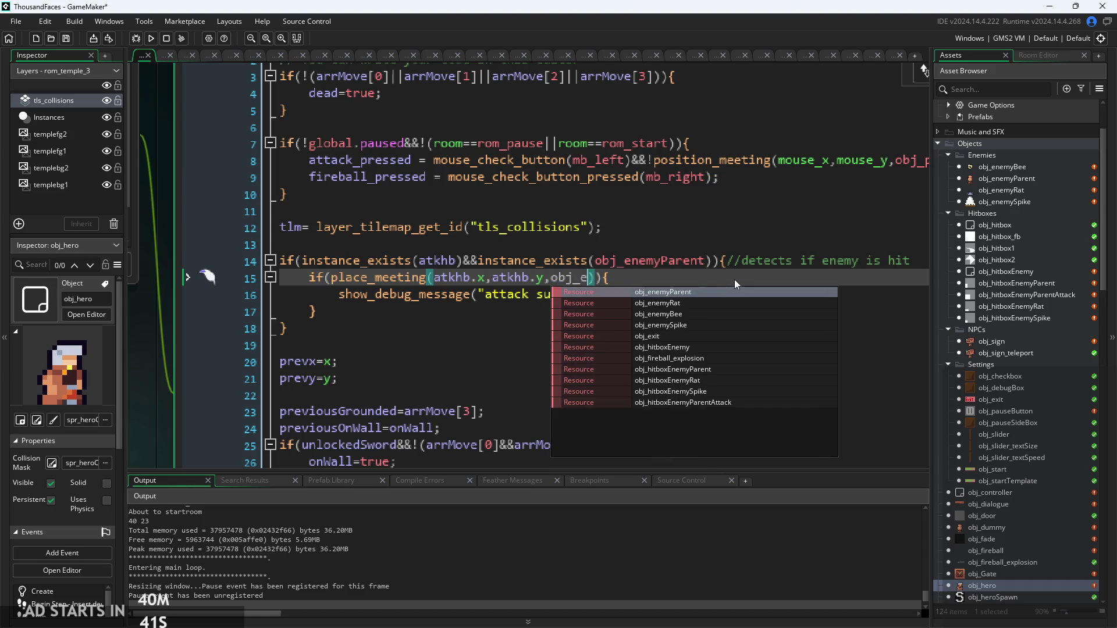
key(Return)
click(734, 279)
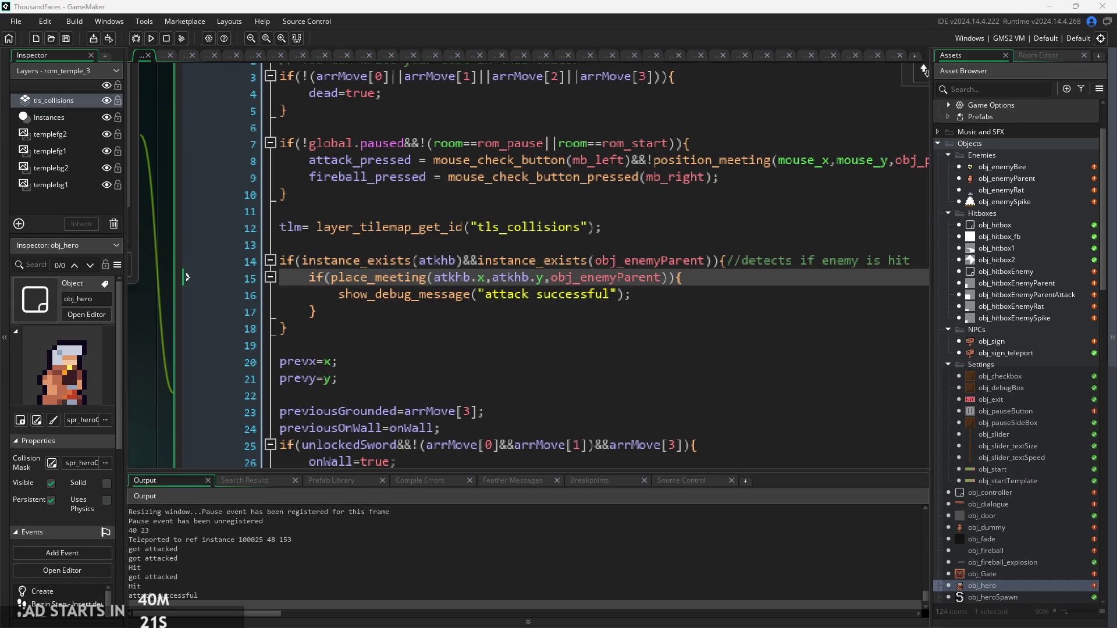
click(562, 327)
scroll(562, 325, down, 3)
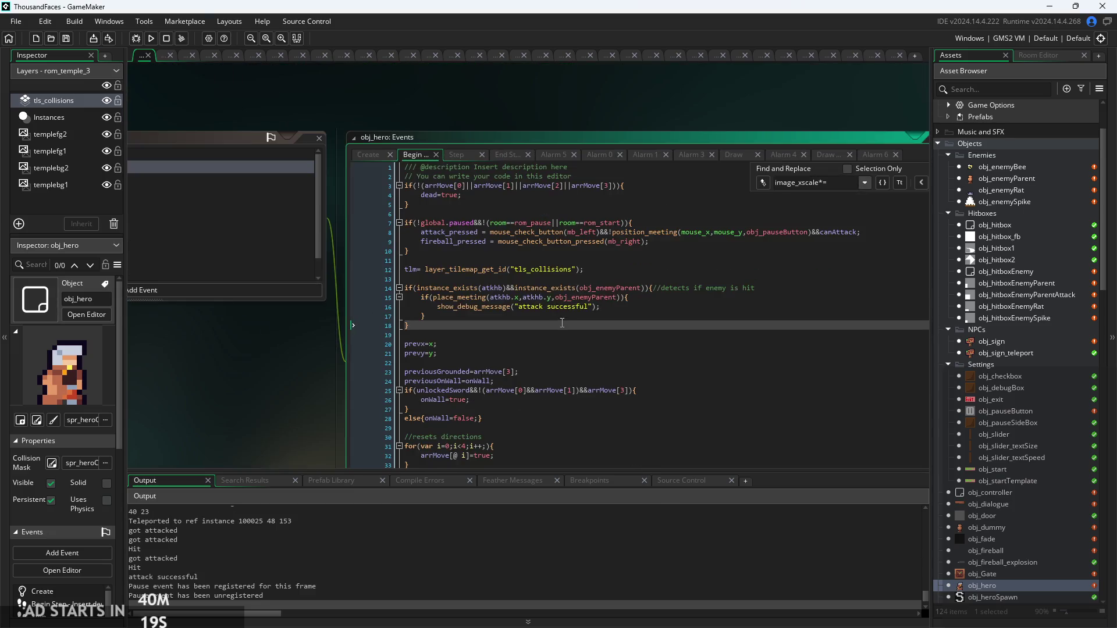
scroll(591, 307, up, 2)
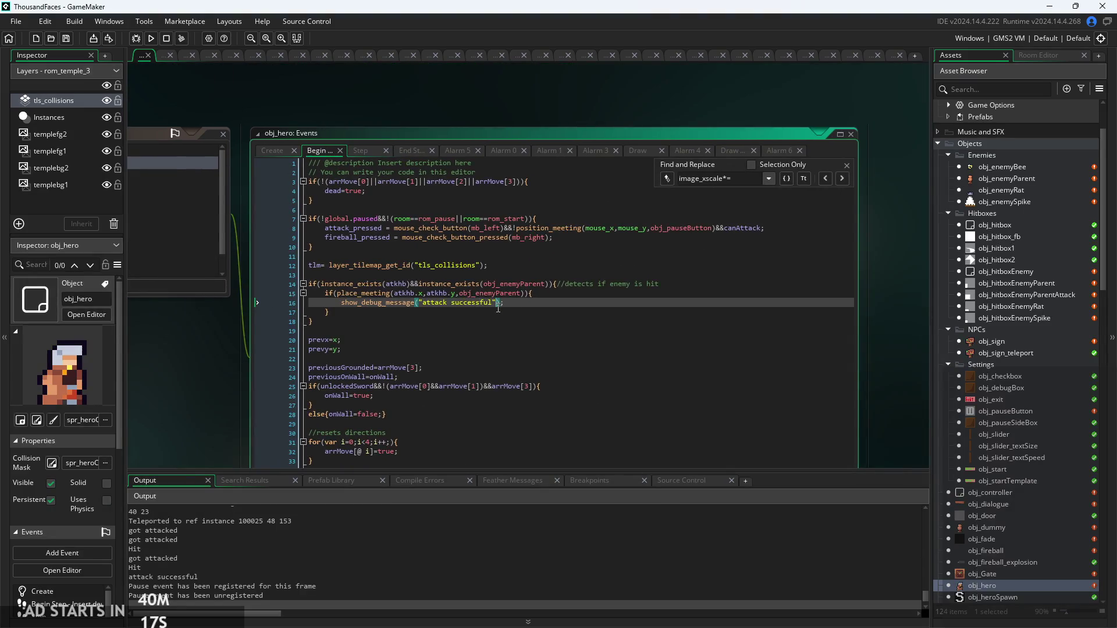
scroll(444, 313, up, 2)
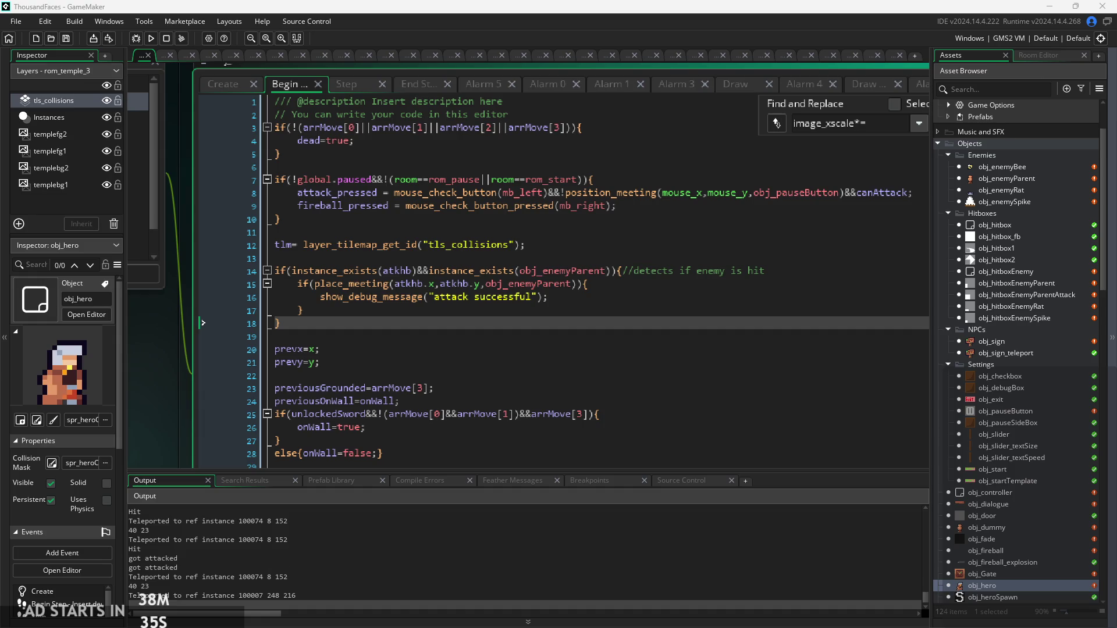
Step: Inspect the atkhb check on line 14 and the place_meeting check on line 15
ctrl+scroll(556, 392, up, 3)
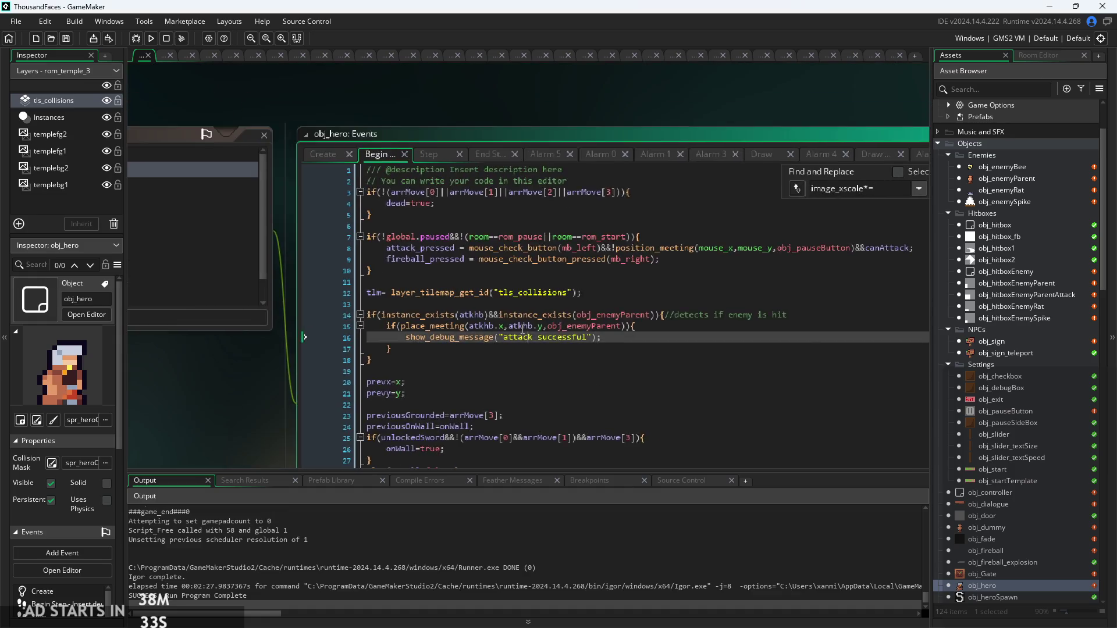
click(453, 310)
ctrl+scroll(460, 314, up, 1)
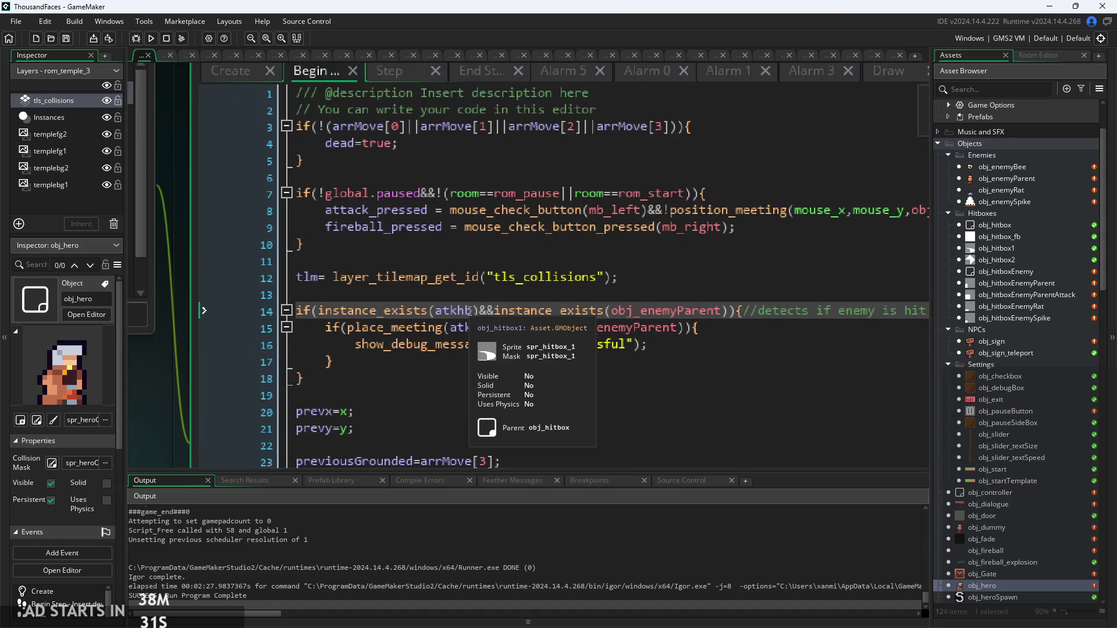
click(592, 329)
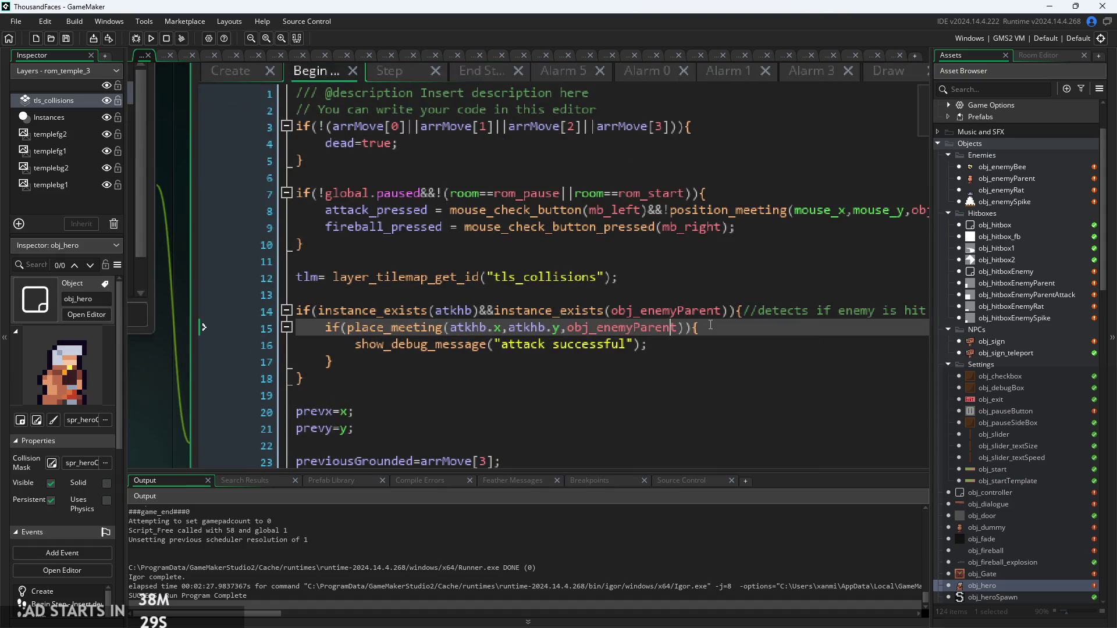
key(End)
key(ctrl+f)
Step: Open obj_enemyBee's object editor from the Asset Browser
mouse_move(611, 313)
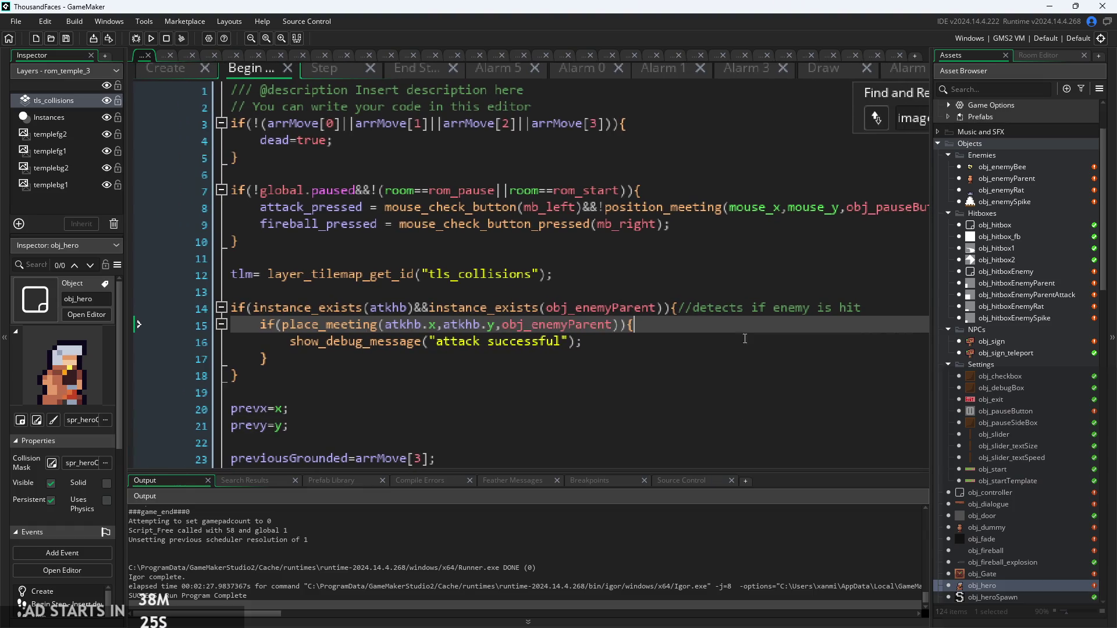
click(992, 167)
double_click(990, 166)
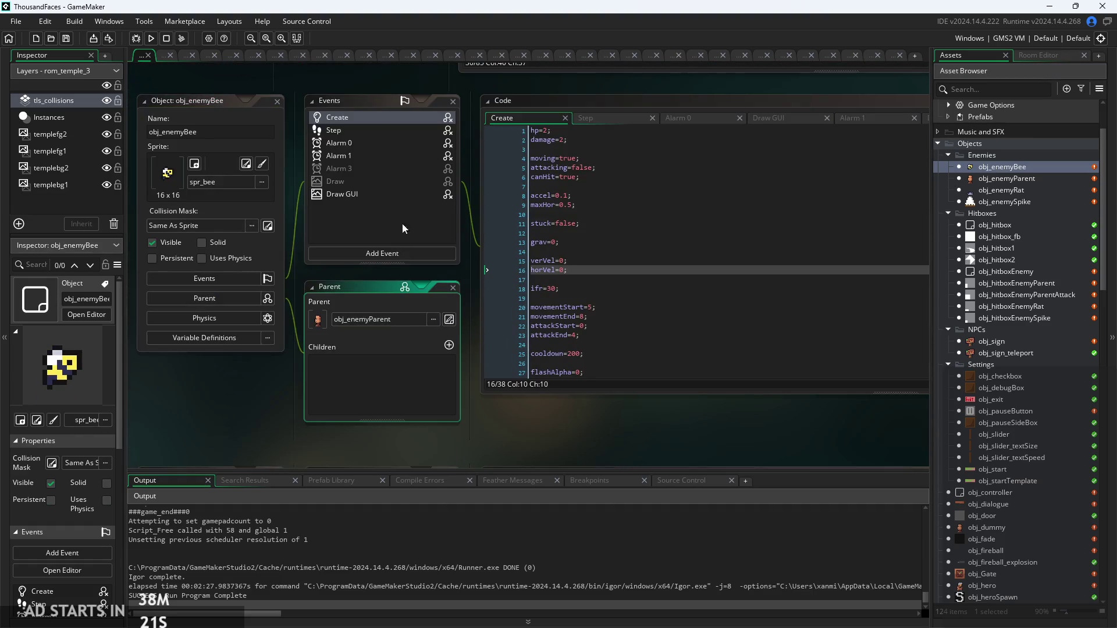
Step: Compare the bee's Step and Create code, then open obj_enemyRat
click(383, 126)
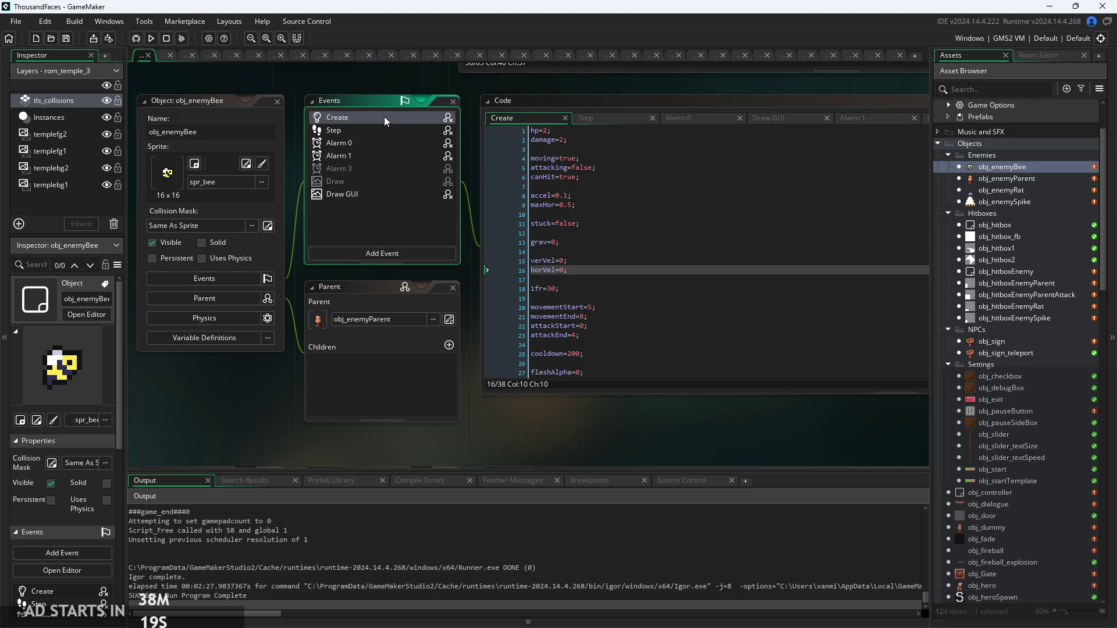
click(589, 120)
click(506, 117)
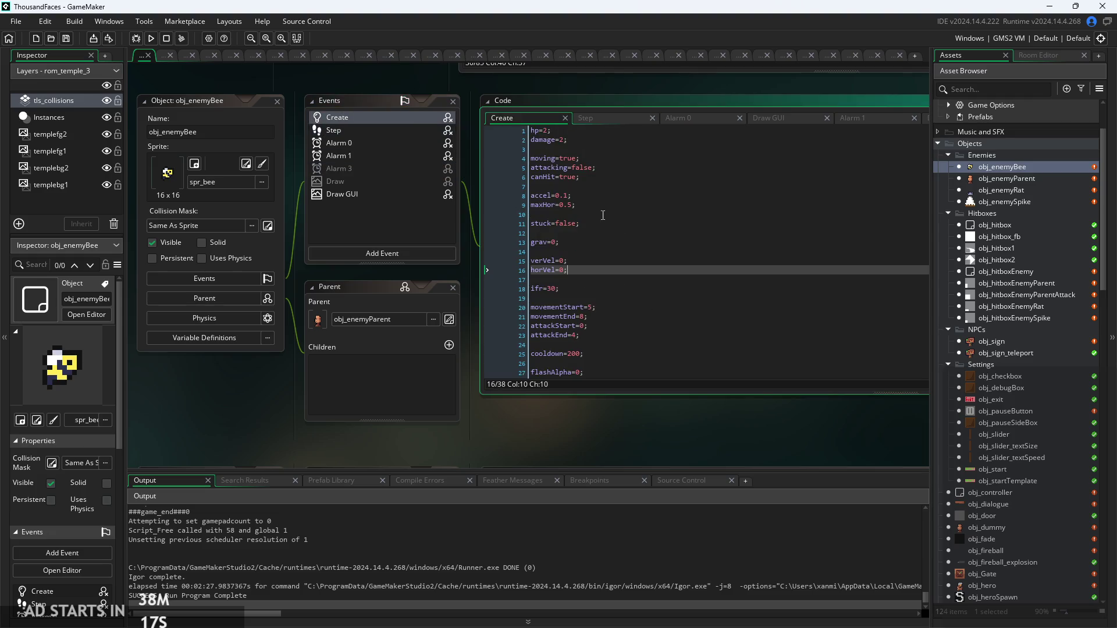
click(580, 121)
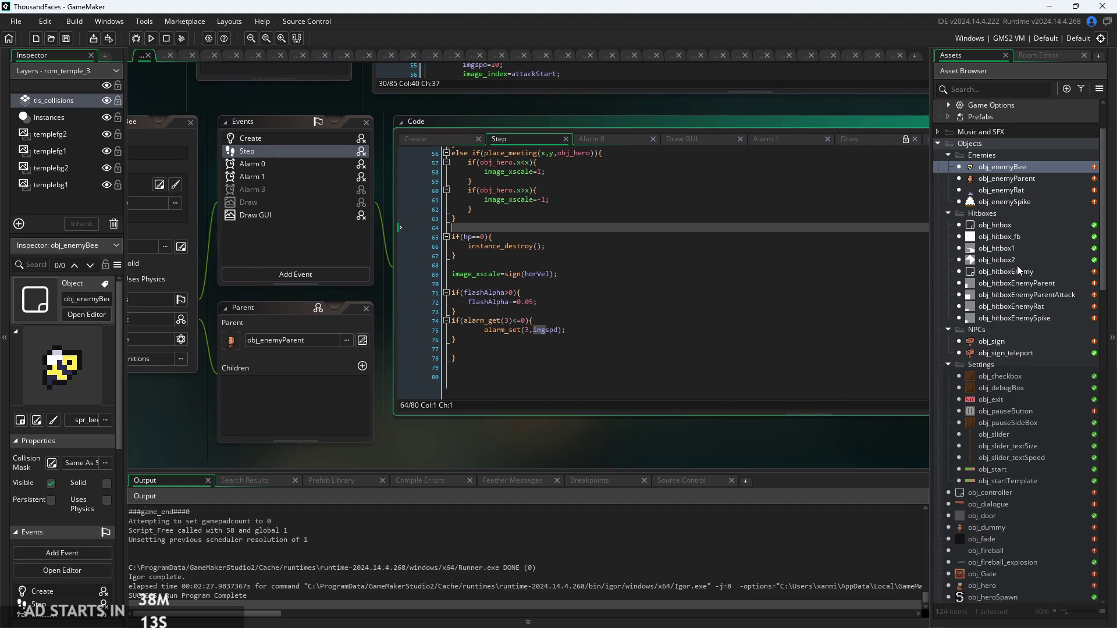
double_click(1018, 190)
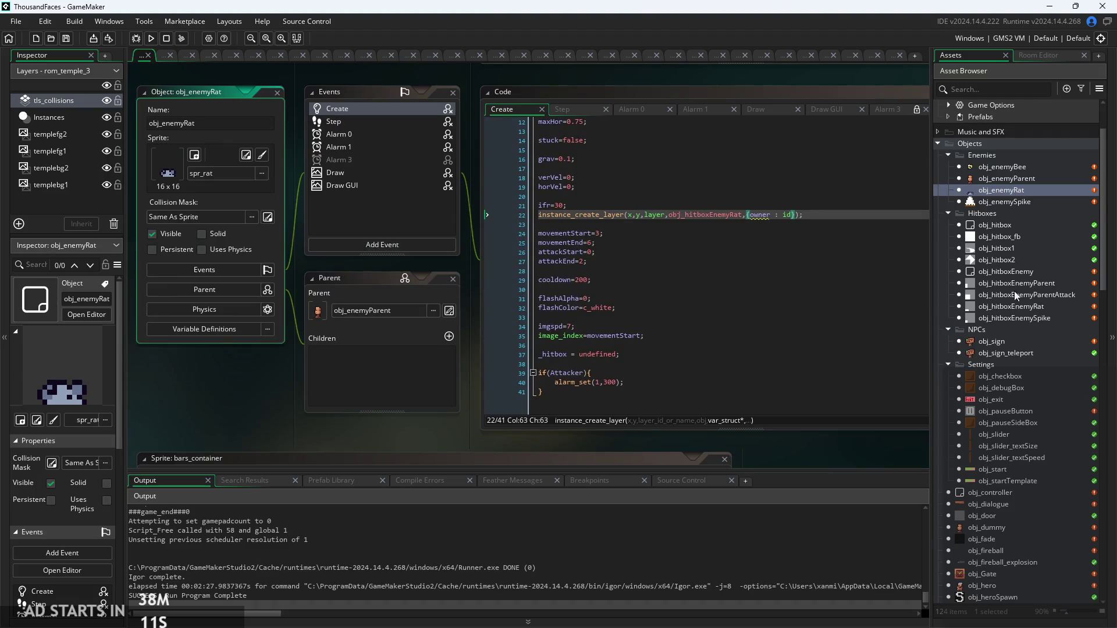
Step: Open obj_enemySpike and set its parent to obj_enemyParent from the Enemies folder
double_click(1017, 200)
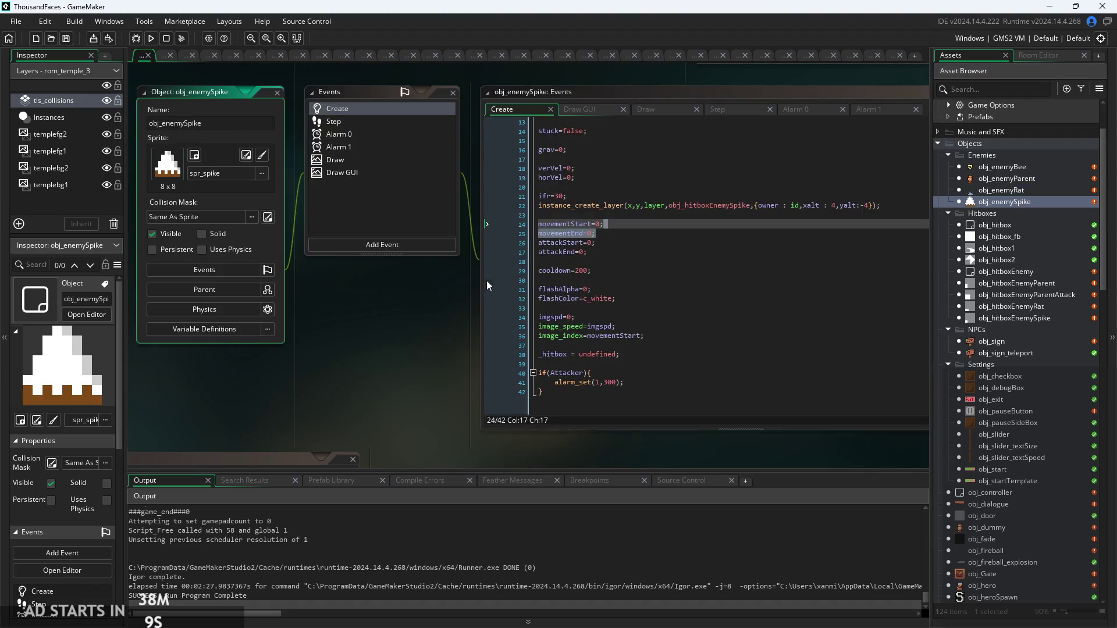
click(210, 291)
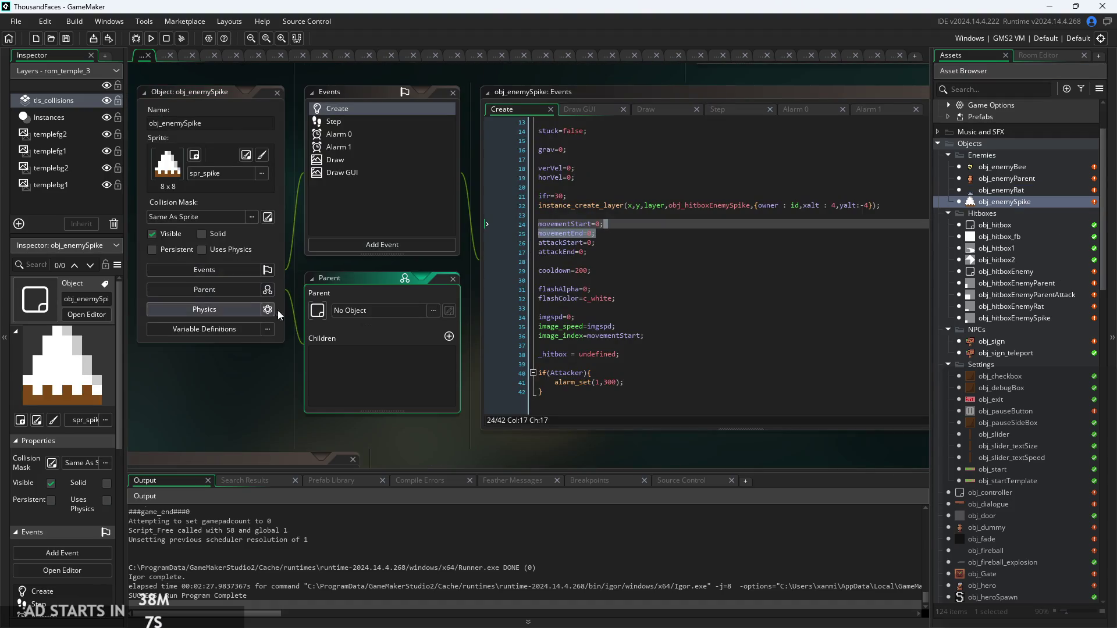
click(372, 313)
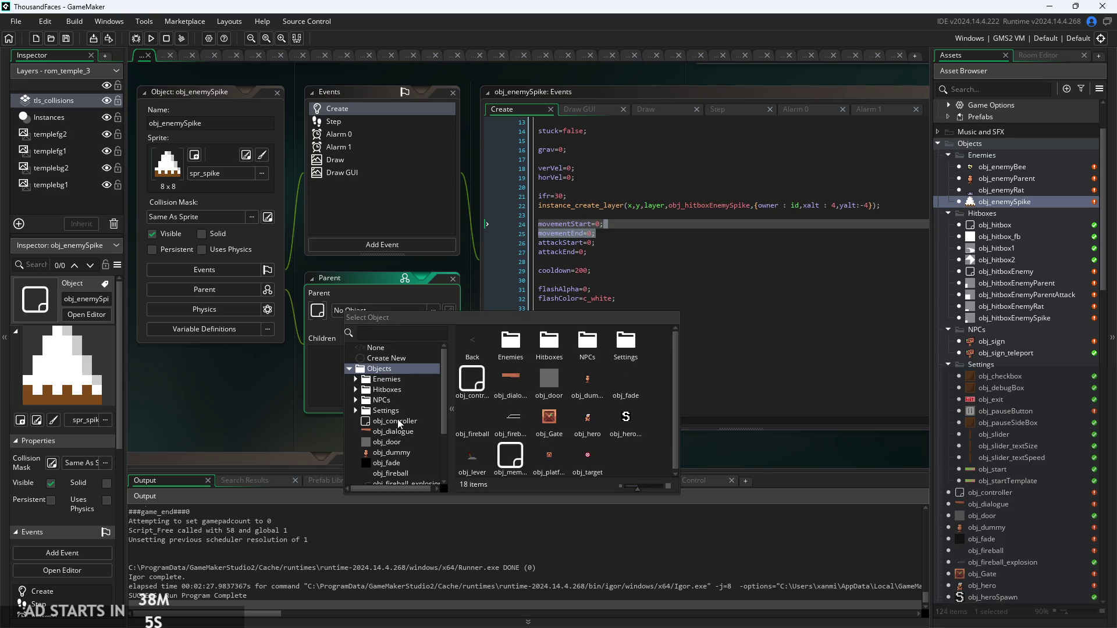
scroll(398, 420, down, 2)
scroll(400, 408, down, 2)
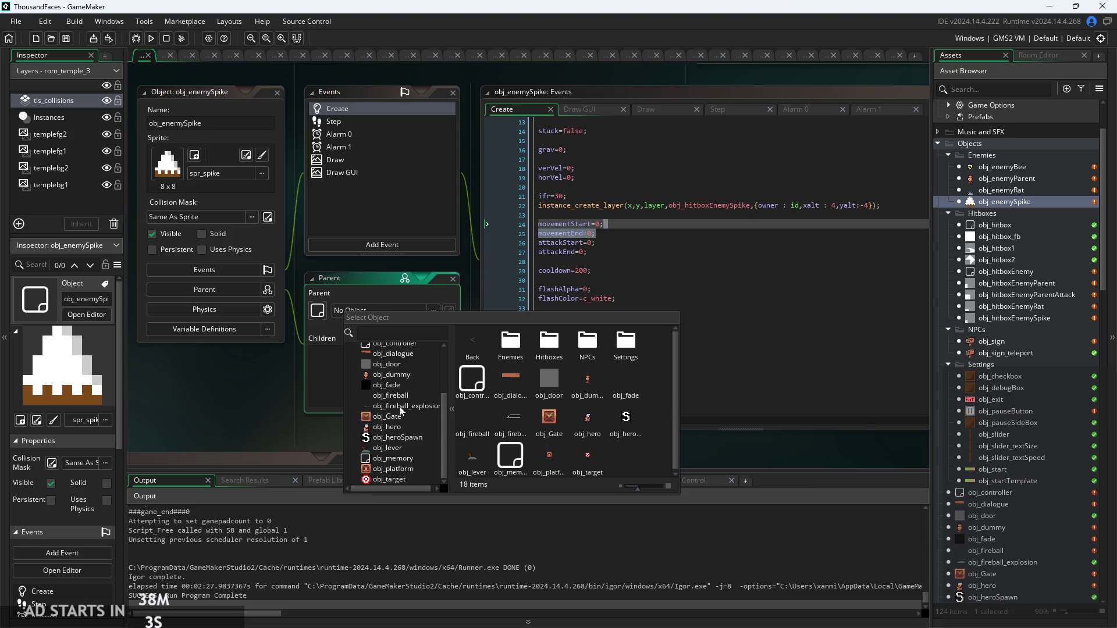
scroll(400, 407, up, 4)
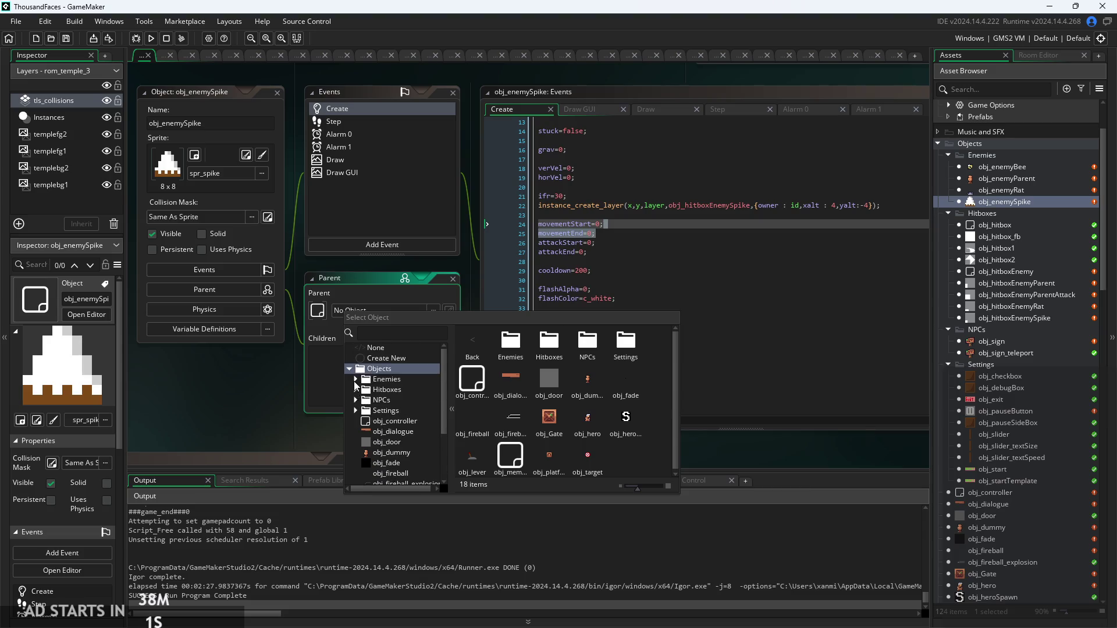
click(355, 380)
double_click(424, 398)
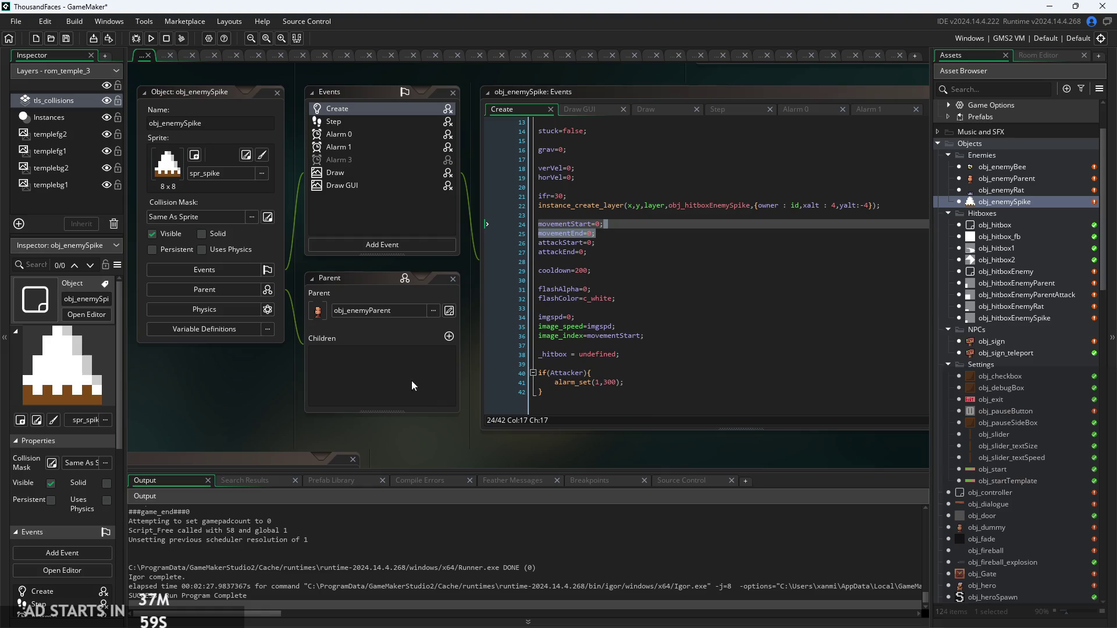
Step: Check the spike's inherited Alarm 3, Alarm 1 and Draw event code
click(390, 156)
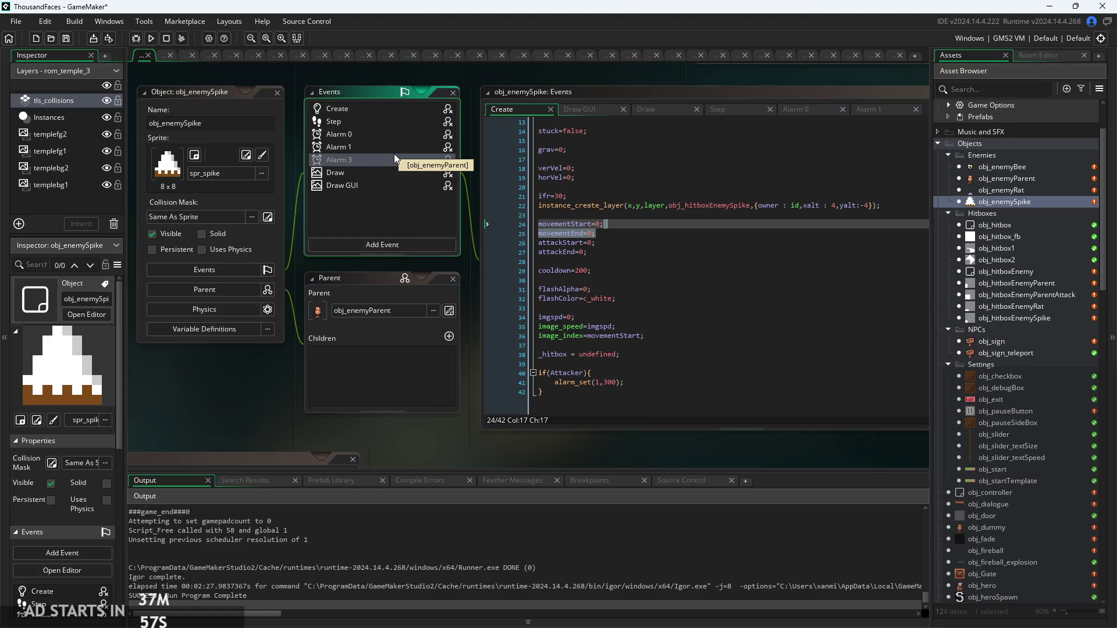
double_click(393, 153)
double_click(393, 148)
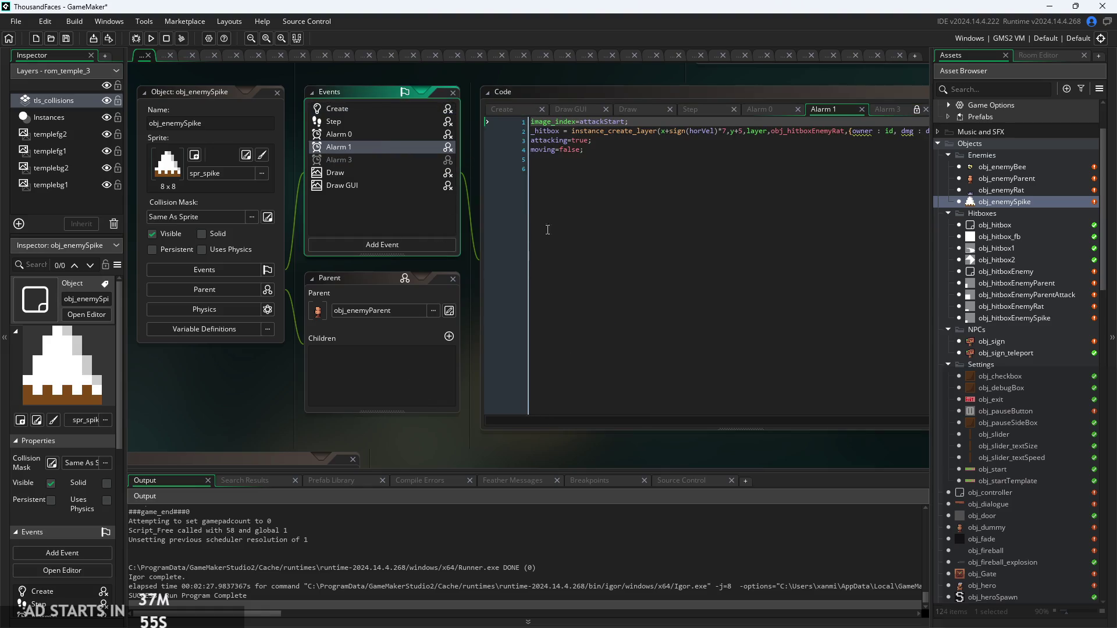
double_click(320, 199)
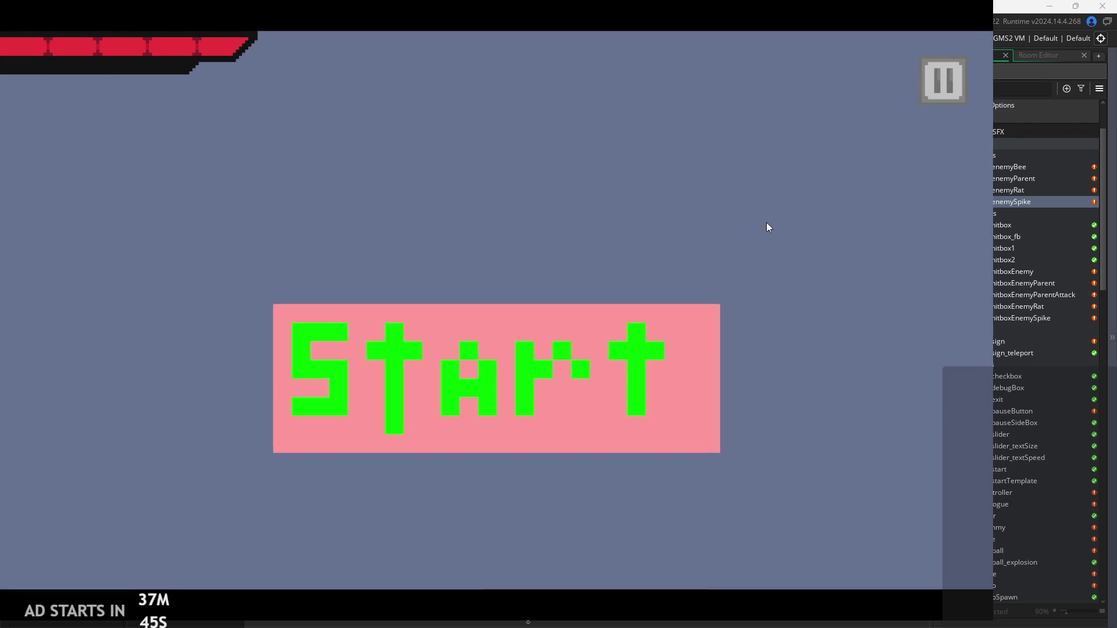
Step: Start the game, run the hero right, swing the sword at an enemy, then quit
click(669, 367)
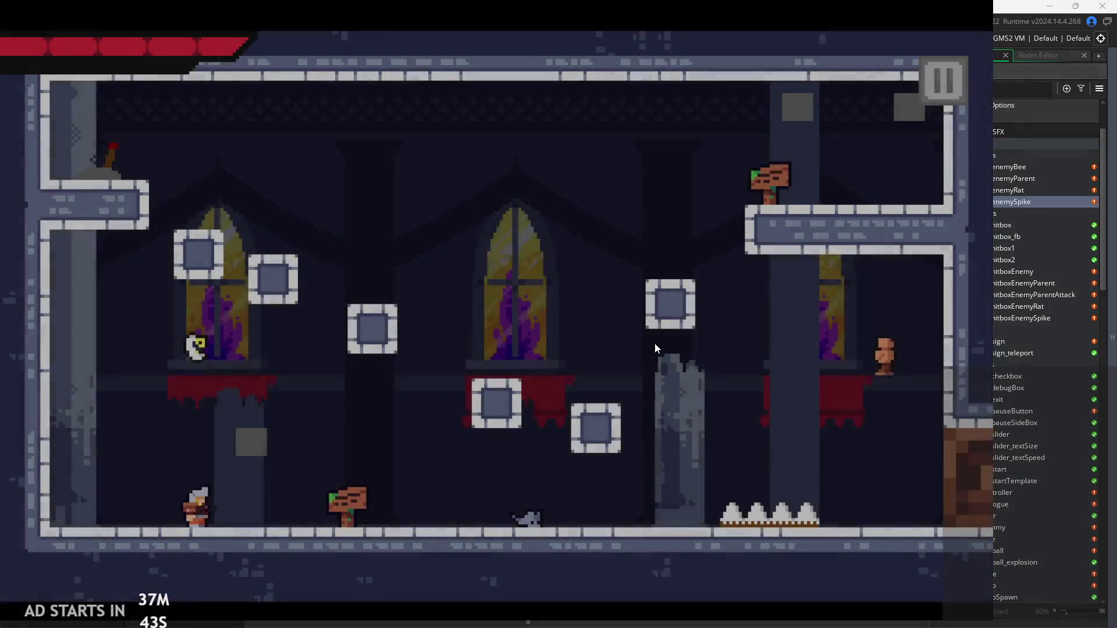
key(Right)
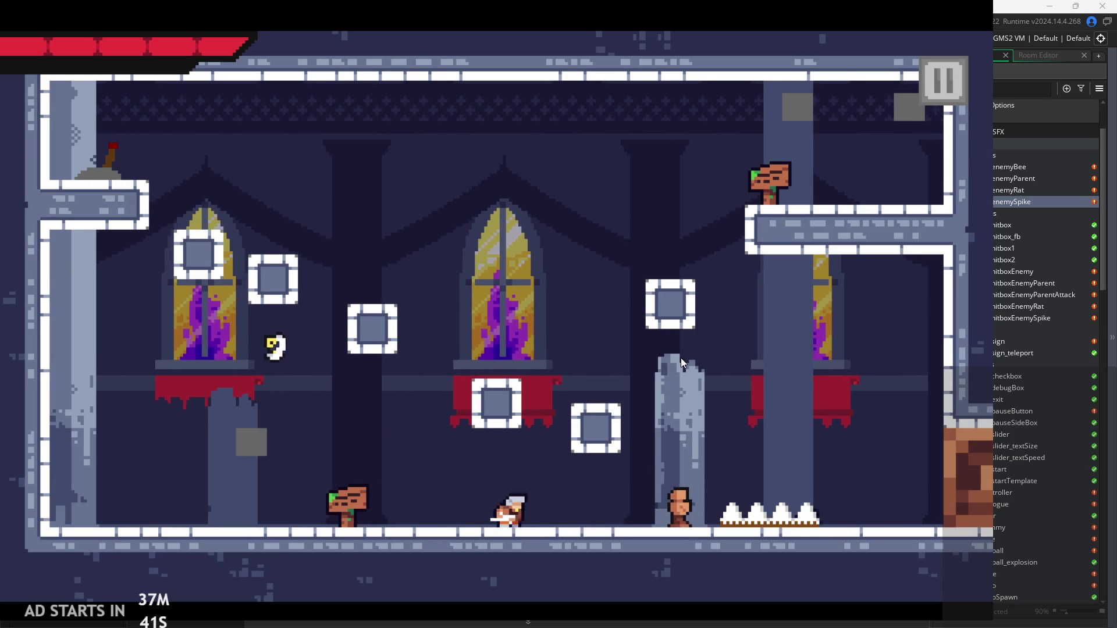
key(Right)
key(x)
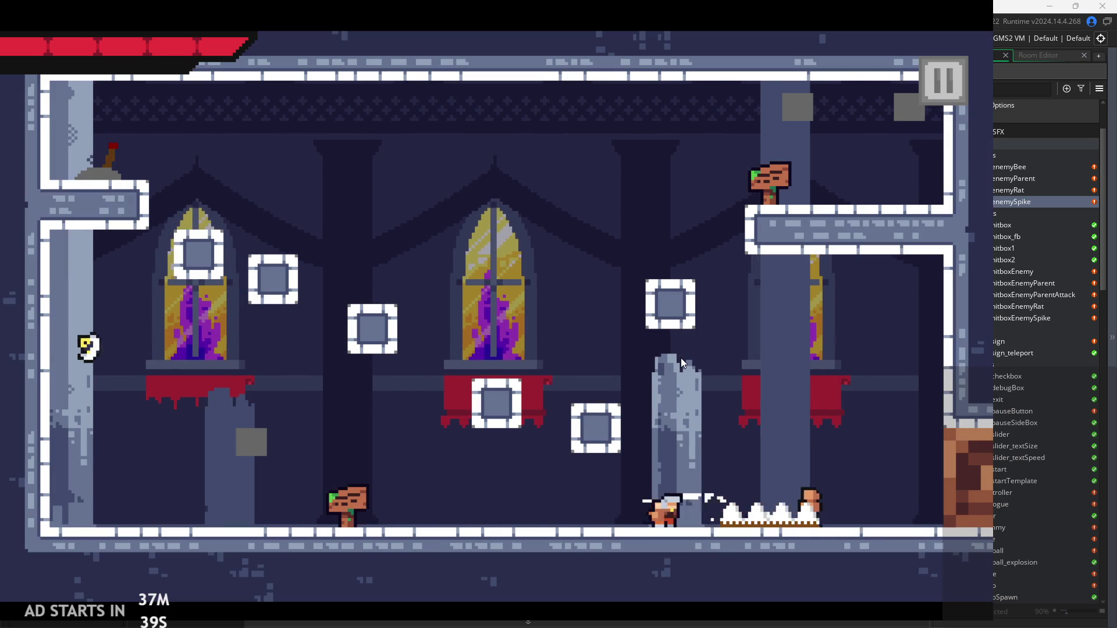
key(Escape)
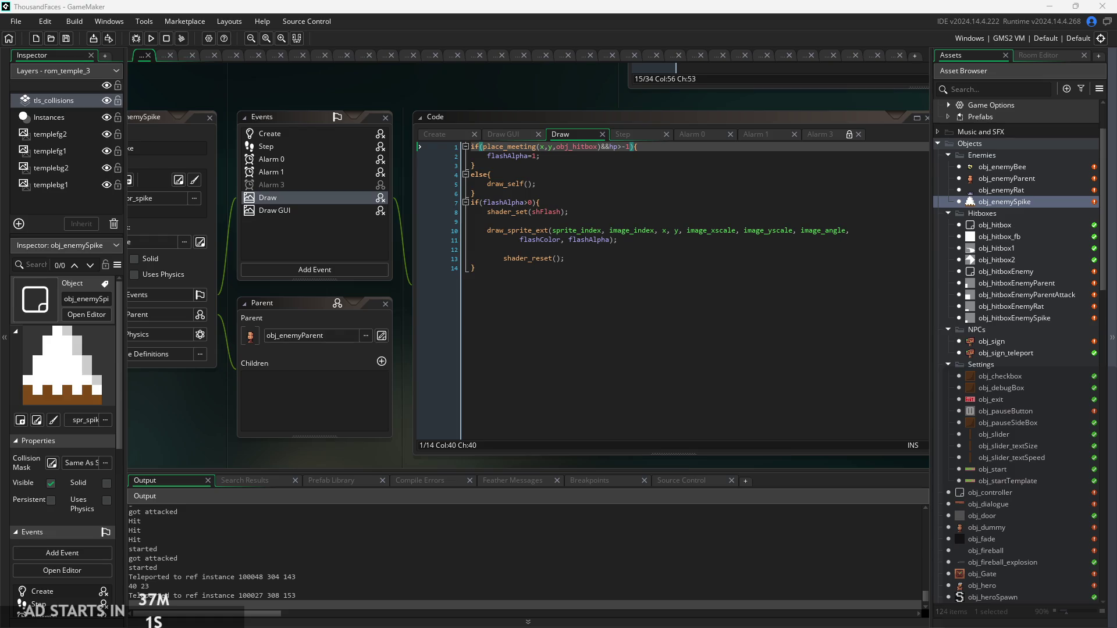
click(816, 598)
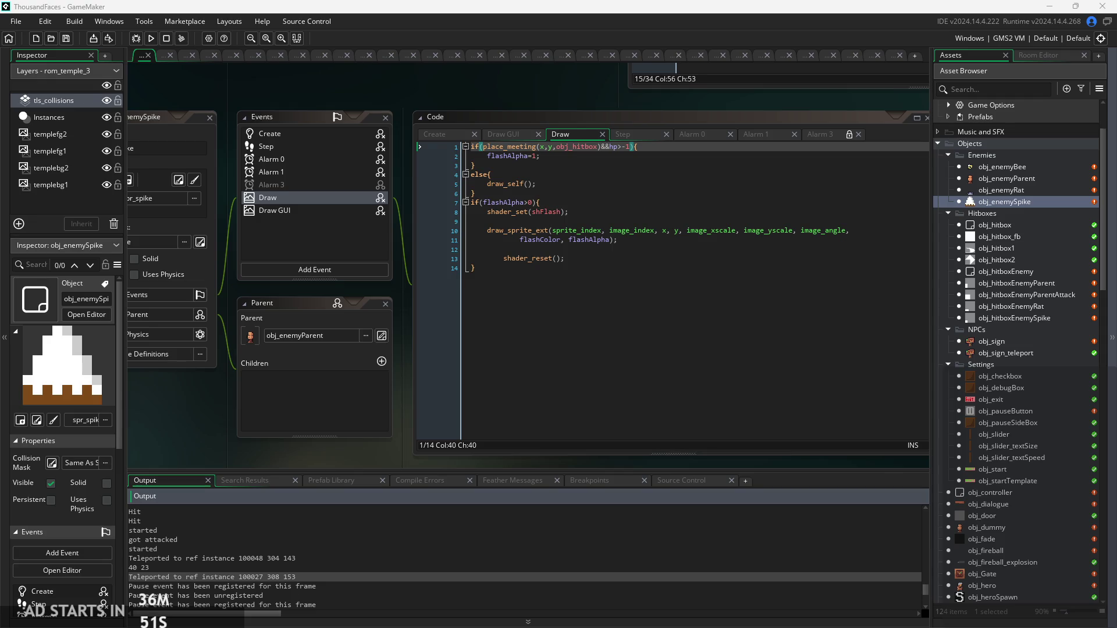
click(521, 319)
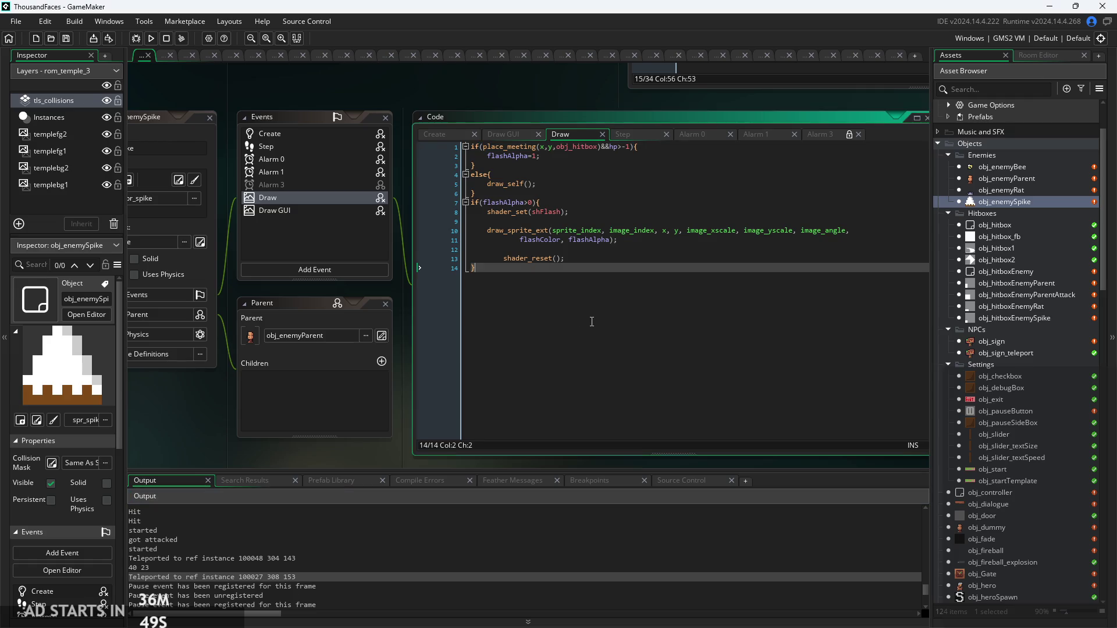
scroll(521, 319, up, 2)
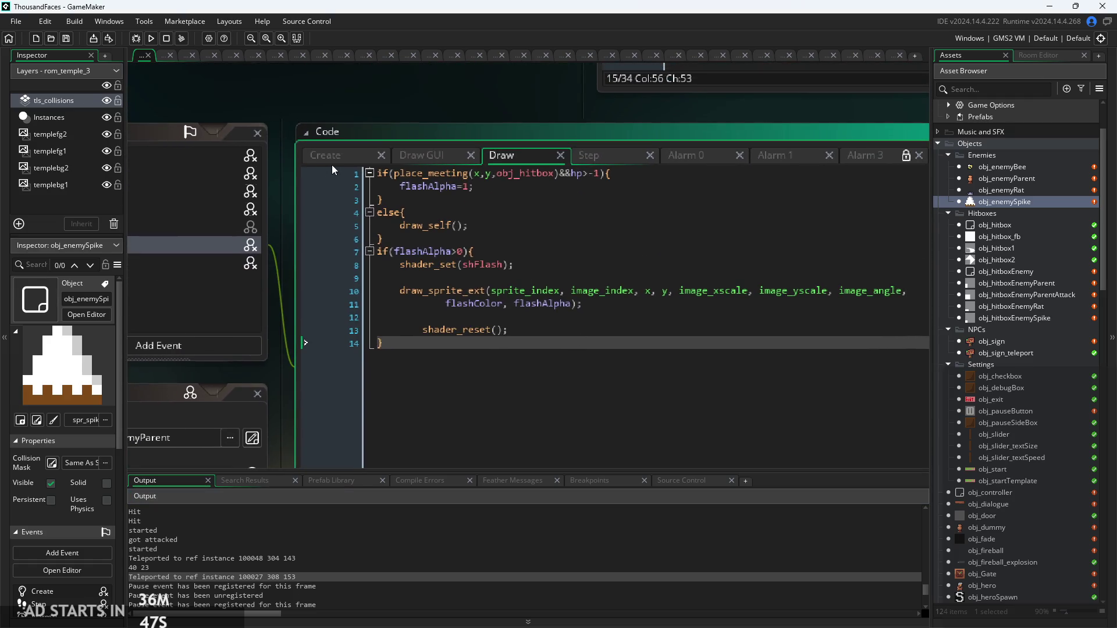
click(339, 155)
scroll(576, 256, down, 2)
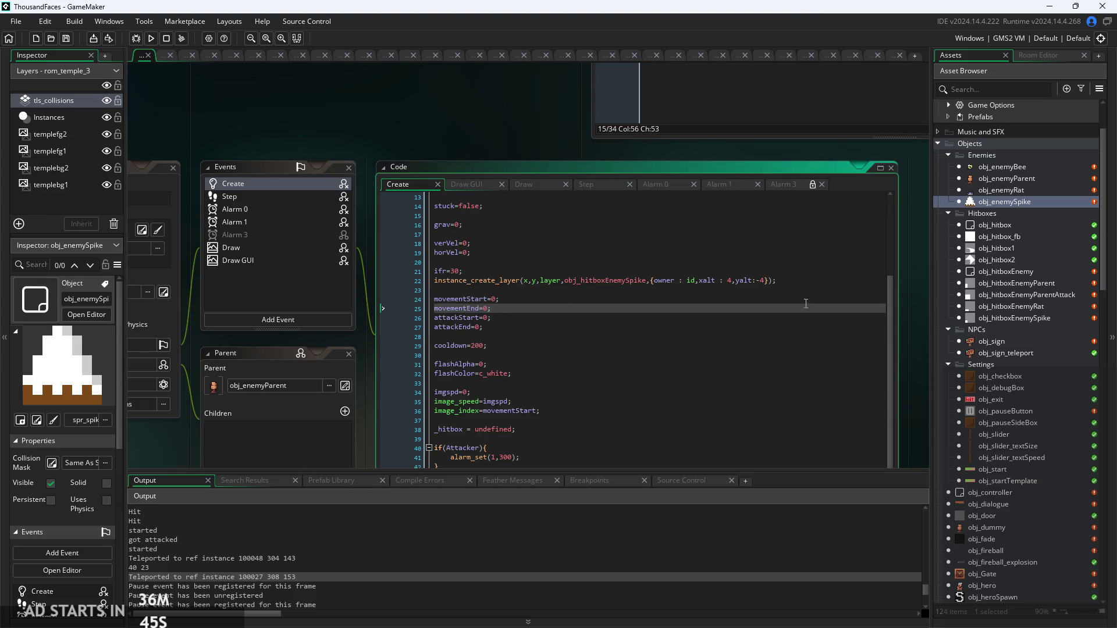
double_click(1020, 174)
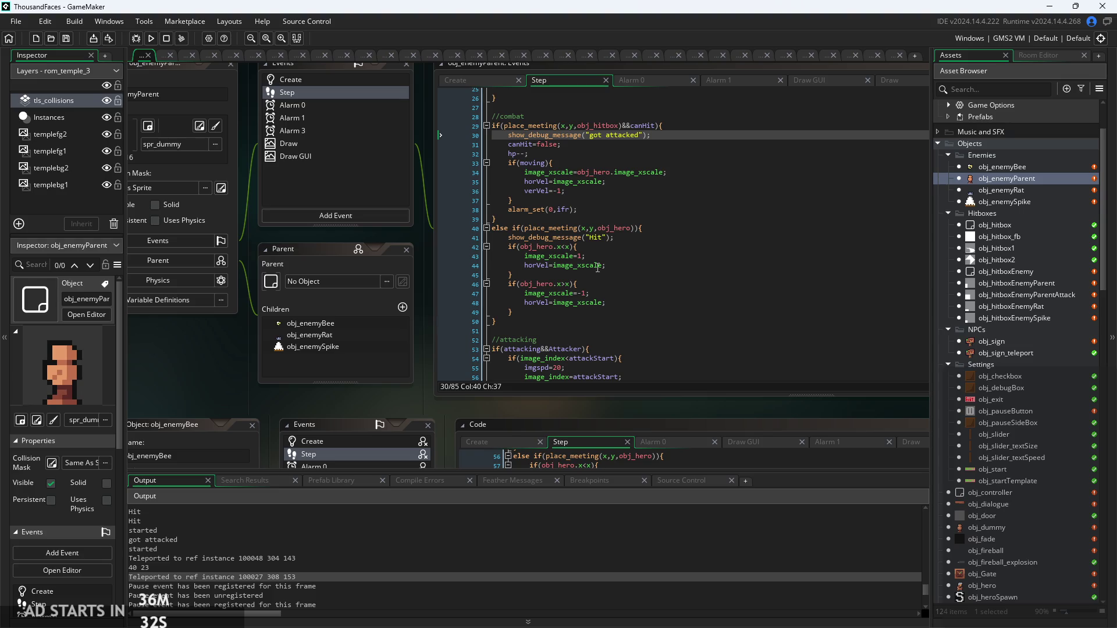
click(695, 276)
scroll(692, 267, up, 2)
click(693, 257)
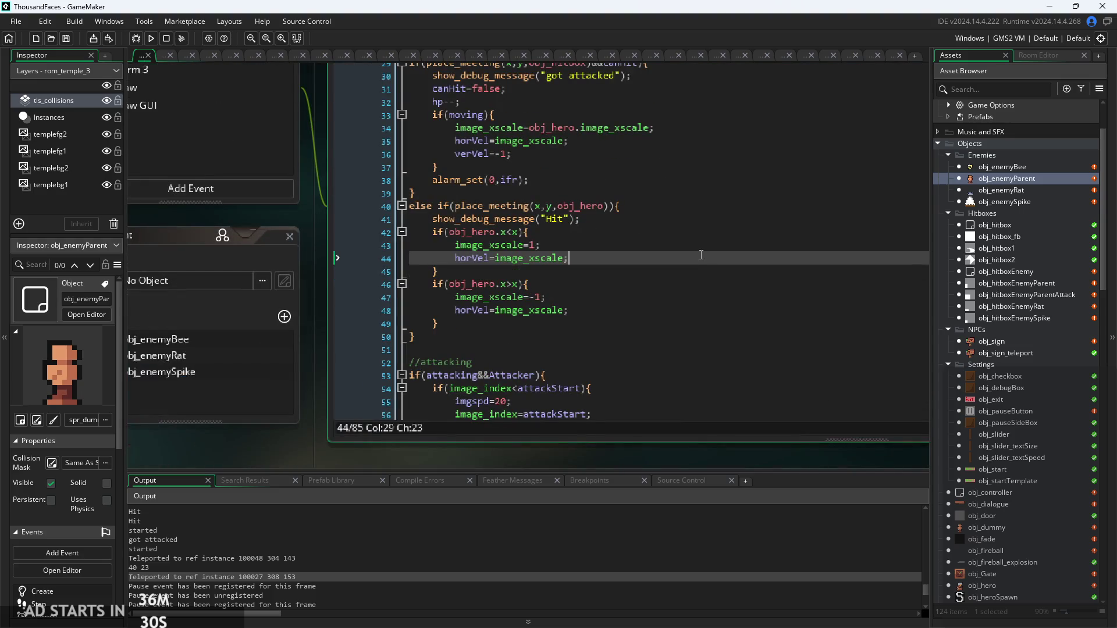
click(708, 218)
click(712, 245)
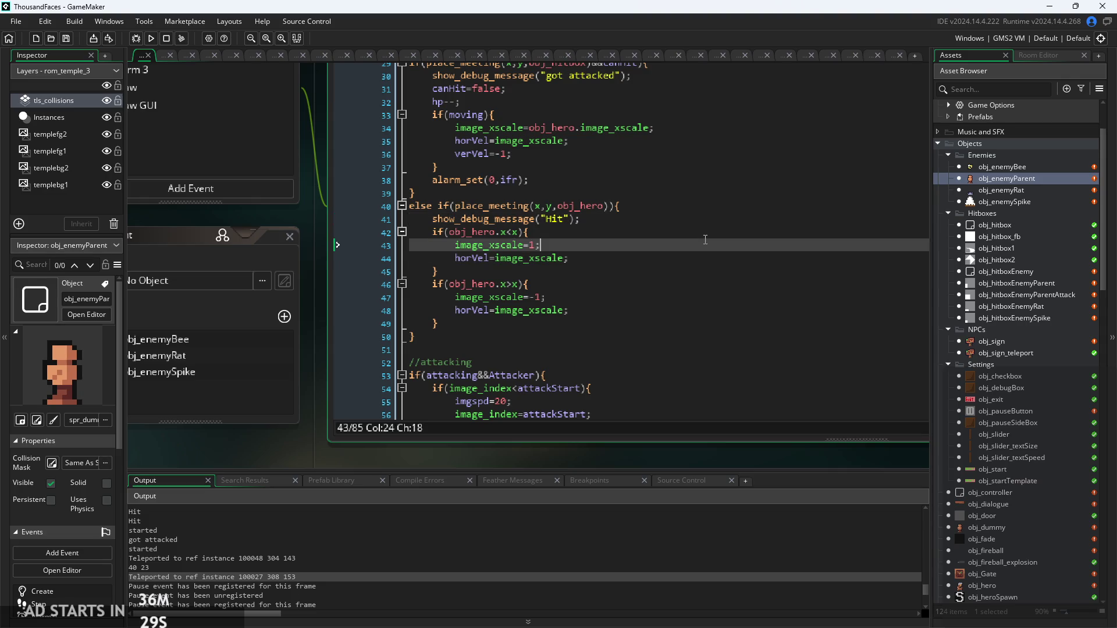
click(716, 234)
scroll(698, 230, up, 3)
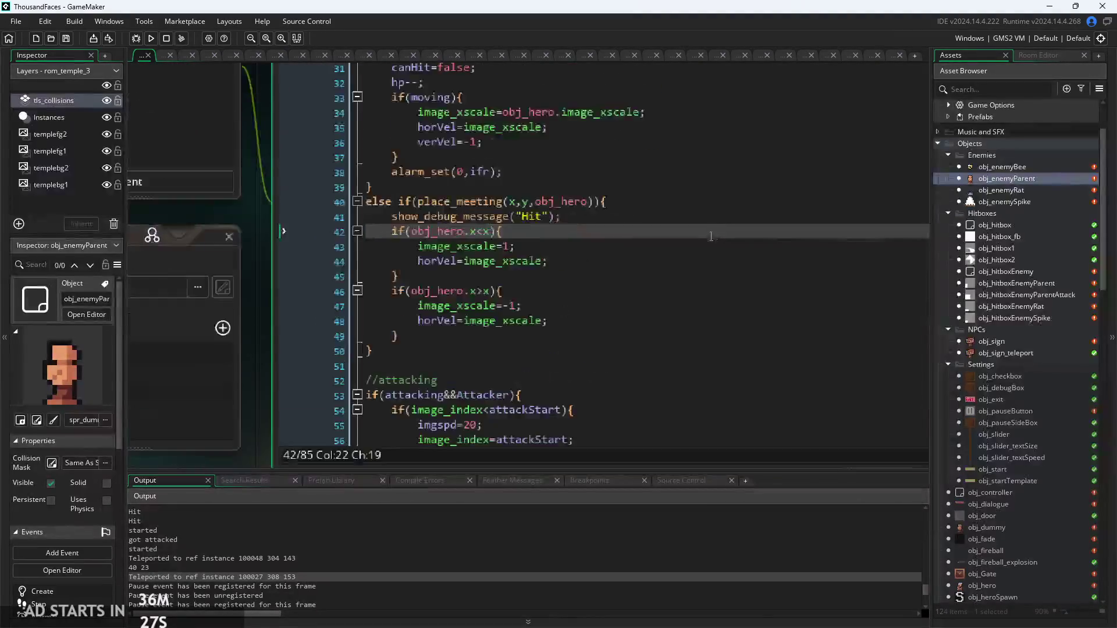
click(666, 211)
scroll(666, 210, up, 1)
click(668, 195)
scroll(666, 280, down, 3)
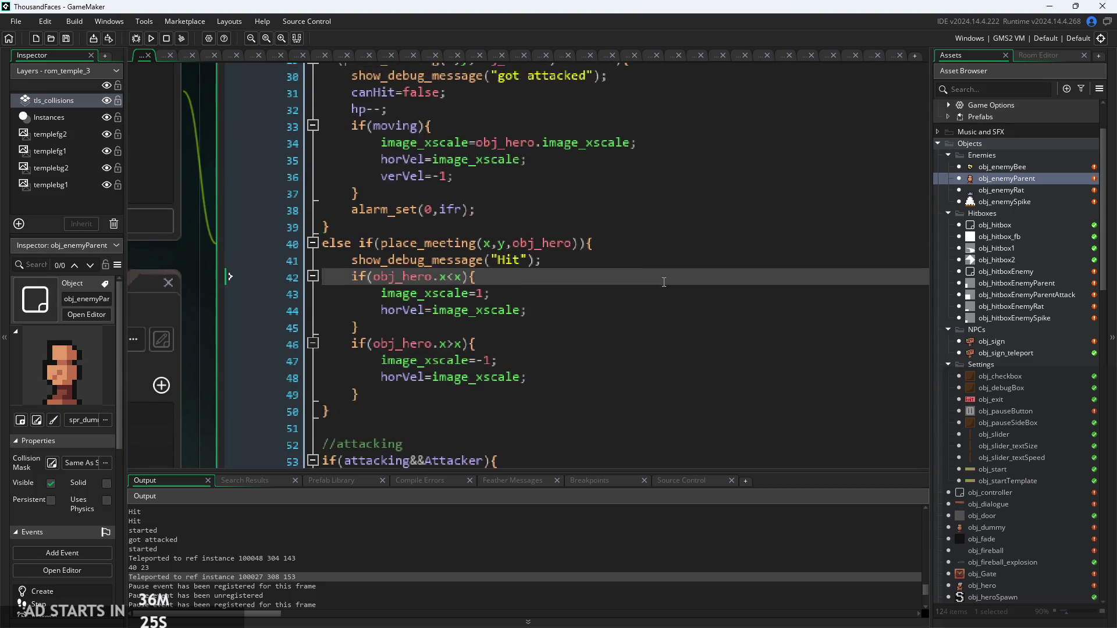
click(601, 135)
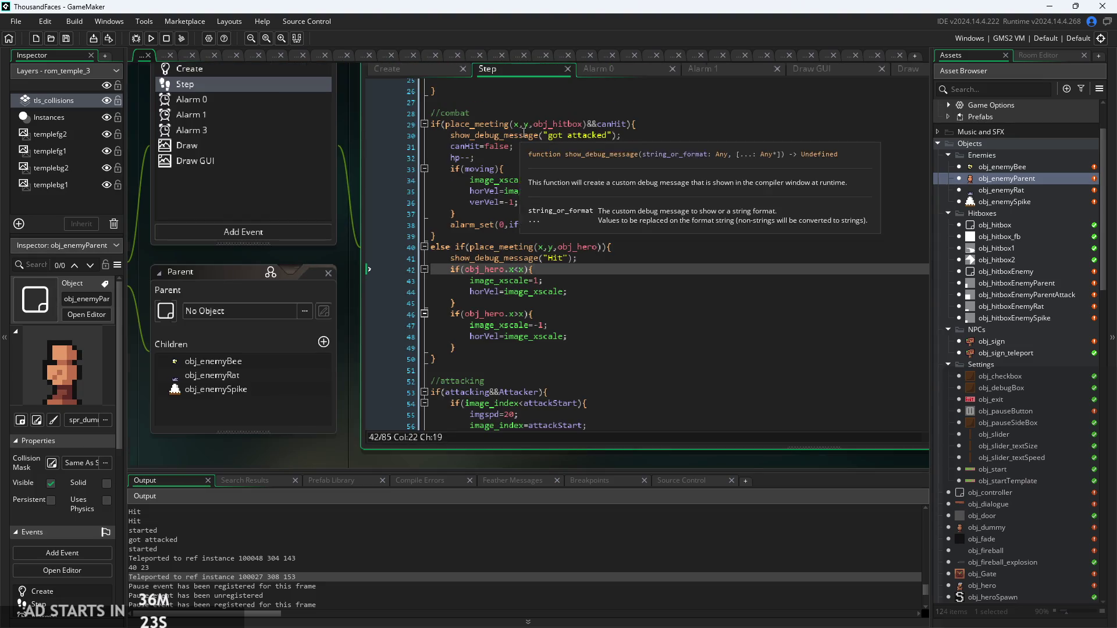
ctrl+scroll(601, 135, up, 3)
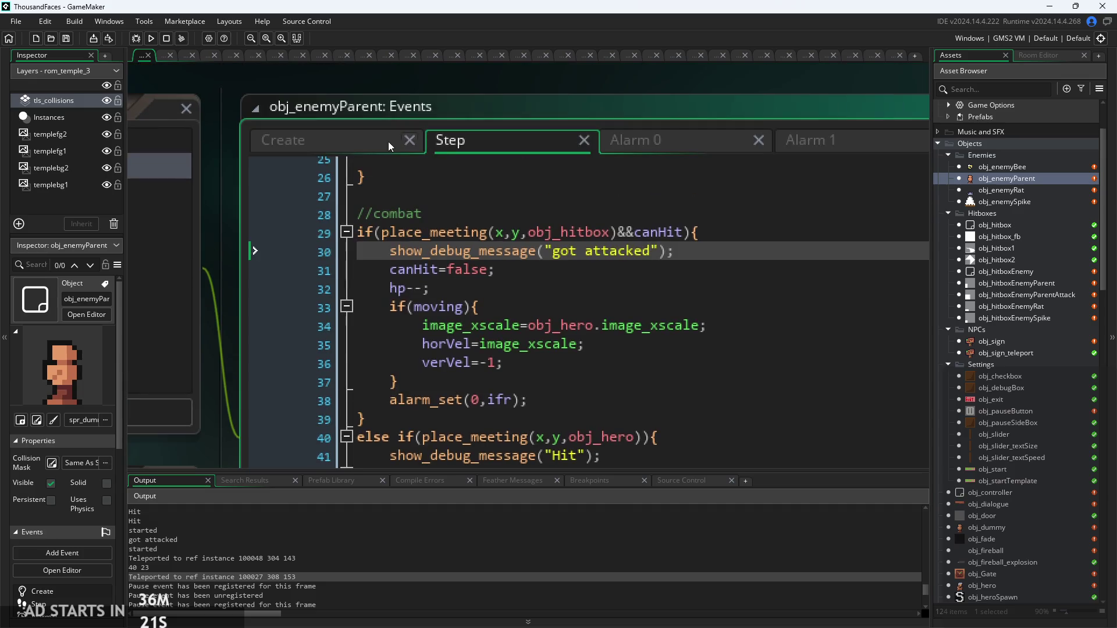
click(1013, 167)
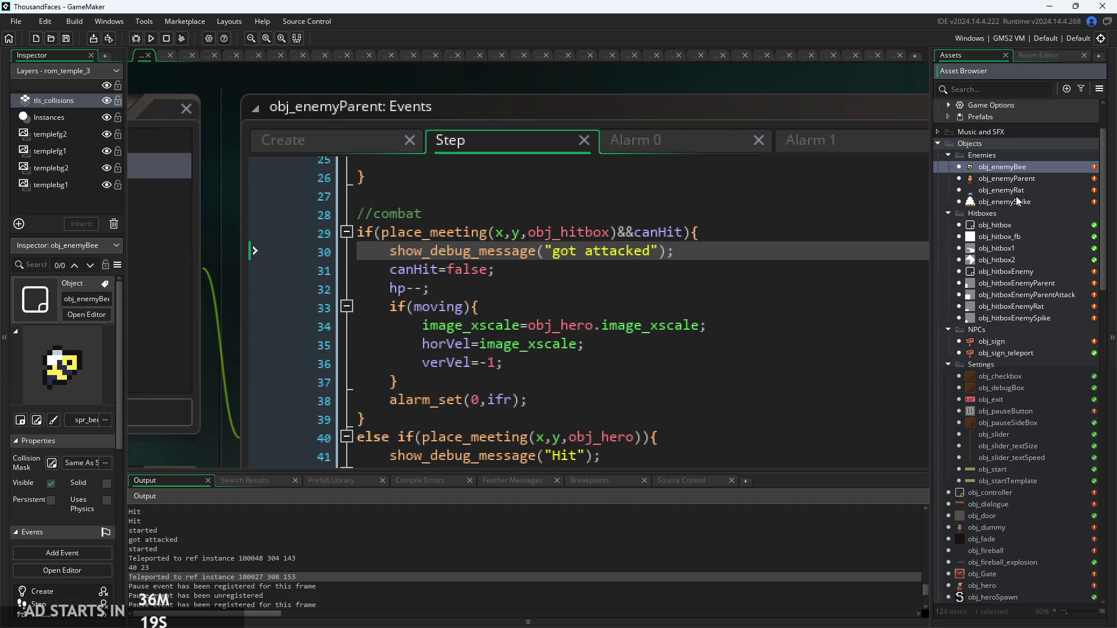
Step: Open obj_hero's Begin Step code and move to the enemy-detection block
scroll(989, 403, down, 2)
double_click(985, 536)
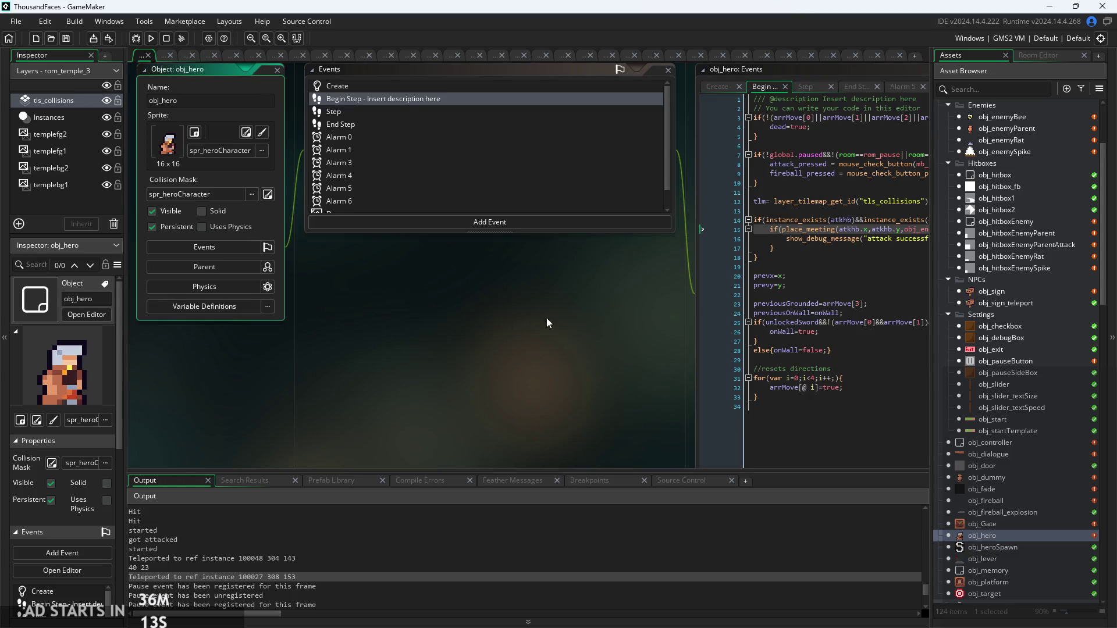
scroll(529, 324, up, 5)
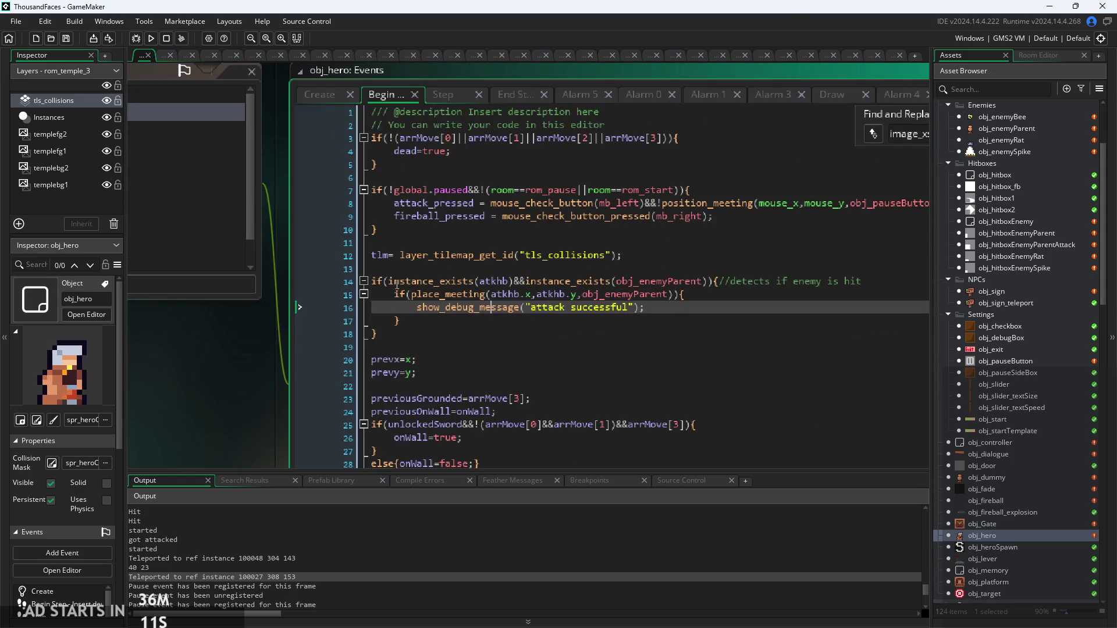
click(381, 333)
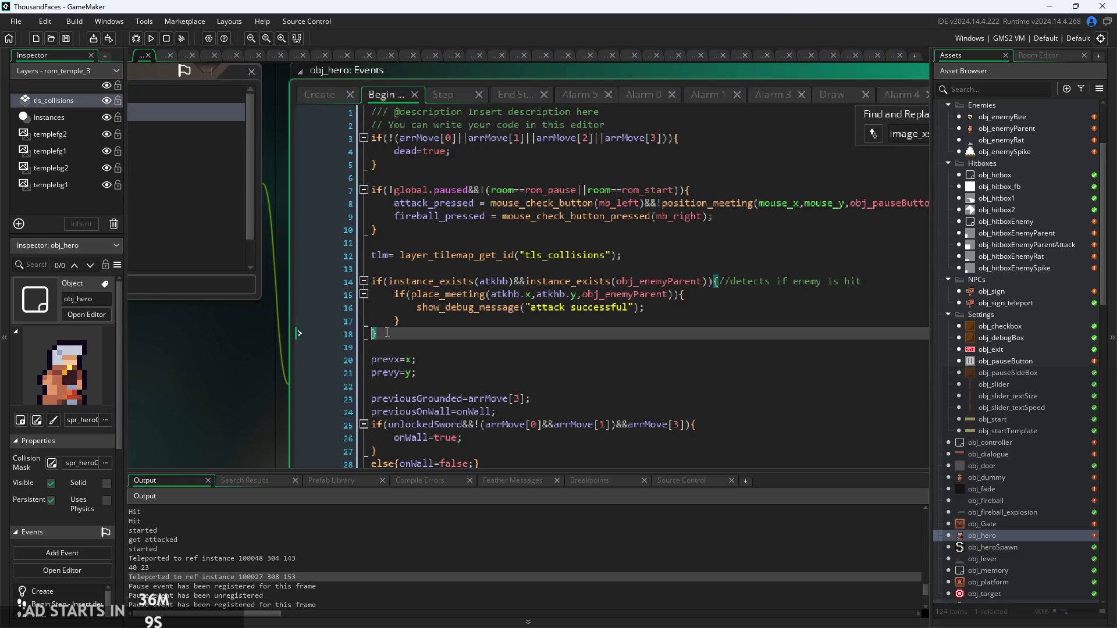
key(Down)
key(Down)
key(Down)
key(Up)
key(Up)
key(Up)
scroll(460, 300, up, 3)
click(467, 296)
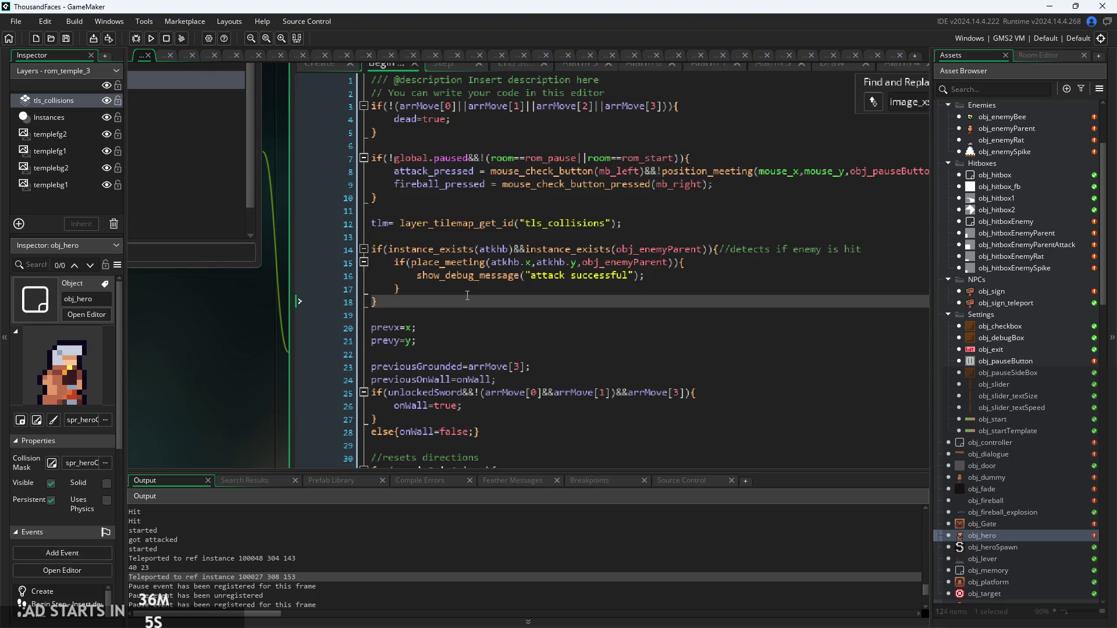
click(573, 285)
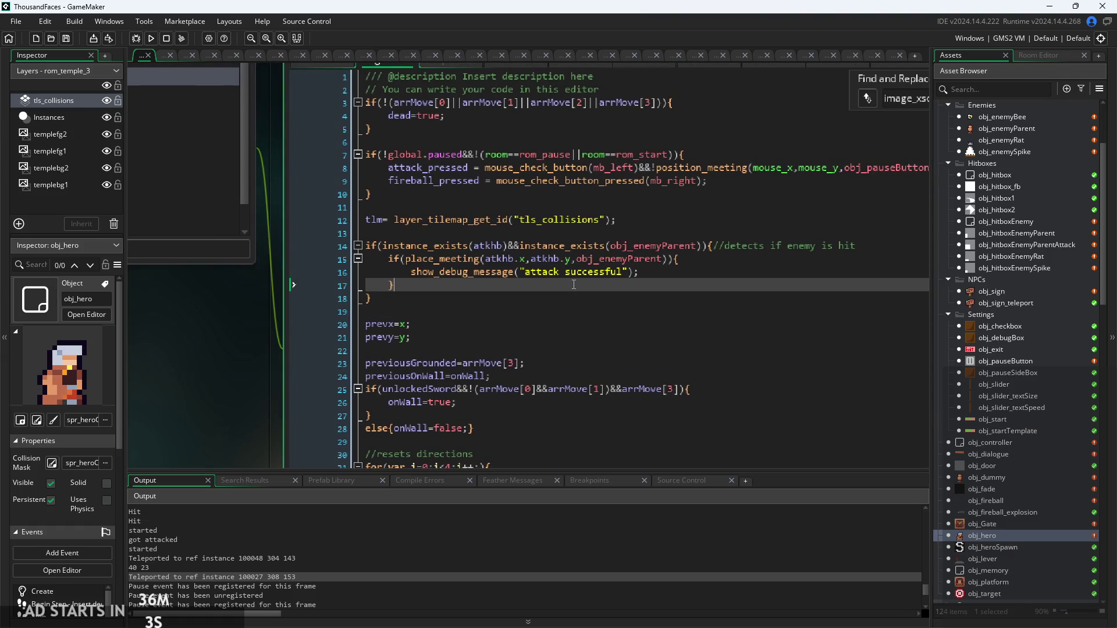
key(Up)
key(Up)
scroll(640, 264, up, 2)
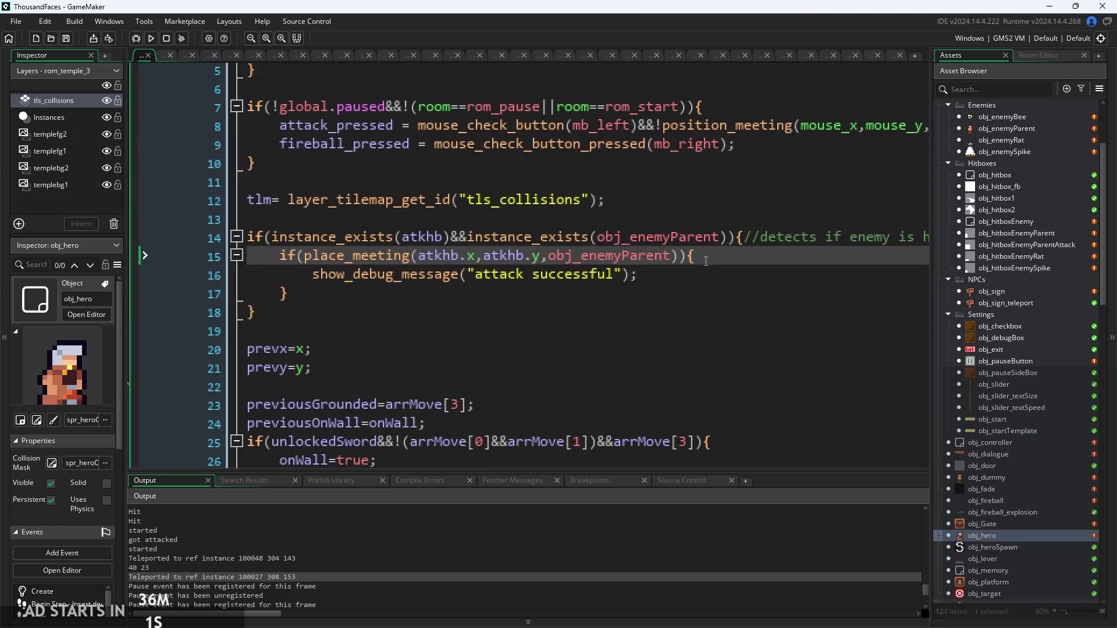
Step: Review the place_meeting line, the obj_enemyParent reference and the 'attack successful' message
mouse_move(711, 254)
mouse_down()
mouse_move(212, 242)
mouse_move(190, 259)
mouse_up()
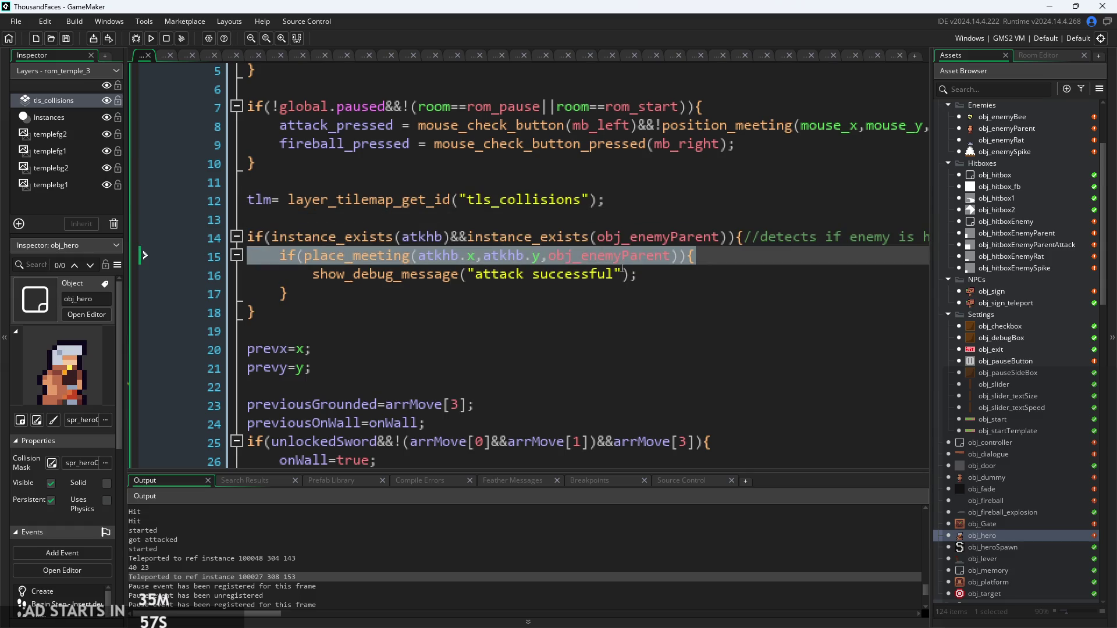
click(708, 259)
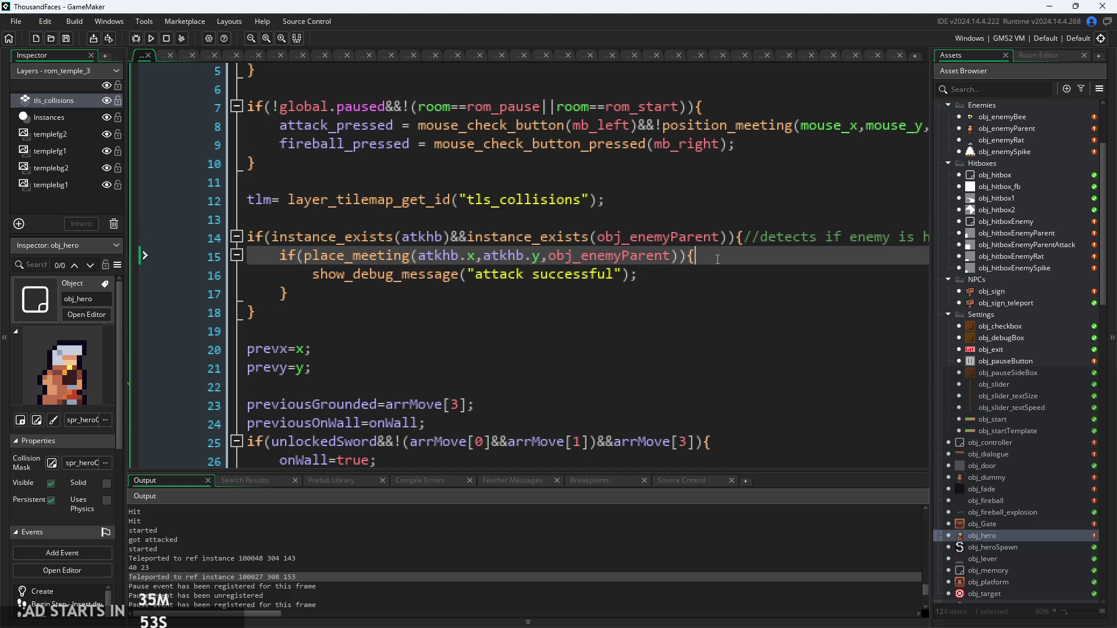
click(722, 238)
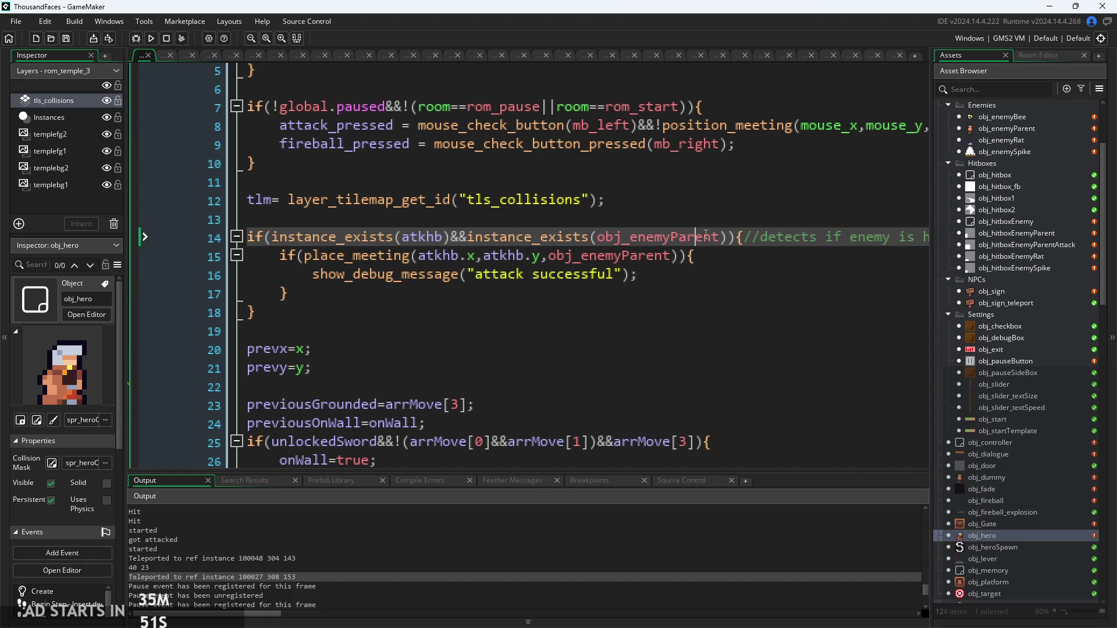
drag(722, 237, 630, 237)
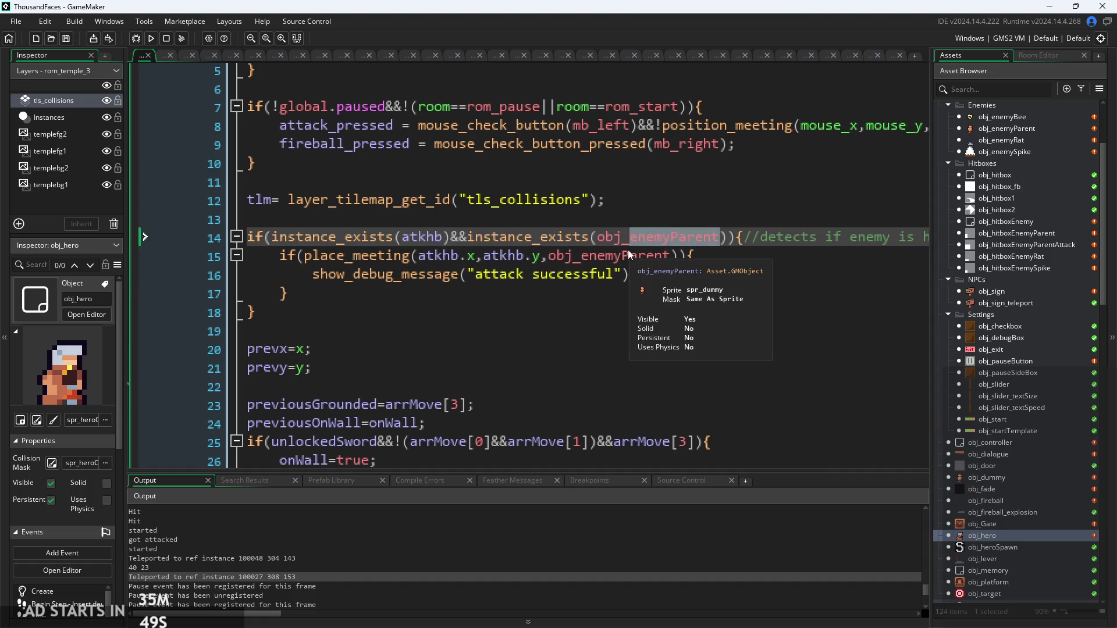
key(Right)
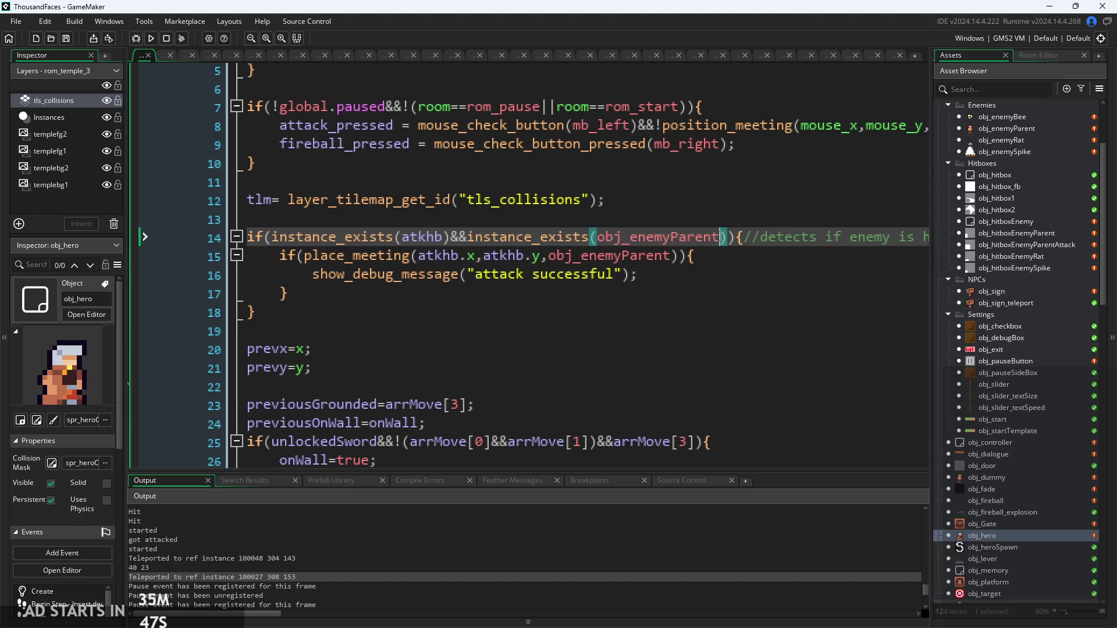
click(681, 294)
scroll(682, 272, down, 1)
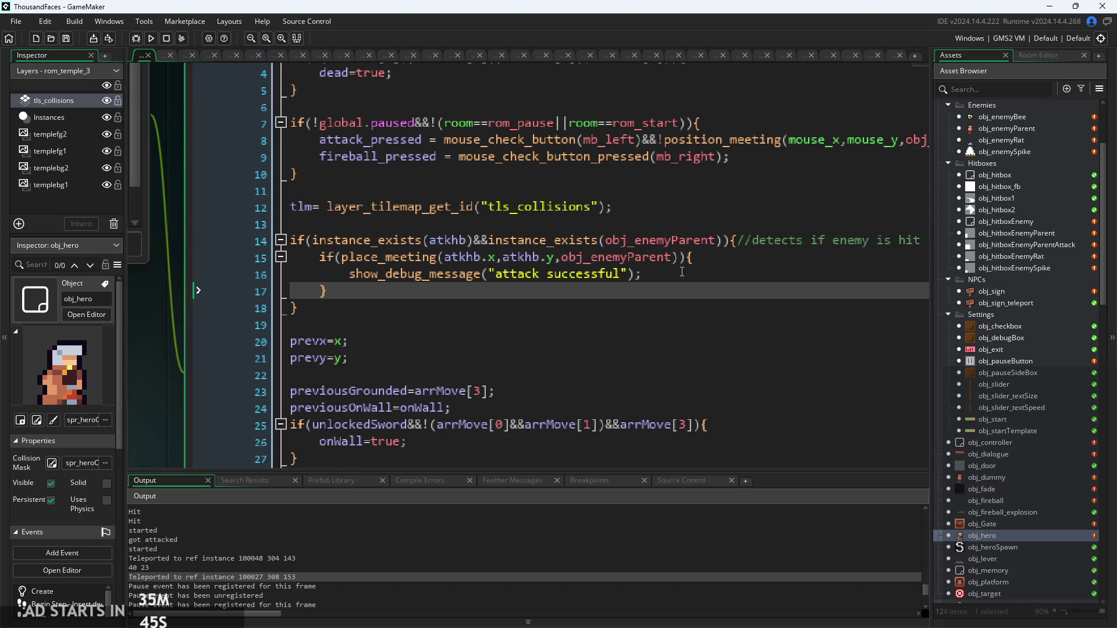
click(682, 272)
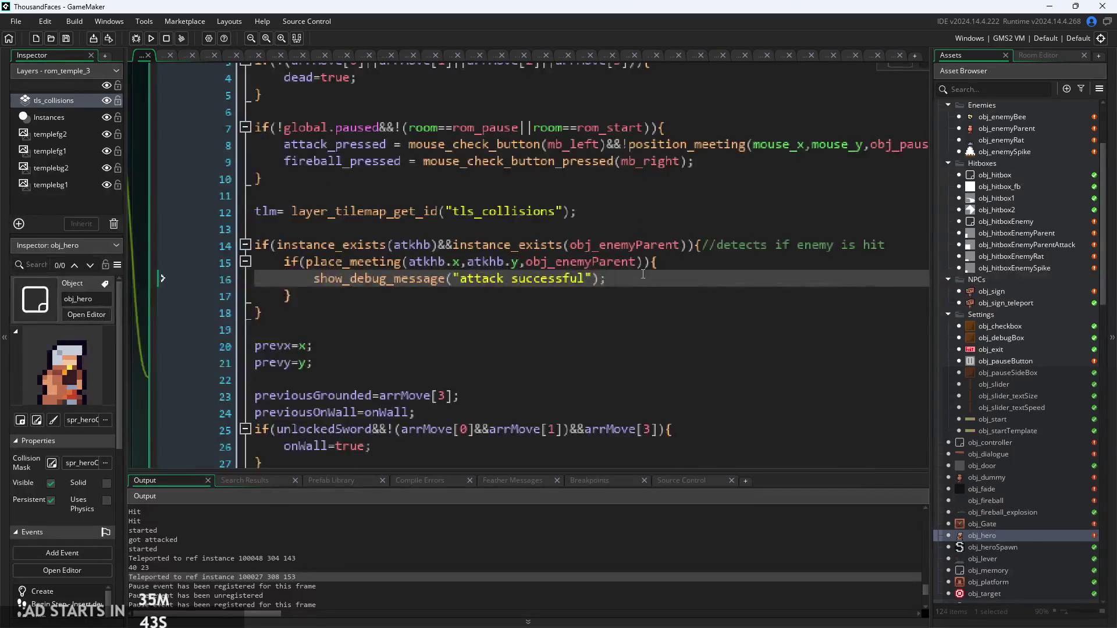
scroll(614, 316, up, 3)
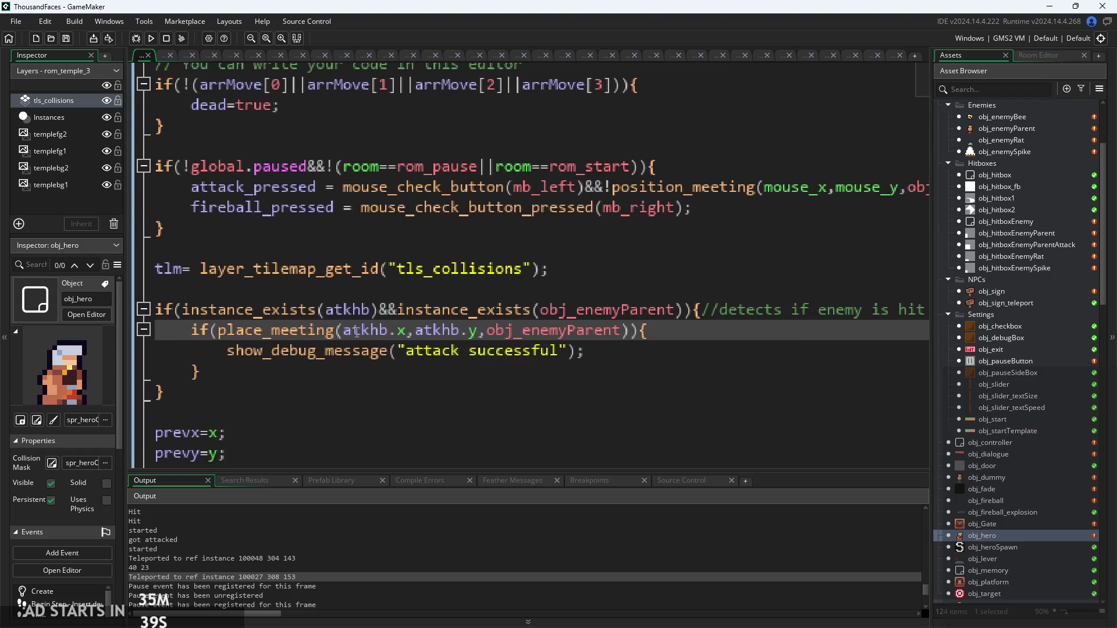
Step: Delete place_meeting(atkhb.x,atkhb.y,obj_enemyParent), leaving an empty if() condition
click(463, 333)
mouse_move(471, 338)
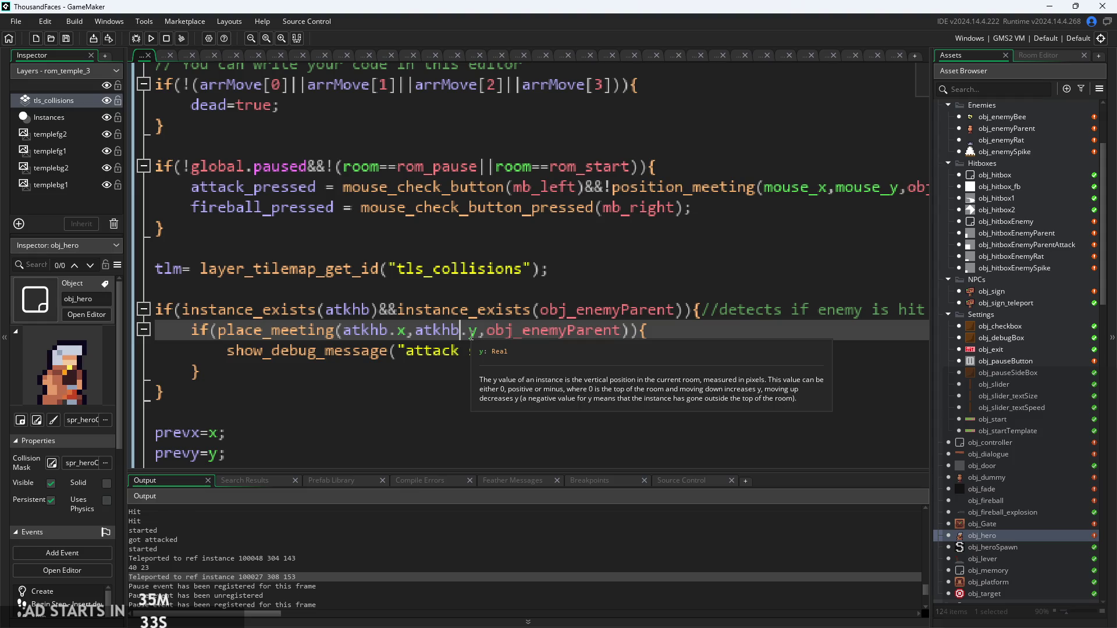
click(478, 335)
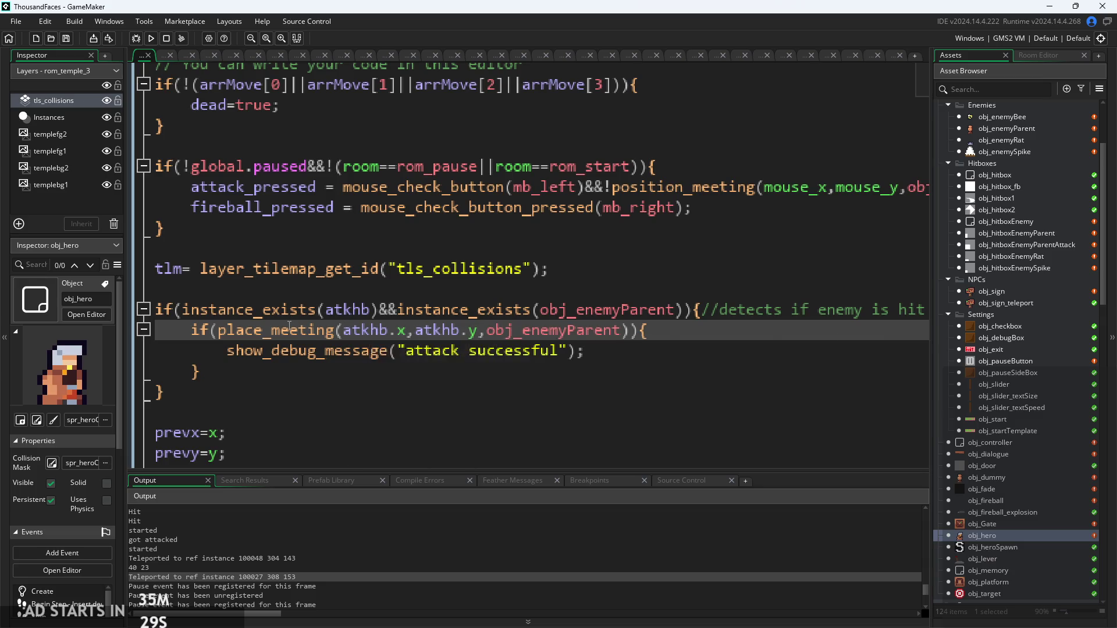
mouse_move(289, 326)
drag(628, 330, 225, 341)
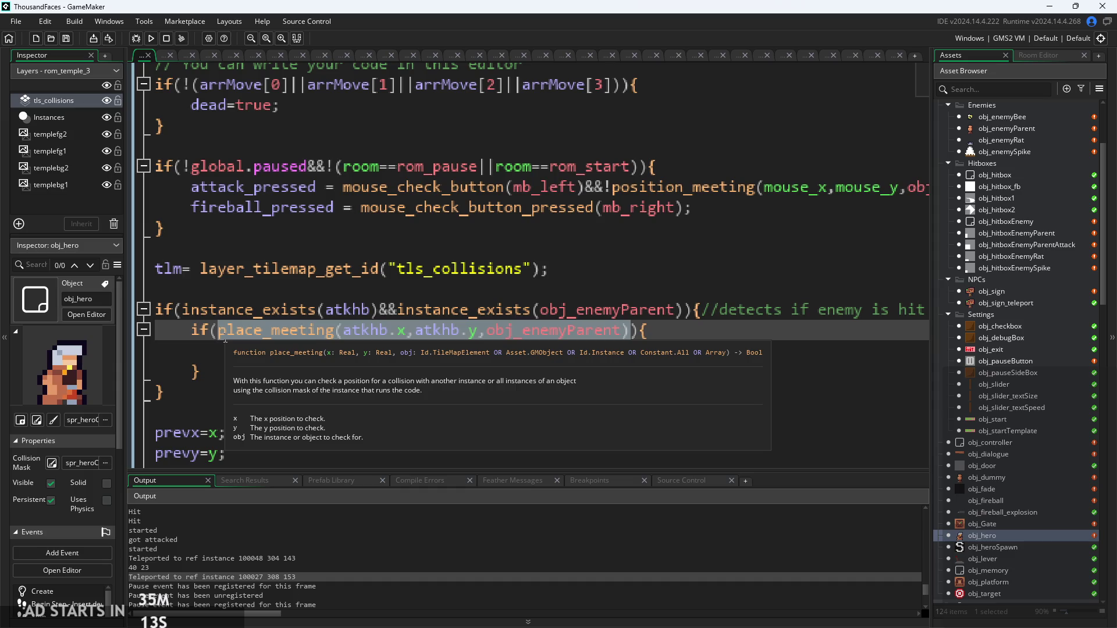
key(BackSpace)
key(Escape)
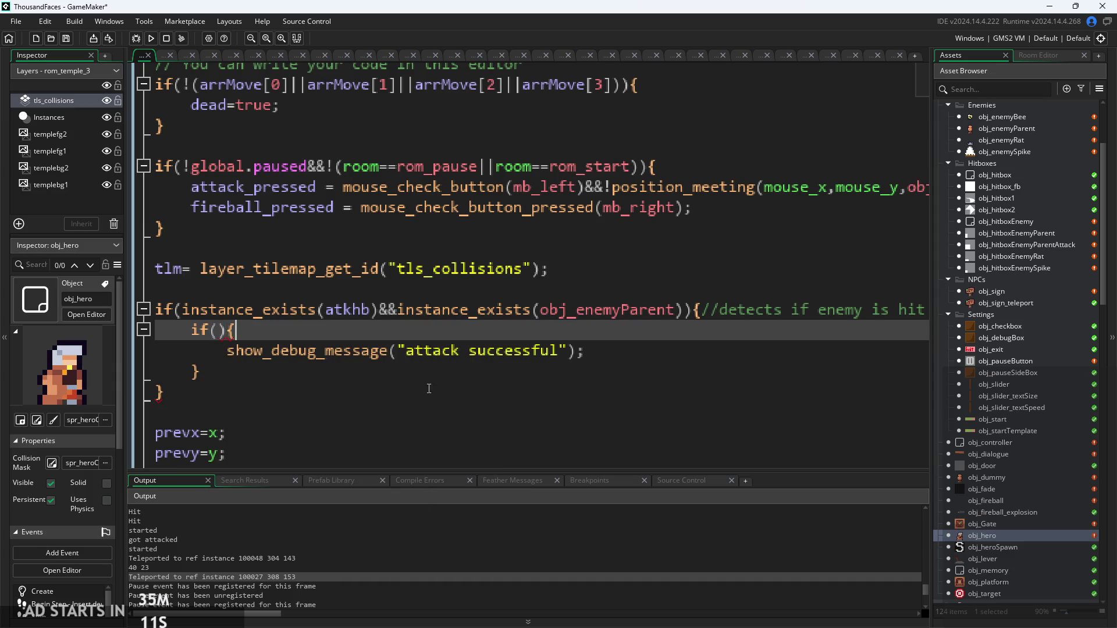
key(Down)
key(Down)
key(Down)
key(Up)
key(Up)
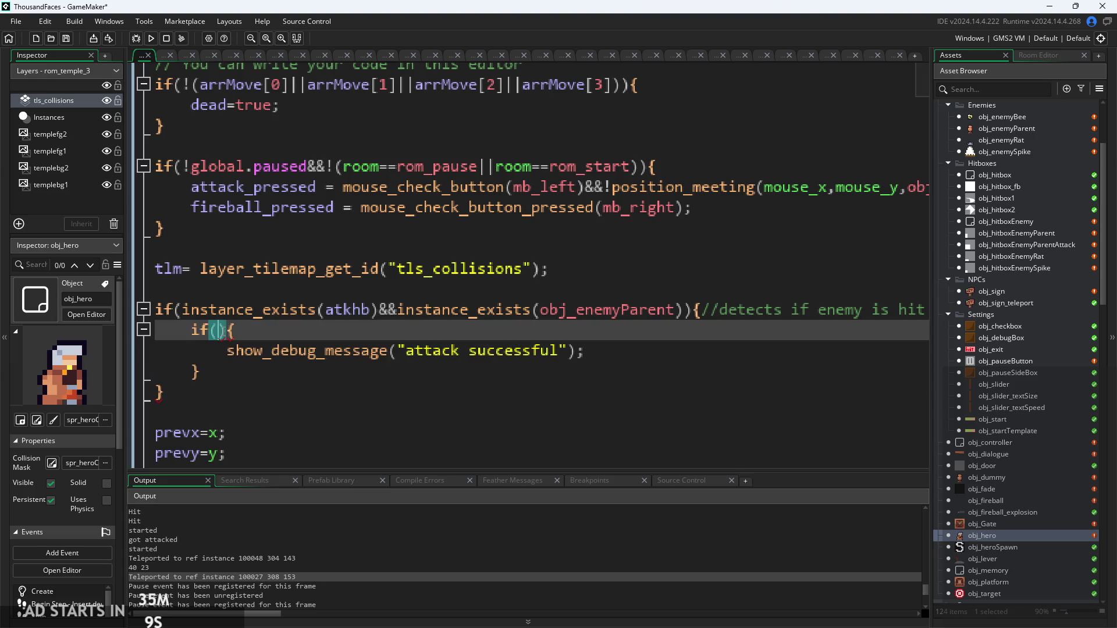
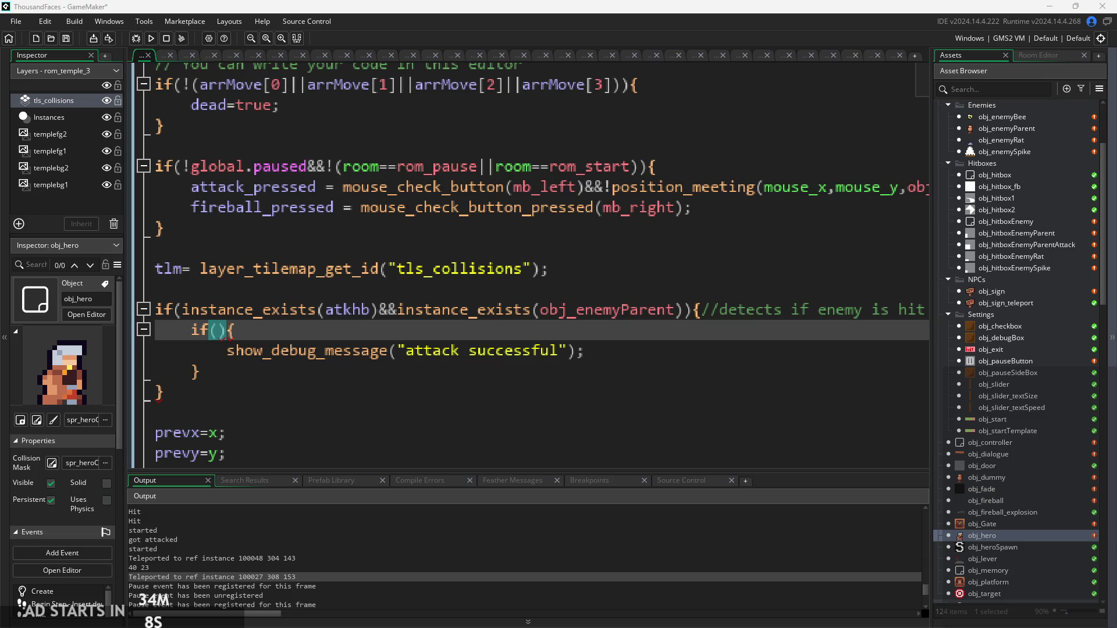
Step: Delete the inner if block and its show_debug_message call from obj_hero's enemy-hit check
scroll(747, 330, down, 1)
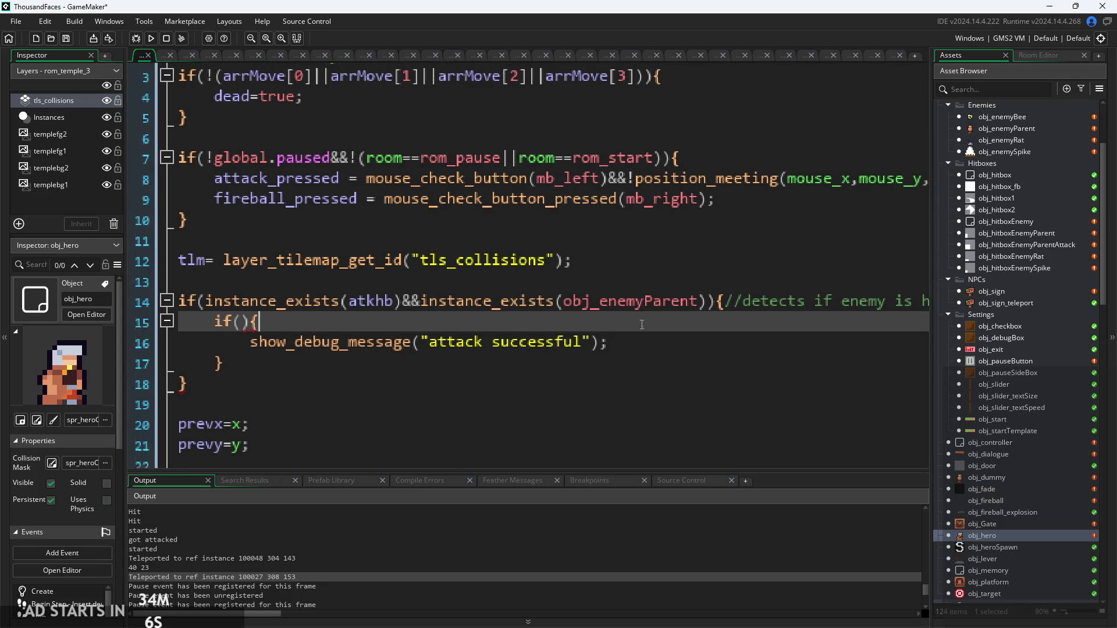
click(748, 330)
drag(218, 305, 208, 260)
key(BackSpace)
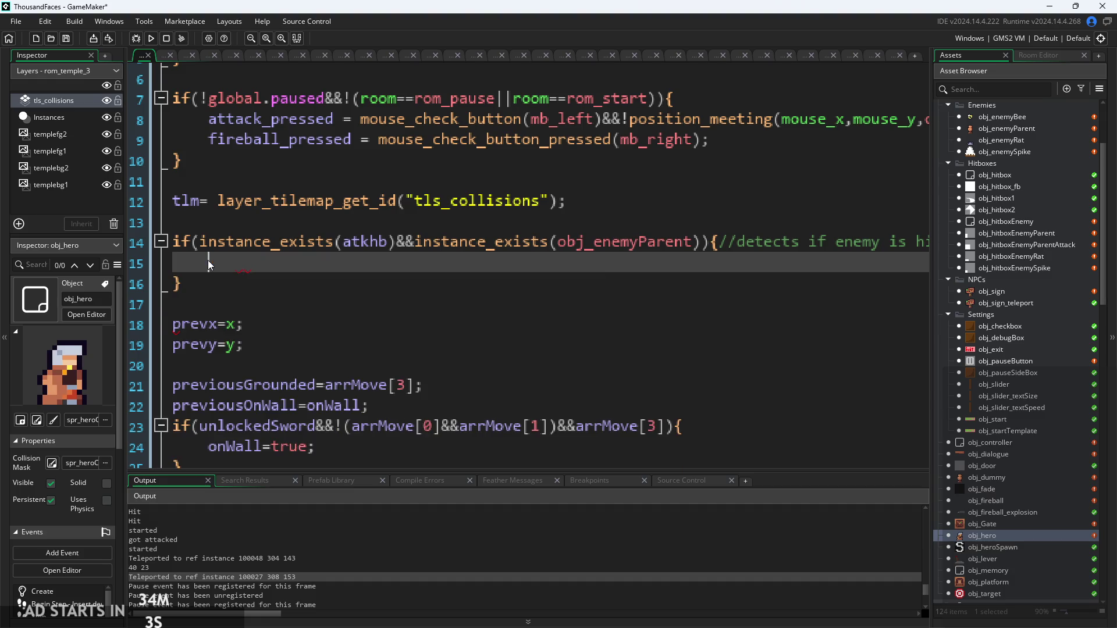
ctrl+scroll(244, 262, down, 2)
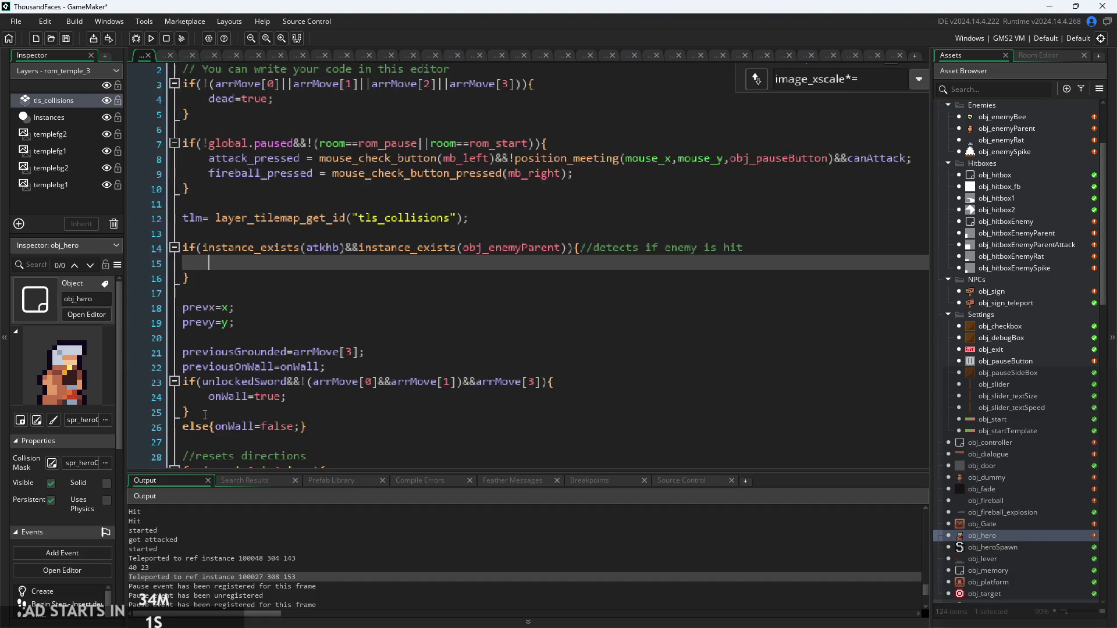
ctrl+scroll(284, 263, up, 1)
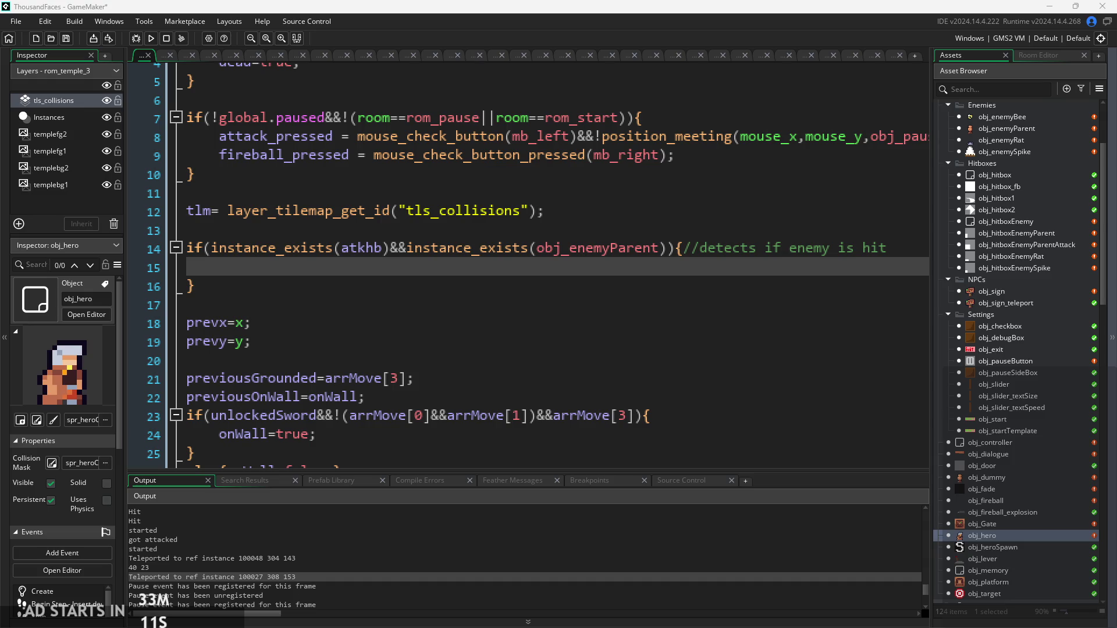
click(602, 274)
click(370, 267)
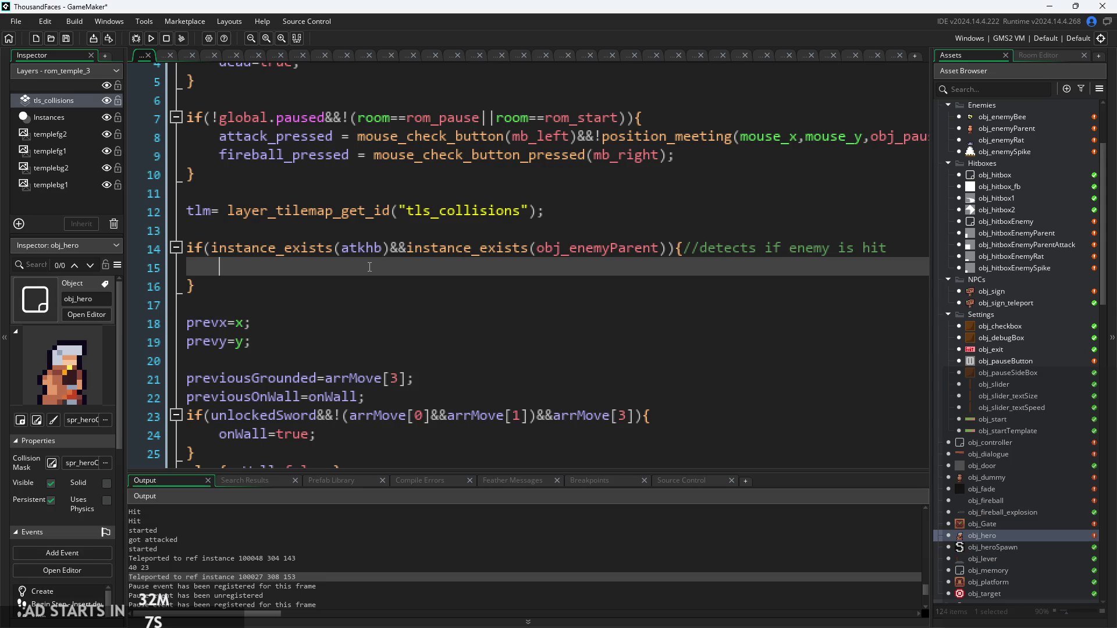
Step: Write the condition if(instance_place(atkhb.x,atkhb.y,obj_enemyParent)) on line 15
text(instance_)
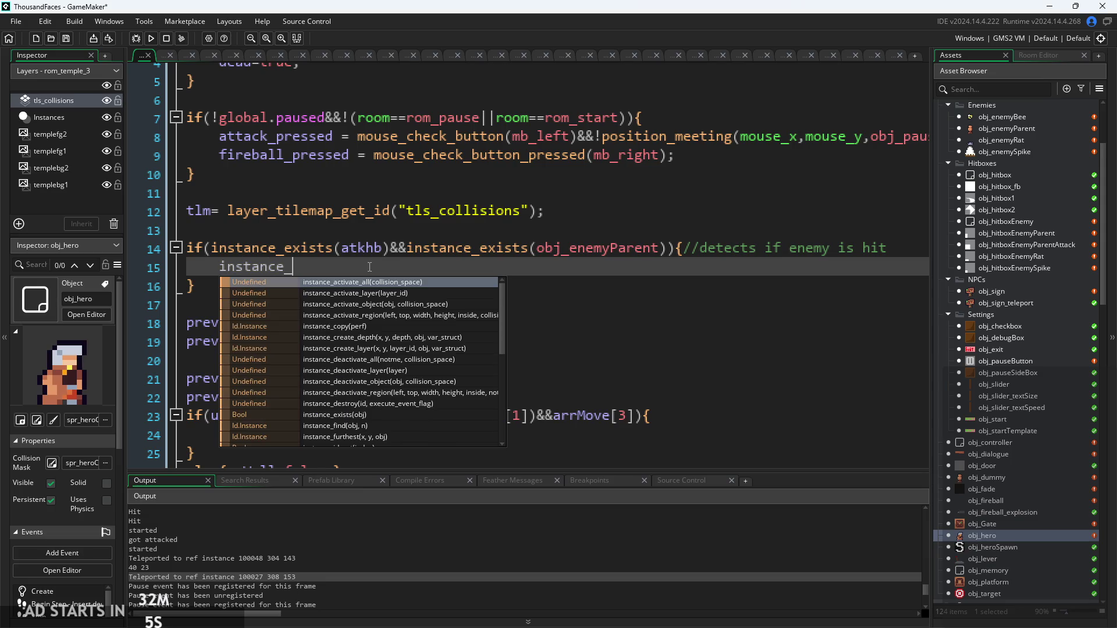
text(place)
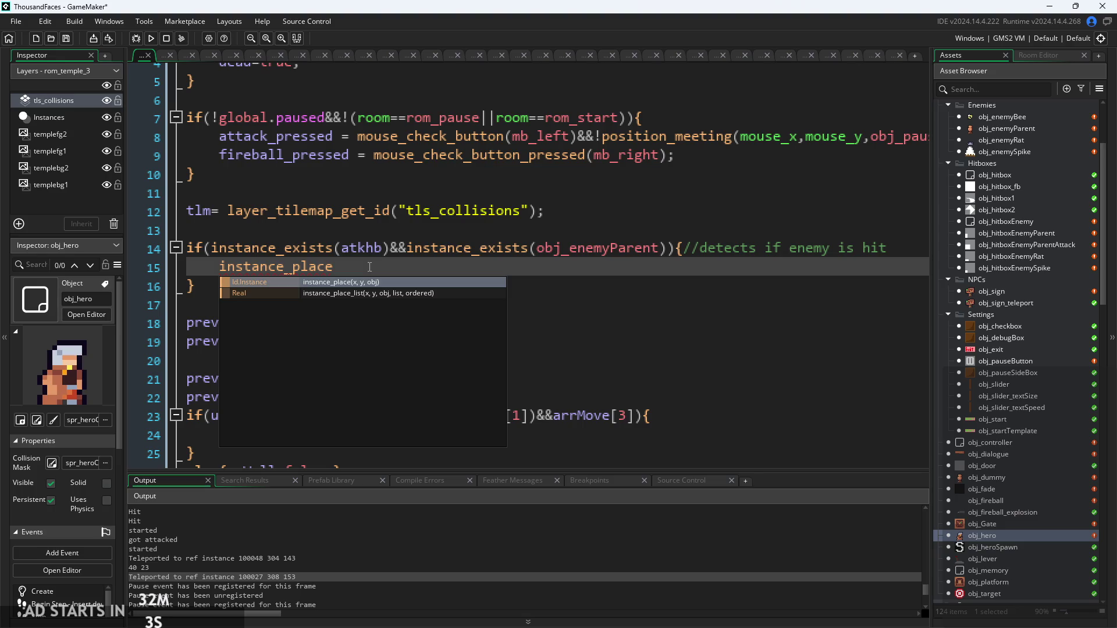
text(())
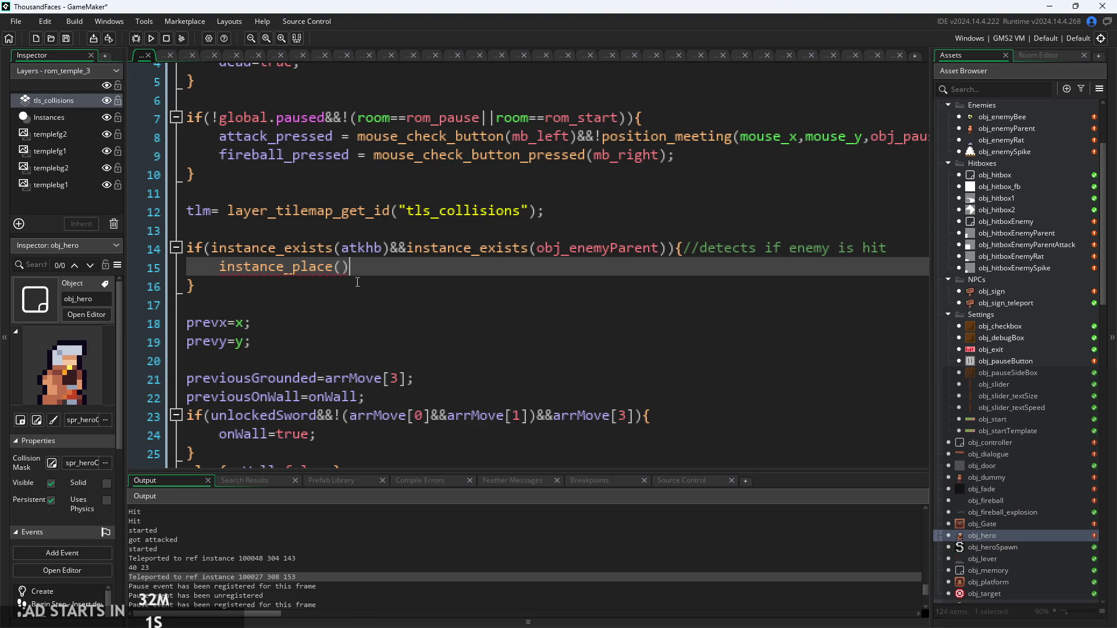
mouse_move(318, 273)
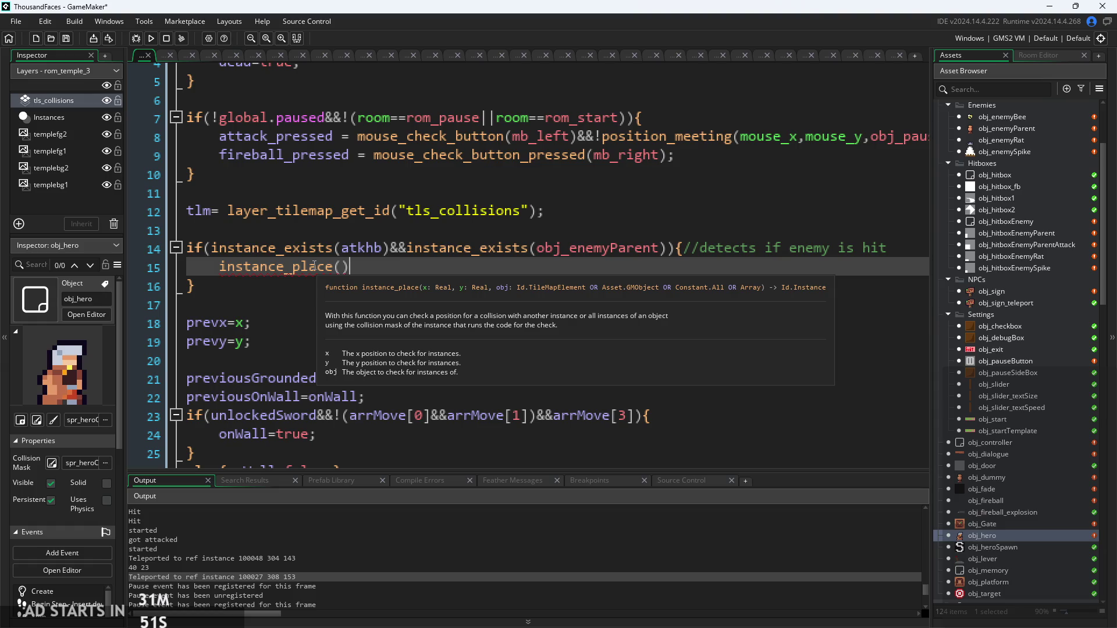
click(221, 266)
text(if()
key(End)
text())
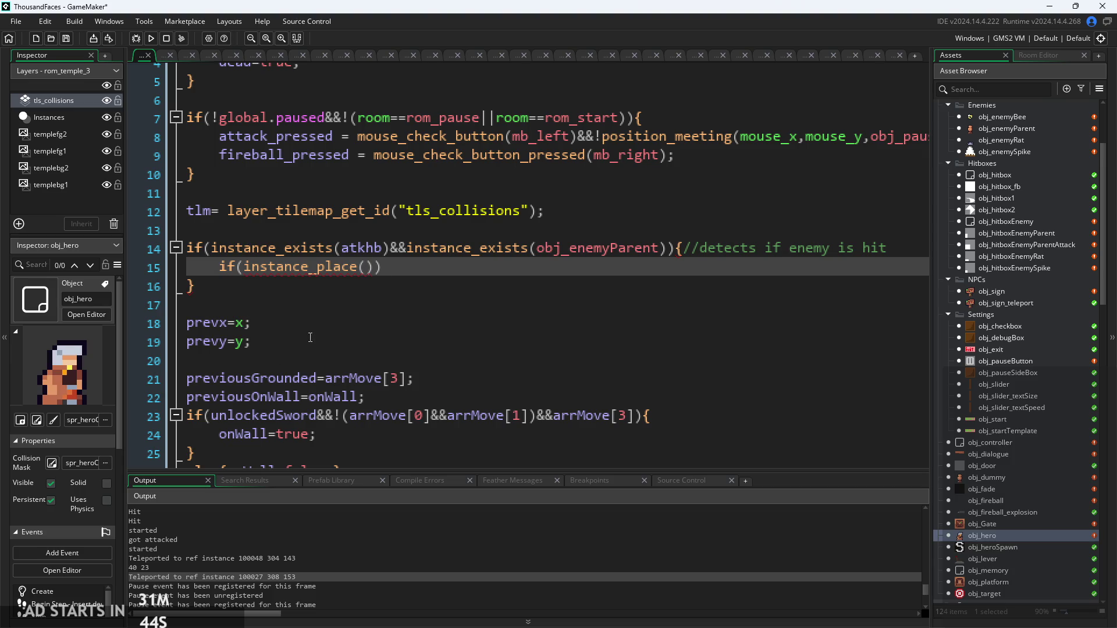
click(364, 266)
text(show_debug_message("it exists");)
key(ctrl+z)
text(atkhb.x,atk)
text(hb.y)
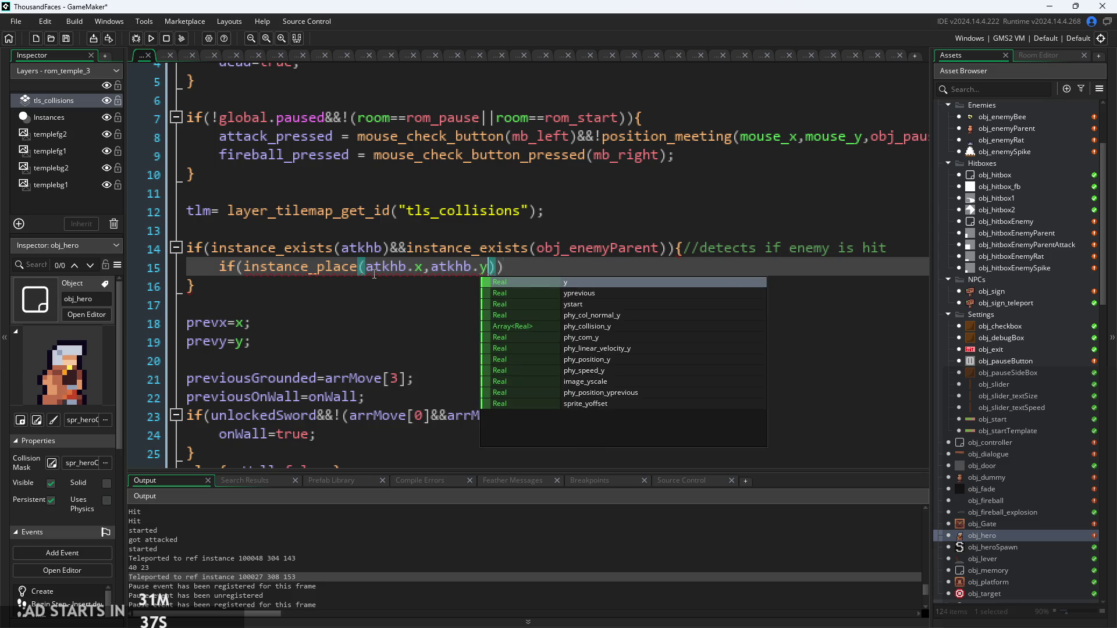
text(,inst)
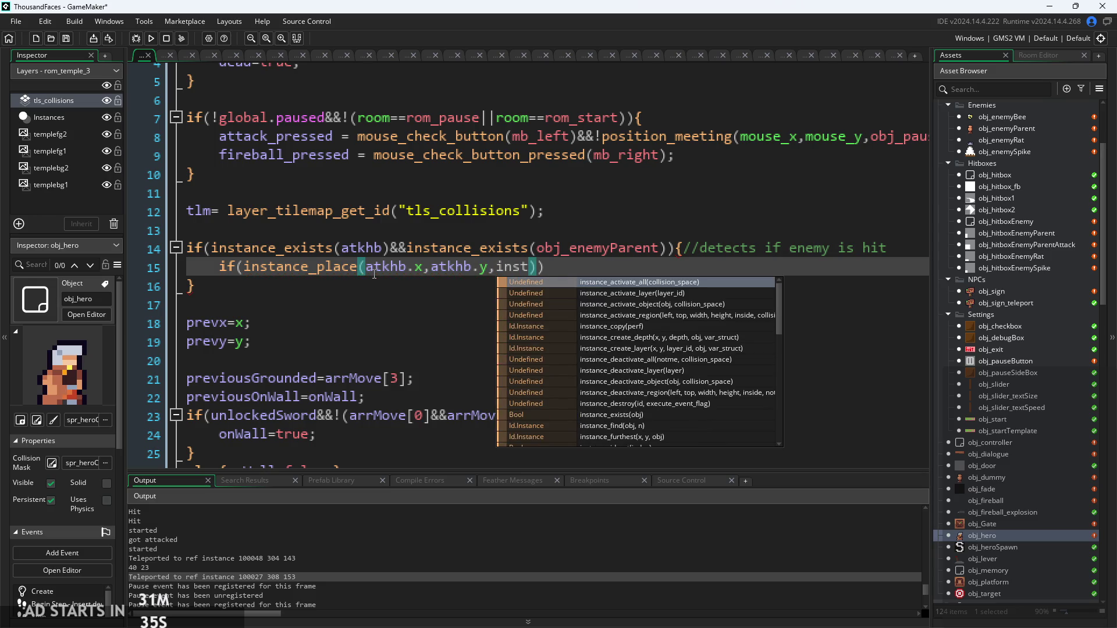
key(BackSpace)
key(BackSpace)
key(BackSpace)
text(obj_enemyParen)
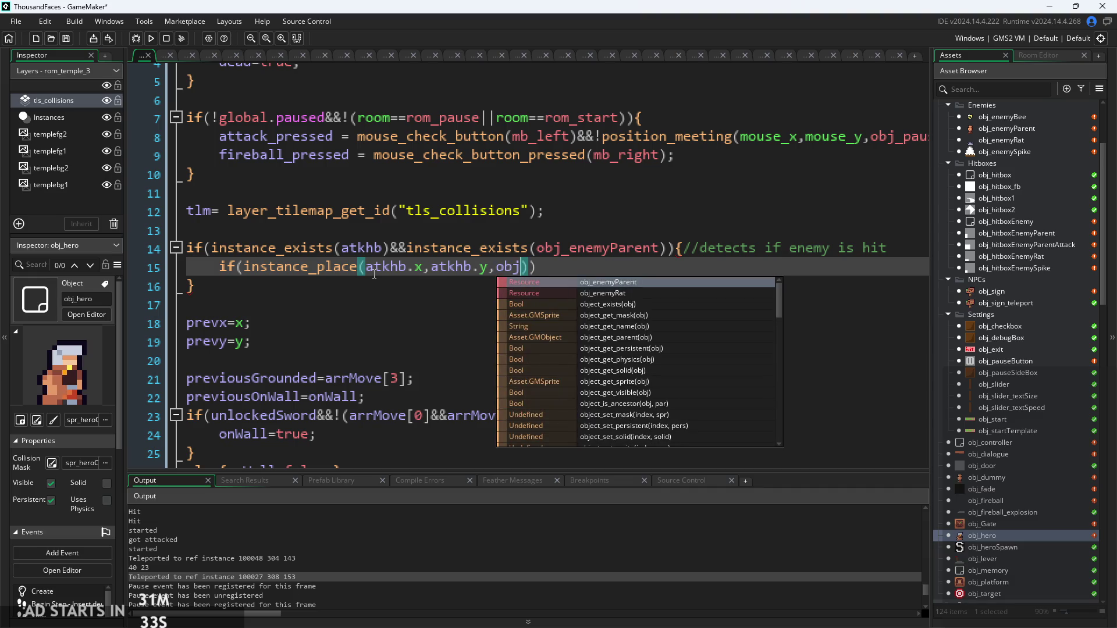
key(Return)
Step: Add a block printing show_debug_message("attack success") and run the game with F5 to test
key(End)
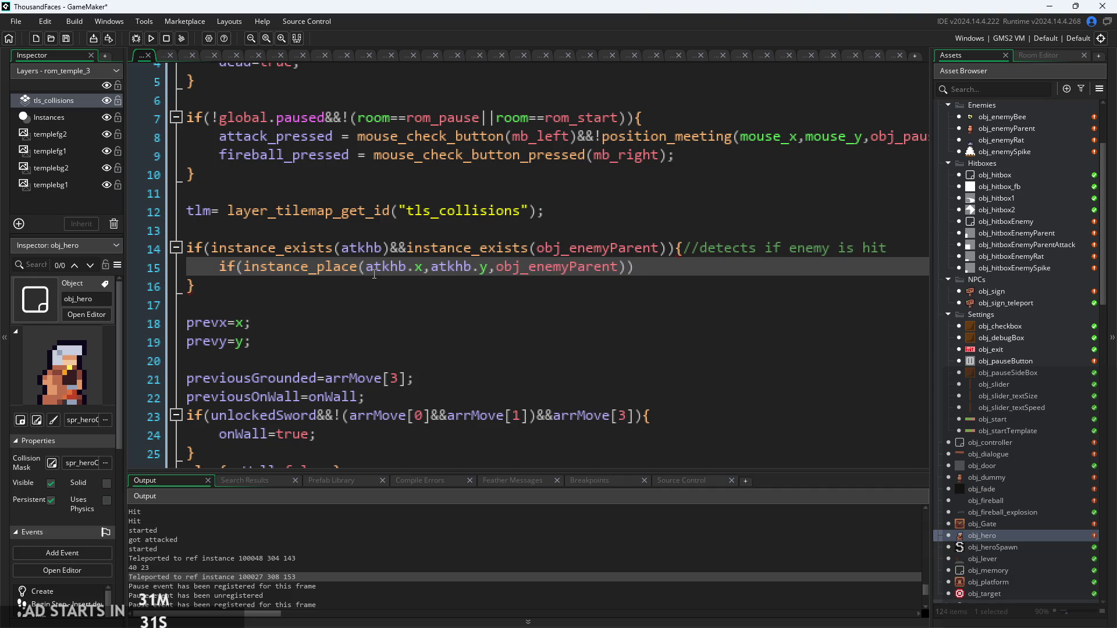
text({)
key(Return)
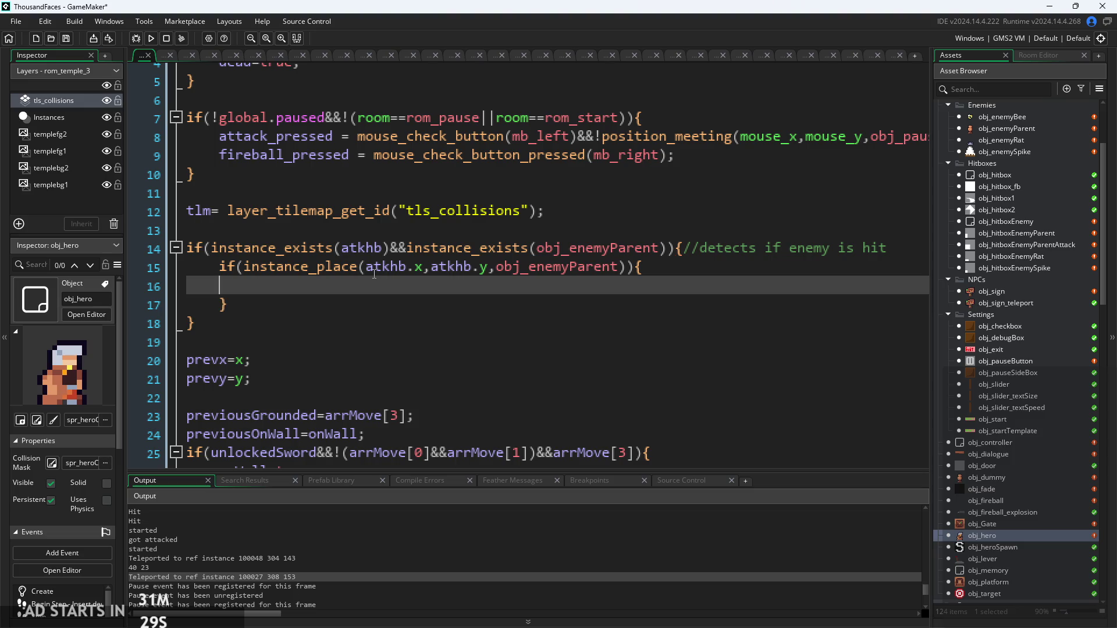
text(show_debug_message("it exists");)
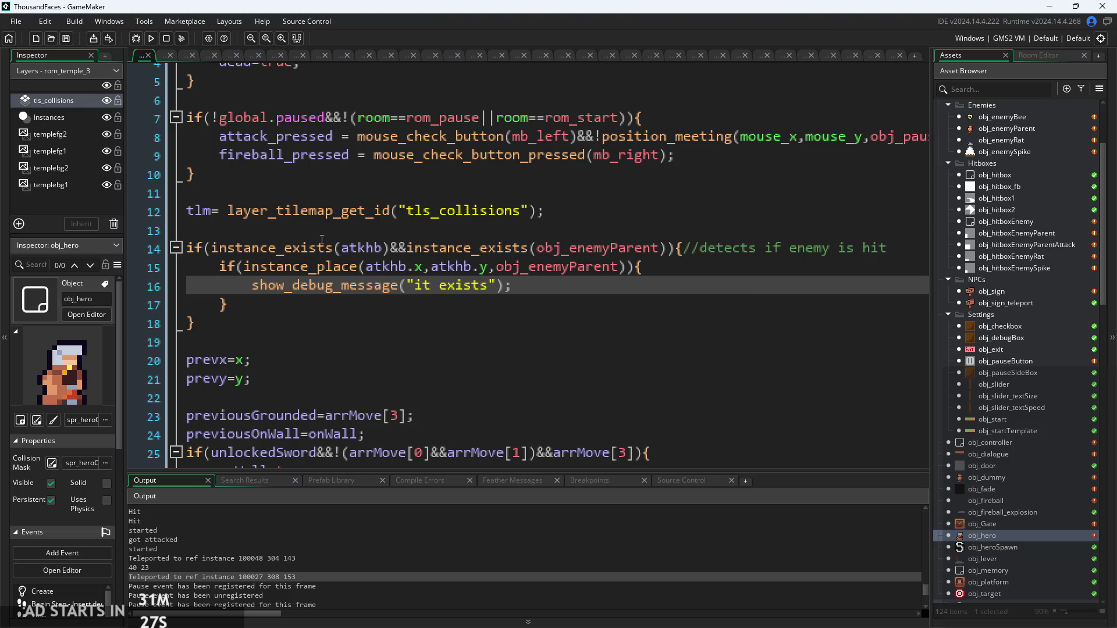
drag(489, 286, 417, 288)
text(attack success)
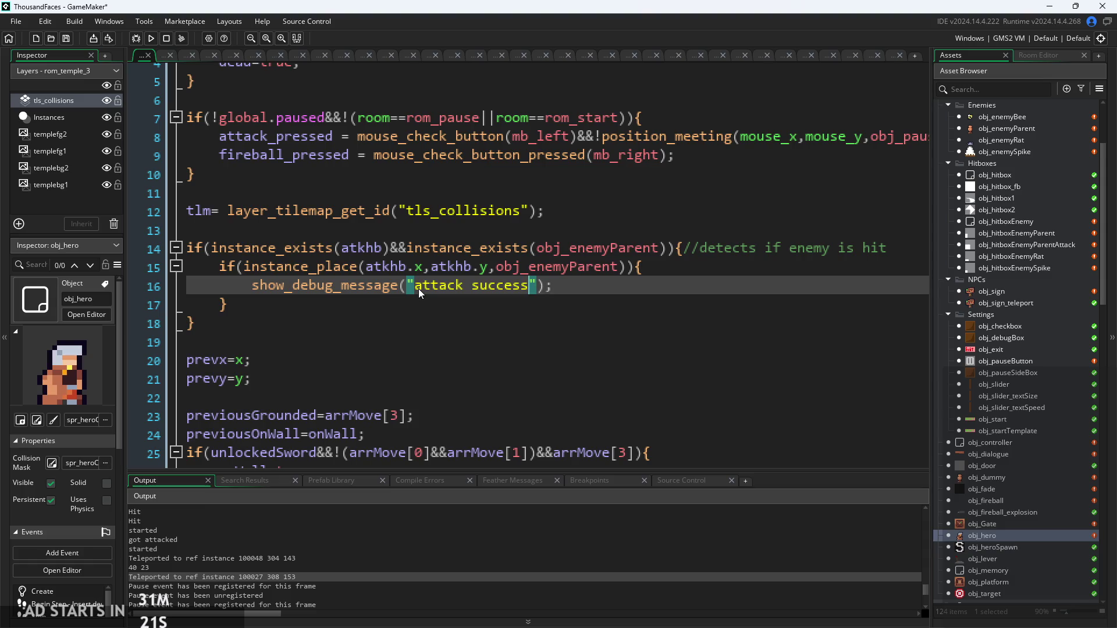
key(F5)
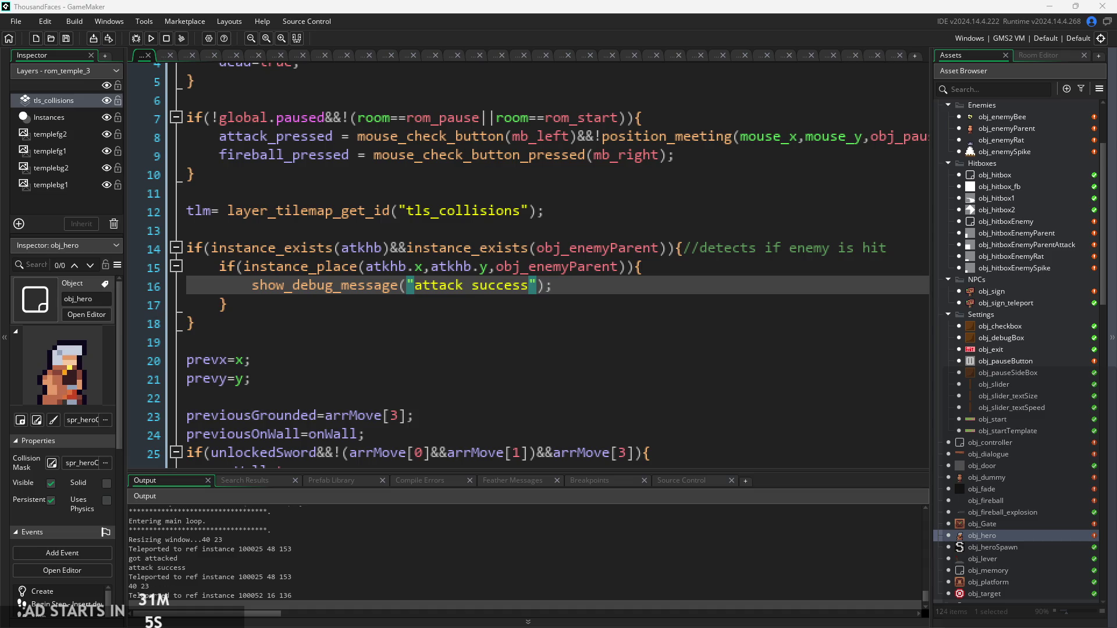
click(479, 298)
click(479, 286)
scroll(479, 287, up, 2)
click(582, 307)
click(628, 291)
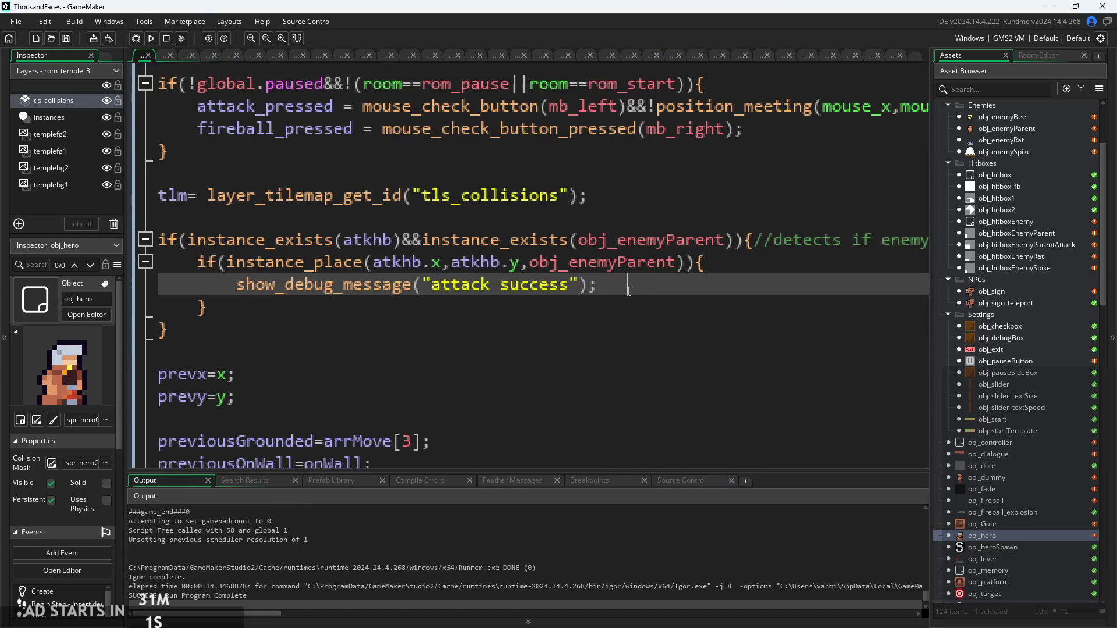
scroll(629, 291, down, 3)
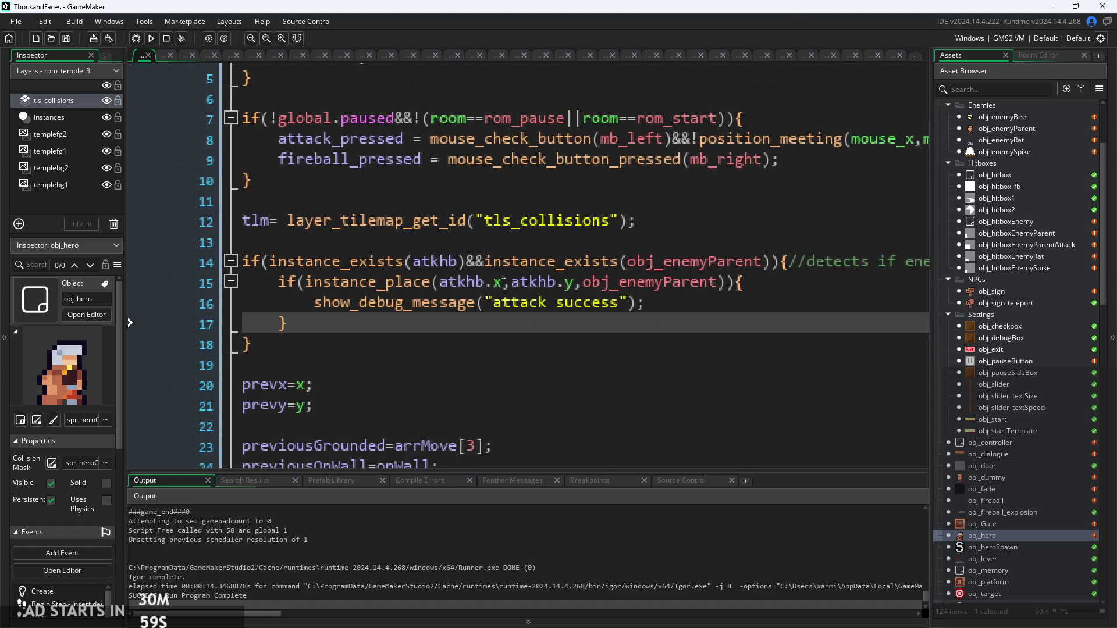
scroll(501, 283, up, 2)
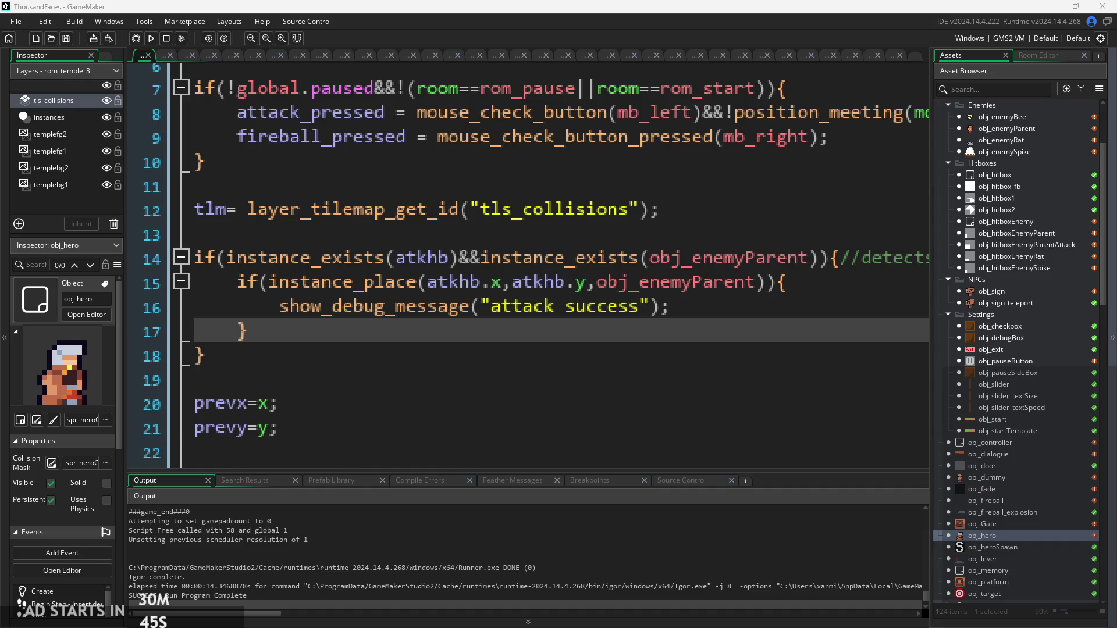
mouse_move(372, 280)
mouse_move(371, 339)
mouse_down()
mouse_move(280, 307)
mouse_move(241, 277)
mouse_up()
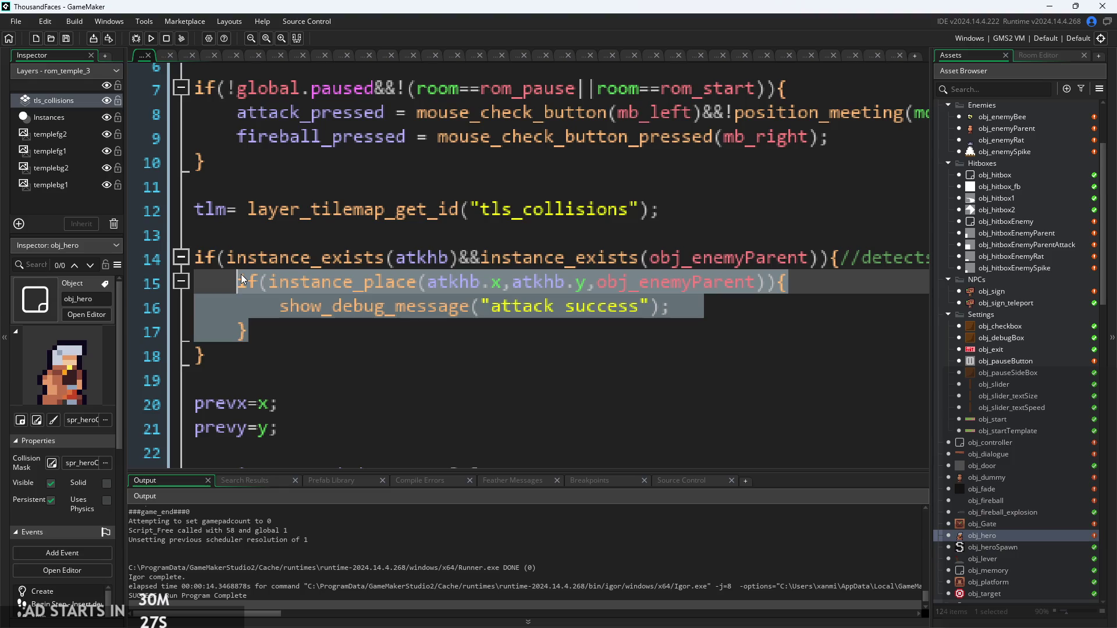
Step: Replace the instance_place call in the inner if condition with just atkhb
click(608, 301)
click(275, 313)
click(274, 282)
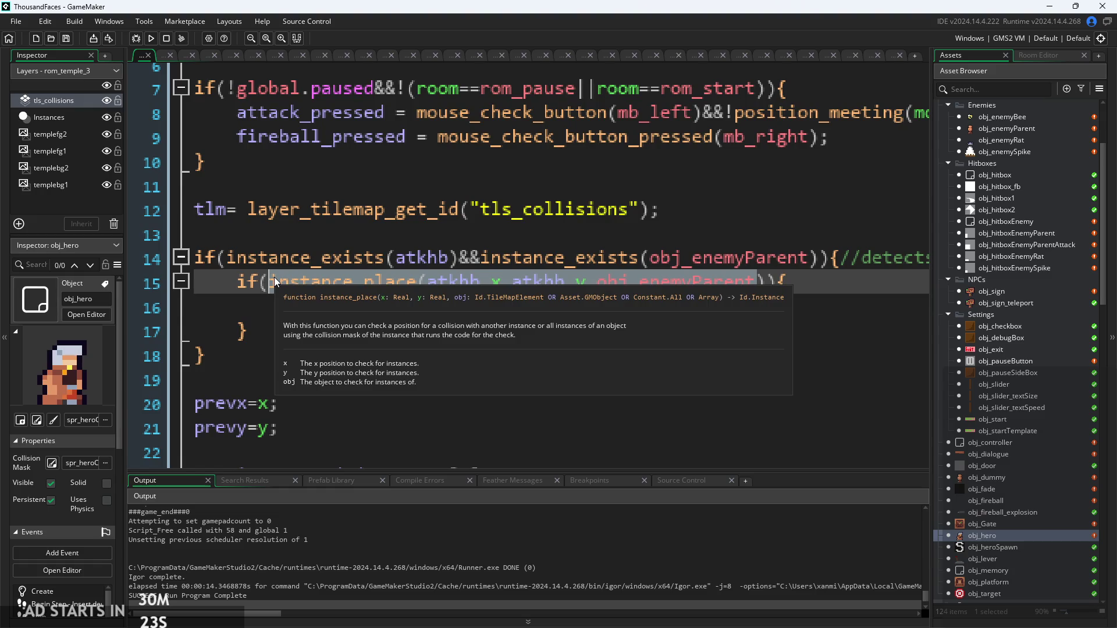
key(BackSpace)
key(ctrl+space)
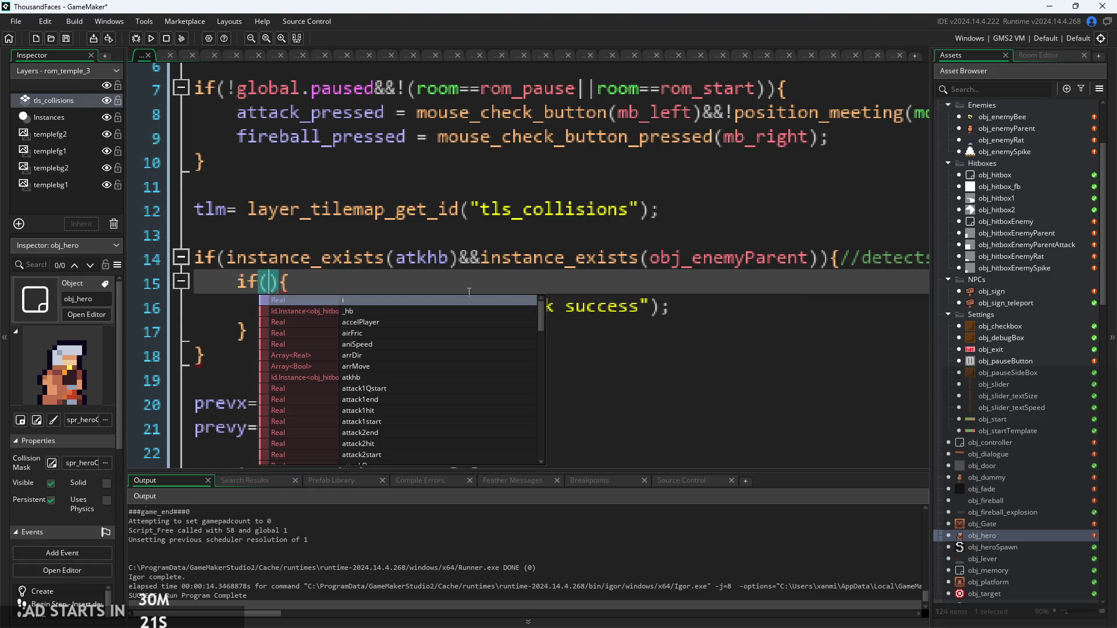
scroll(468, 291, down, 2)
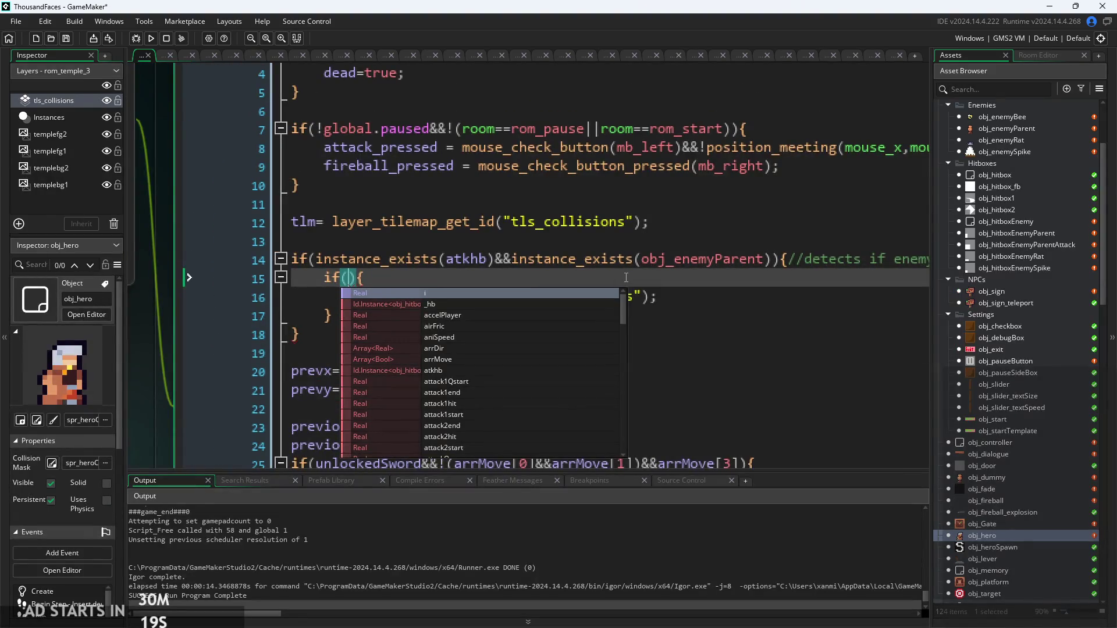
key(Escape)
text(atkbh)
key(BackSpace)
key(BackSpace)
text(hb)
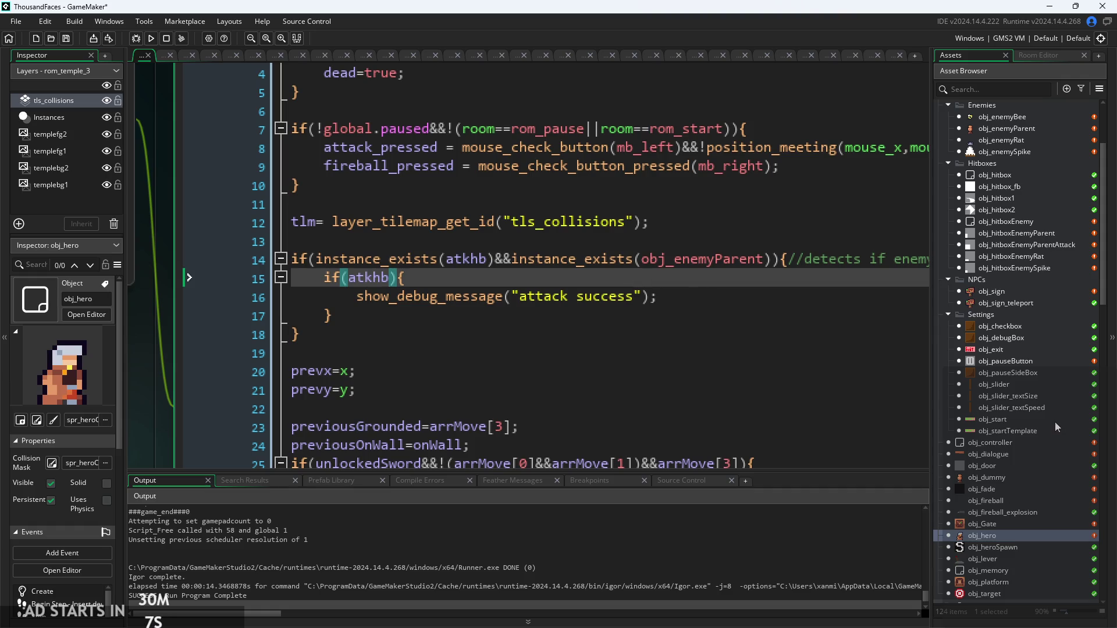
scroll(1021, 438, down, 2)
scroll(1013, 483, up, 4)
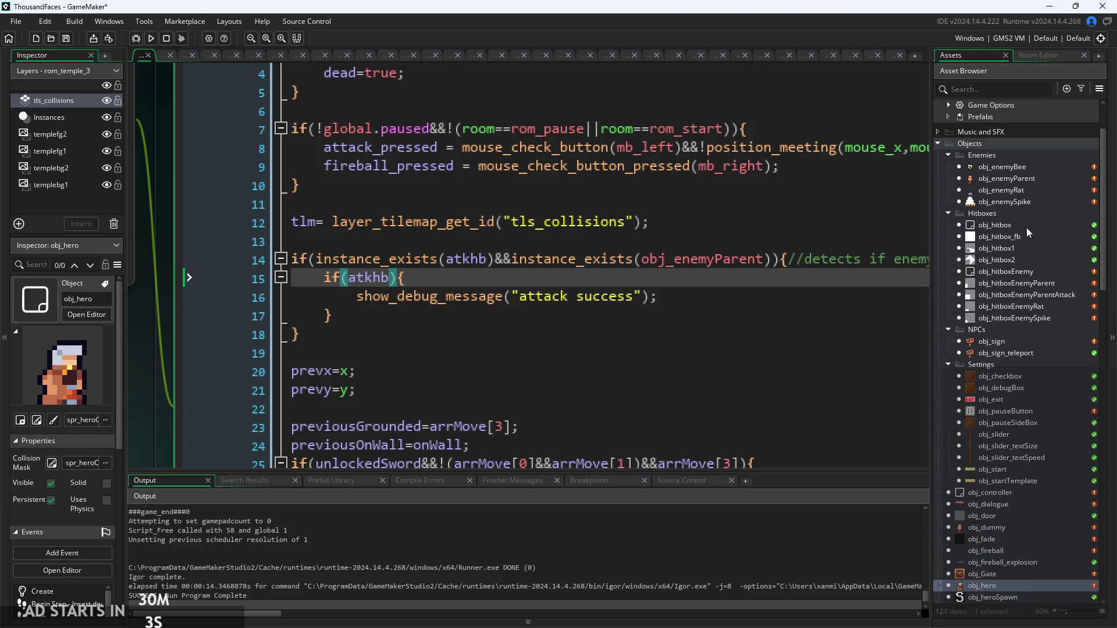
Step: Open obj_hitbox and compare its Create and Step event code
double_click(1028, 225)
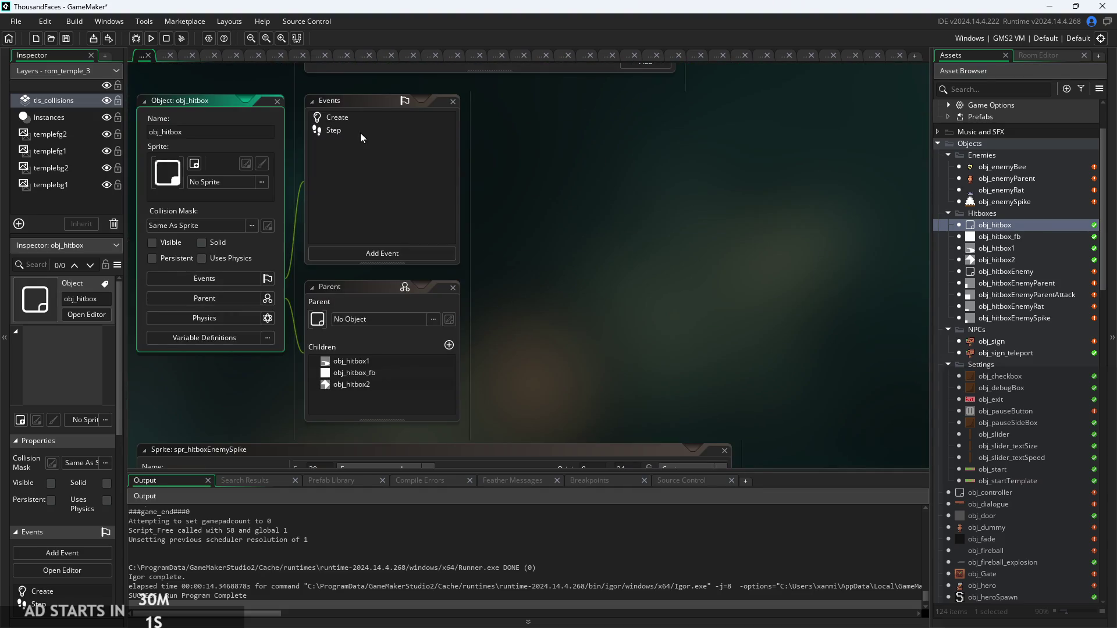
double_click(355, 121)
click(358, 131)
ctrl+scroll(553, 148, up, 2)
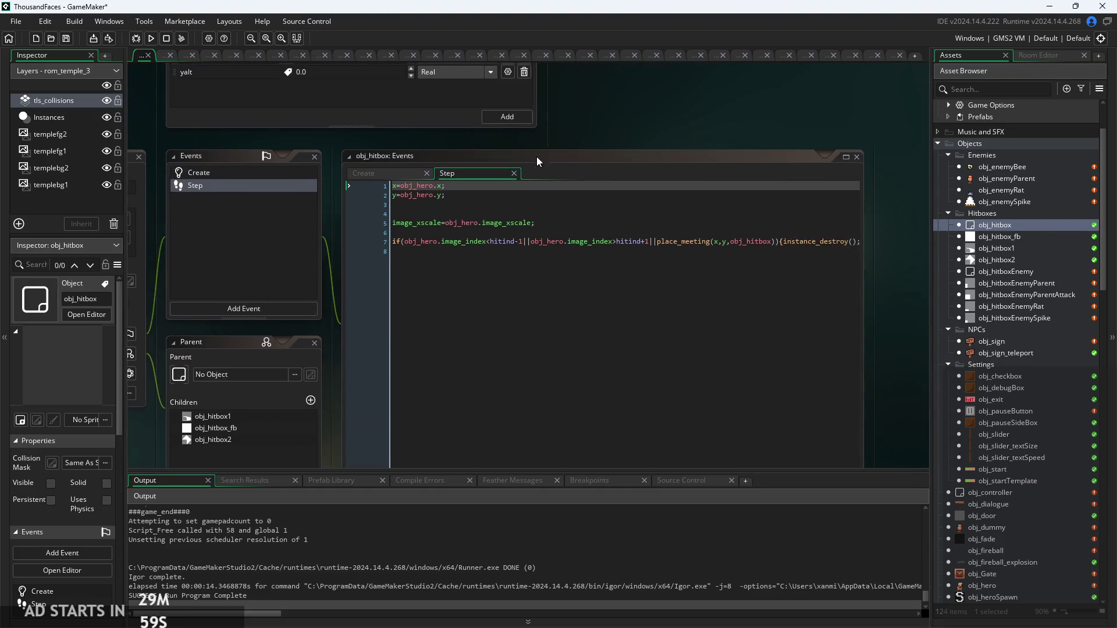
click(414, 171)
click(467, 170)
click(425, 178)
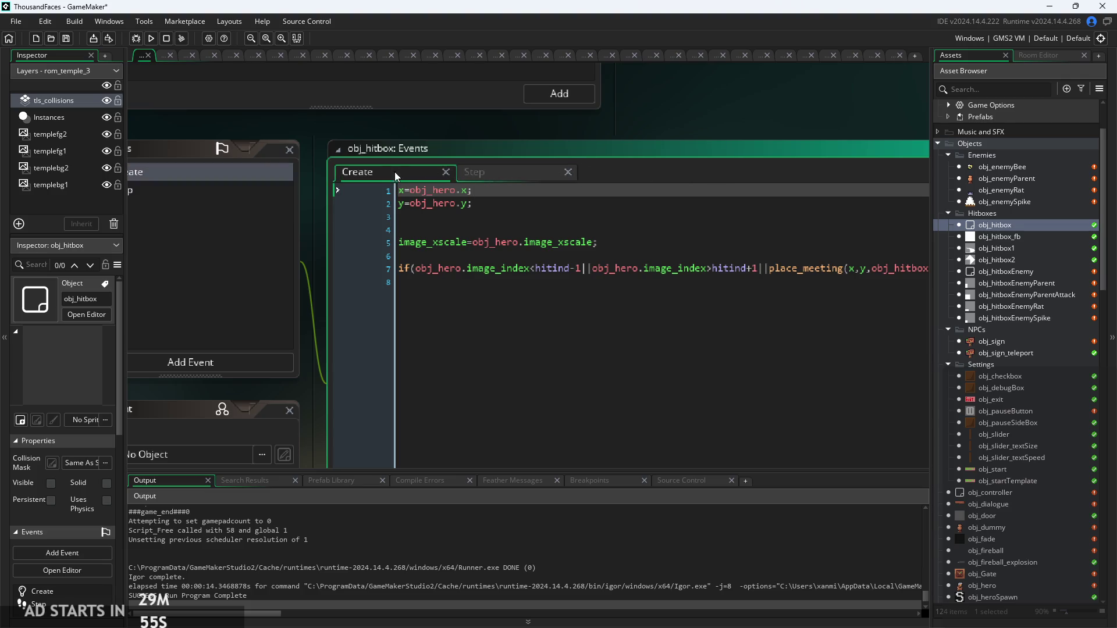
click(490, 171)
click(423, 173)
scroll(527, 167, down, 3)
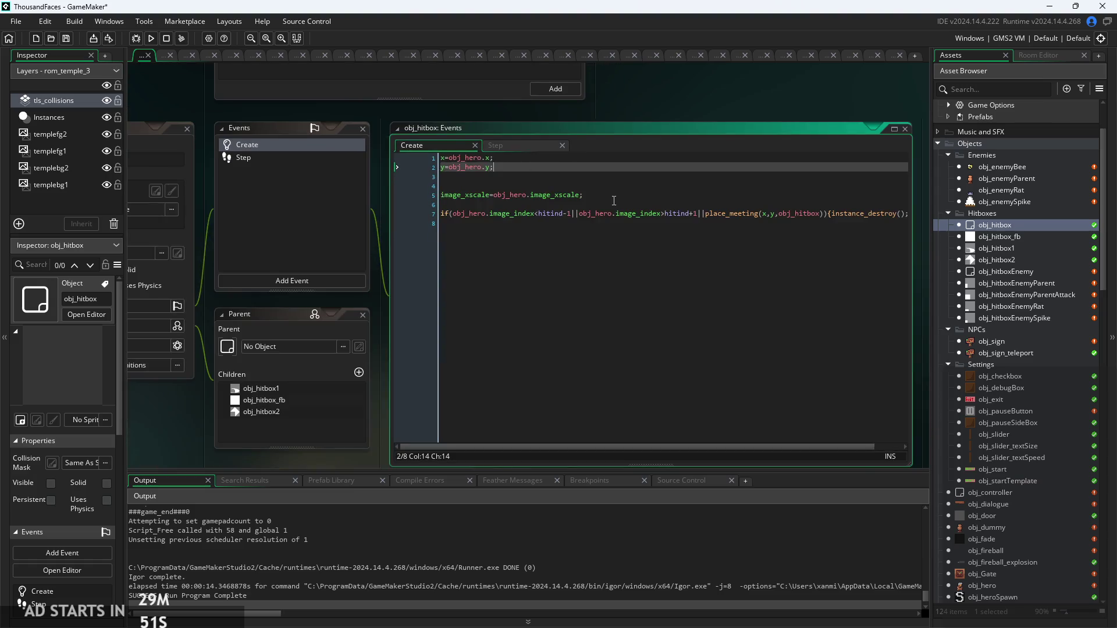
scroll(496, 236, up, 3)
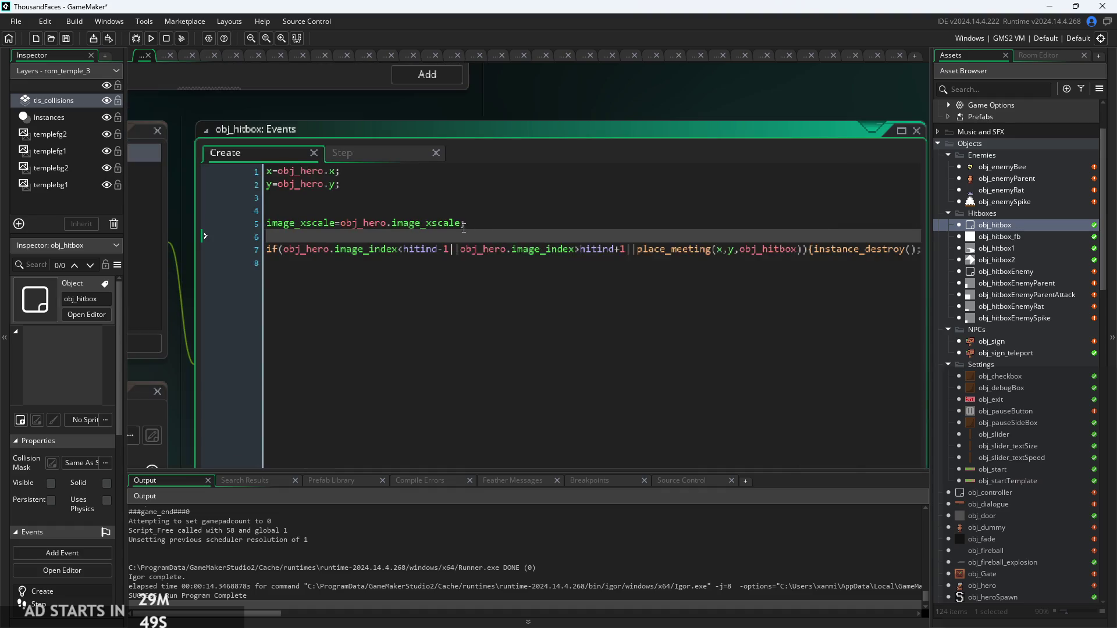
key(Down)
key(Down)
scroll(630, 270, down, 3)
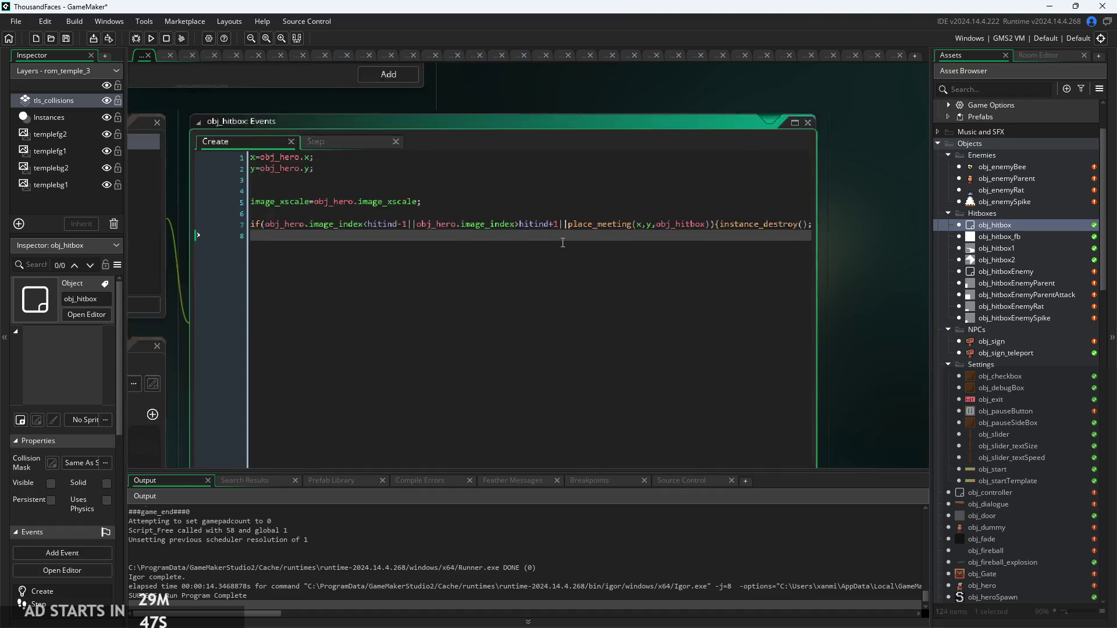
drag(731, 255, 823, 255)
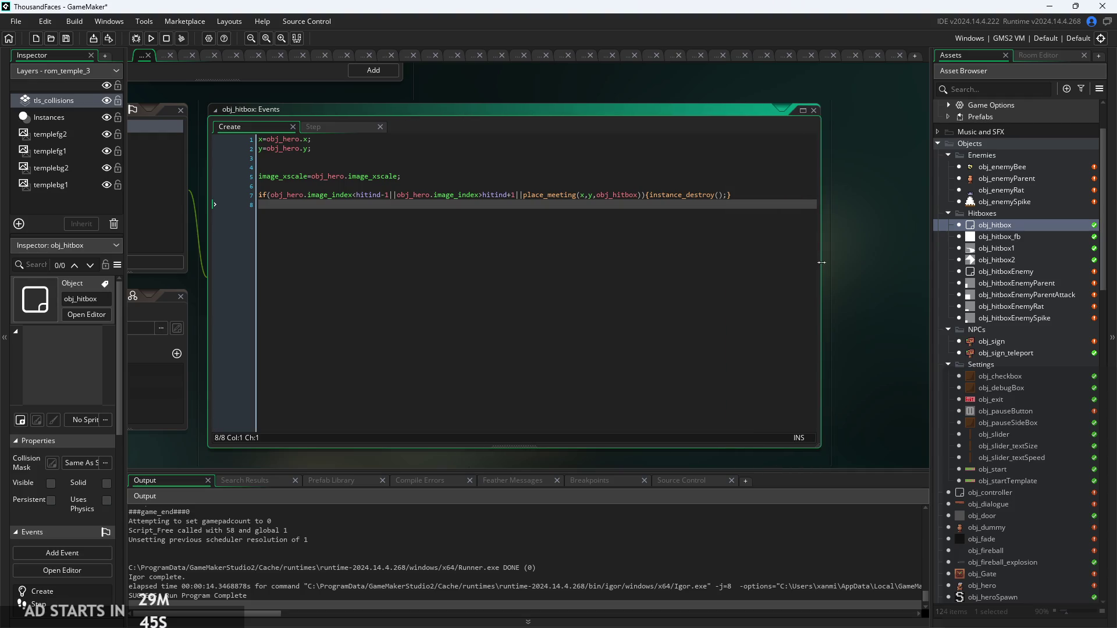
scroll(480, 189, up, 3)
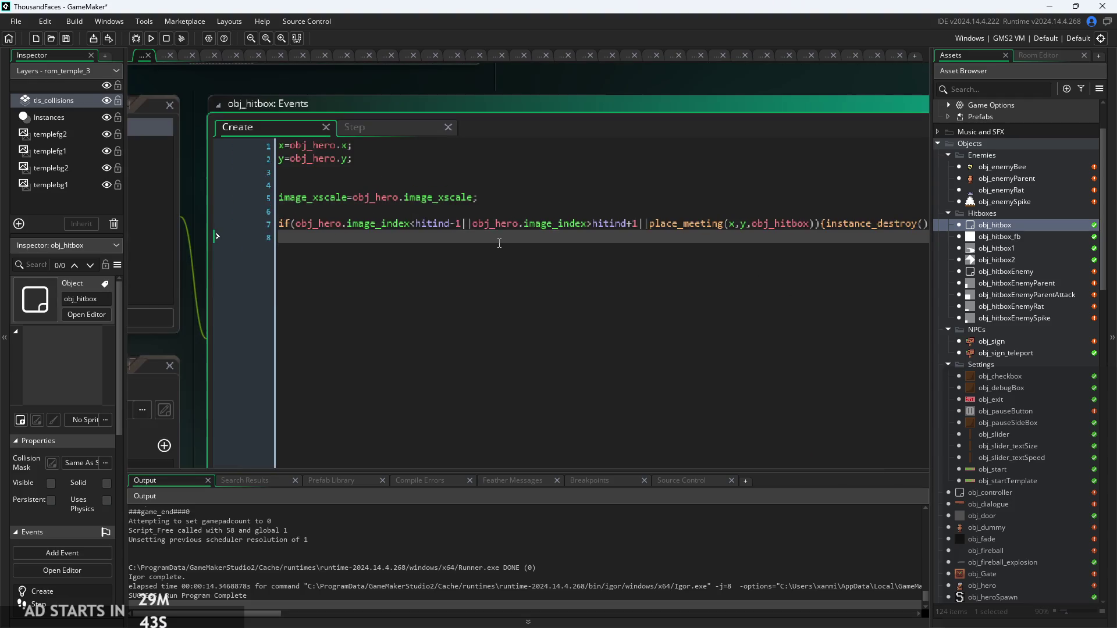
Step: Open obj_hitbox1, obj_hitbox_fb and obj_hitboxEnemy, then bring up obj_hero's code
double_click(1001, 250)
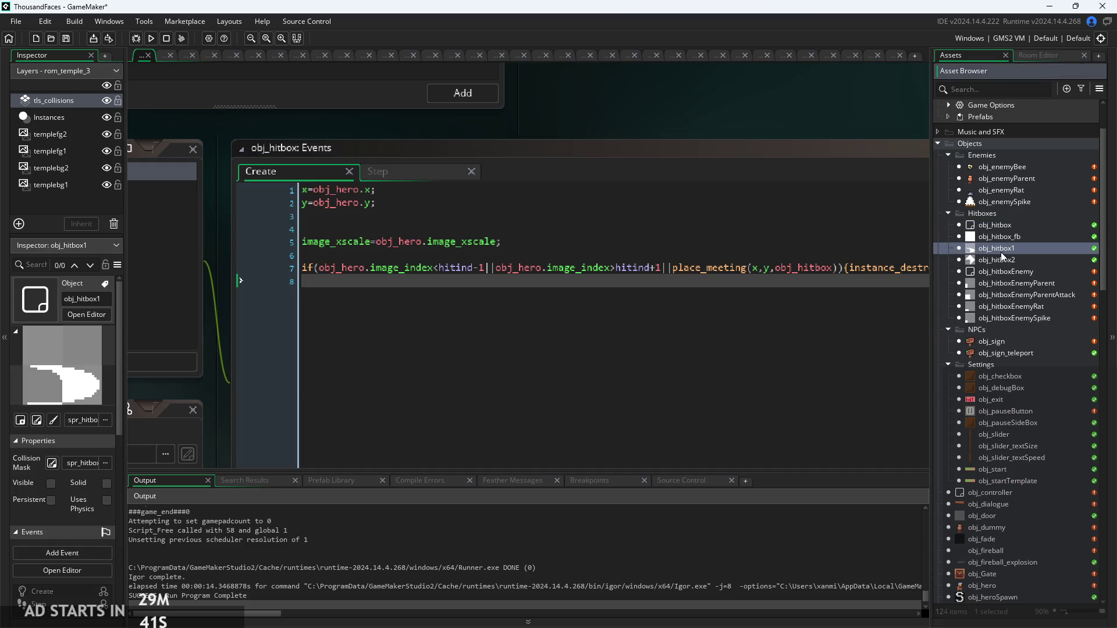
double_click(1005, 236)
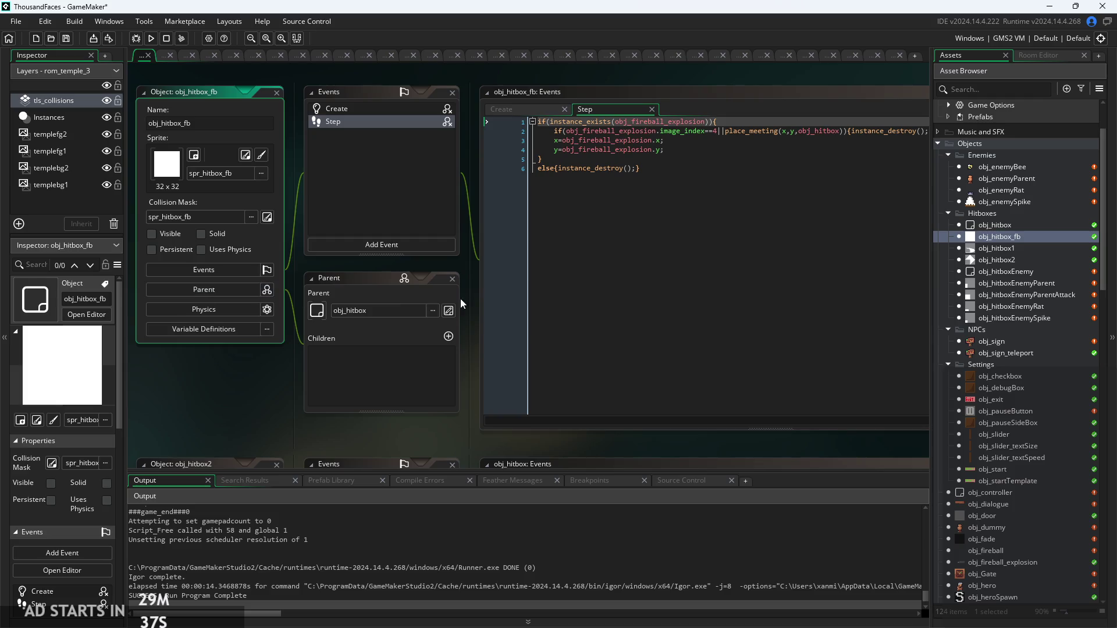
drag(468, 272, 397, 339)
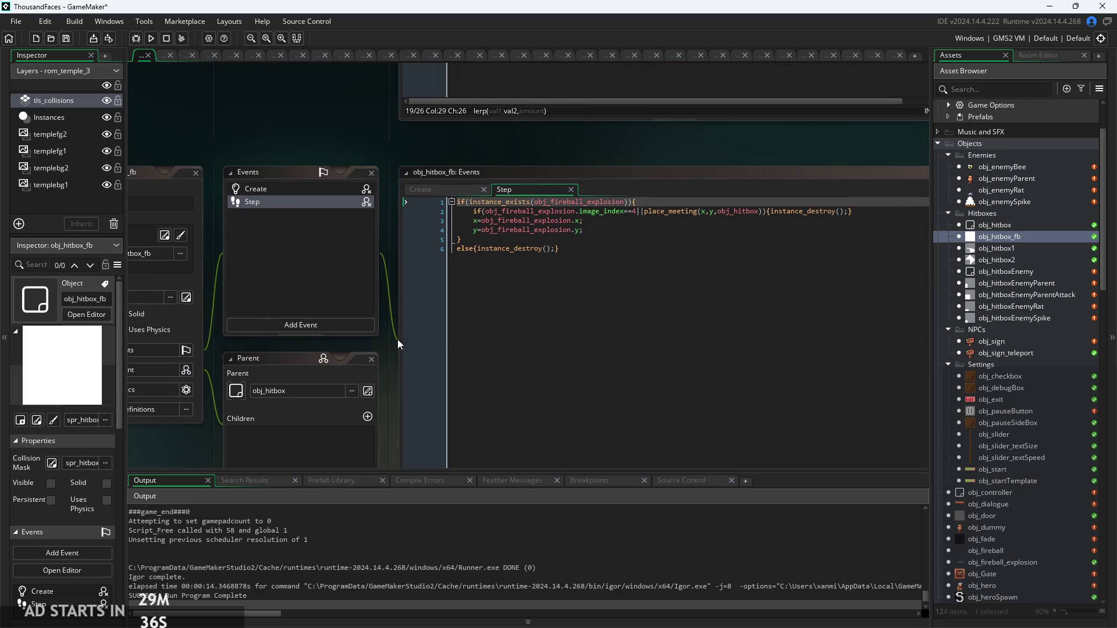
double_click(1004, 272)
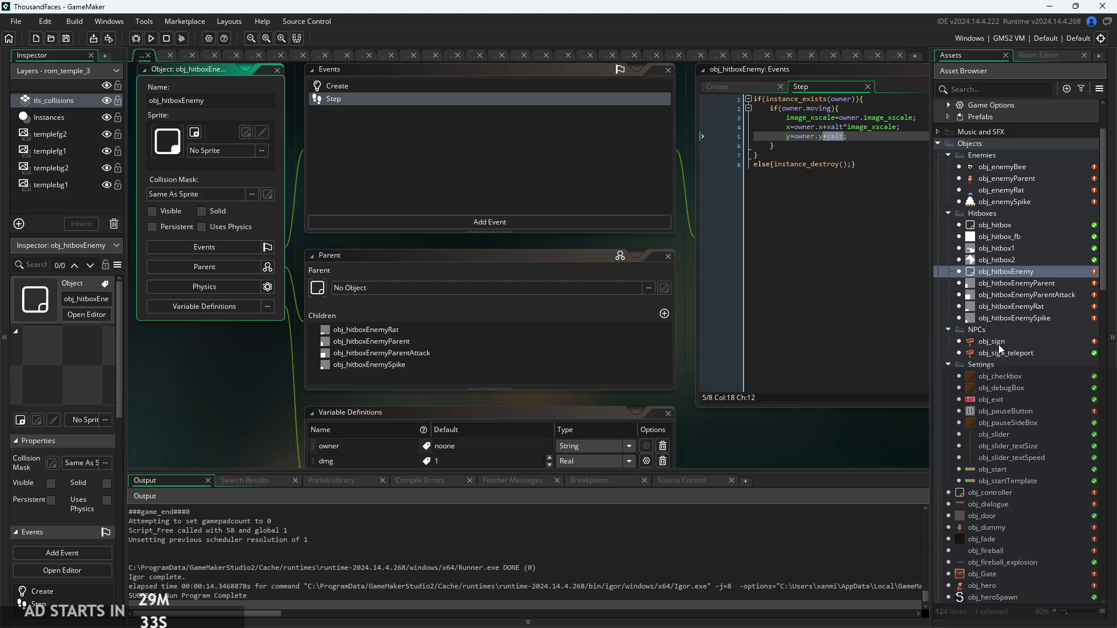
double_click(993, 584)
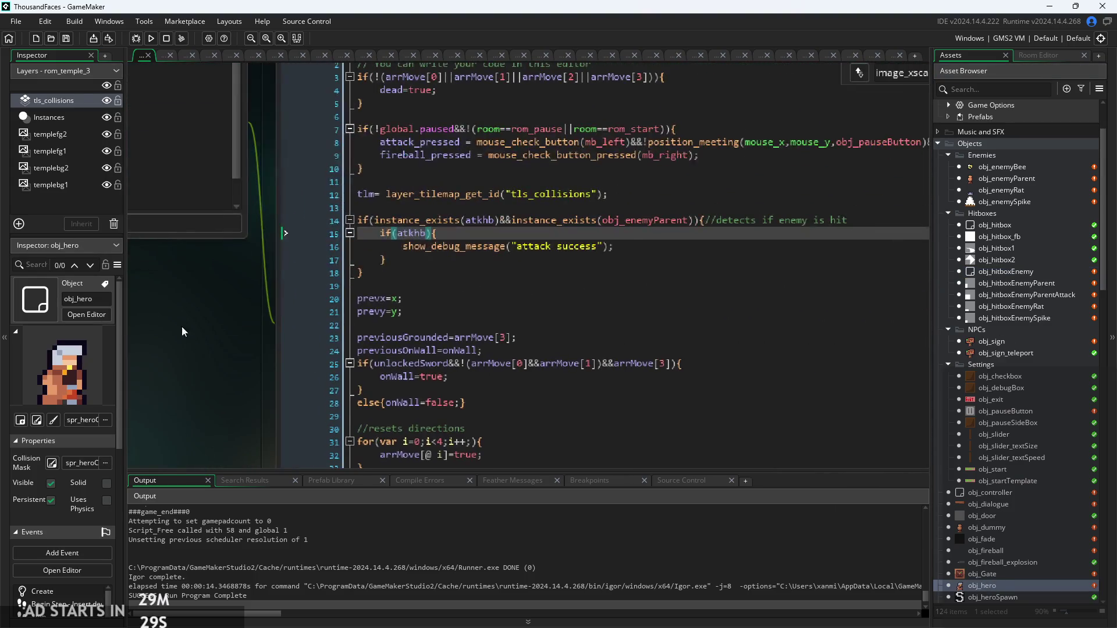
drag(326, 289, 231, 214)
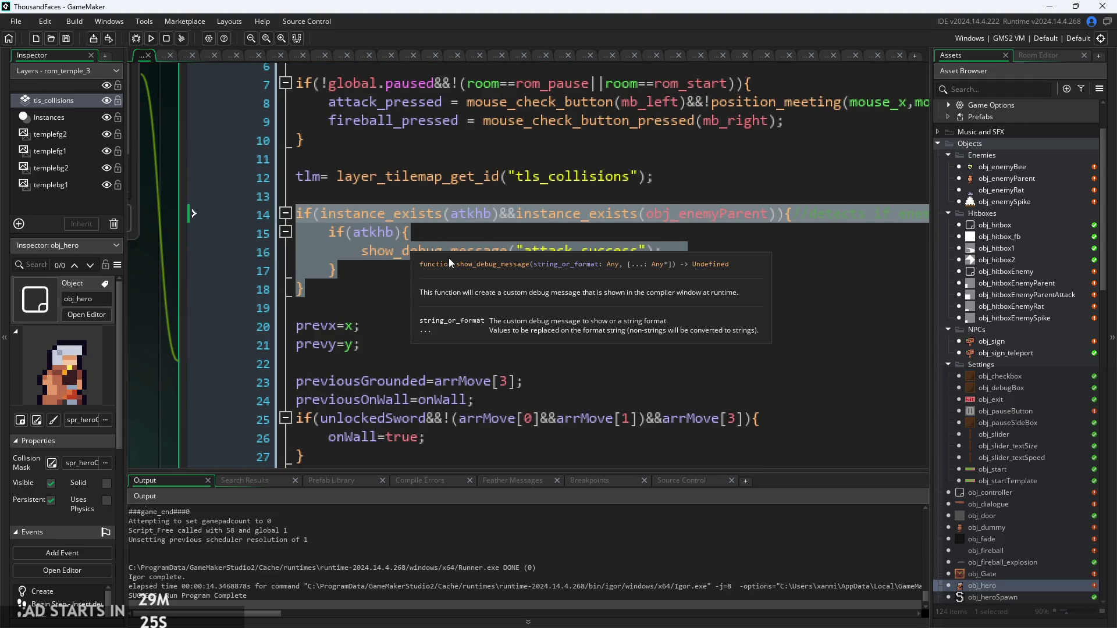
click(432, 278)
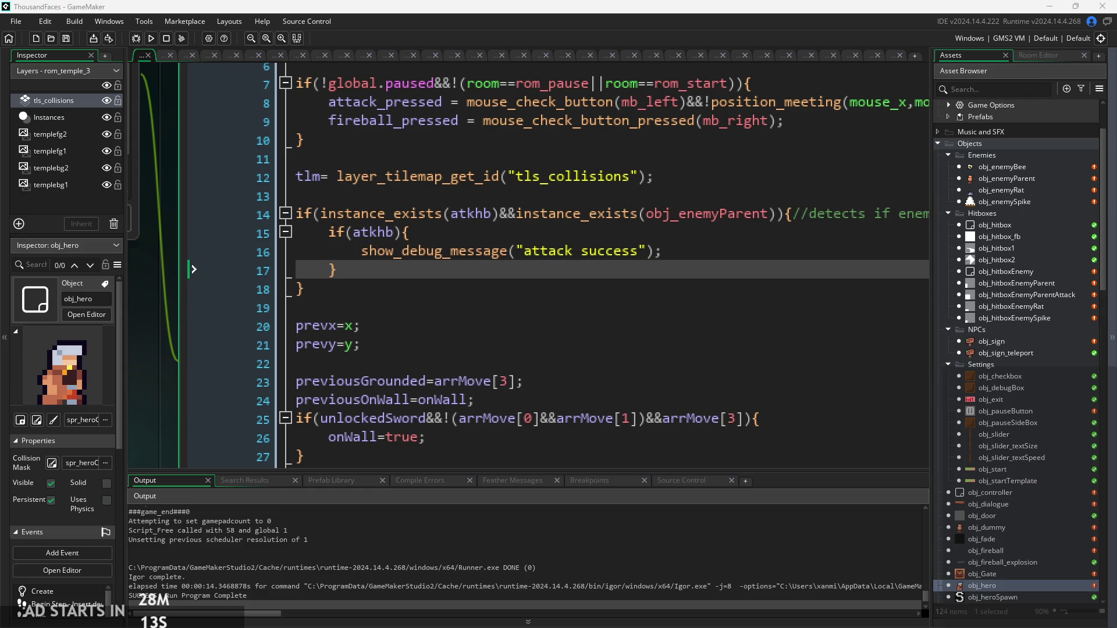
key(Up)
key(Up)
Step: Add the line var __h = instance_place(atkhb.x,atkhb.y,obj_enemyParent); on line 14
scroll(473, 216, down, 1)
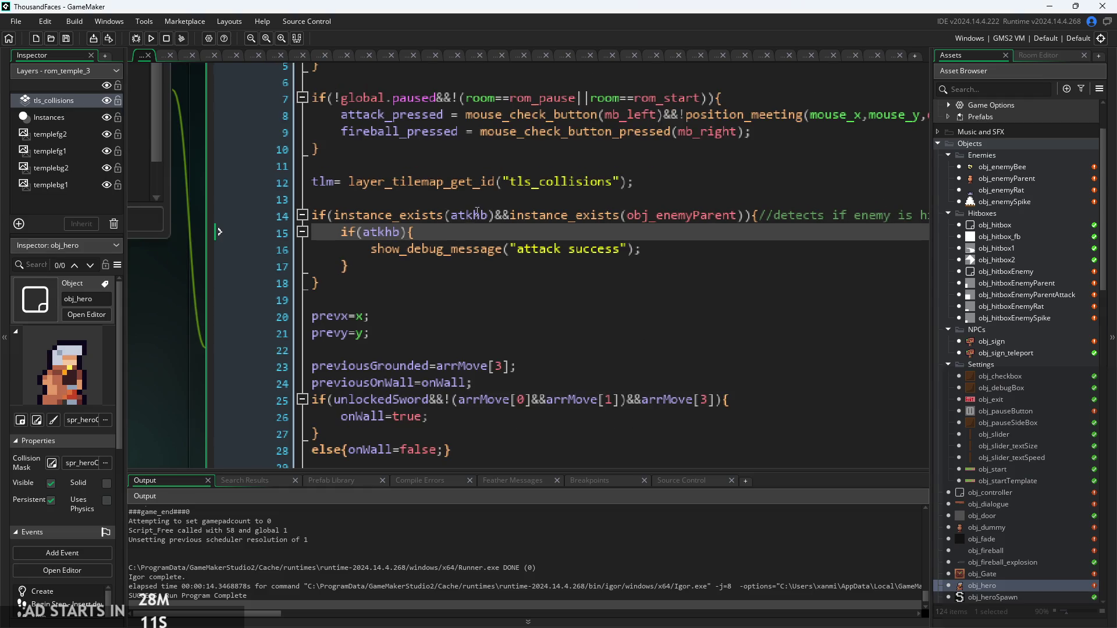
click(473, 216)
key(Home)
key(Return)
key(Up)
text(var)
key(BackSpace)
key(BackSpace)
key(BackSpace)
text(var )
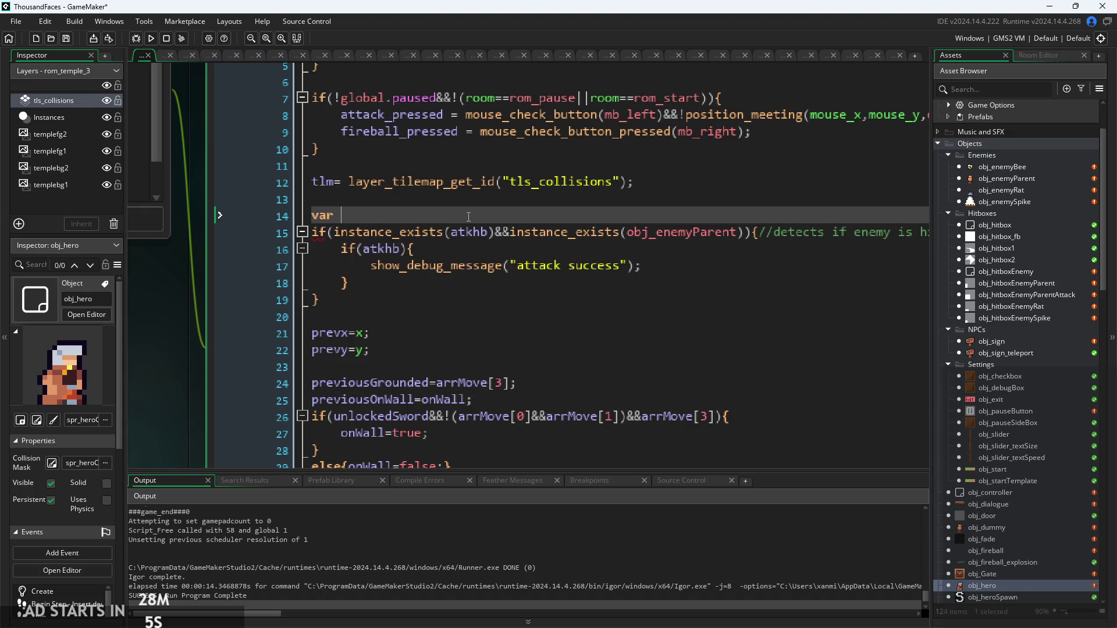
text(__h)
text( = )
text(ins)
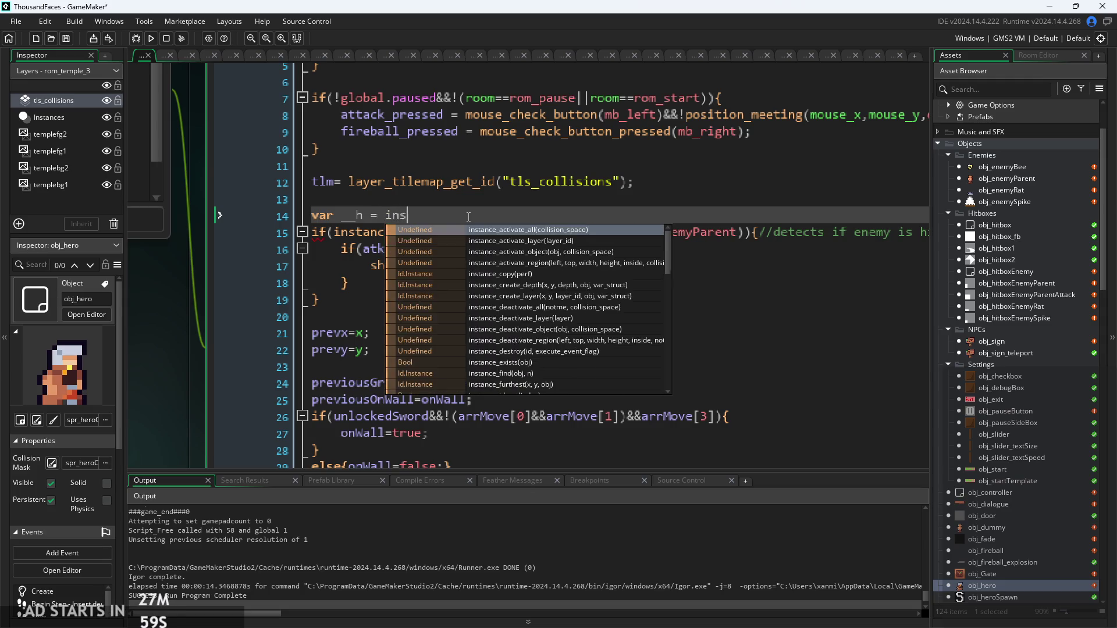
text(tance_place()
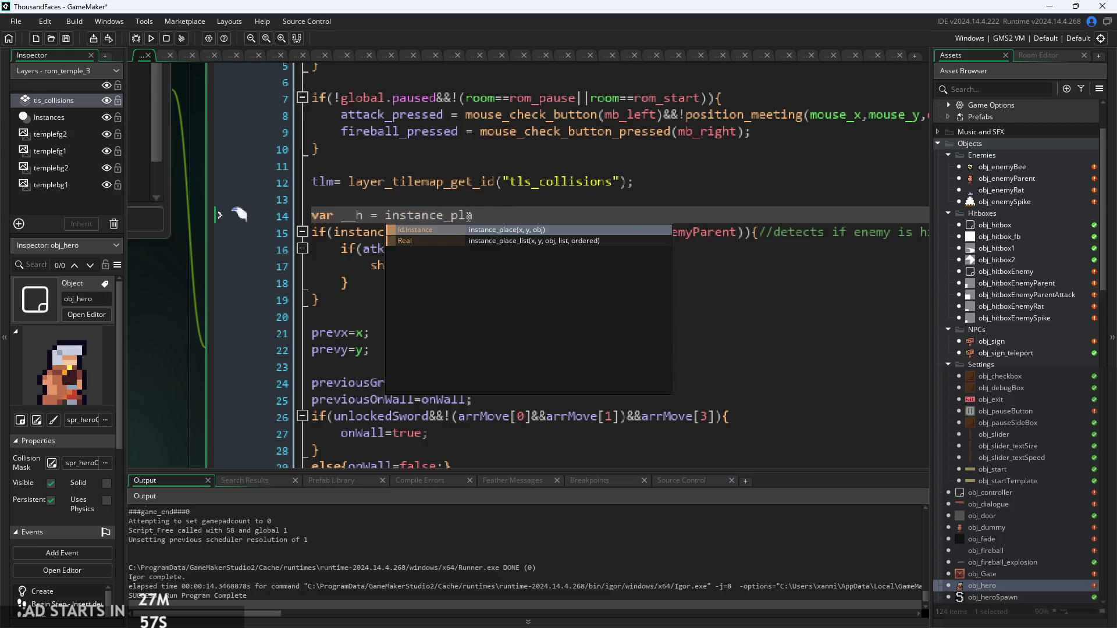
key(Return)
text(atk)
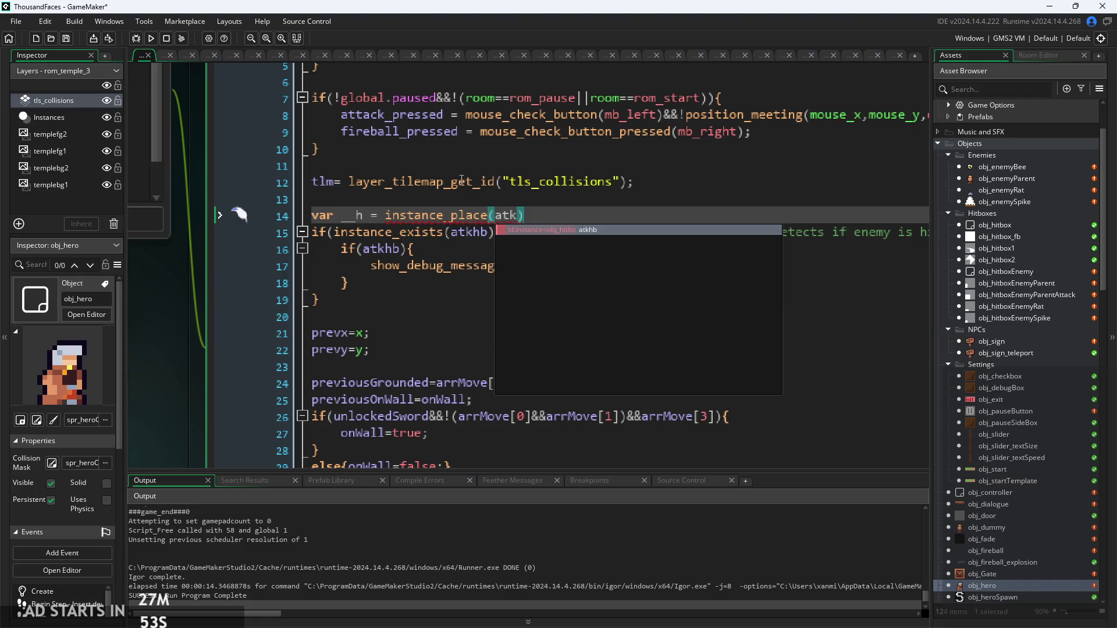
key(Return)
text(.x)
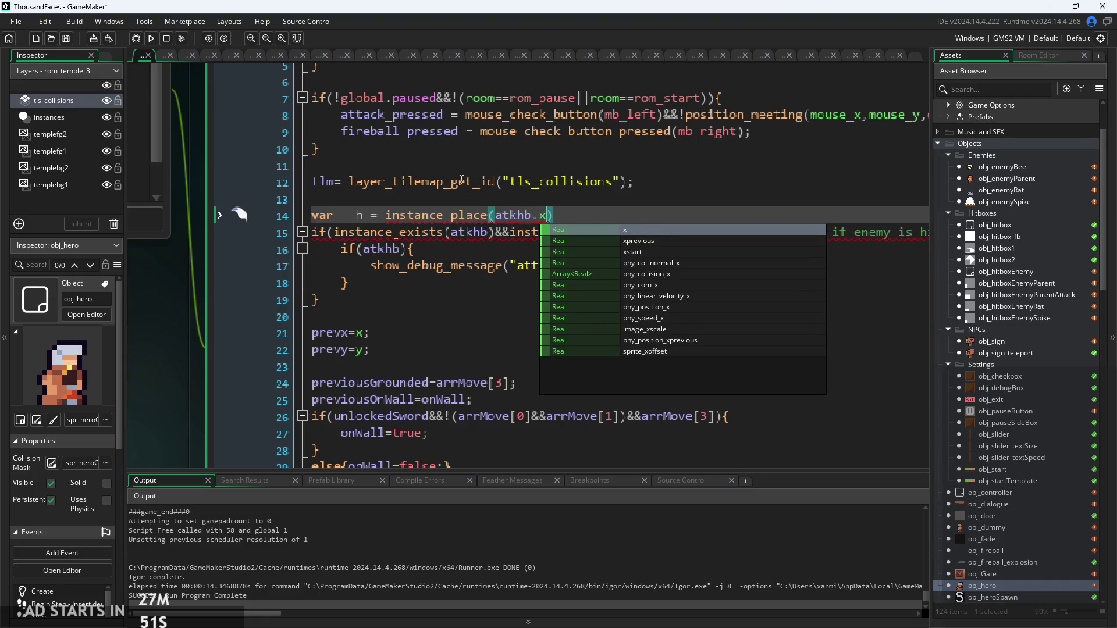
text(,atkhb.)
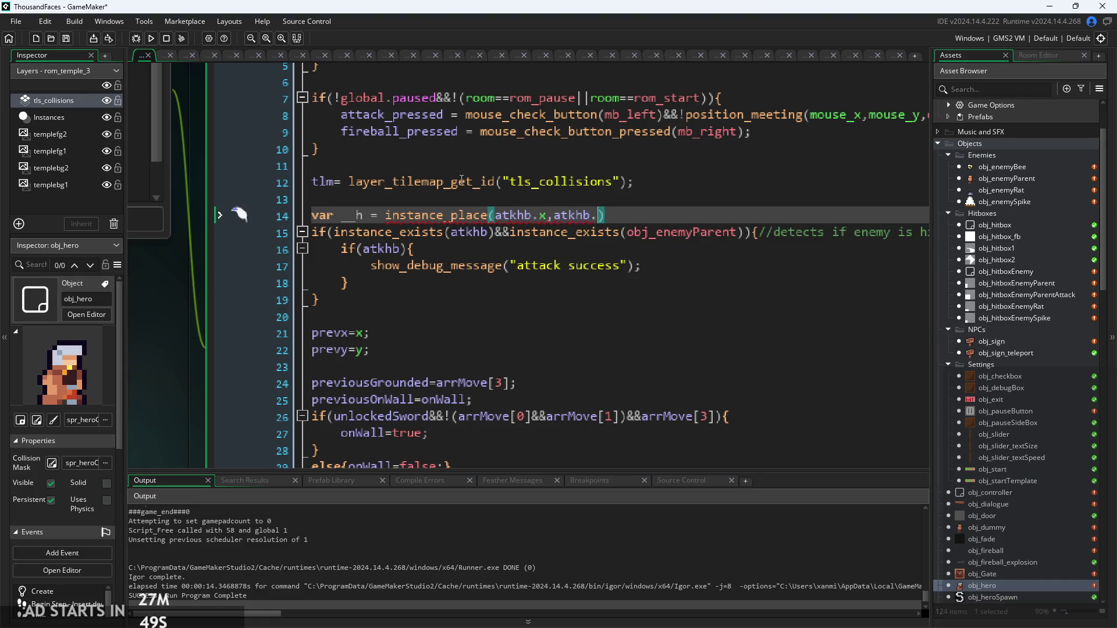
text(y,)
text(obj_en)
key(Return)
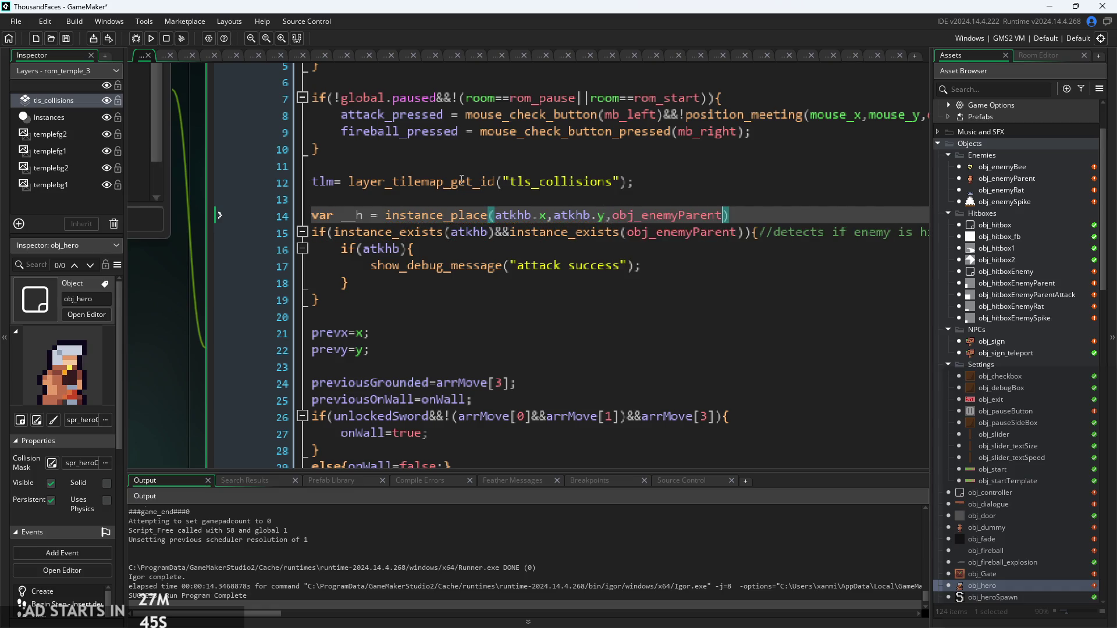
key(Down)
key(Up)
key(End)
text(;)
Step: Move the __h line inside the hit check, directly above the inner if(atkhb)
key(shift+Home)
key(BackSpace)
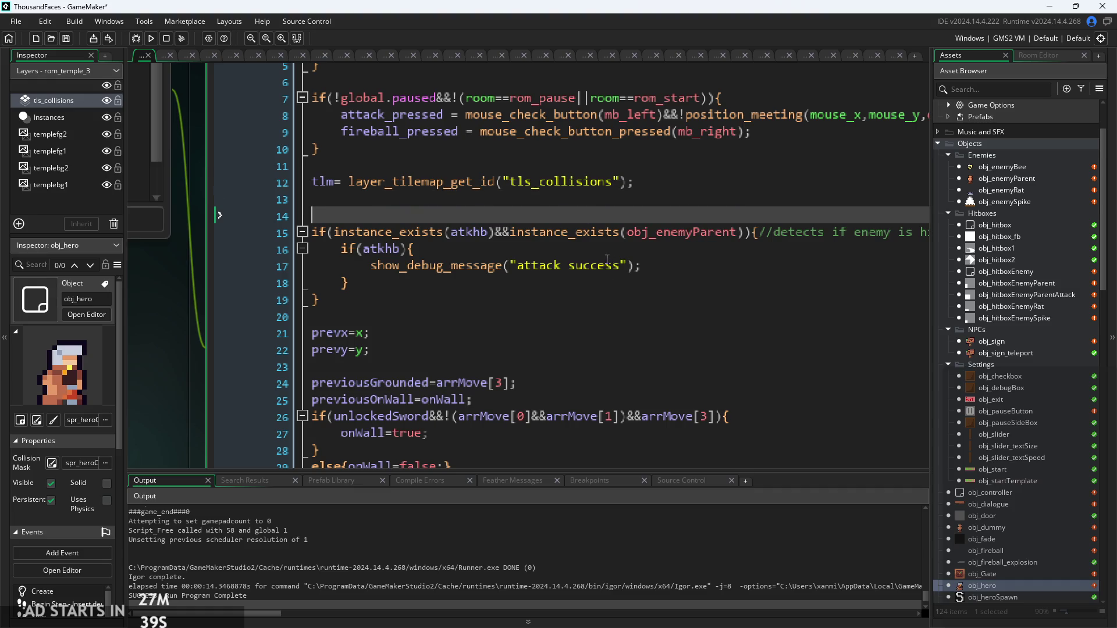
click(340, 249)
key(Return)
key(Up)
key(ctrl+v)
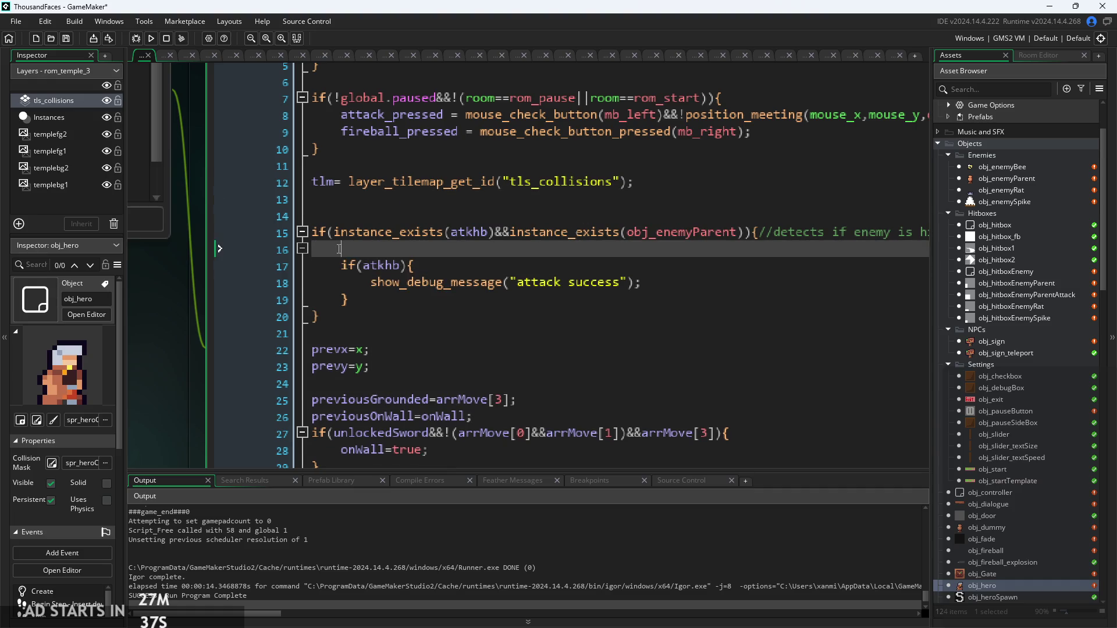
Step: Change the inner condition to if(__h!=noone) and run the game with F5
click(654, 271)
scroll(654, 270, up, 2)
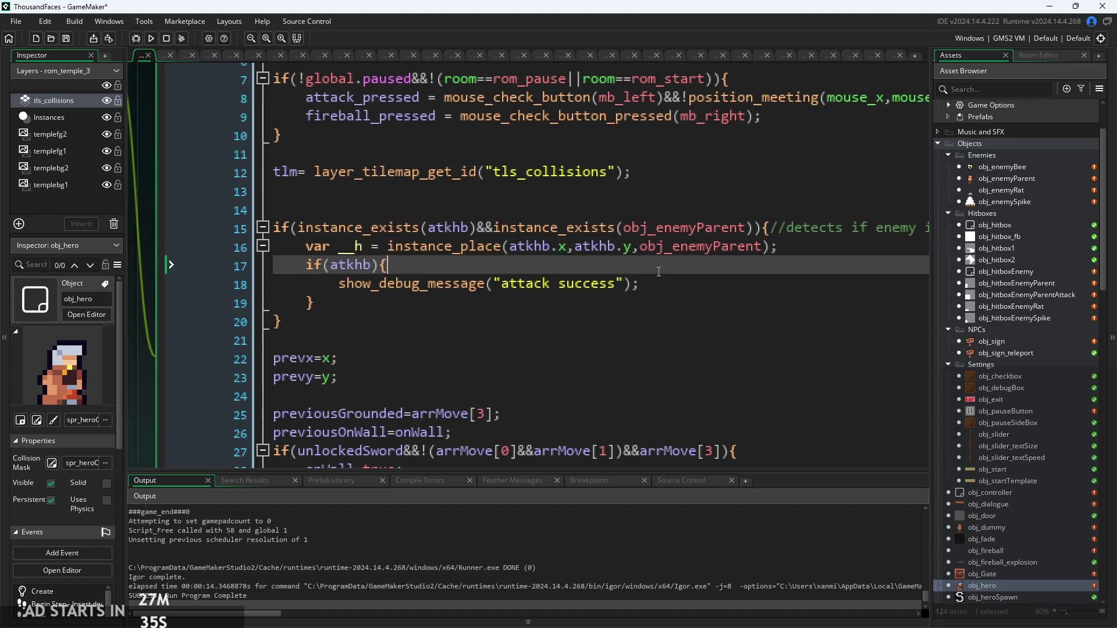
click(298, 265)
double_click(303, 265)
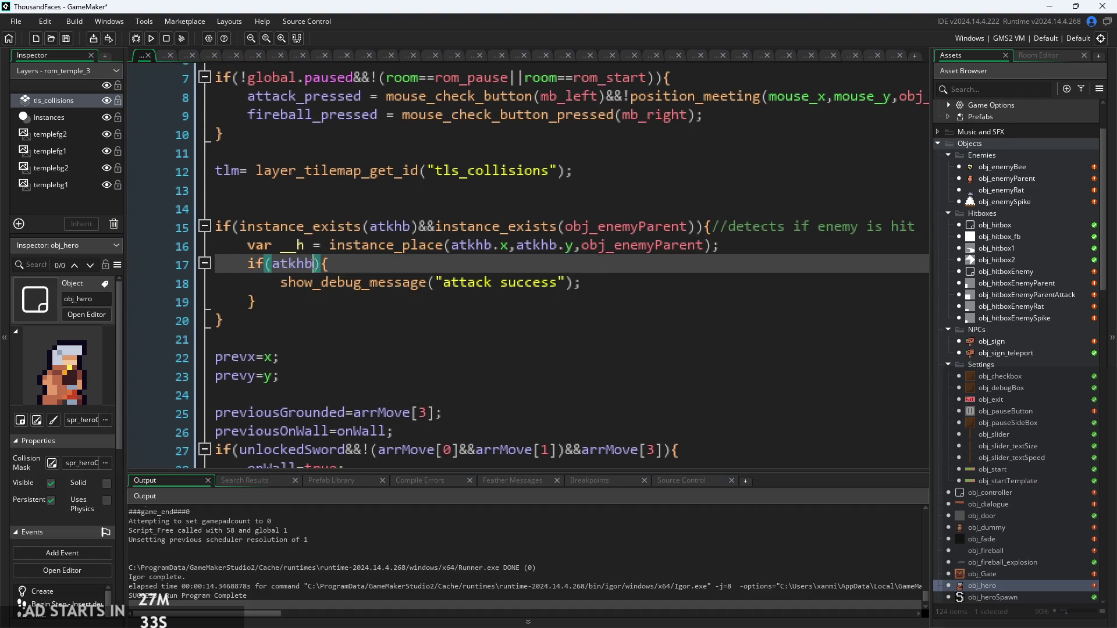
key(BackSpace)
text(__)
key(Return)
click(391, 266)
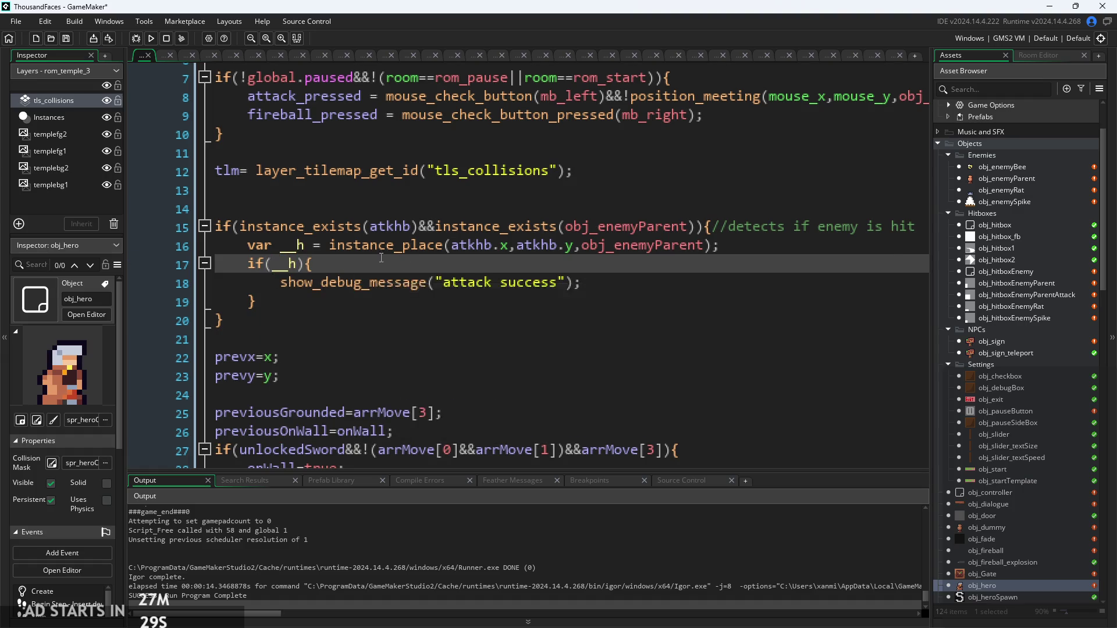
scroll(384, 266, down, 1)
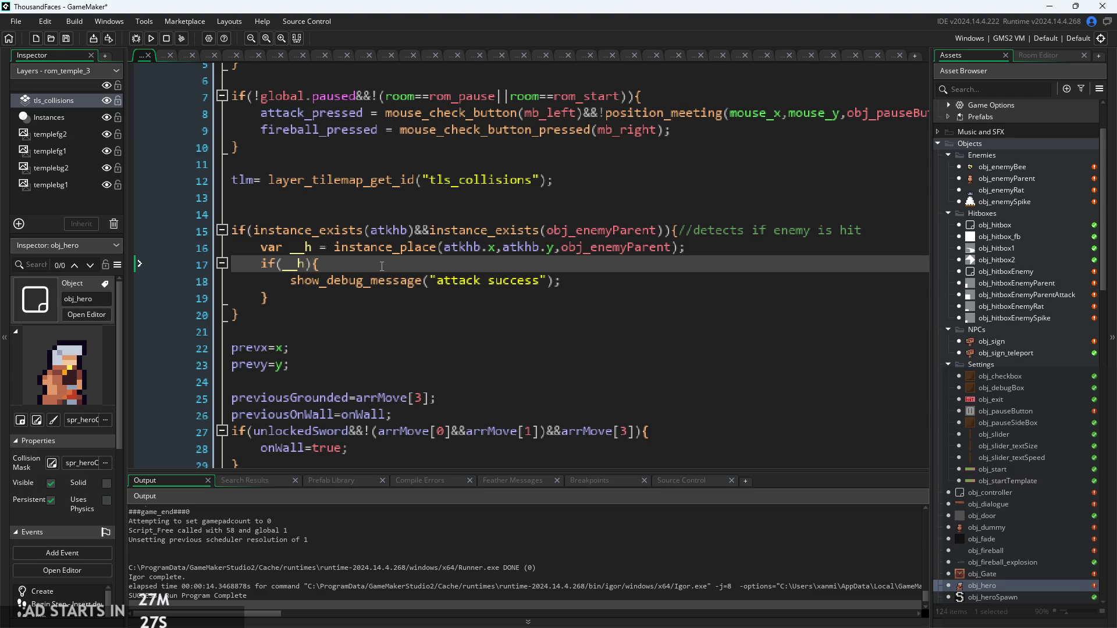
scroll(284, 274, up, 1)
scroll(283, 274, up, 1)
click(314, 270)
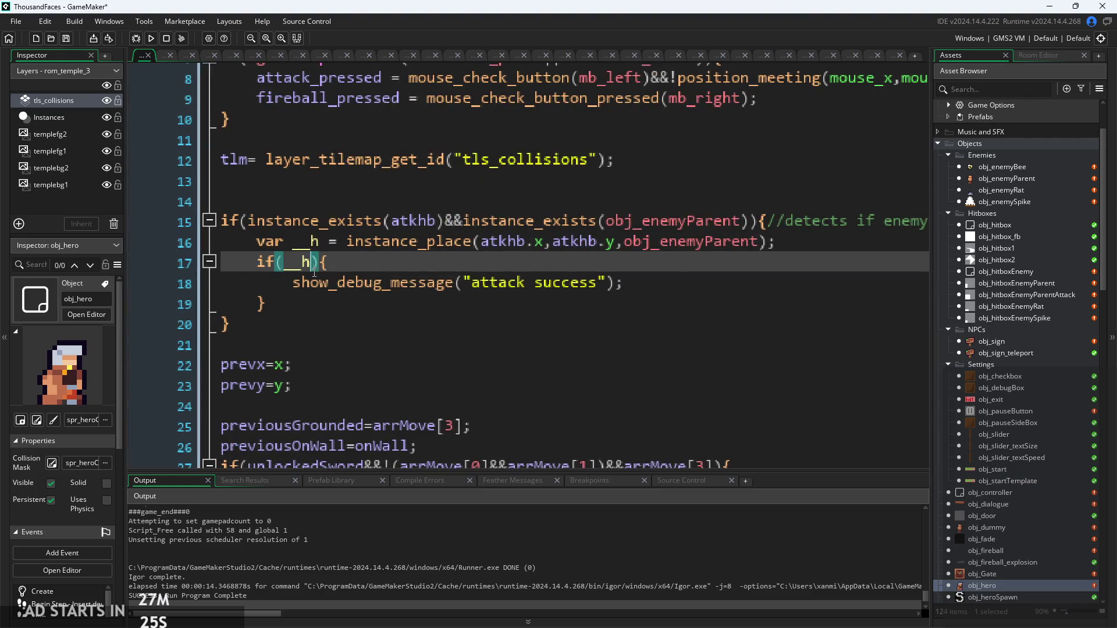
text(!=noone)
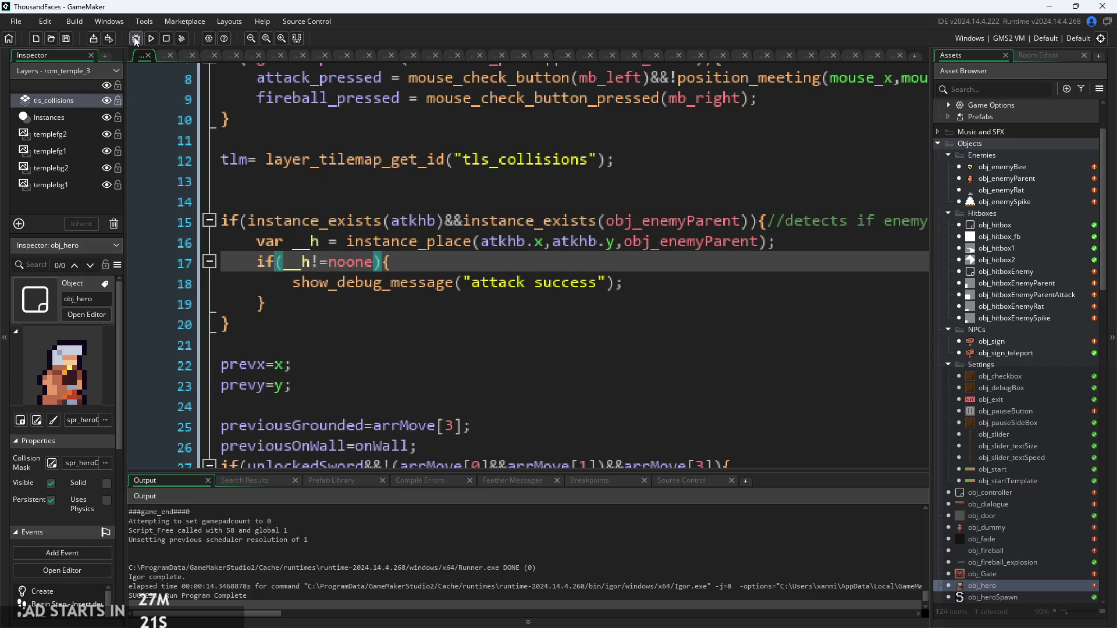
key(F5)
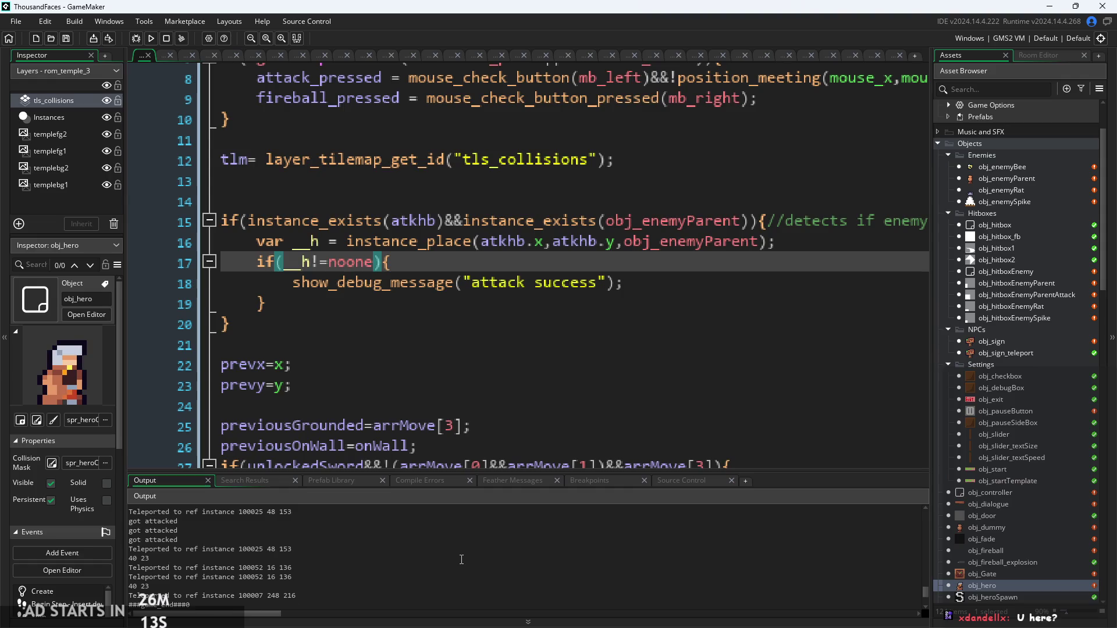
Step: Return to obj_hero's code once the run reports Run Program Complete
click(599, 340)
ctrl+scroll(599, 338, down, 2)
ctrl+scroll(599, 338, up, 2)
click(531, 320)
ctrl+scroll(584, 354, up, 2)
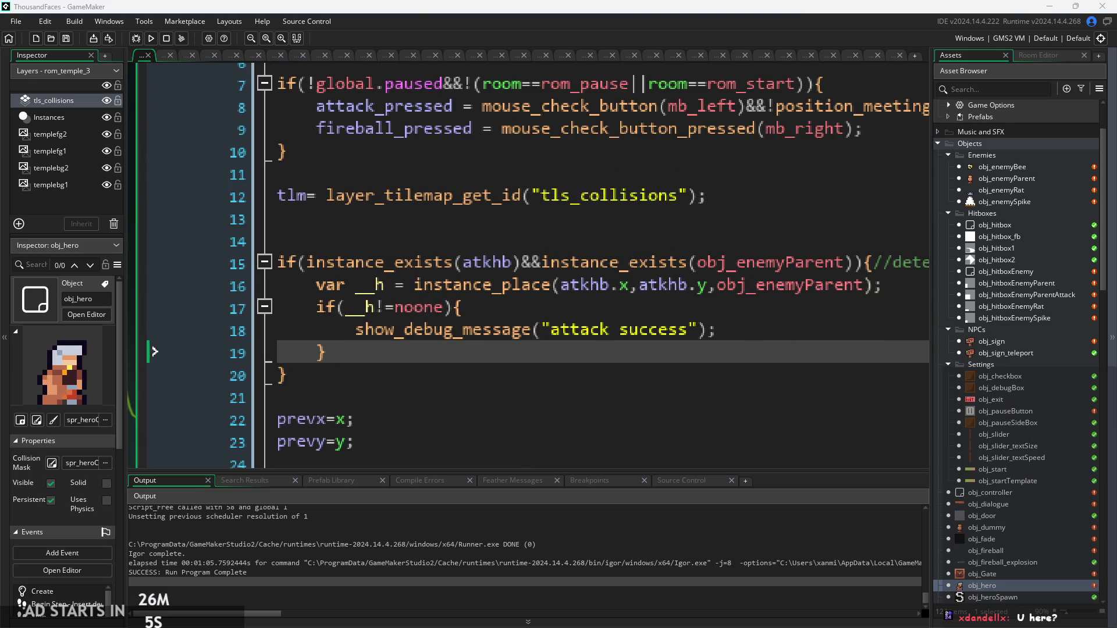
click(751, 330)
ctrl+scroll(749, 330, down, 1)
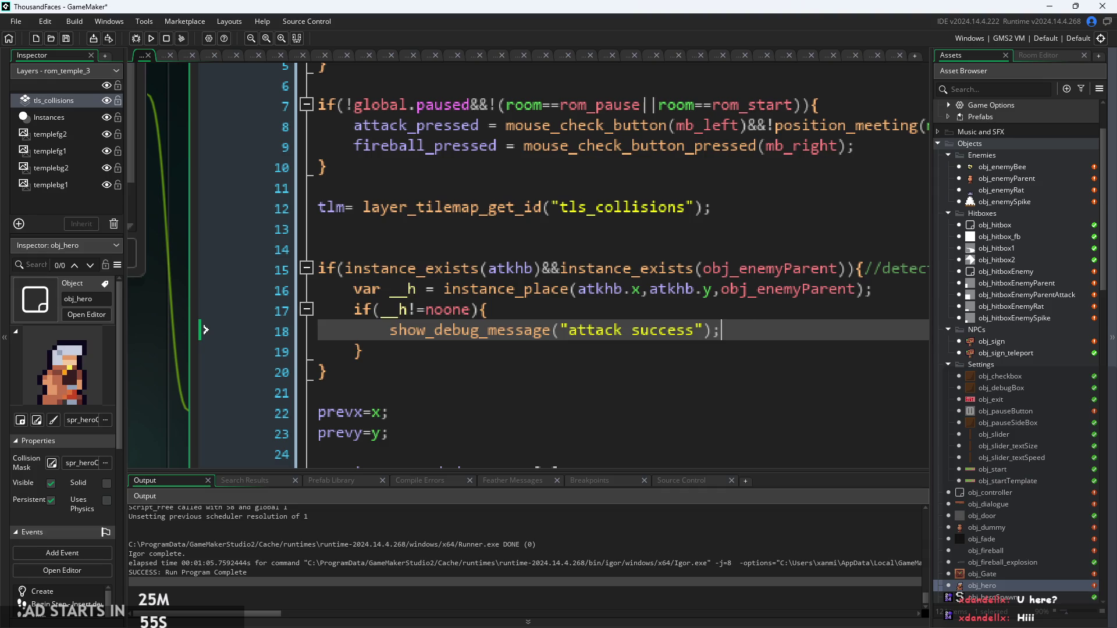
click(762, 314)
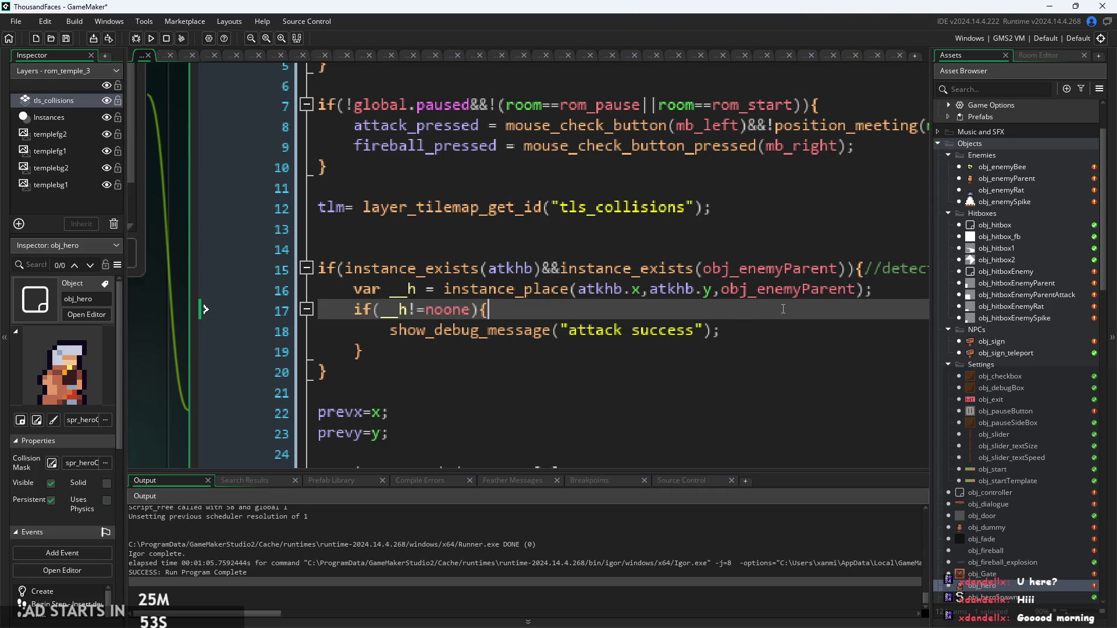
scroll(783, 309, down, 4)
scroll(623, 309, down, 1)
scroll(581, 314, up, 2)
click(360, 345)
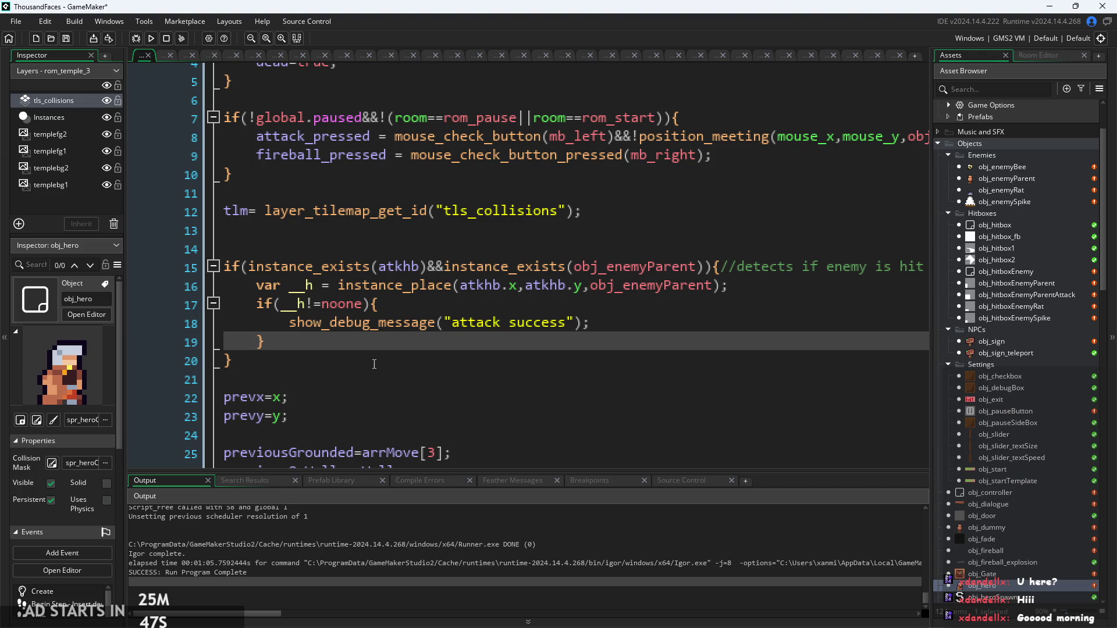
scroll(374, 365, up, 1)
click(408, 274)
click(410, 295)
scroll(305, 317, up, 1)
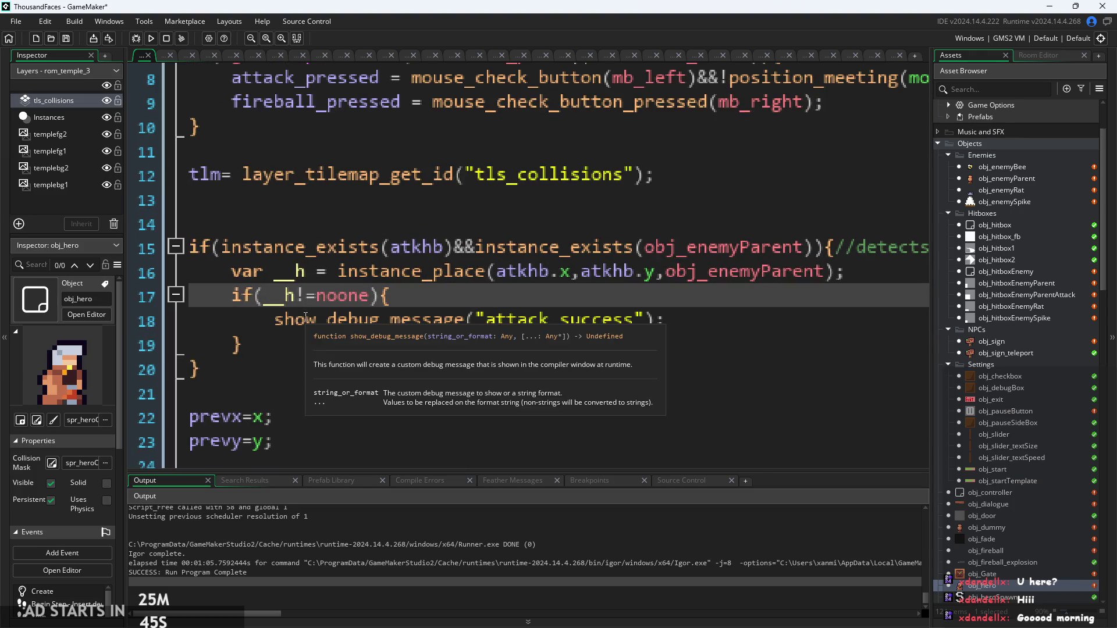
scroll(305, 318, down, 2)
scroll(761, 285, up, 1)
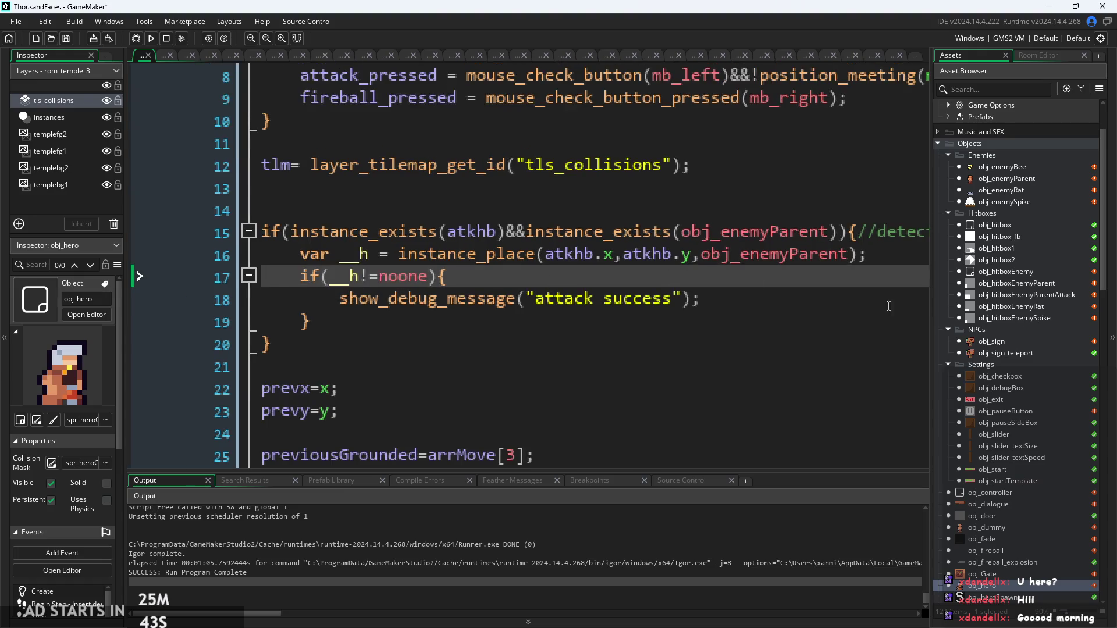
click(552, 303)
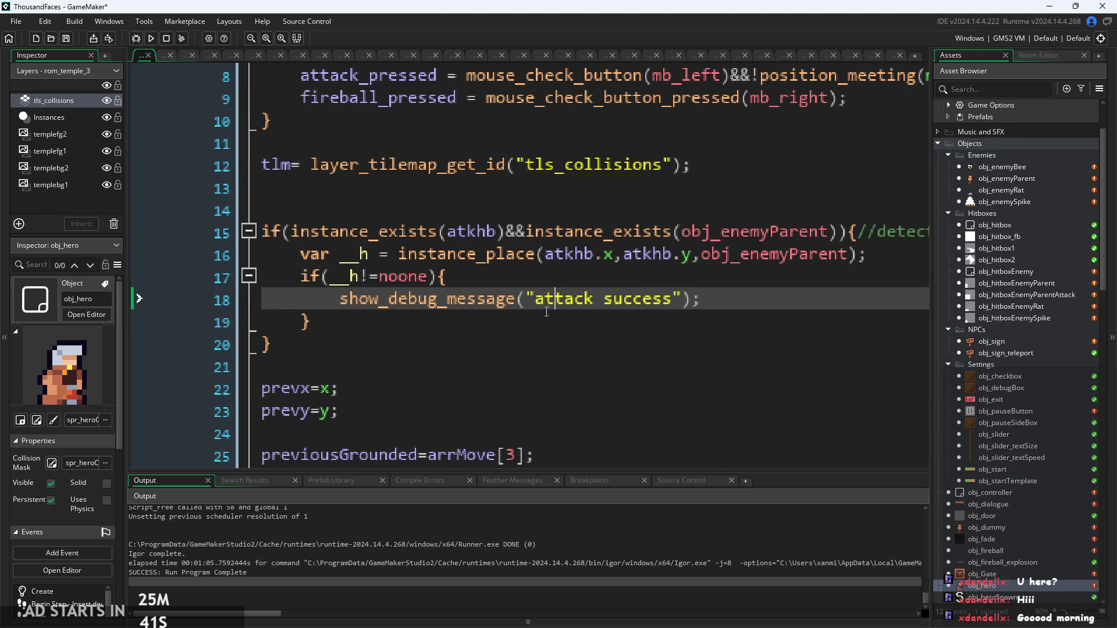
click(547, 311)
scroll(547, 310, up, 1)
click(455, 269)
scroll(455, 266, up, 1)
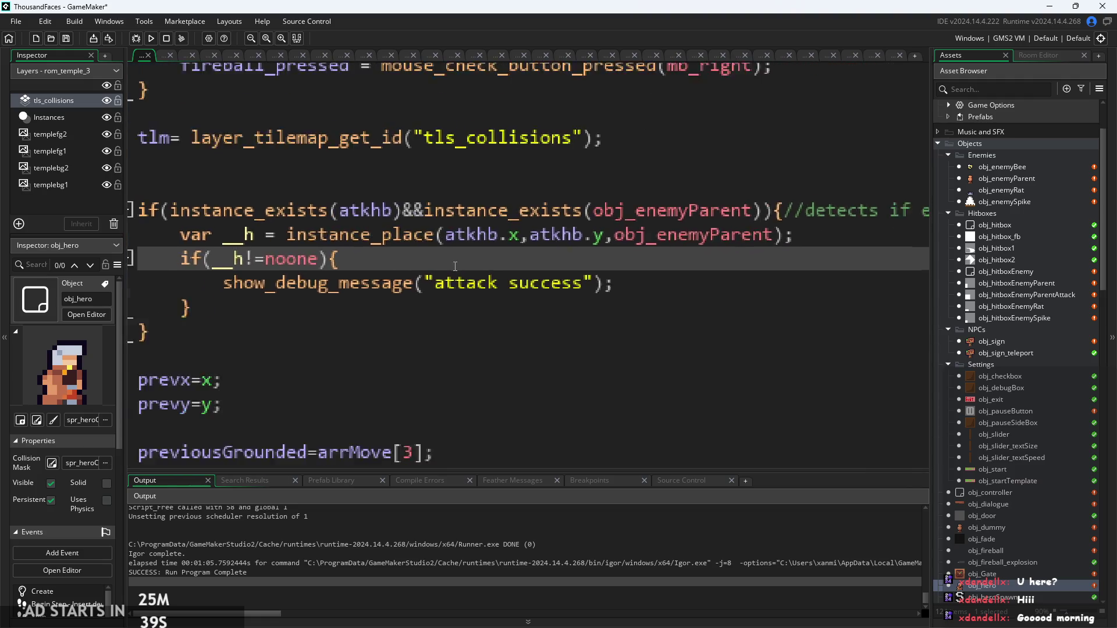
scroll(455, 267, down, 1)
click(455, 266)
click(598, 238)
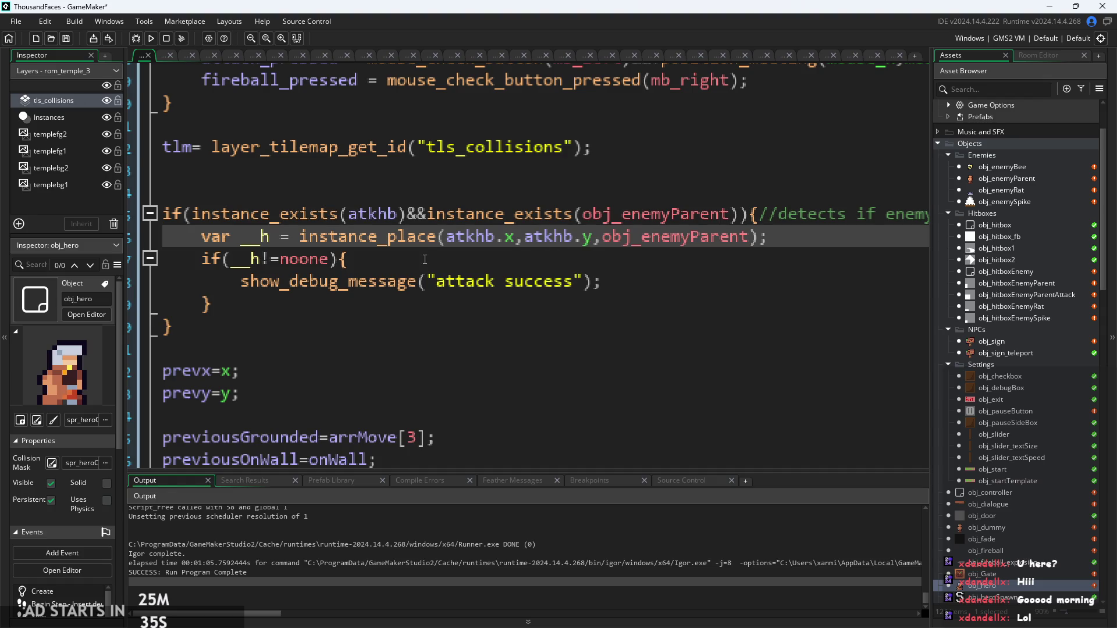
scroll(425, 259, down, 1)
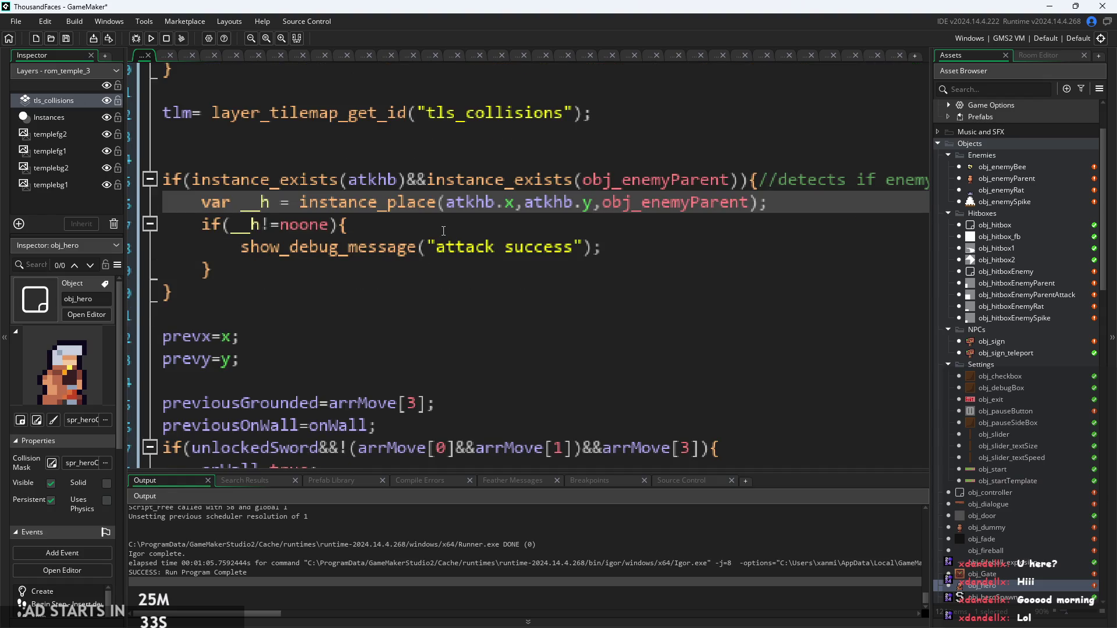
click(673, 271)
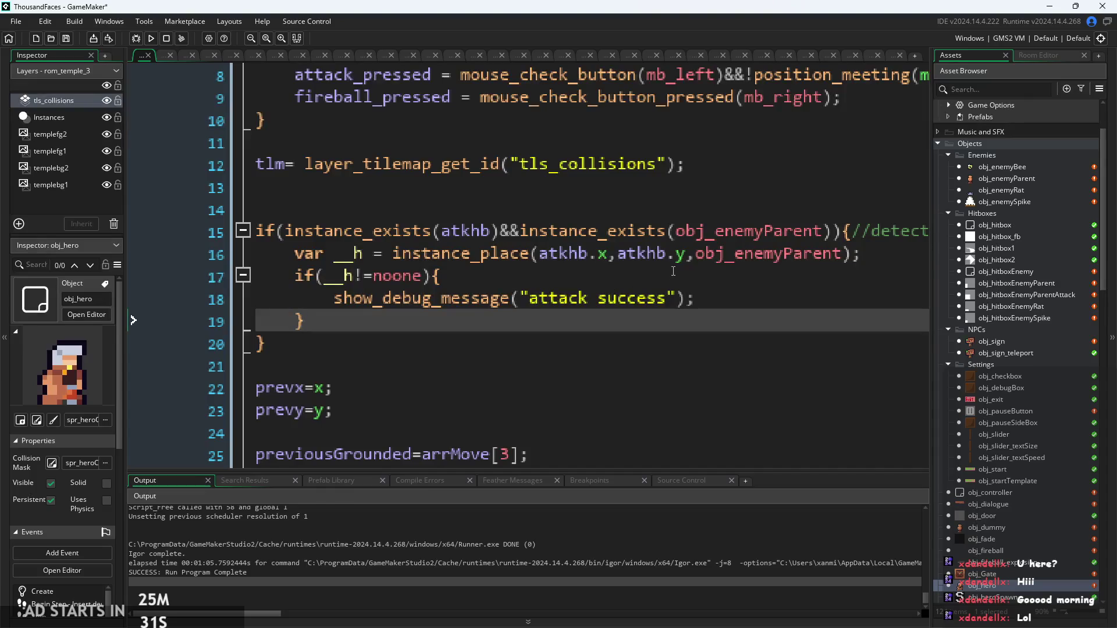
drag(695, 256, 545, 263)
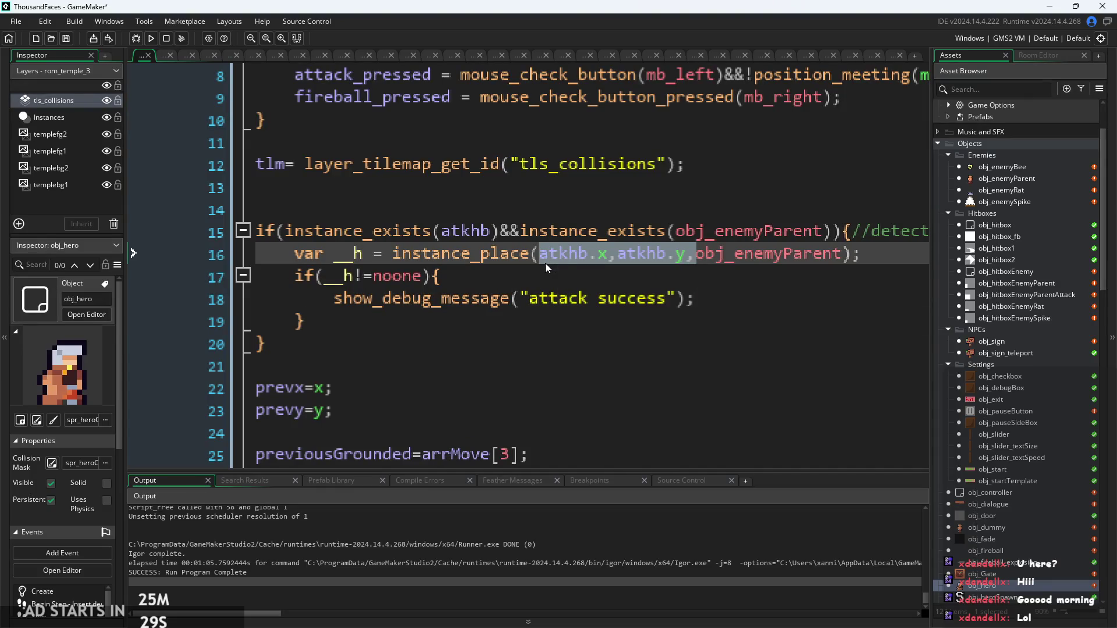
Step: Delete the whole enemy-hit if block, lines 15–20, including the __h test, from obj_hero's code
key(BackSpace)
click(688, 261)
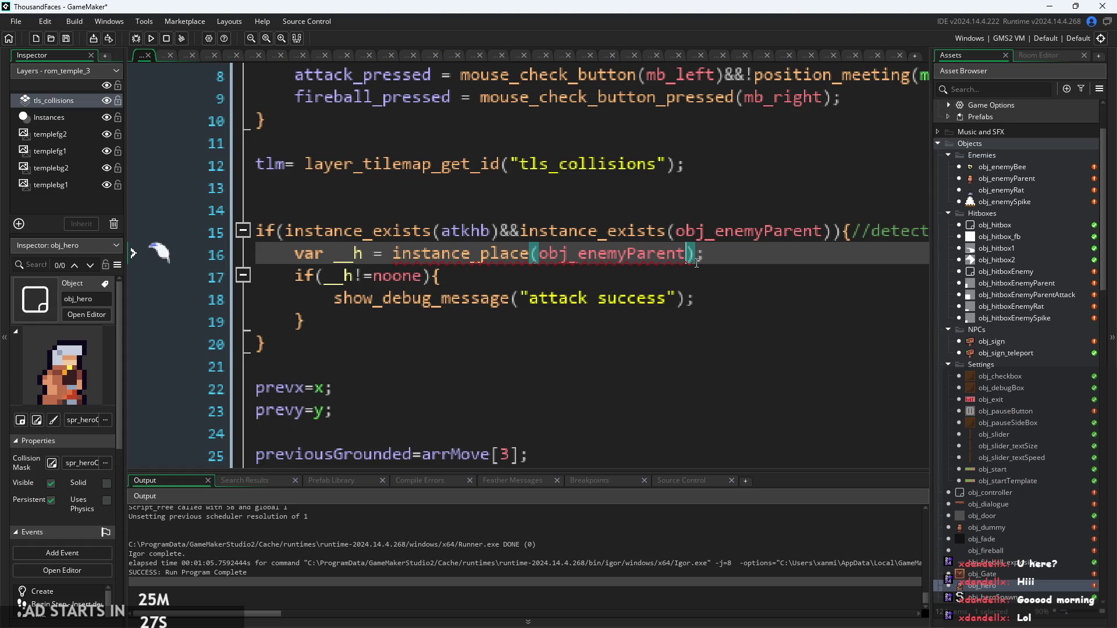
mouse_move(588, 298)
mouse_down()
mouse_move(258, 256)
mouse_move(256, 277)
mouse_up()
drag(350, 333, 256, 277)
click(188, 320)
key(shift+Up)
click(188, 320)
drag(266, 345, 100, 223)
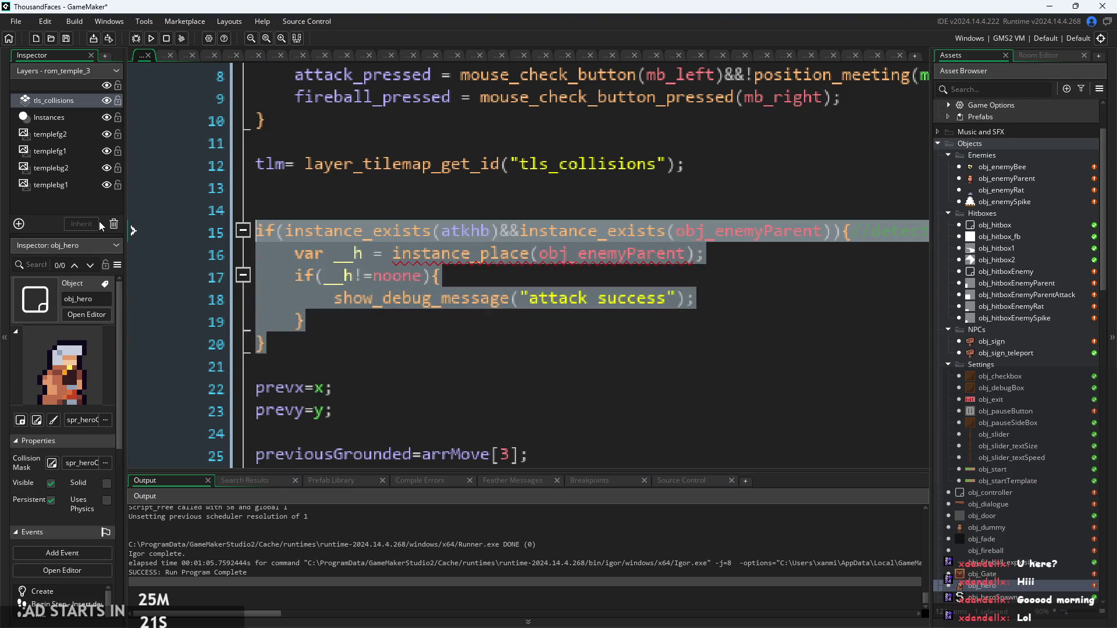
key(BackSpace)
key(BackSpace)
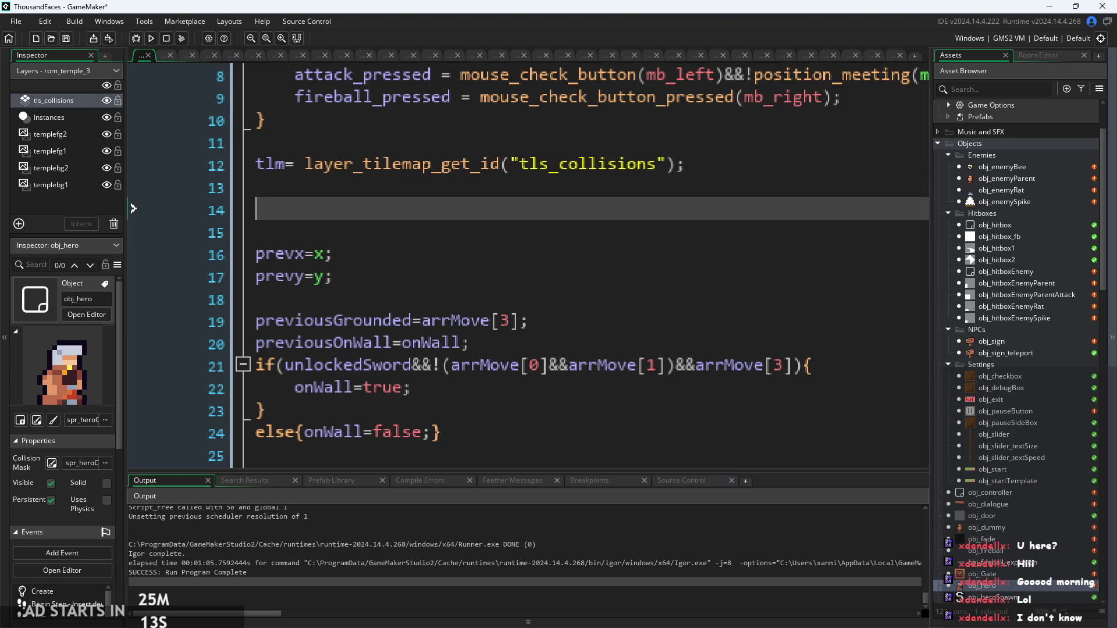
click(464, 256)
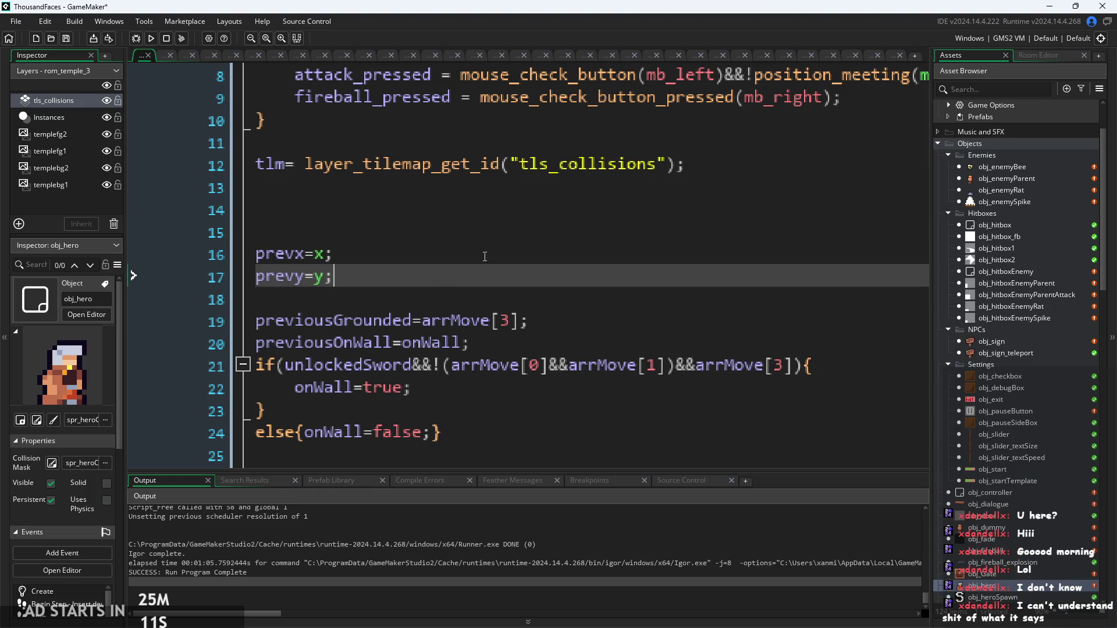
ctrl+scroll(592, 230, down, 4)
click(591, 230)
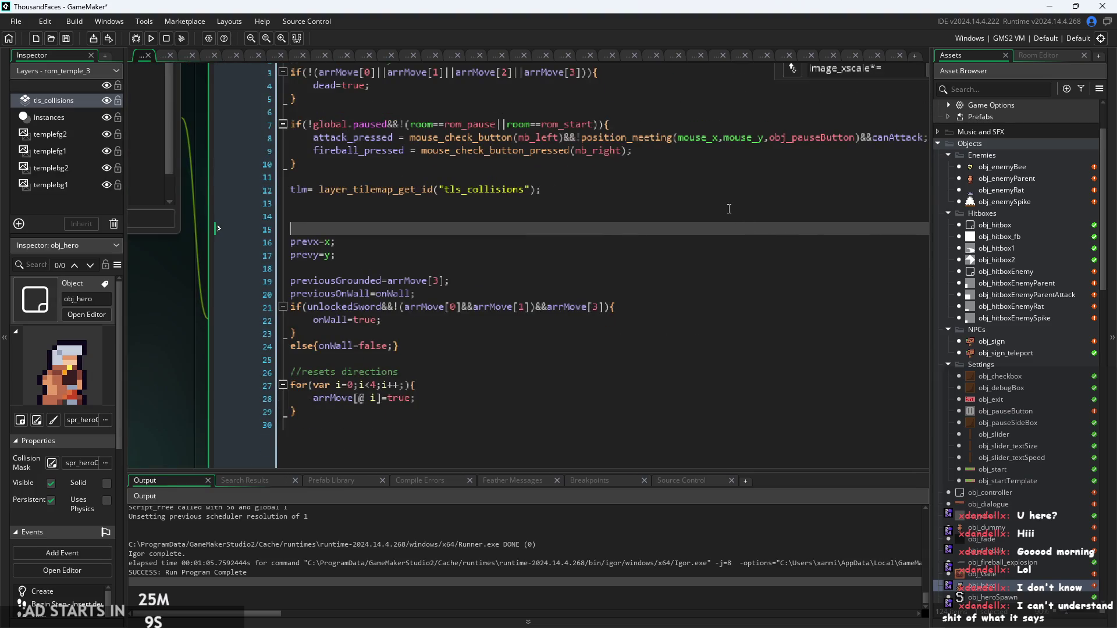
ctrl+scroll(673, 233, down, 3)
click(467, 254)
ctrl+scroll(467, 254, up, 3)
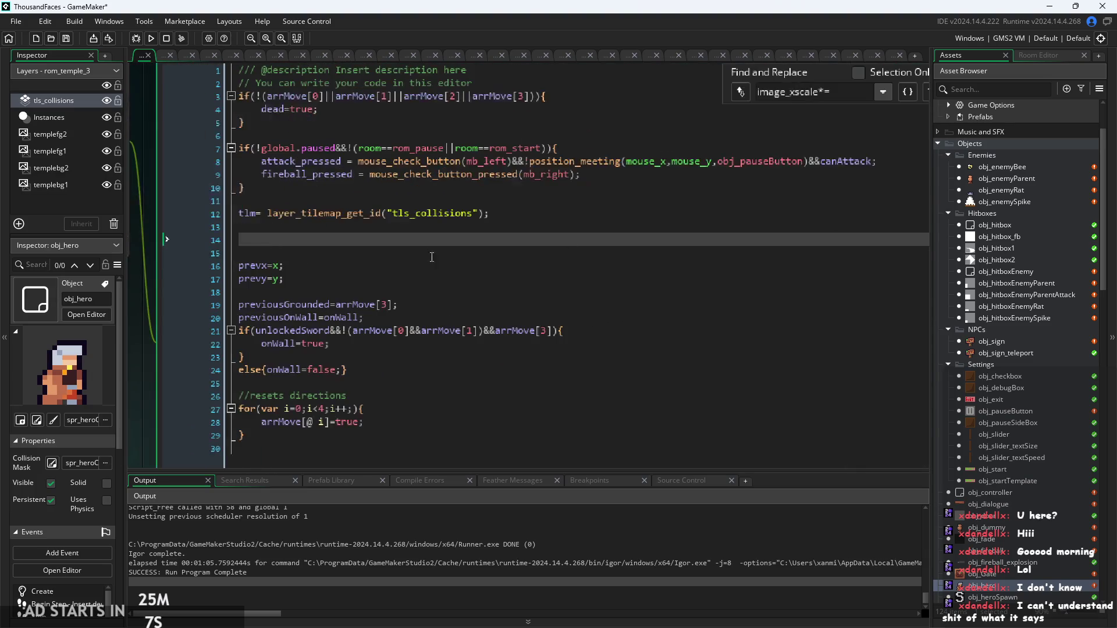
ctrl+scroll(322, 234, up, 3)
scroll(322, 234, left, 2)
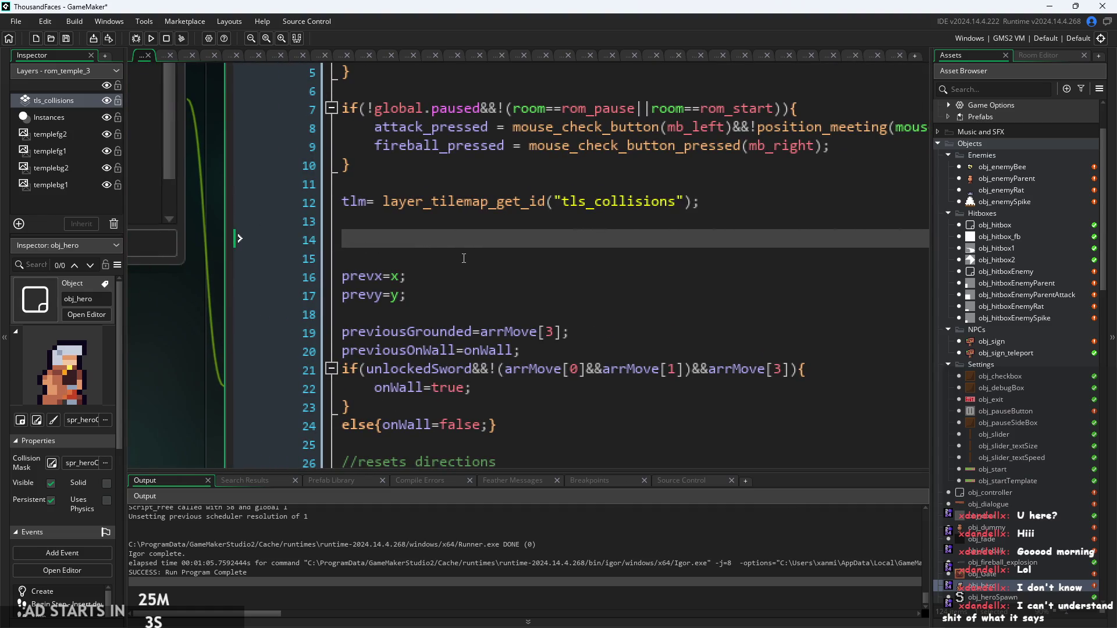
scroll(465, 249, left, 1)
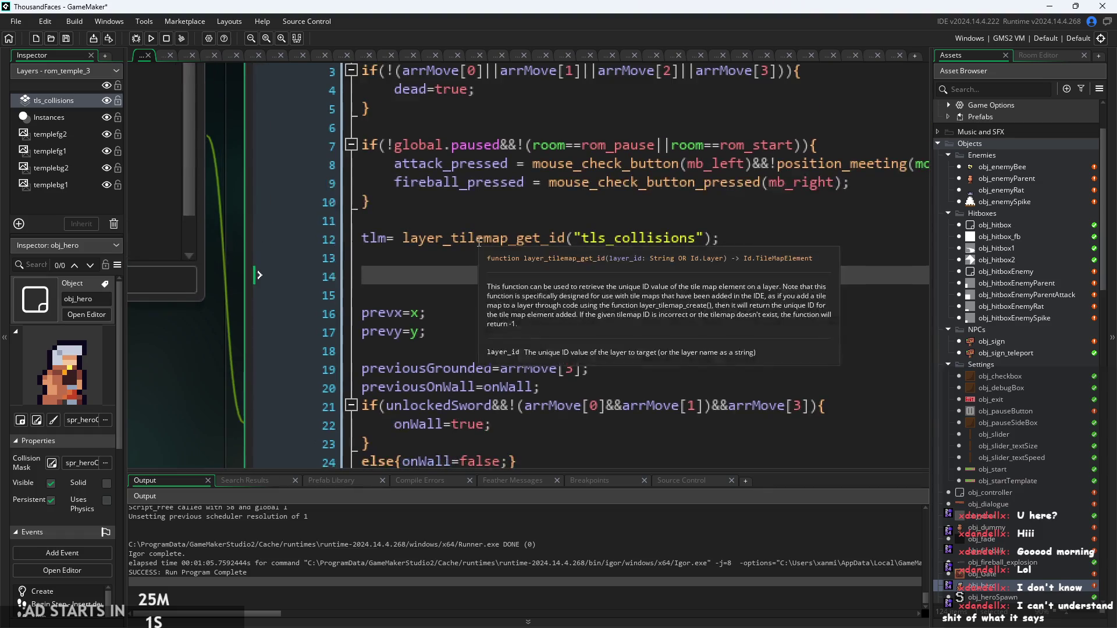
ctrl+scroll(478, 241, up, 1)
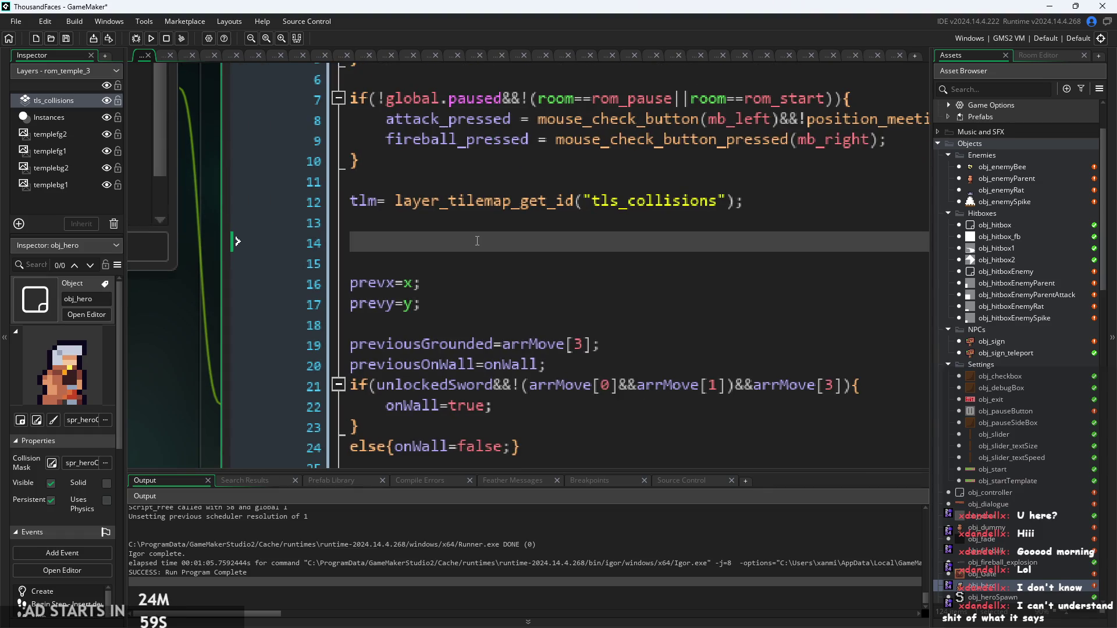
ctrl+scroll(444, 255, down, 1)
ctrl+scroll(443, 254, down, 1)
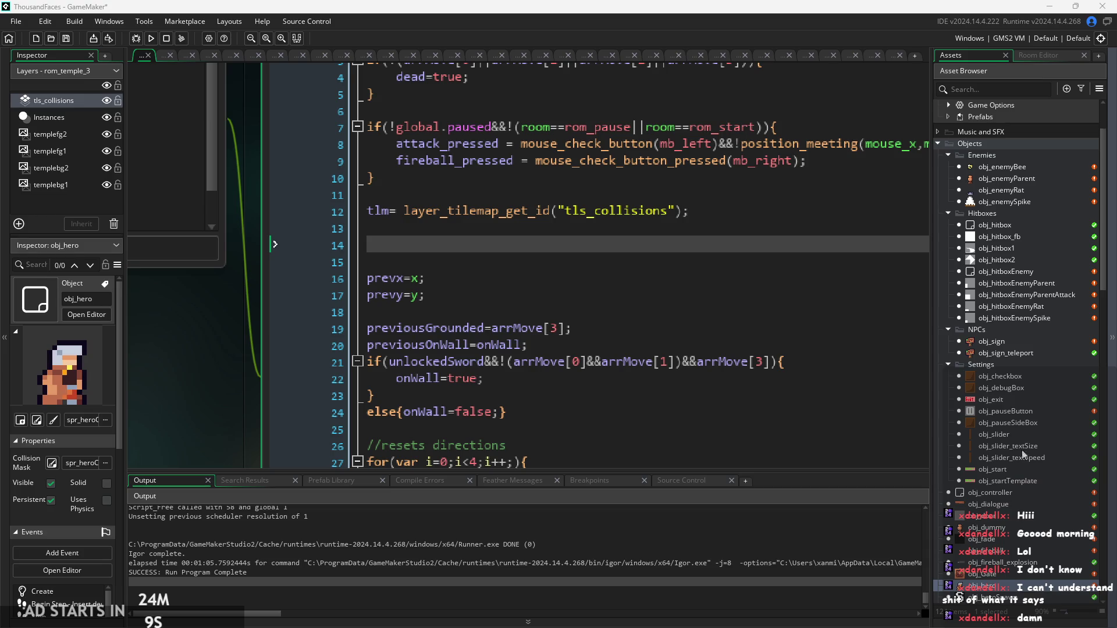
click(494, 390)
scroll(466, 383, down, 2)
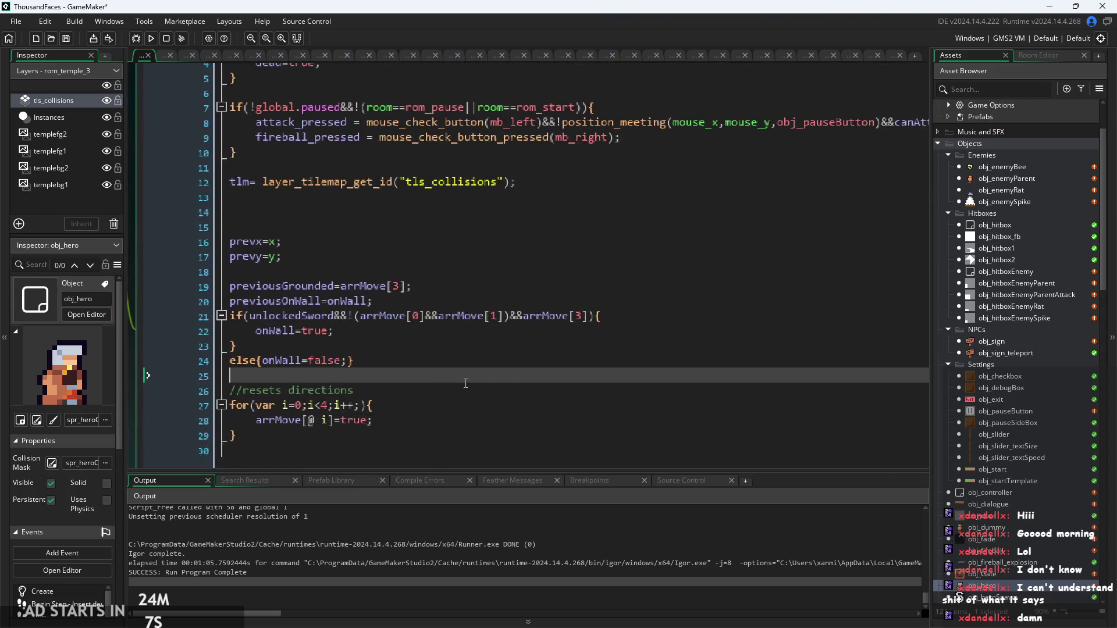
scroll(466, 383, down, 2)
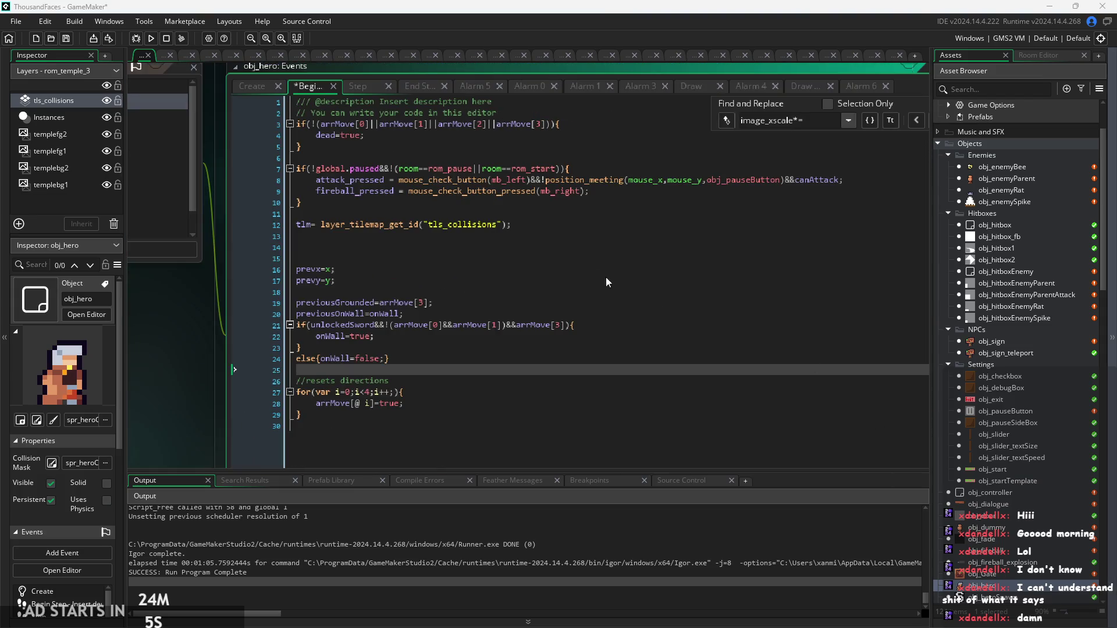
click(561, 288)
scroll(561, 288, down, 1)
scroll(548, 386, down, 2)
scroll(548, 386, up, 4)
click(461, 331)
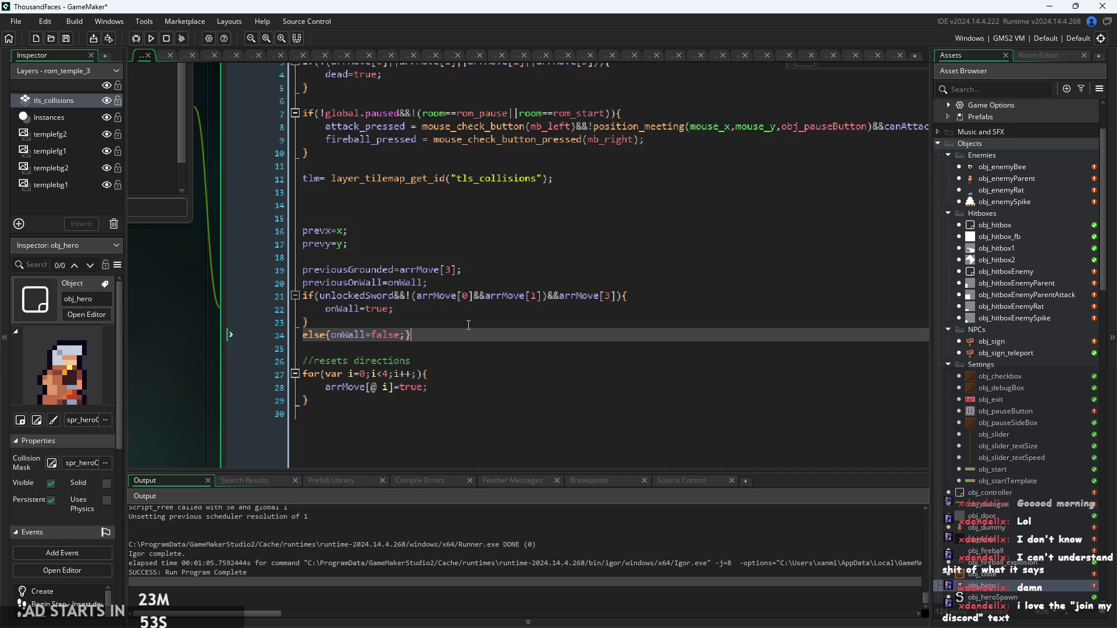
click(568, 358)
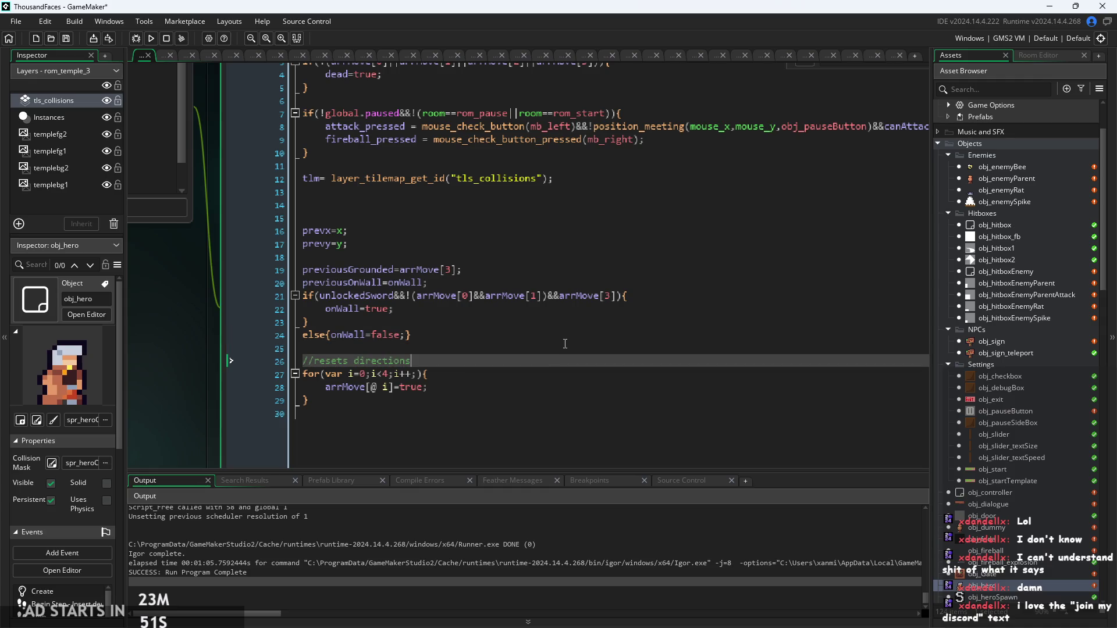
ctrl+scroll(567, 344, up, 1)
click(568, 332)
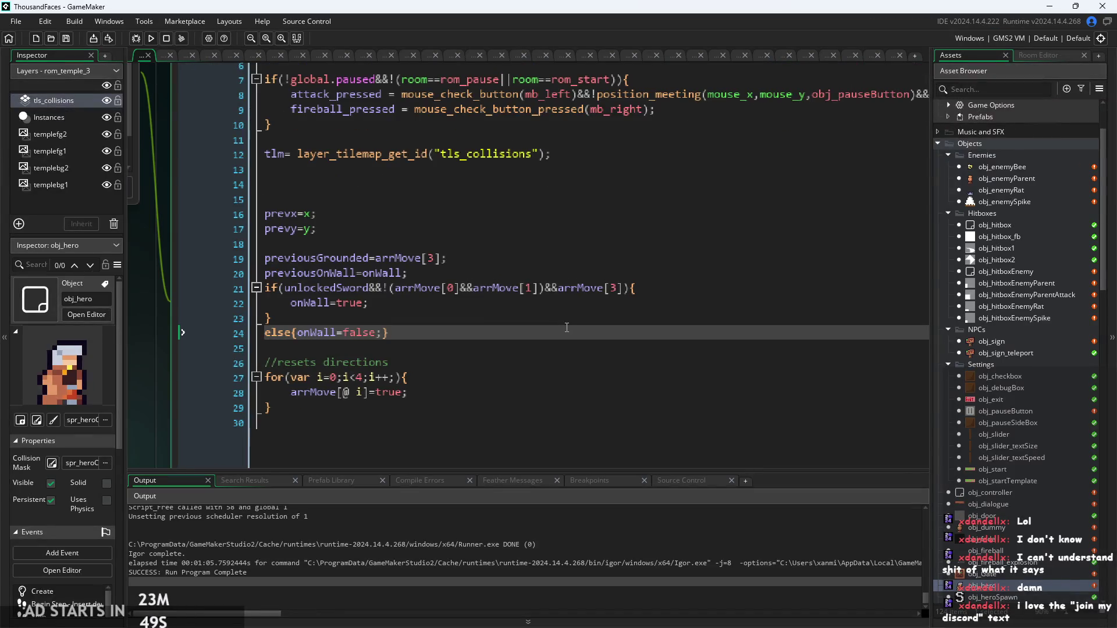
click(574, 303)
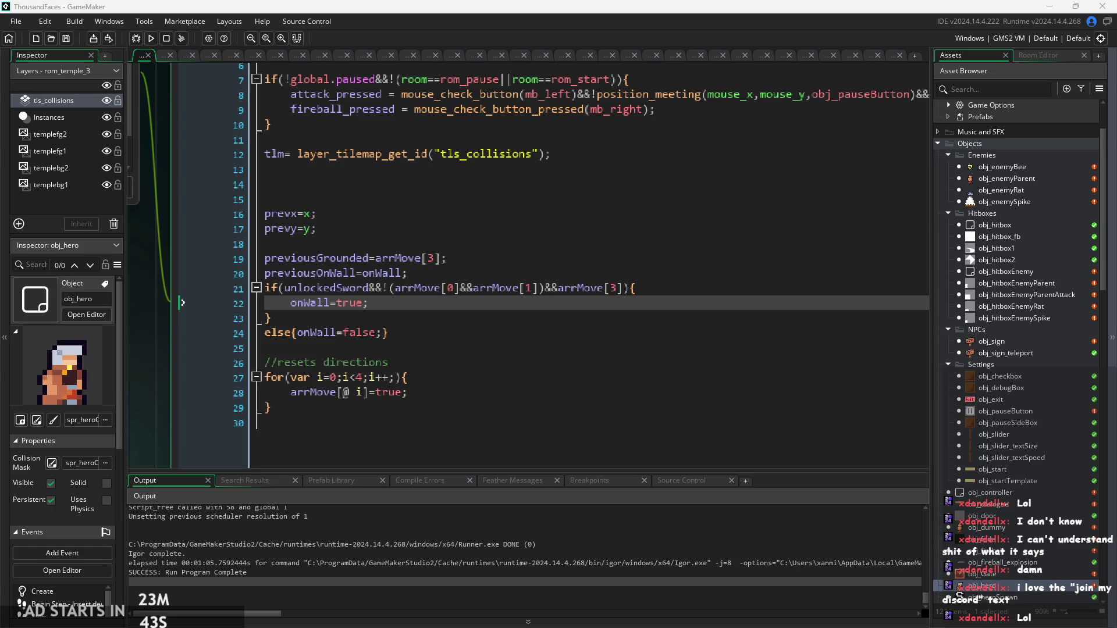
click(607, 303)
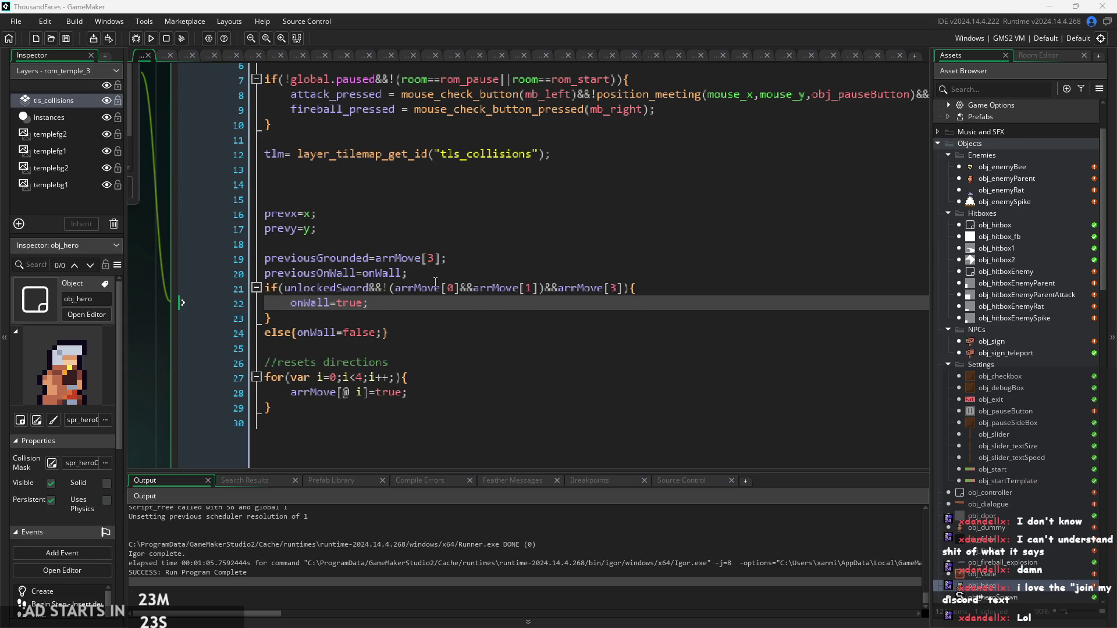
click(449, 288)
scroll(485, 301, down, 2)
click(529, 289)
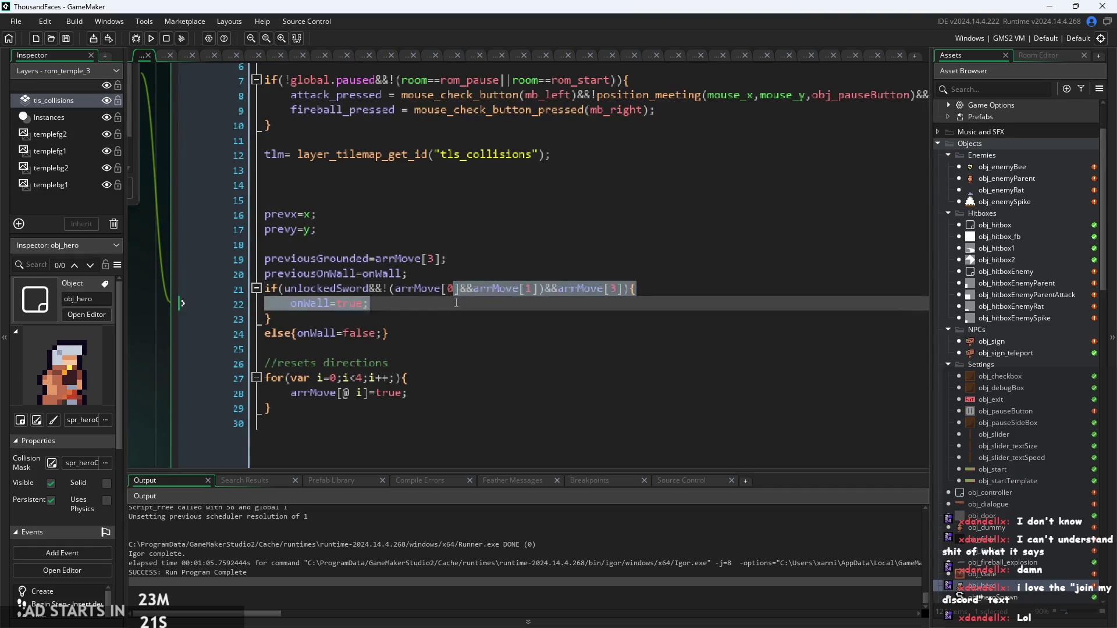
scroll(648, 316, down, 3)
scroll(678, 326, up, 1)
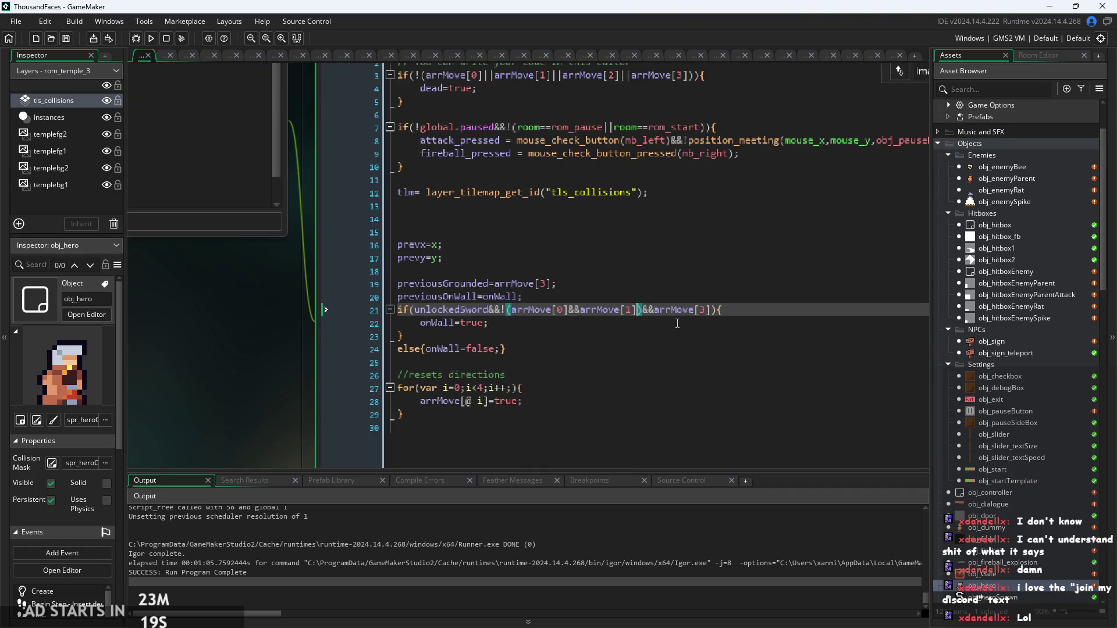
click(672, 331)
scroll(669, 330, up, 2)
click(668, 322)
scroll(668, 322, down, 3)
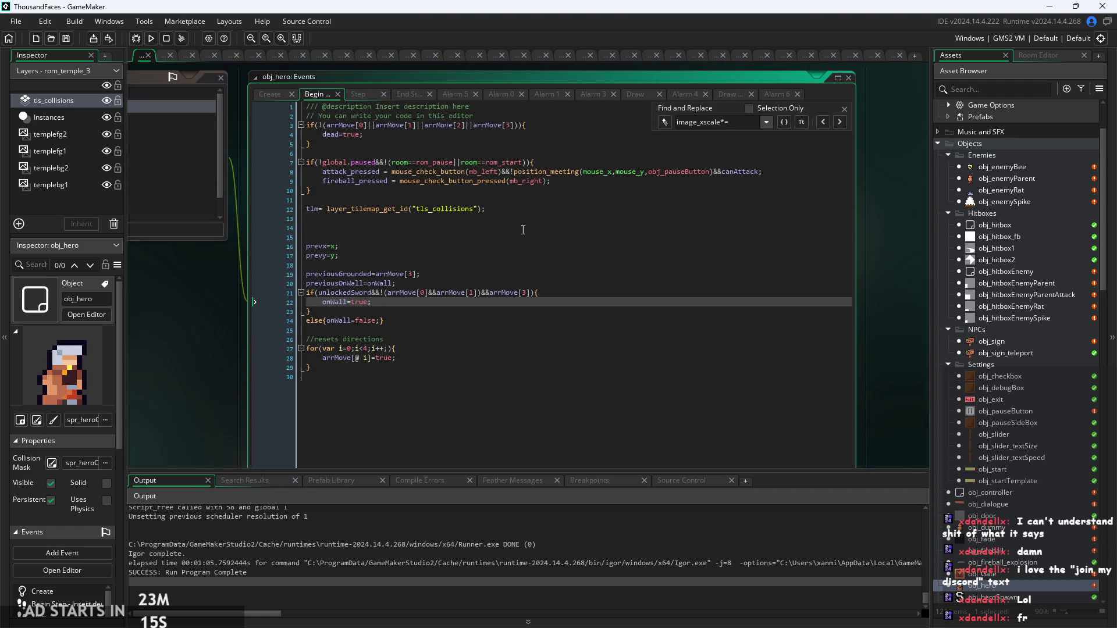
click(551, 228)
click(465, 314)
scroll(465, 314, up, 2)
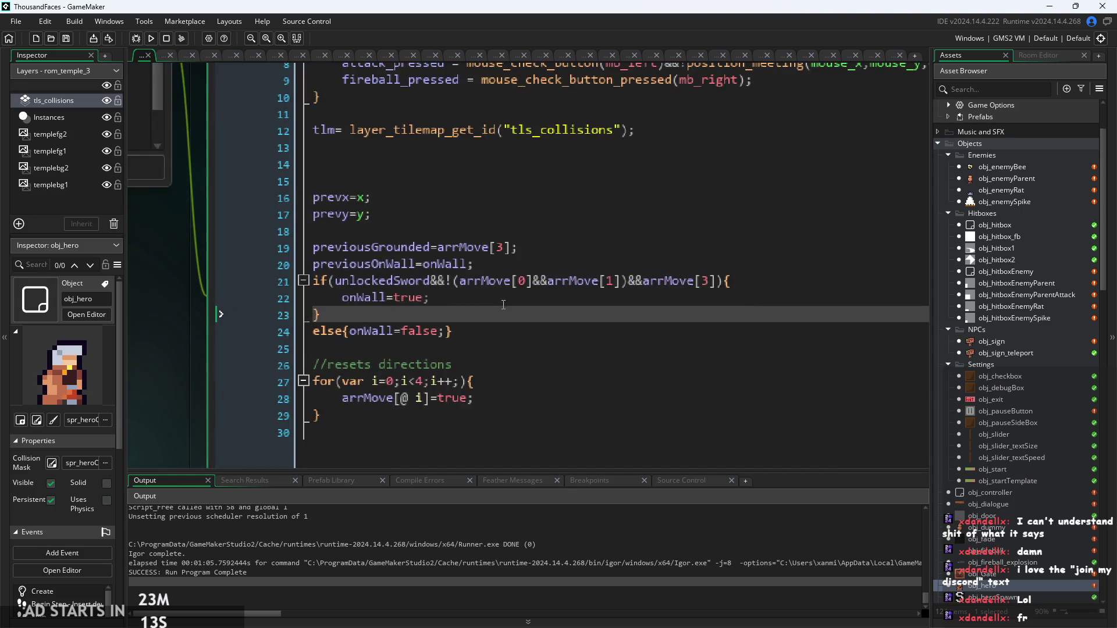
click(520, 178)
scroll(520, 178, up, 4)
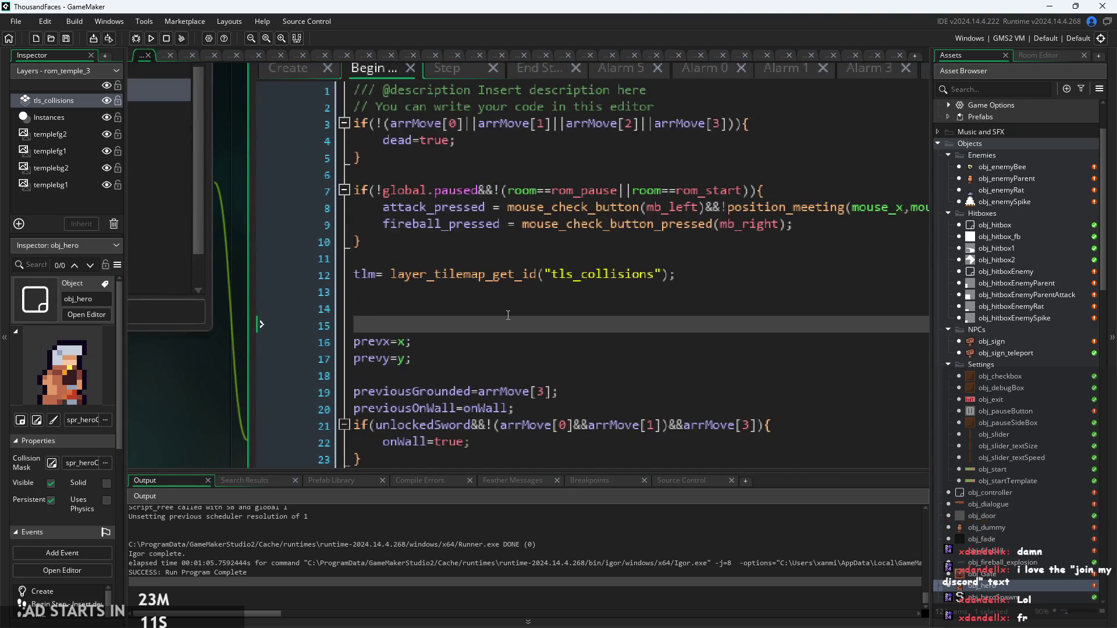
click(526, 309)
scroll(526, 314, up, 1)
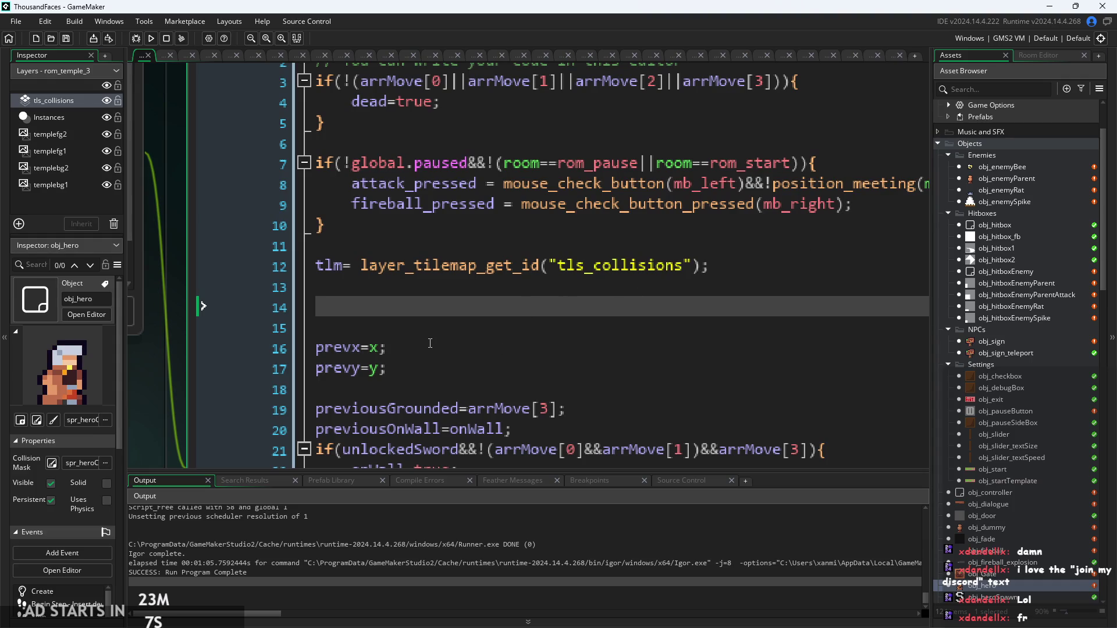
scroll(501, 295, down, 1)
scroll(501, 295, up, 1)
click(518, 317)
Step: Erase the autocompleted atkhb text and one blank line from line 14 of obj_hero's Begin Step code
text(at)
key(Return)
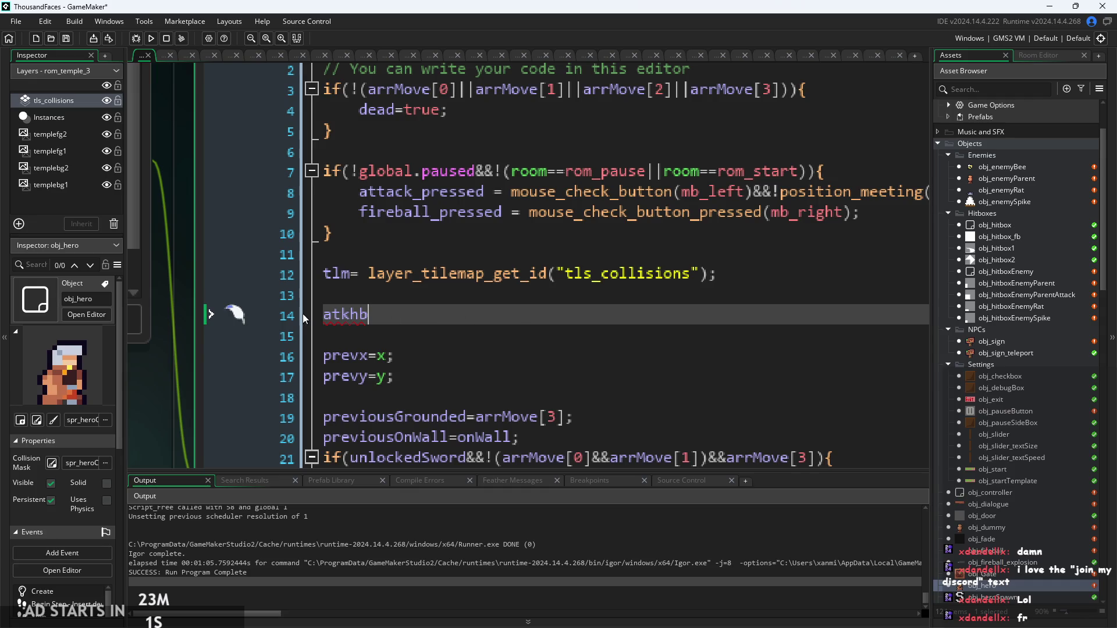
mouse_move(346, 304)
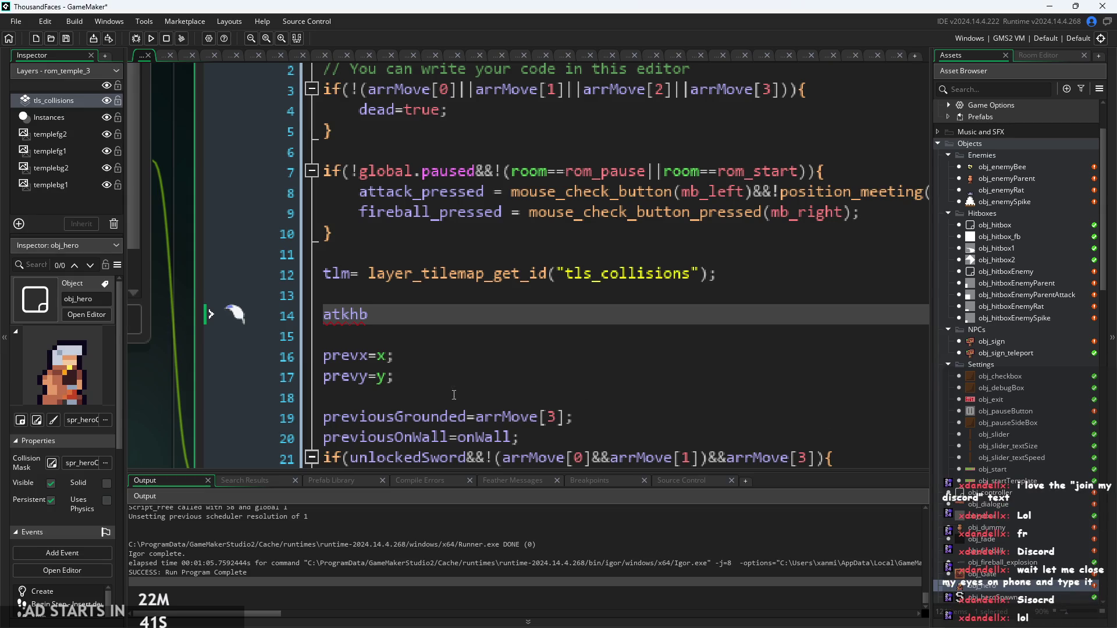
scroll(480, 324, up, 1)
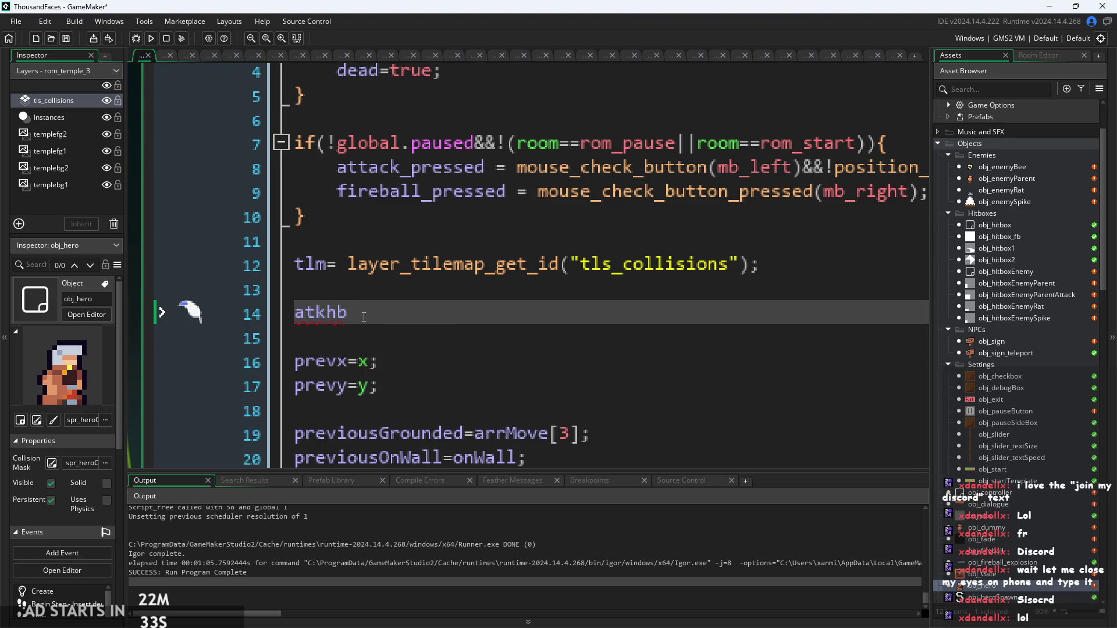
ctrl+scroll(480, 285, down, 3)
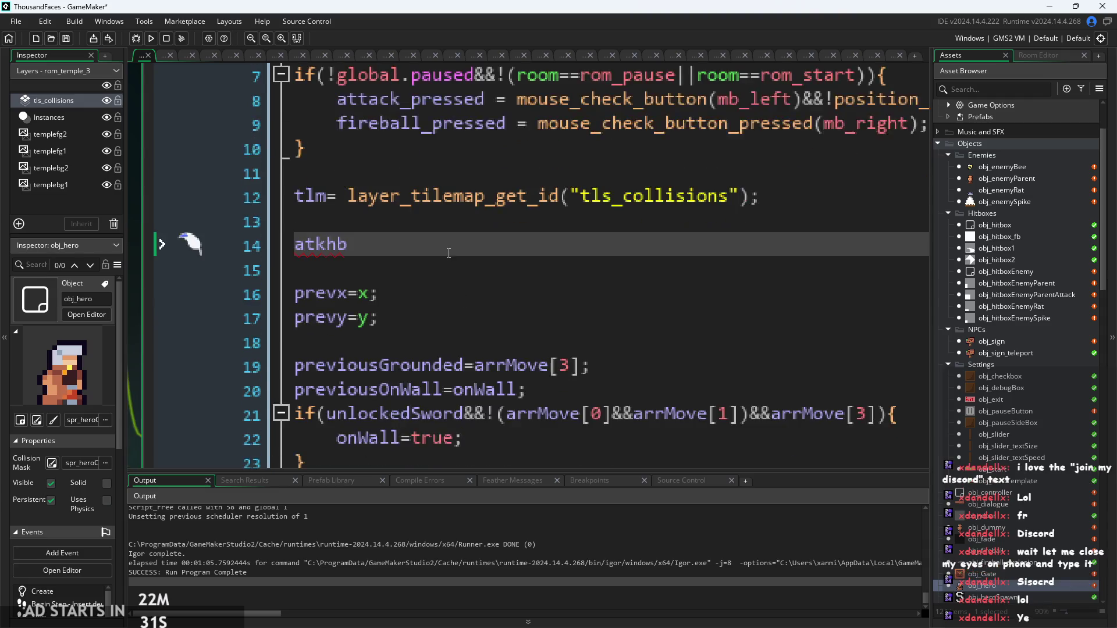
drag(377, 270, 178, 266)
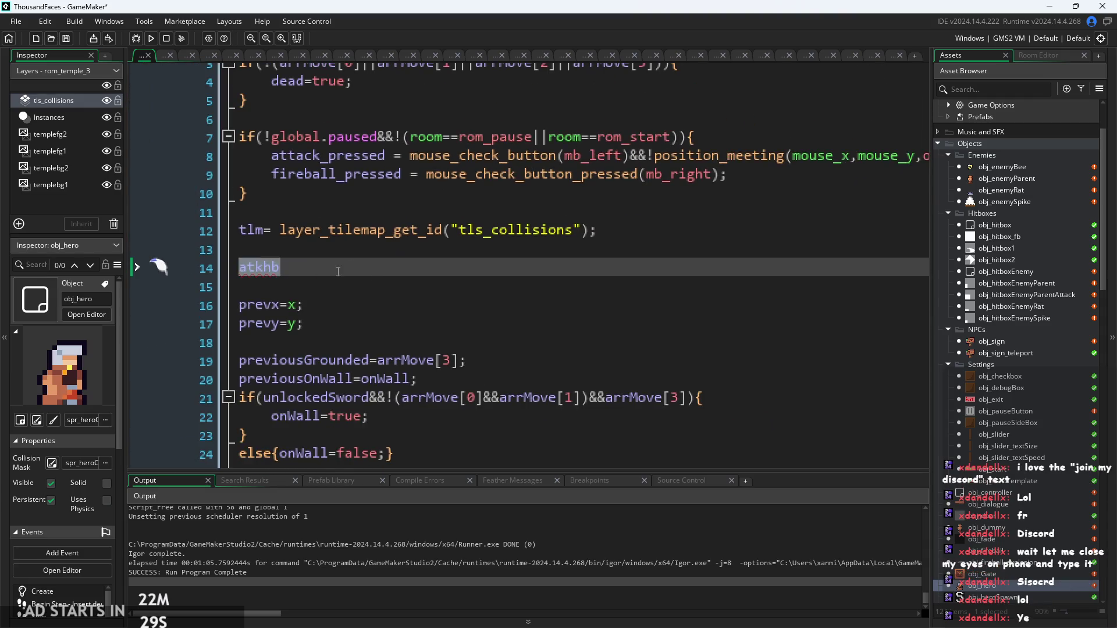
key(Delete)
key(Delete)
ctrl+scroll(690, 433, down, 5)
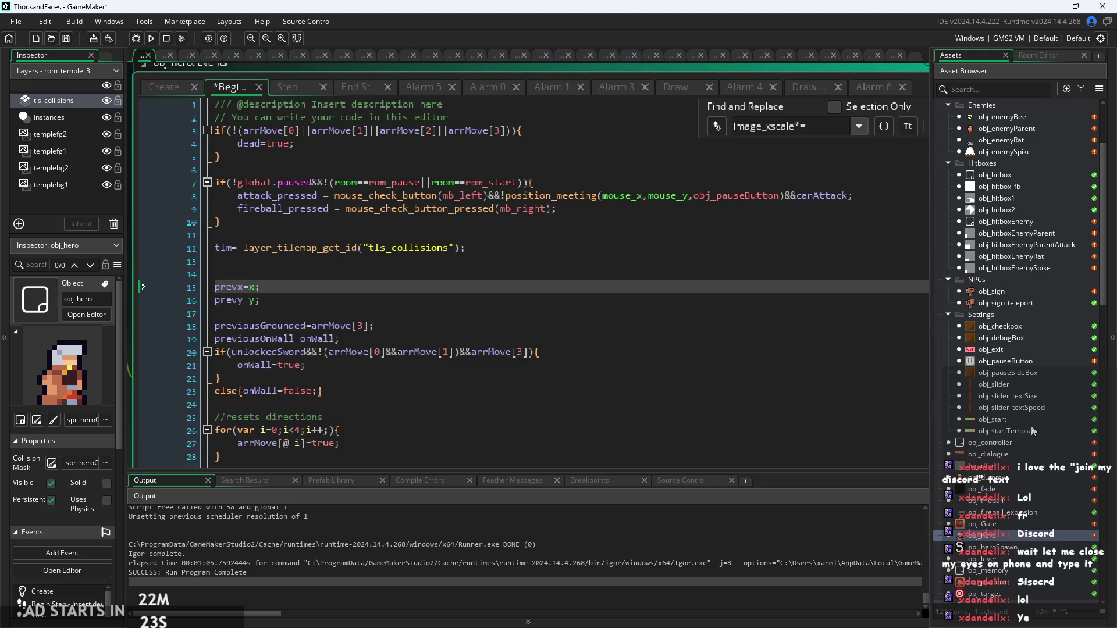
scroll(1010, 452, down, 8)
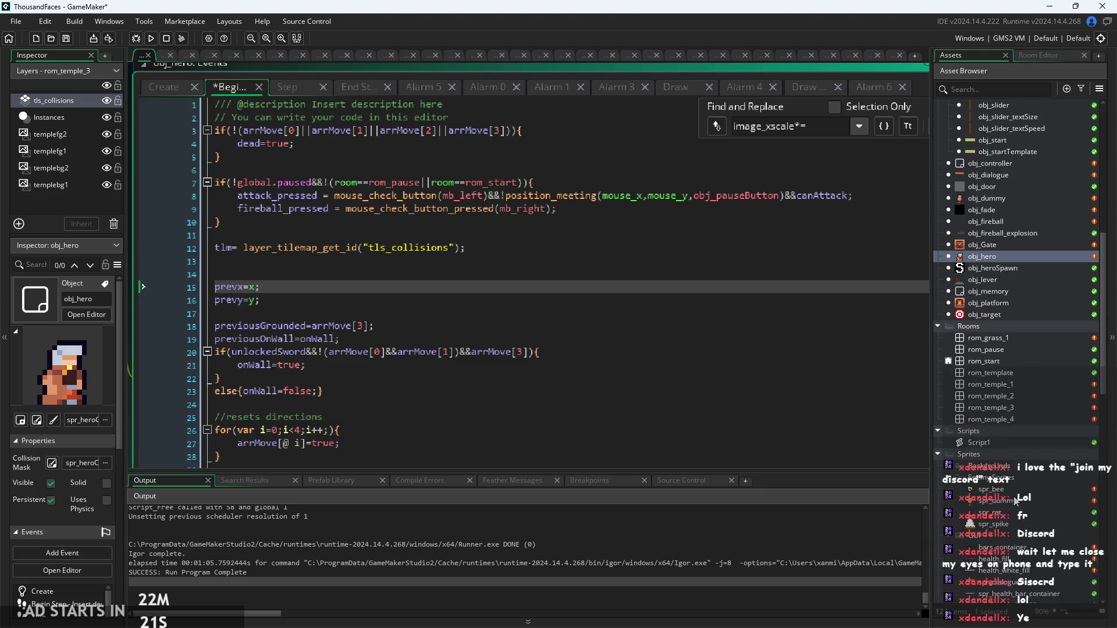
Step: Open obj_hitbox, obj_hitbox_fb and obj_hitbox1 from the Asset Browser
scroll(1010, 492, down, 1)
scroll(1005, 518, down, 1)
scroll(1002, 512, up, 13)
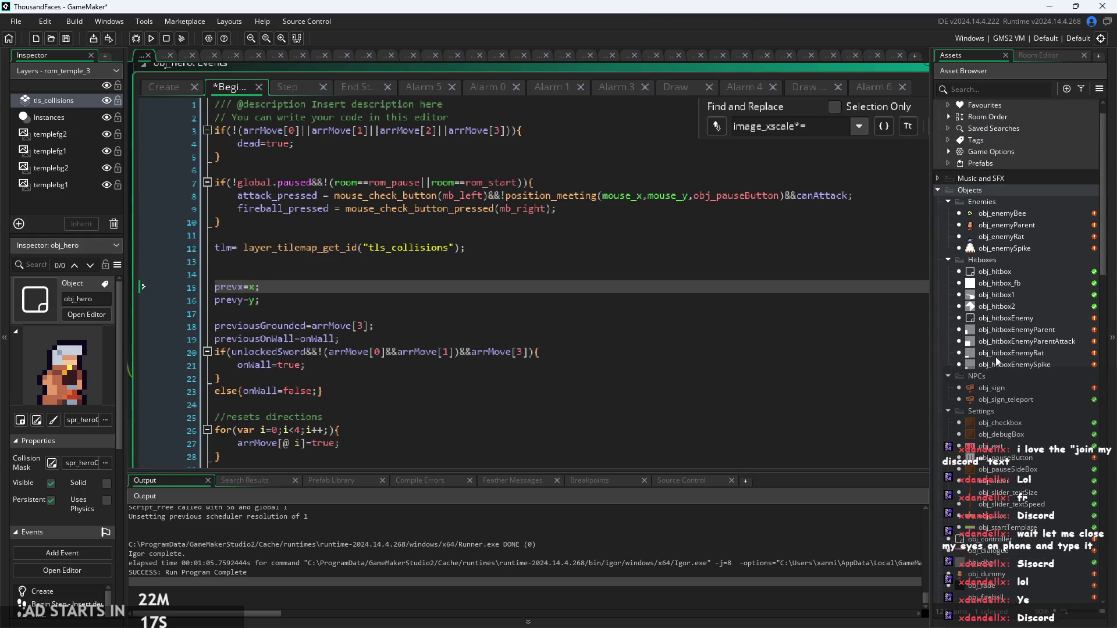
double_click(1005, 269)
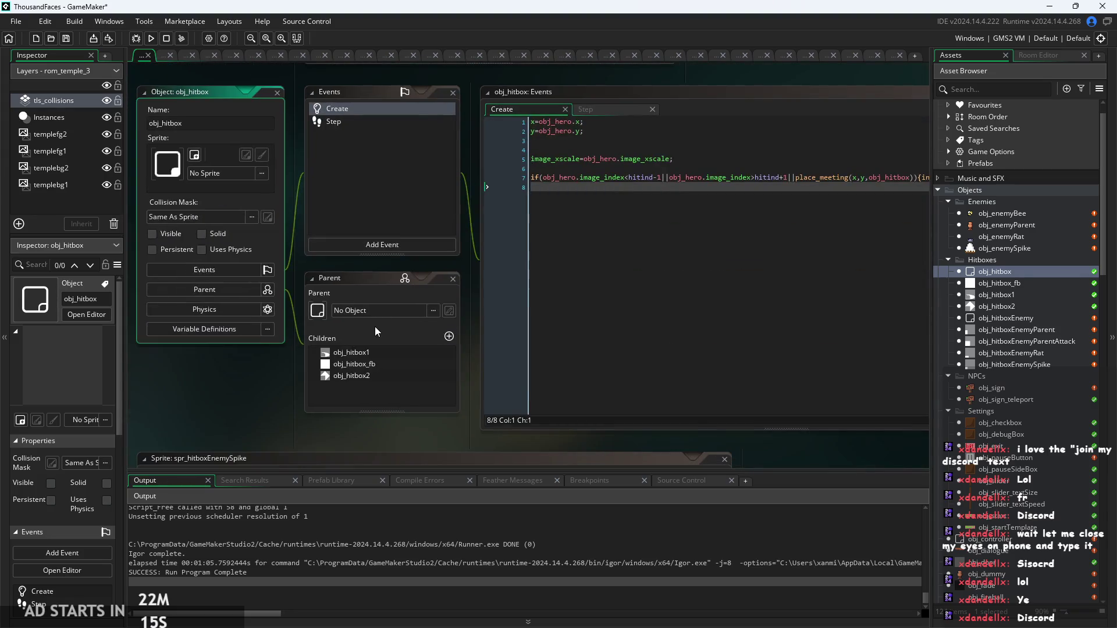
drag(462, 214, 417, 234)
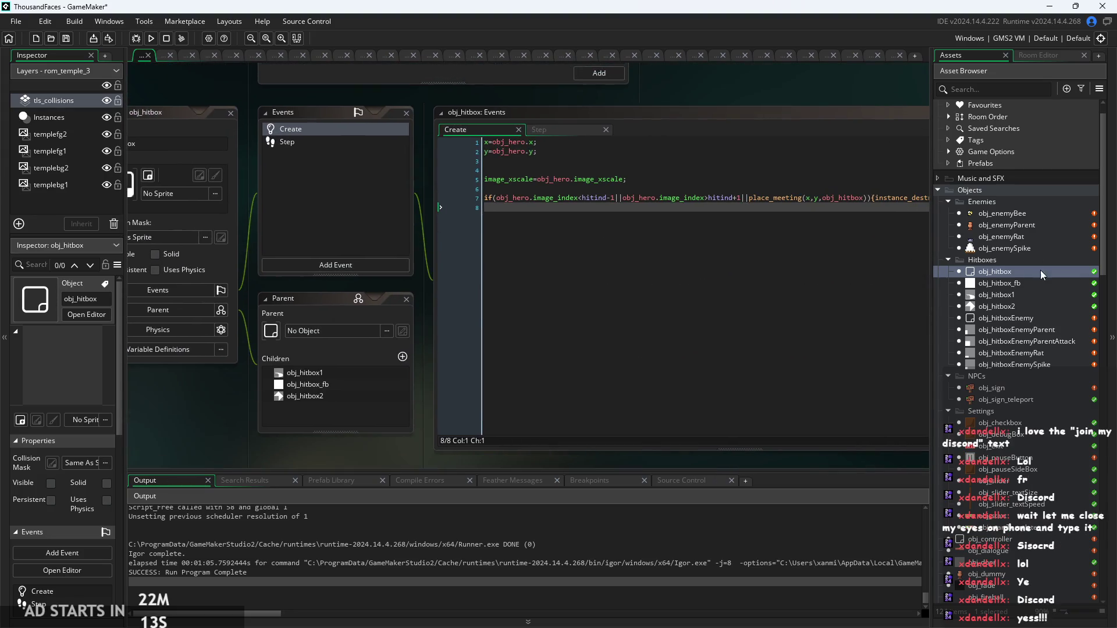
double_click(1027, 283)
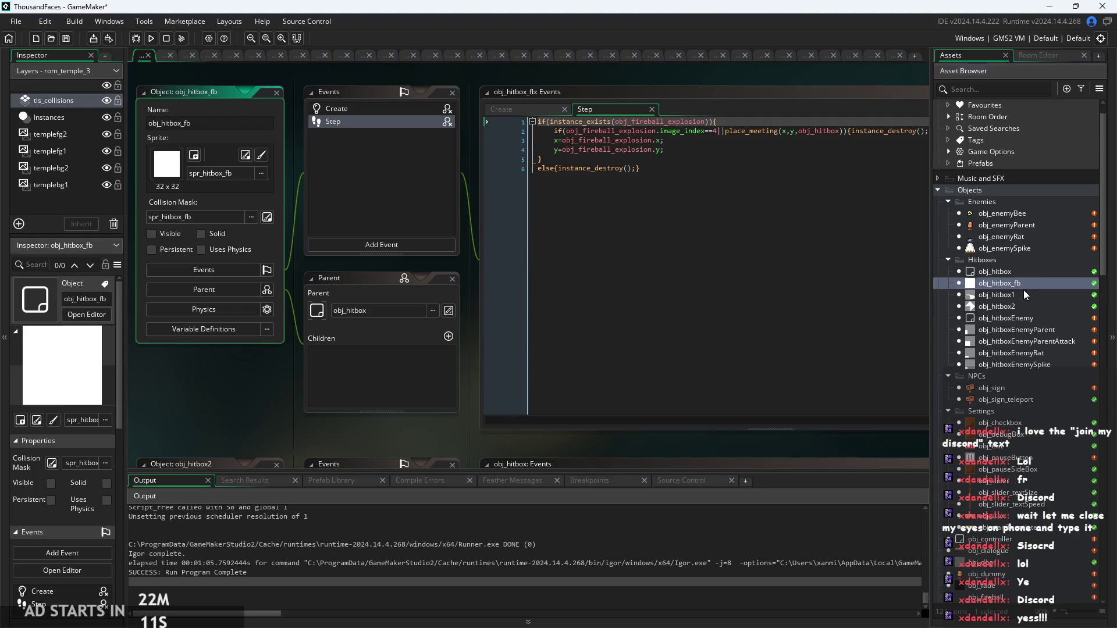
double_click(1023, 290)
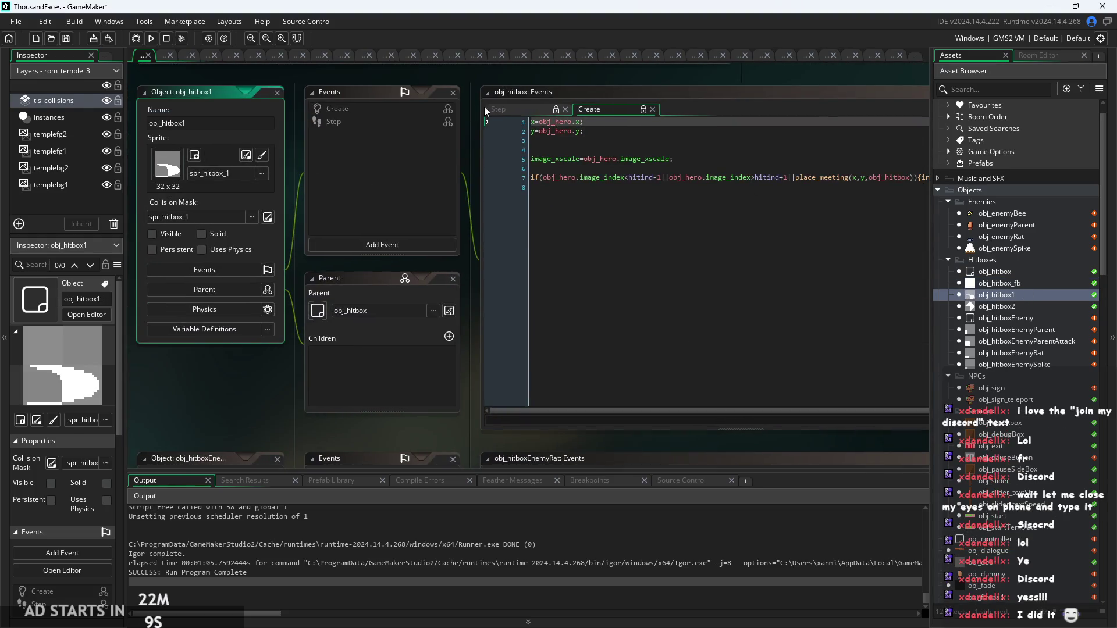
Step: Check obj_hitbox1 and obj_hitbox2 events, then show obj_hitbox's Step event code
click(403, 113)
click(403, 118)
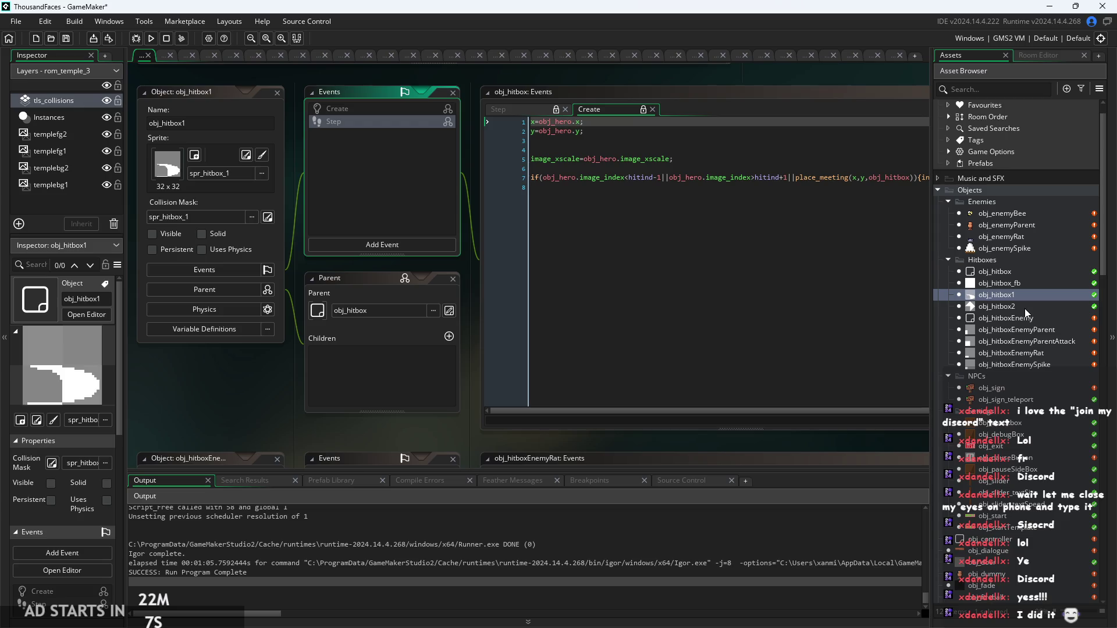
double_click(1025, 308)
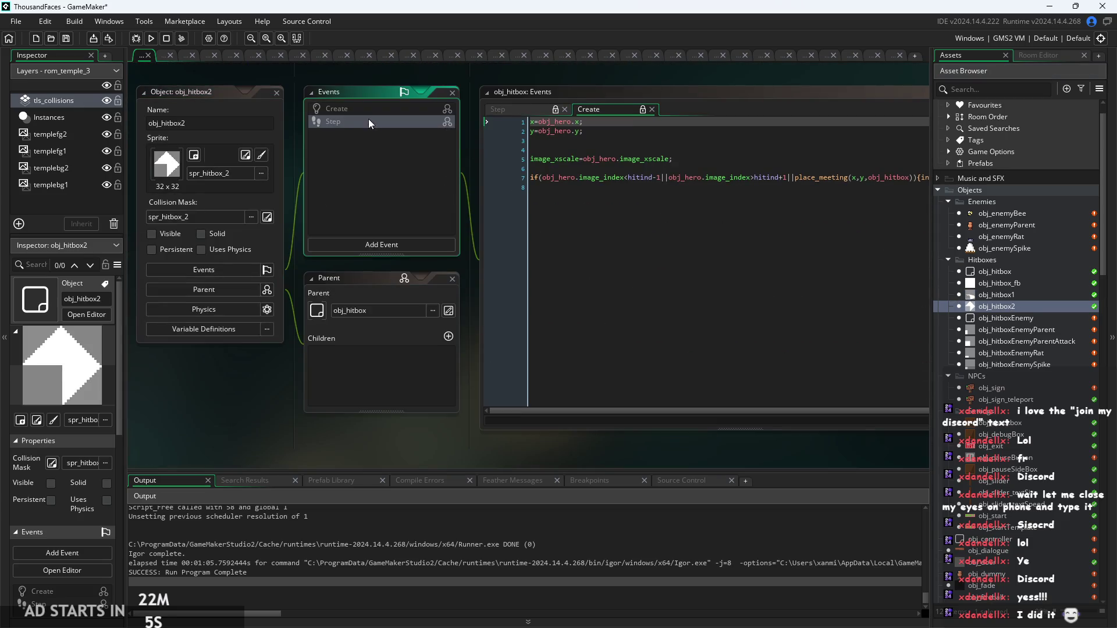
click(499, 111)
double_click(1014, 272)
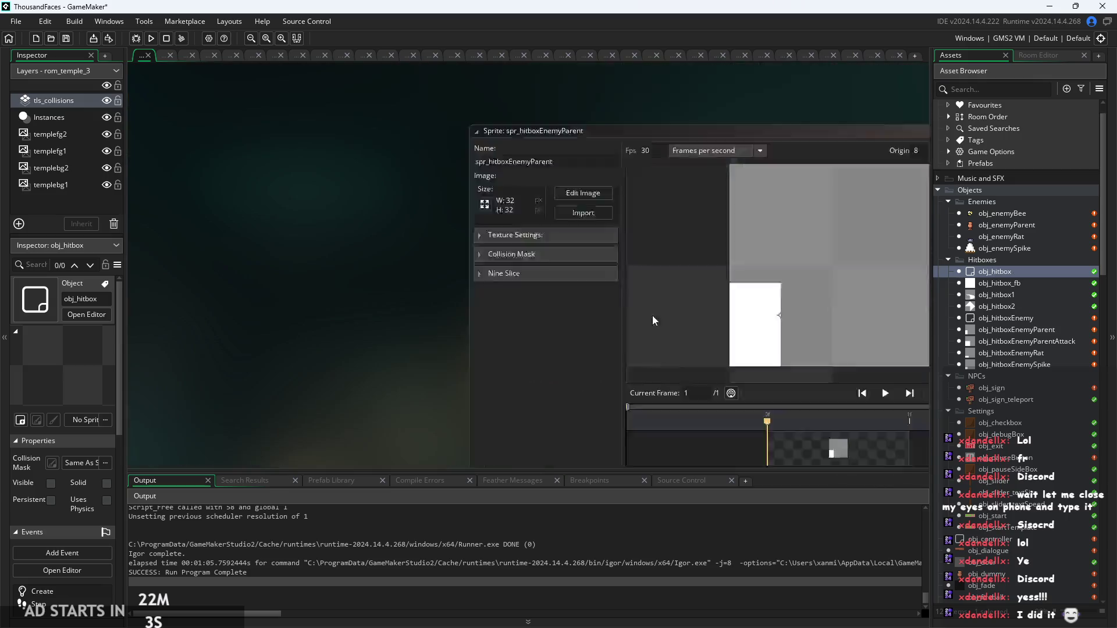
click(411, 122)
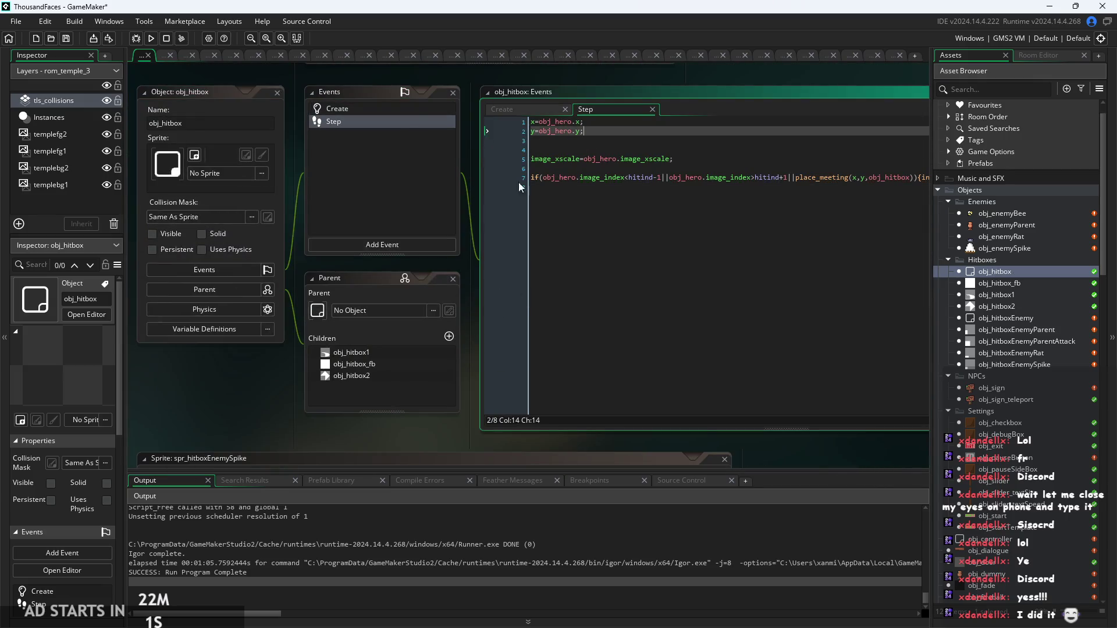
mouse_move(468, 195)
mouse_down()
mouse_move(368, 221)
mouse_move(387, 220)
mouse_up()
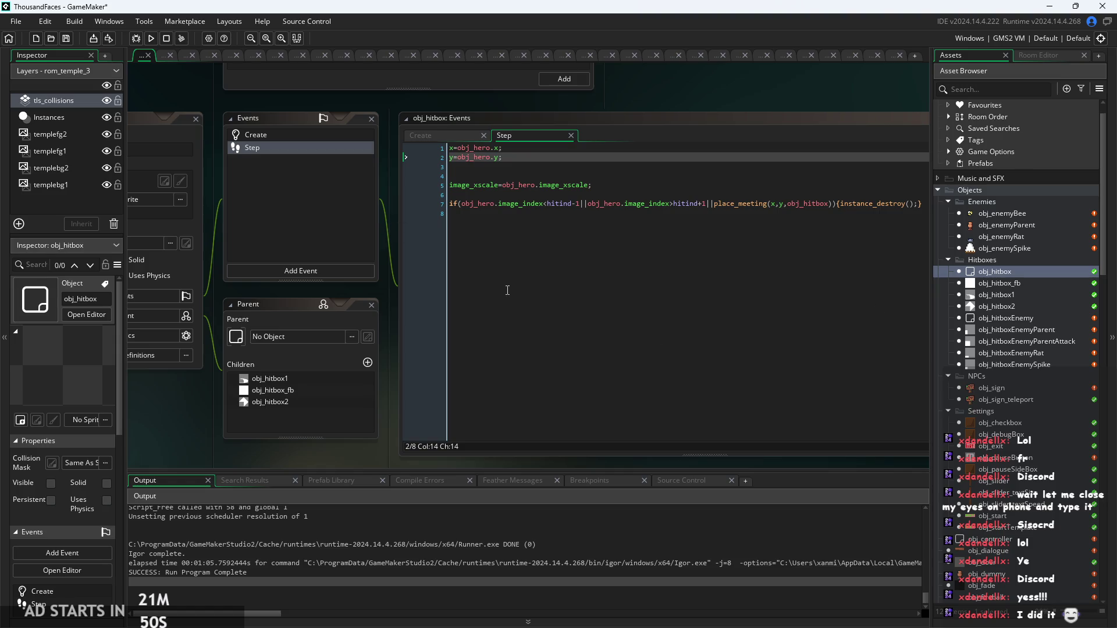
Step: Remove the extra blank line and the stray typed text from line 3 of the Step code
click(590, 174)
key(BackSpace)
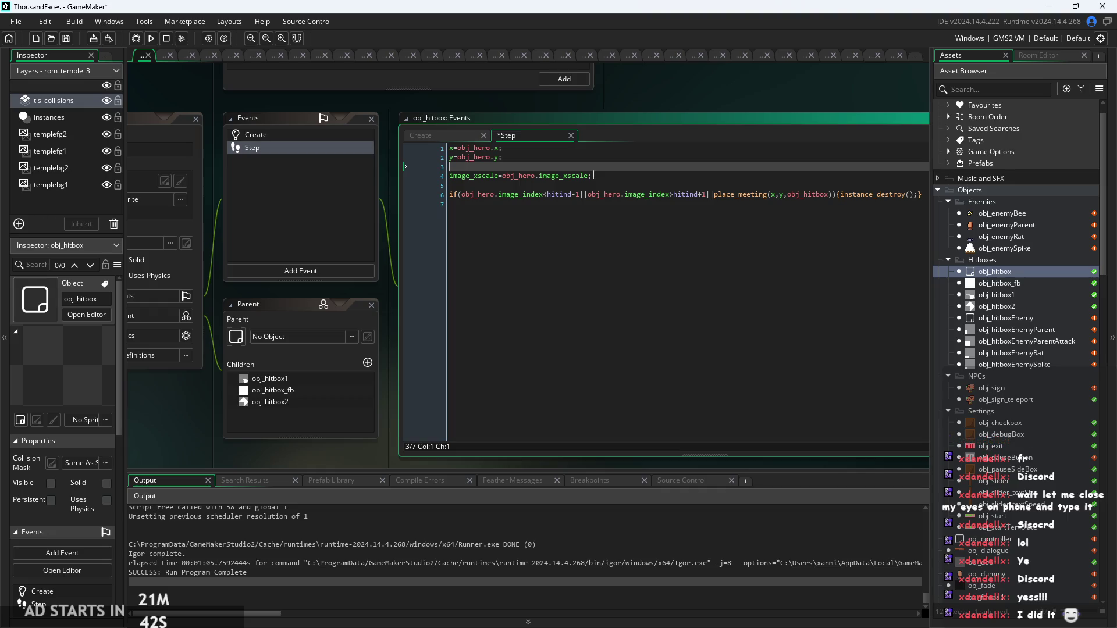
text(h)
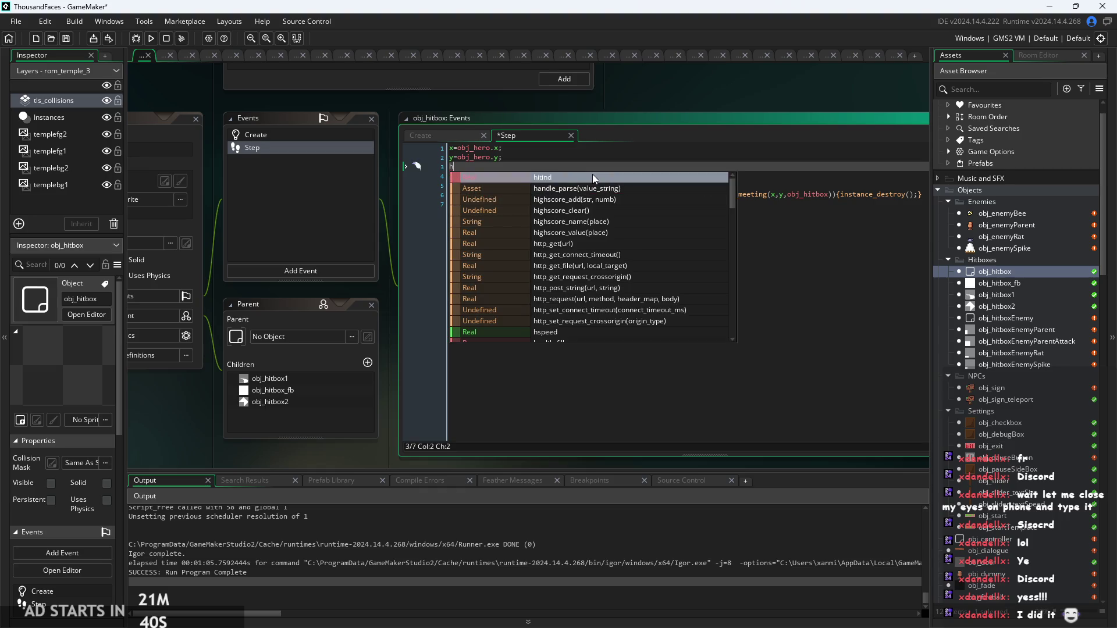
text(juytyujhkhjhjyg)
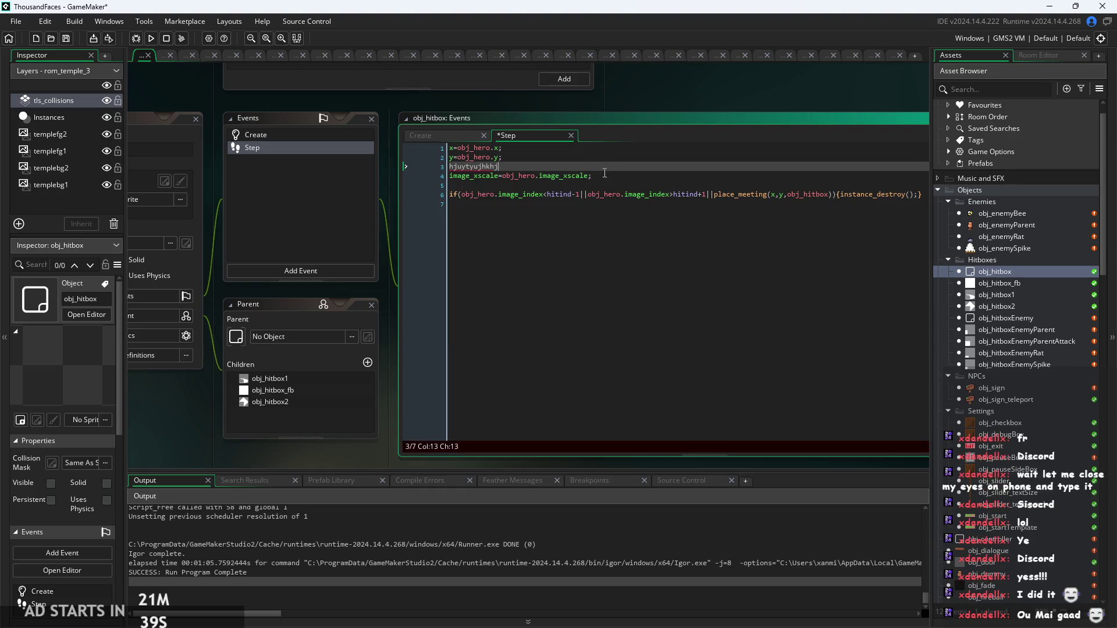
scroll(542, 167, up, 2)
drag(542, 167, 333, 168)
key(BackSpace)
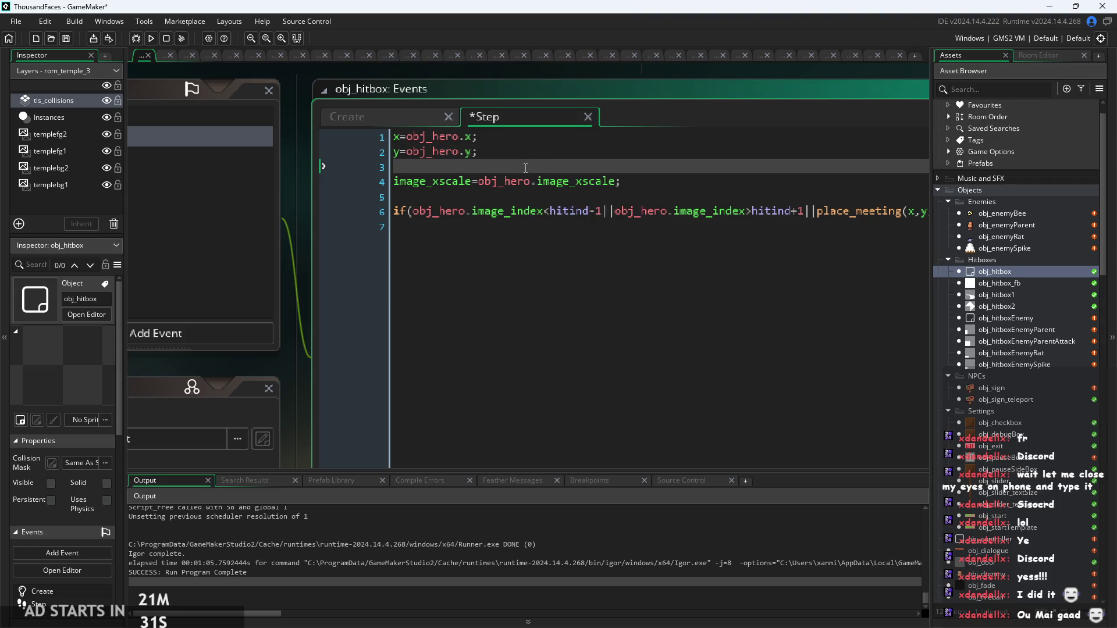
Step: Insert two blank lines above the instance_destroy if statement
scroll(525, 168, up, 1)
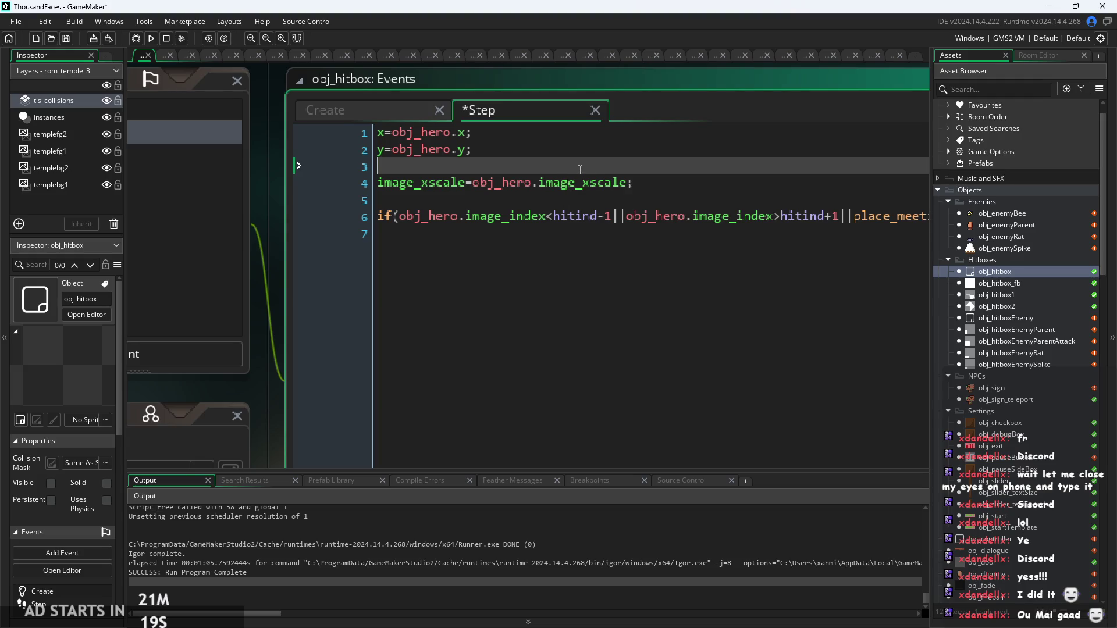
ctrl+scroll(585, 173, down, 4)
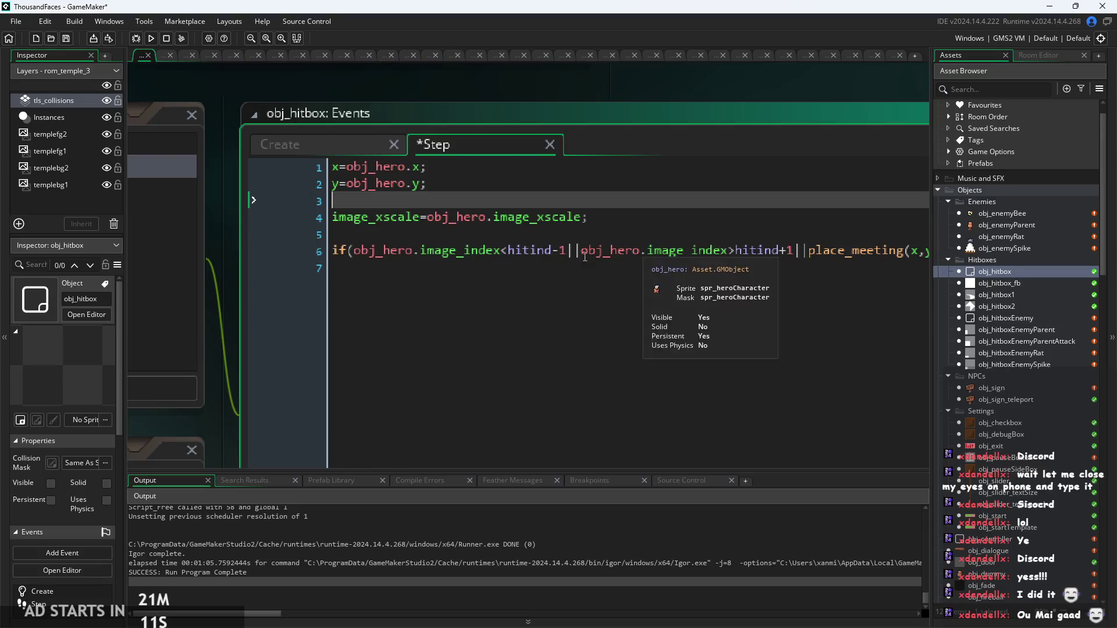
click(419, 264)
click(550, 201)
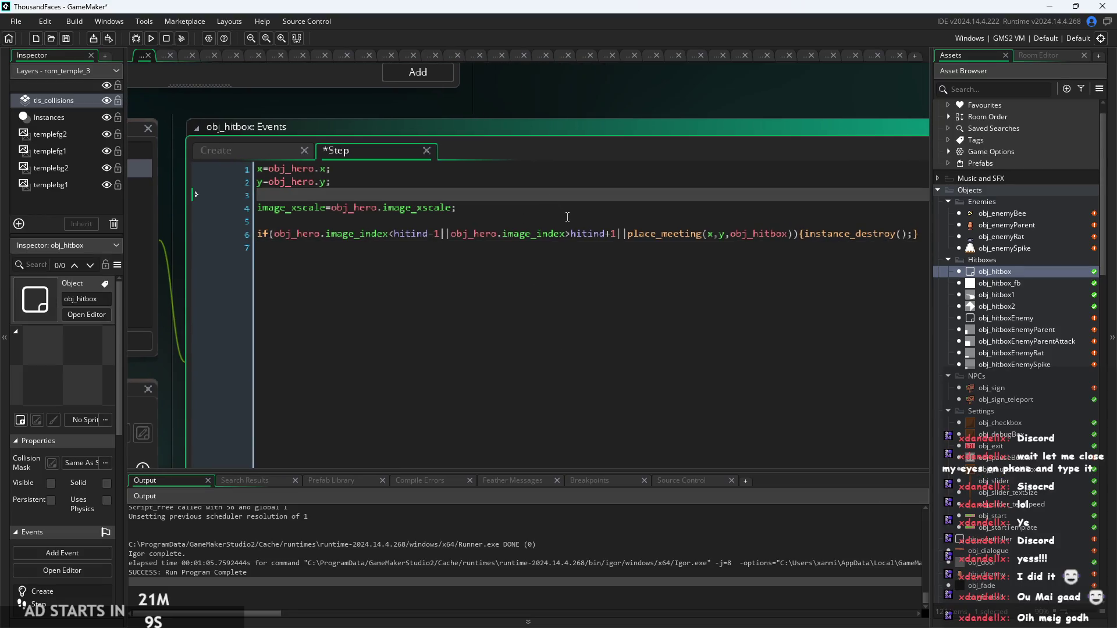
click(572, 219)
key(Return)
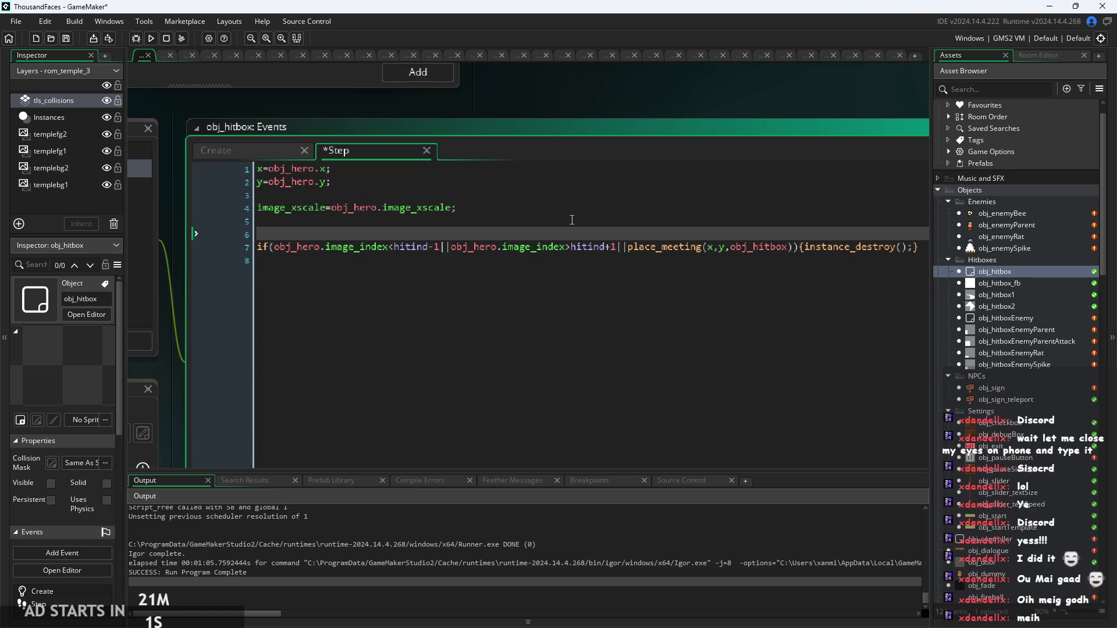
key(Return)
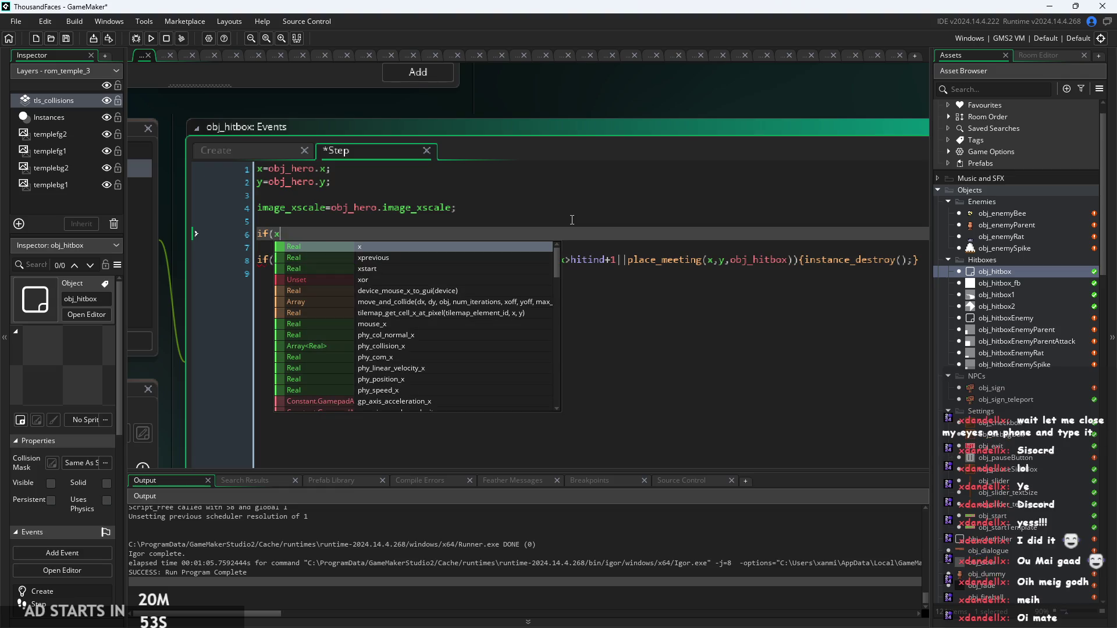
Step: Write the condition if(place_meeting(x,y,obj_enemyParent)) using autocomplete
key(BackSpace)
text(plac)
key(Down)
key(Down)
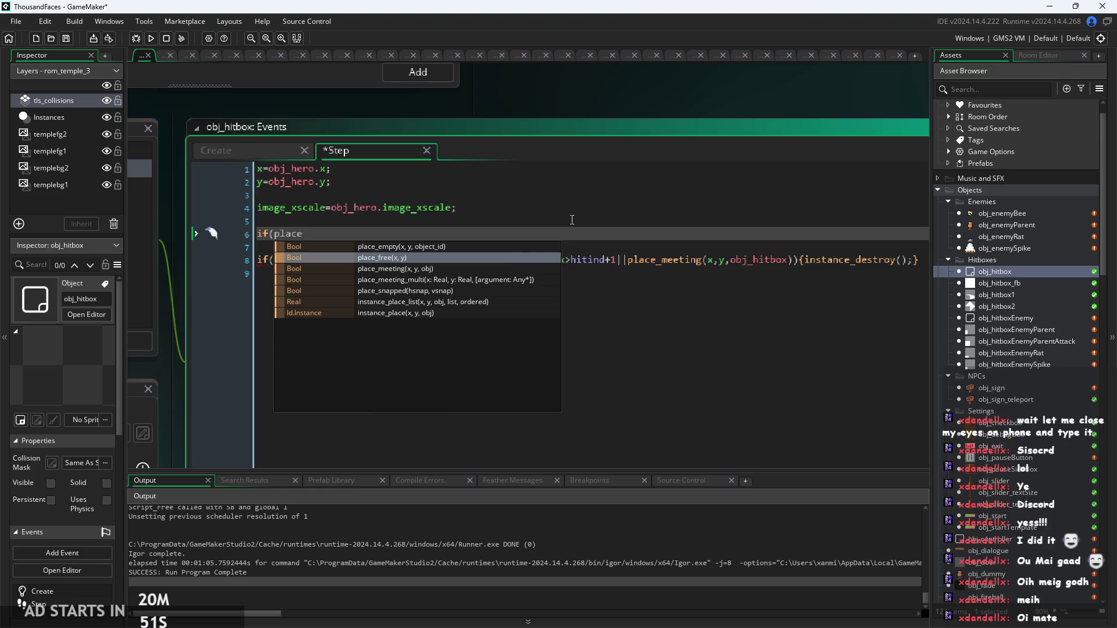
key(Return)
text(x,y,)
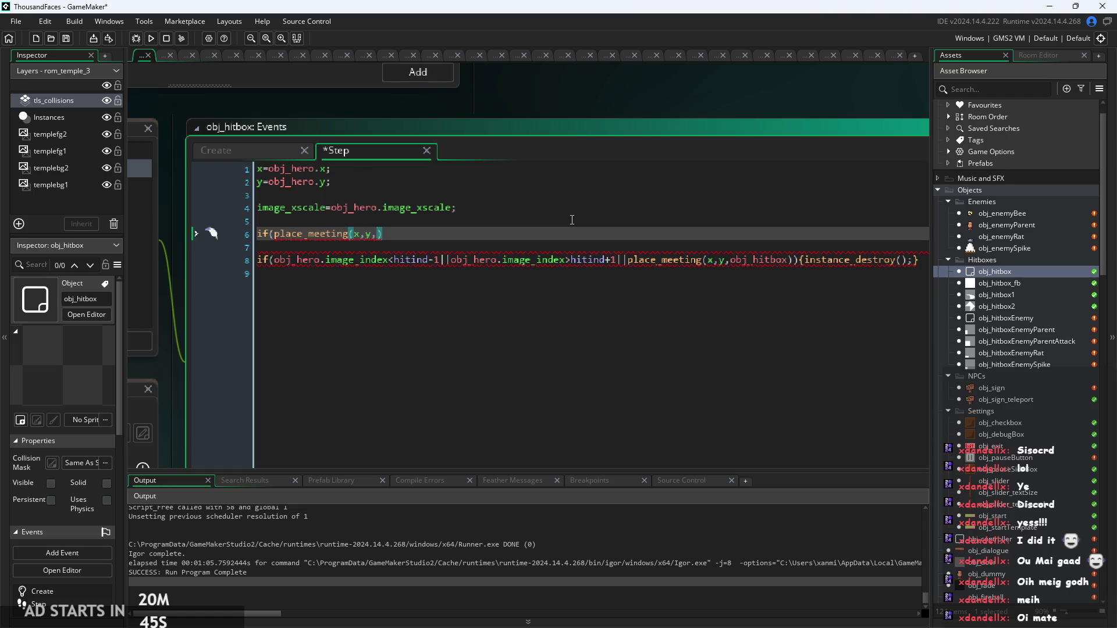
text(obj_en)
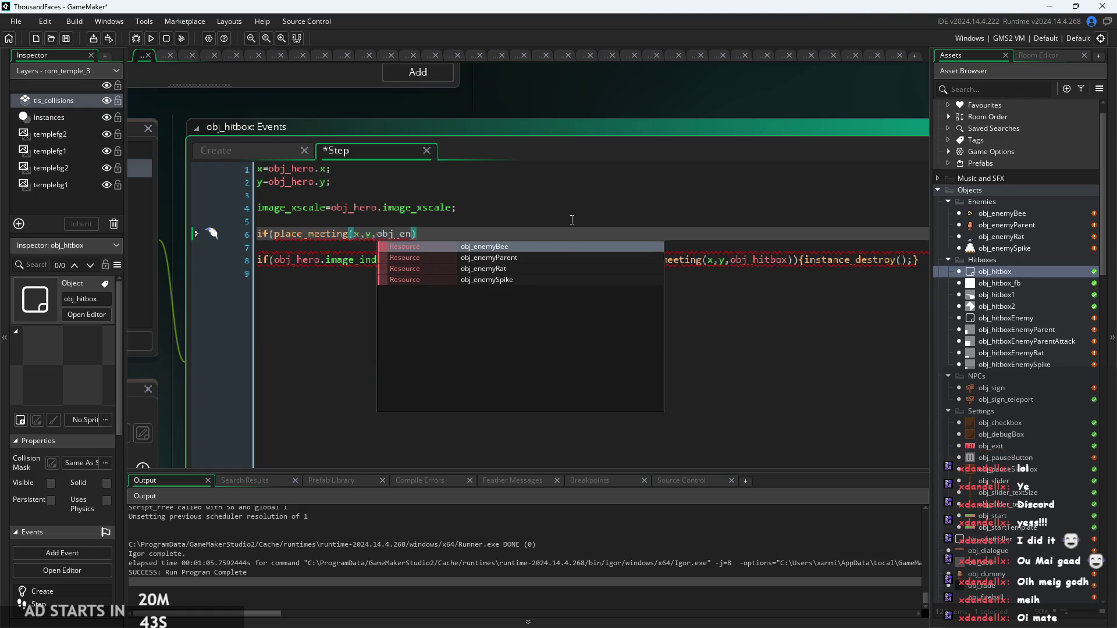
key(Down)
key(Return)
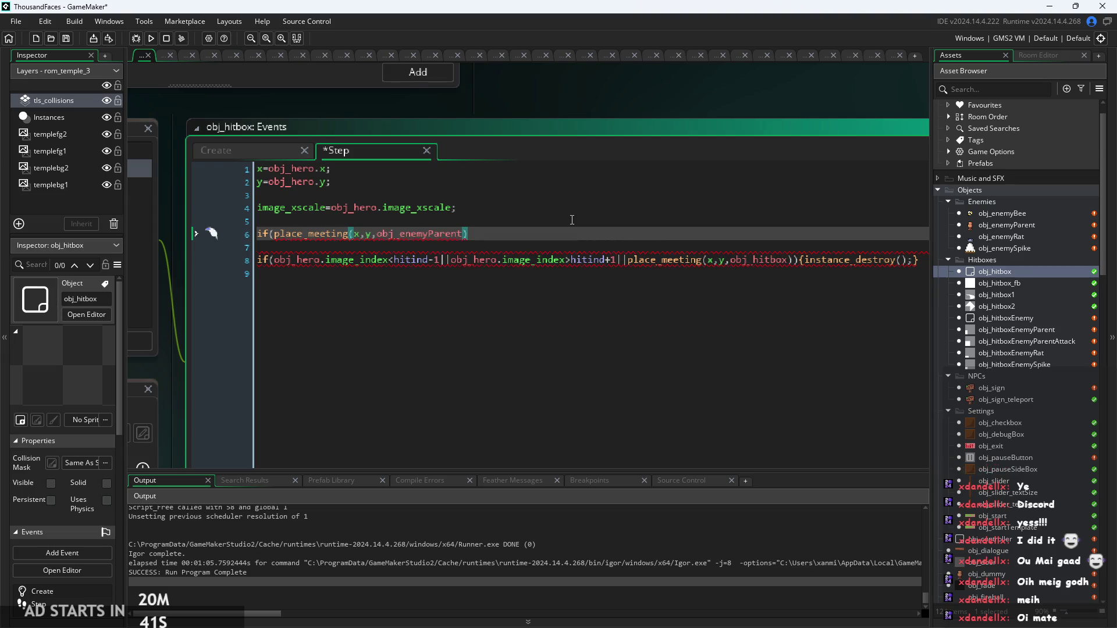
text(){)
Step: Add a show_debug_message call inside the block and close it with a brace
key(Return)
text(show_debu)
key(Return)
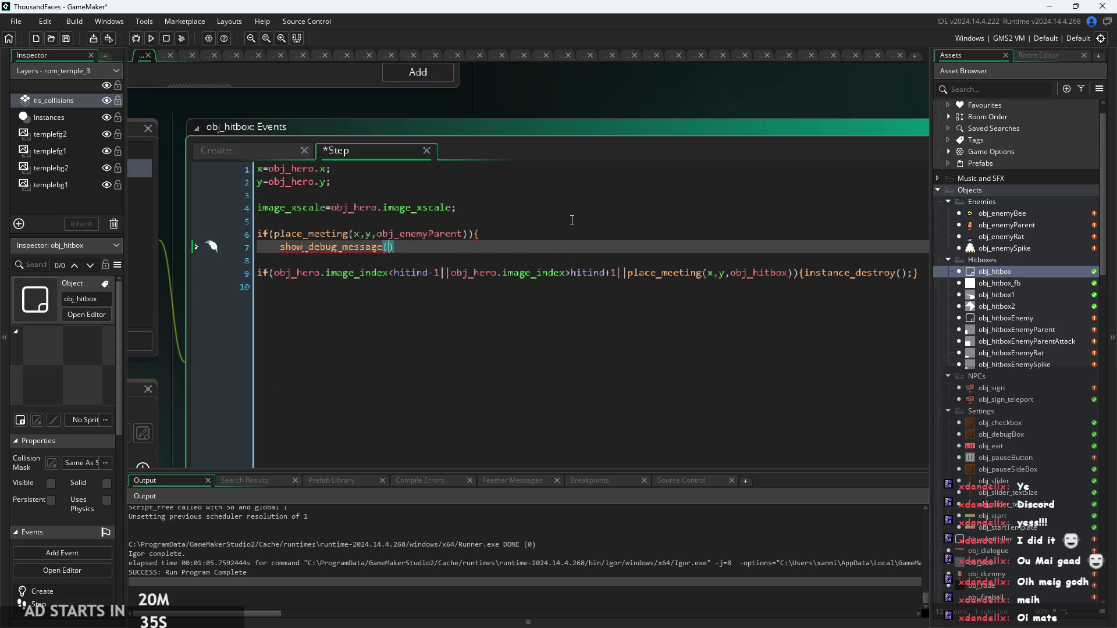
text(")
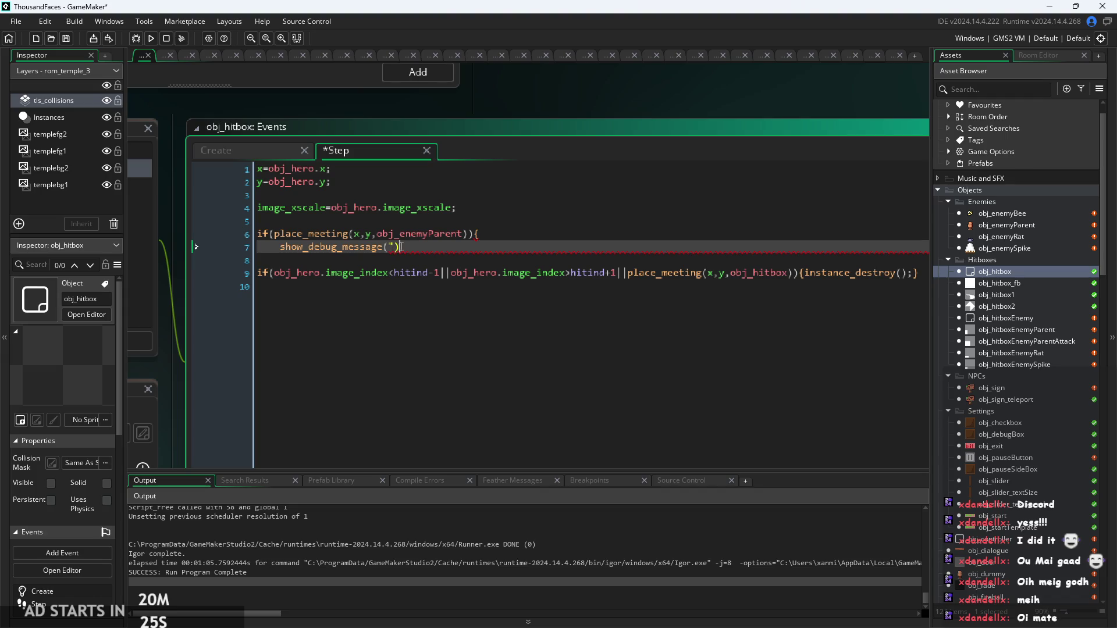
text(")
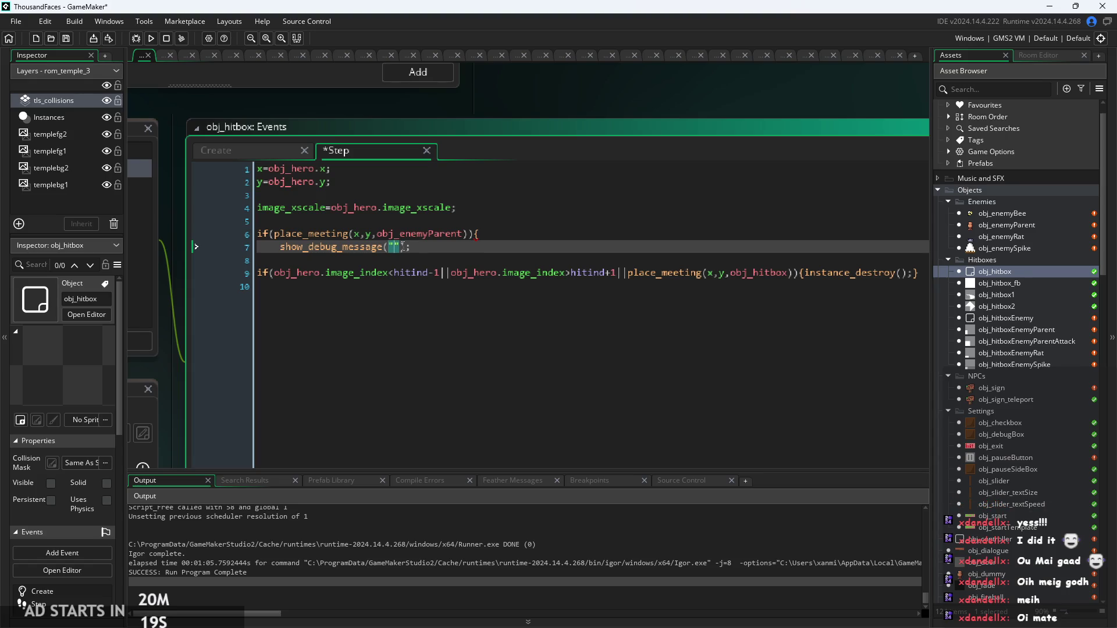
ctrl+scroll(402, 246, up, 2)
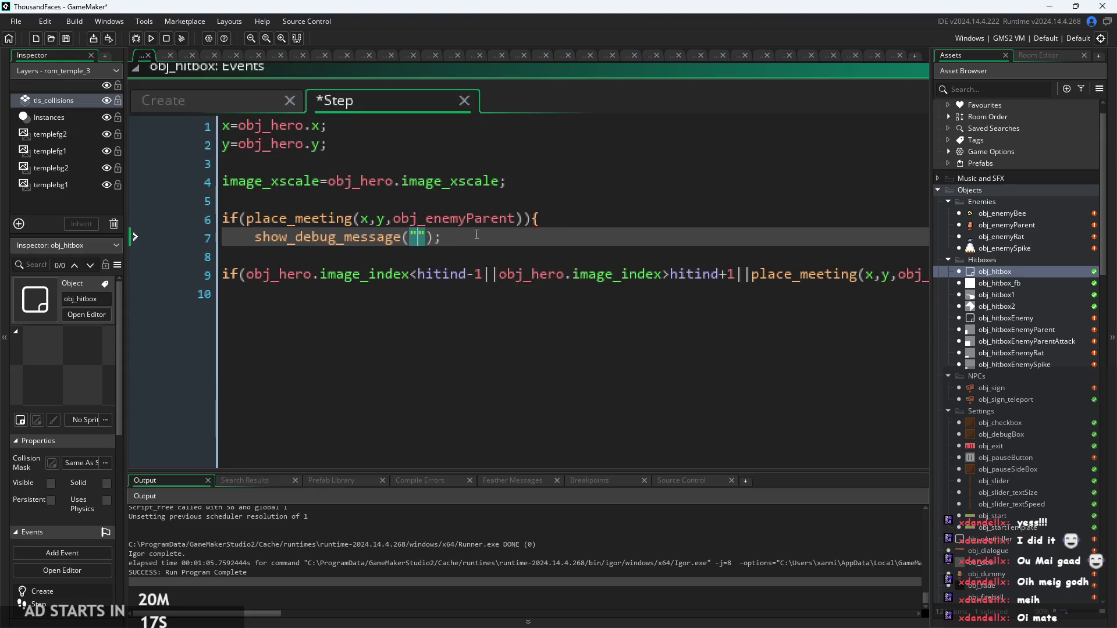
click(458, 244)
key(Return)
text(})
Step: Set the debug message text to "attack successful"
click(409, 246)
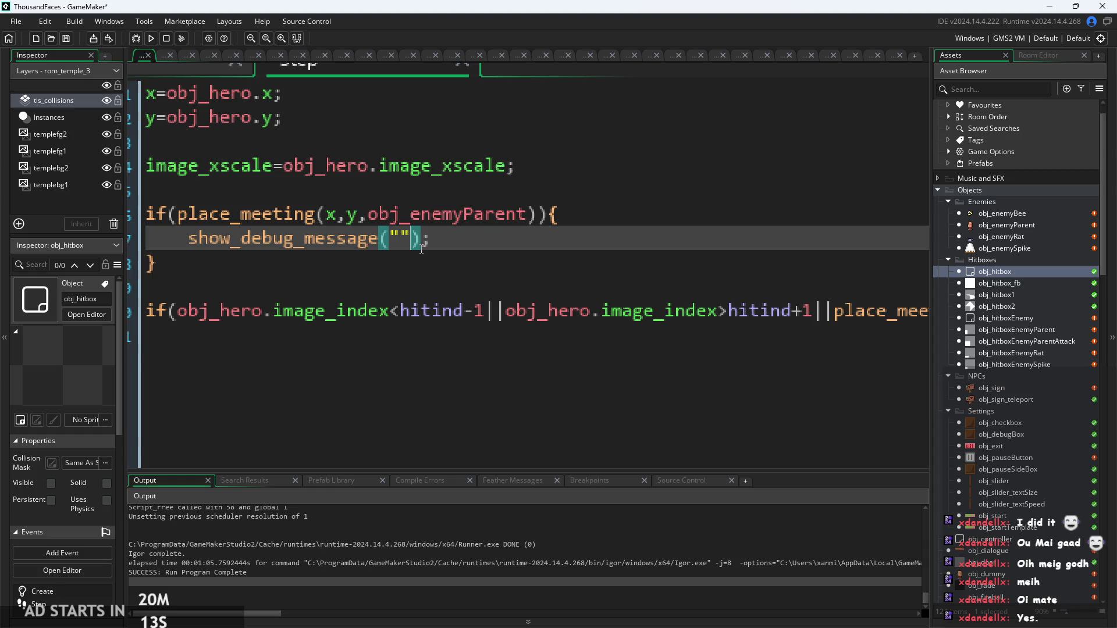
text(attack sc)
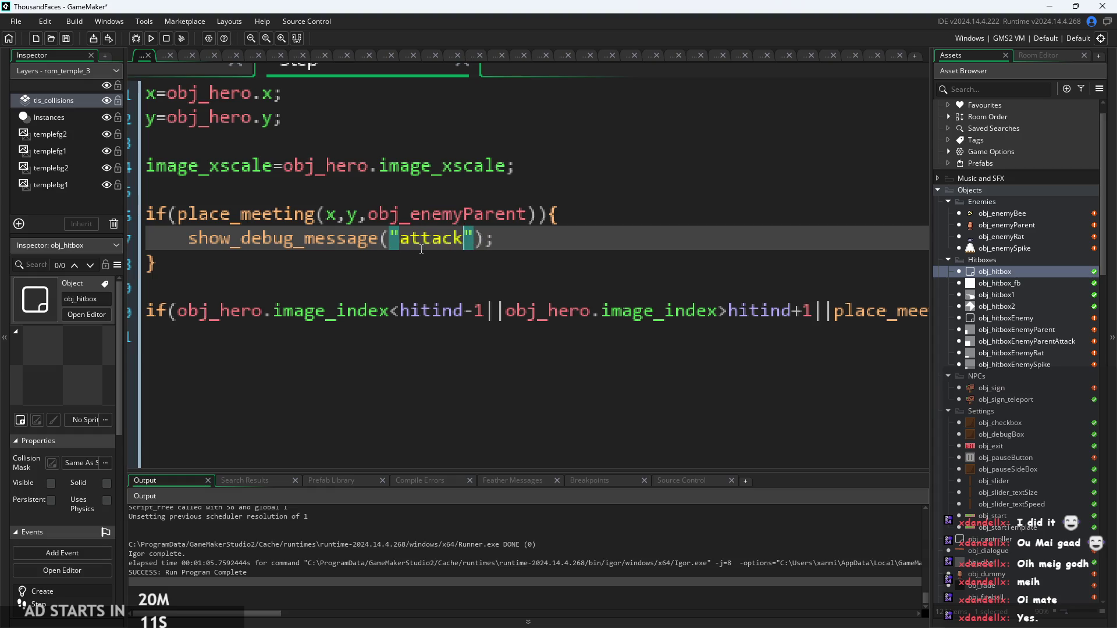
key(BackSpace)
text(uccessfu)
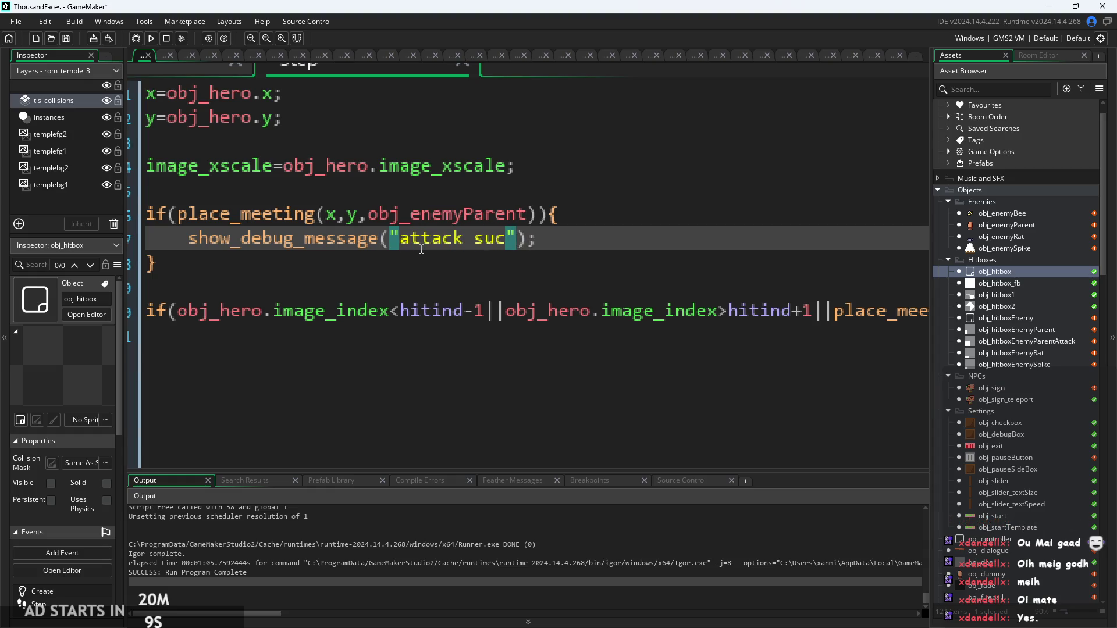
text(l)
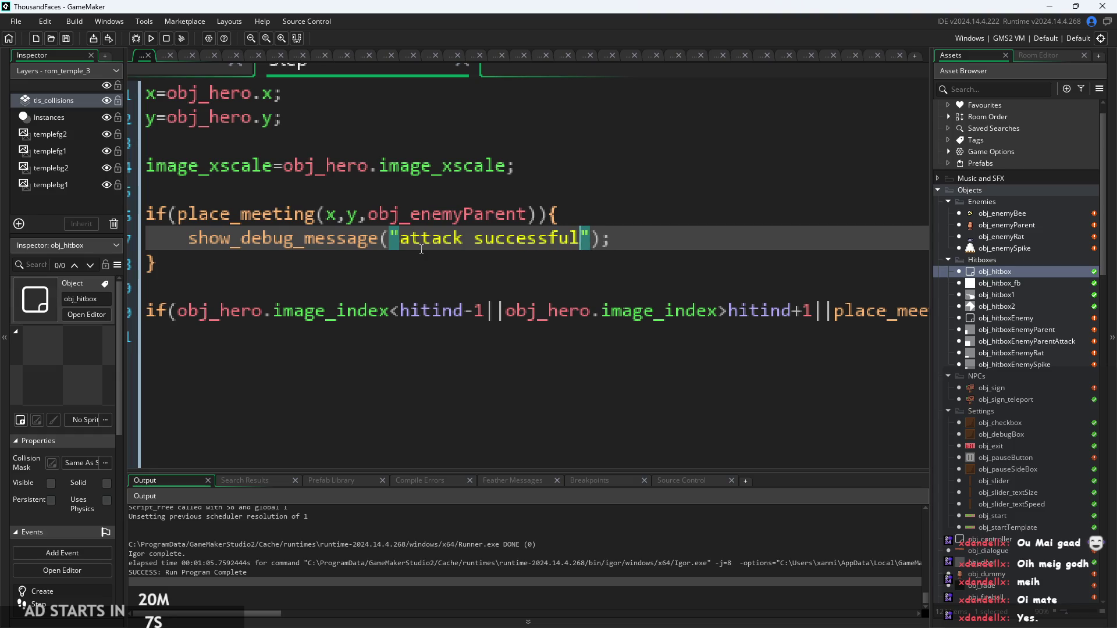
Step: Run the game, start it from the title screen and walk the hero right
click(251, 38)
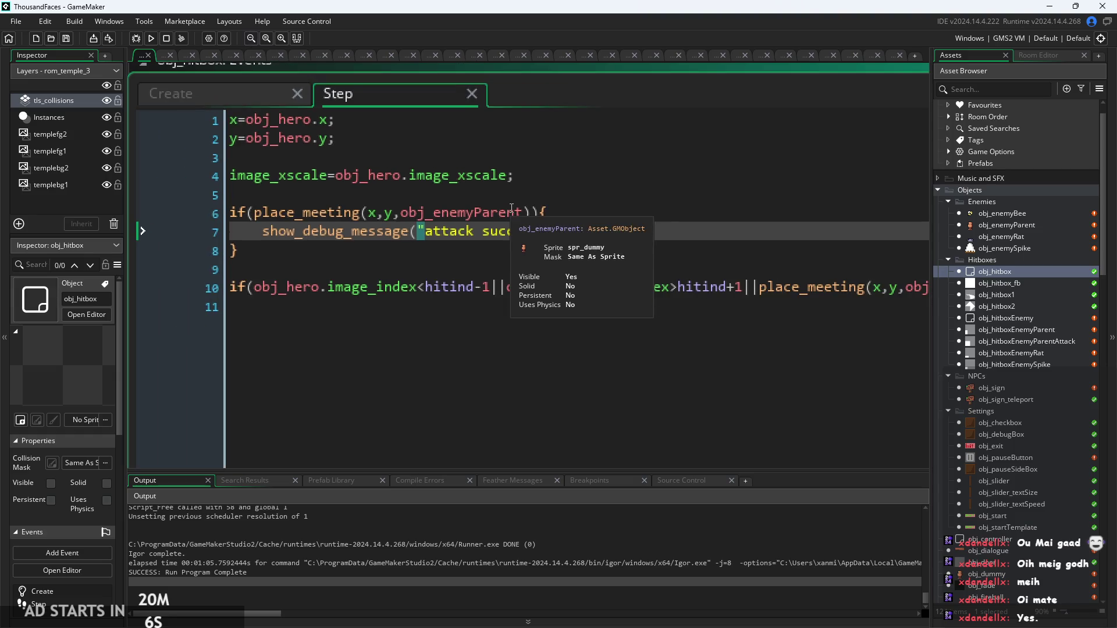
click(151, 39)
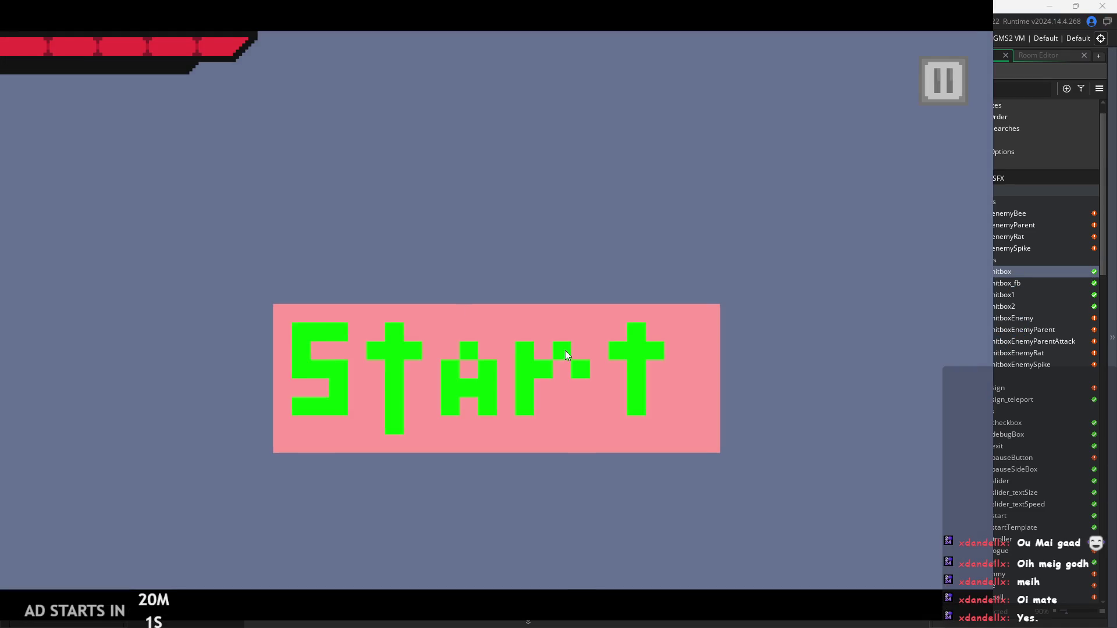
click(564, 350)
key(Right)
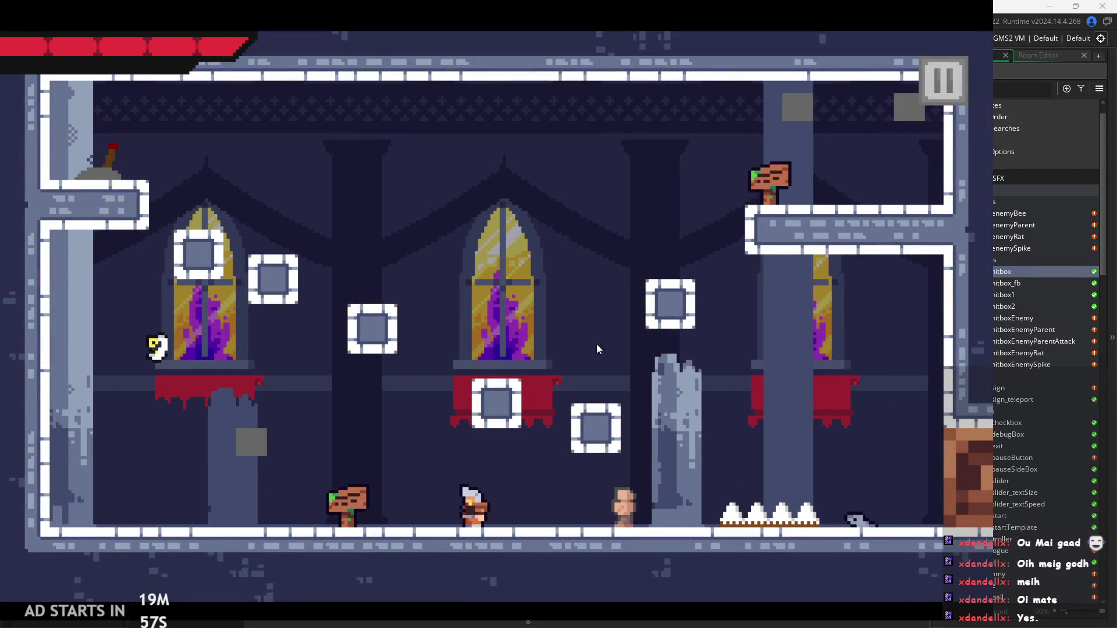
Step: Leave the game, read the "attack successful" messages in the Output panel, and stop the run
key(Left)
key(alt+Tab)
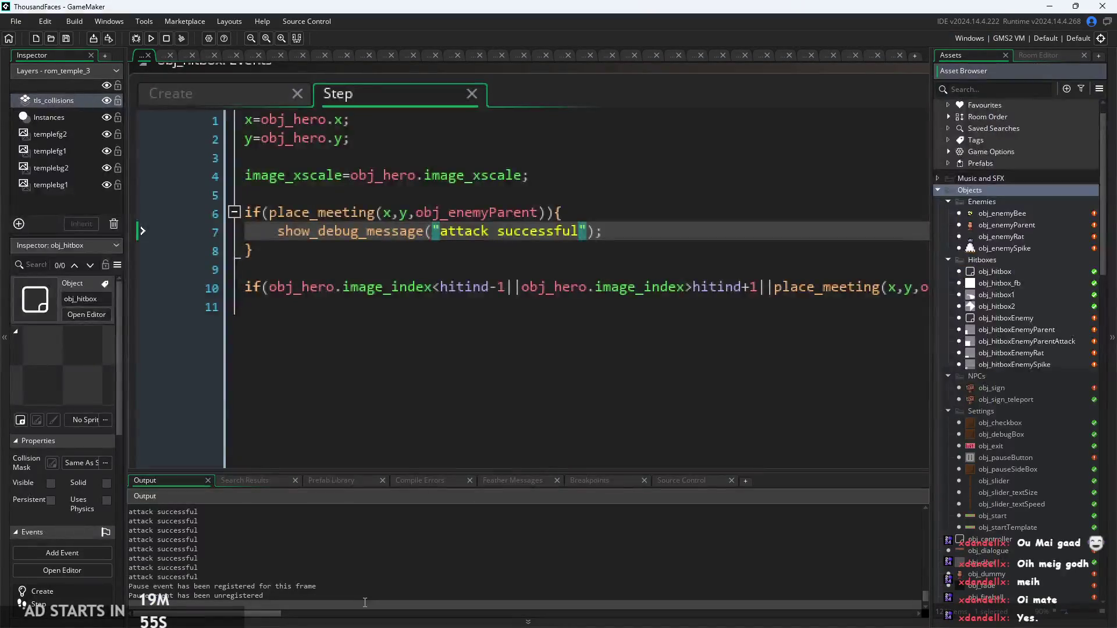
click(261, 564)
scroll(497, 341, down, 1)
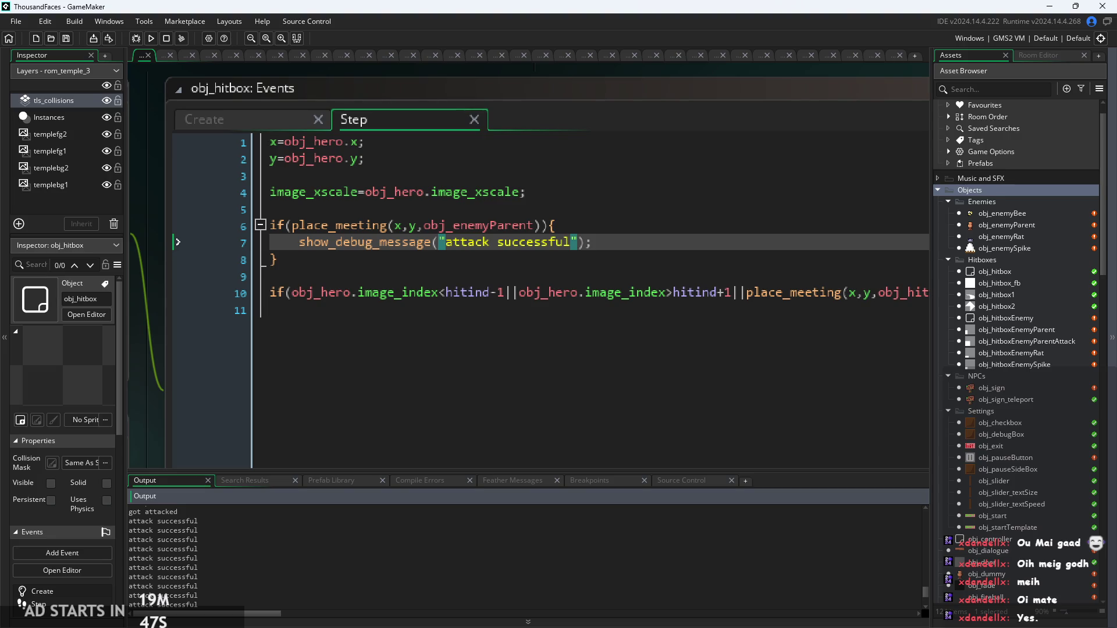
scroll(386, 537, down, 1)
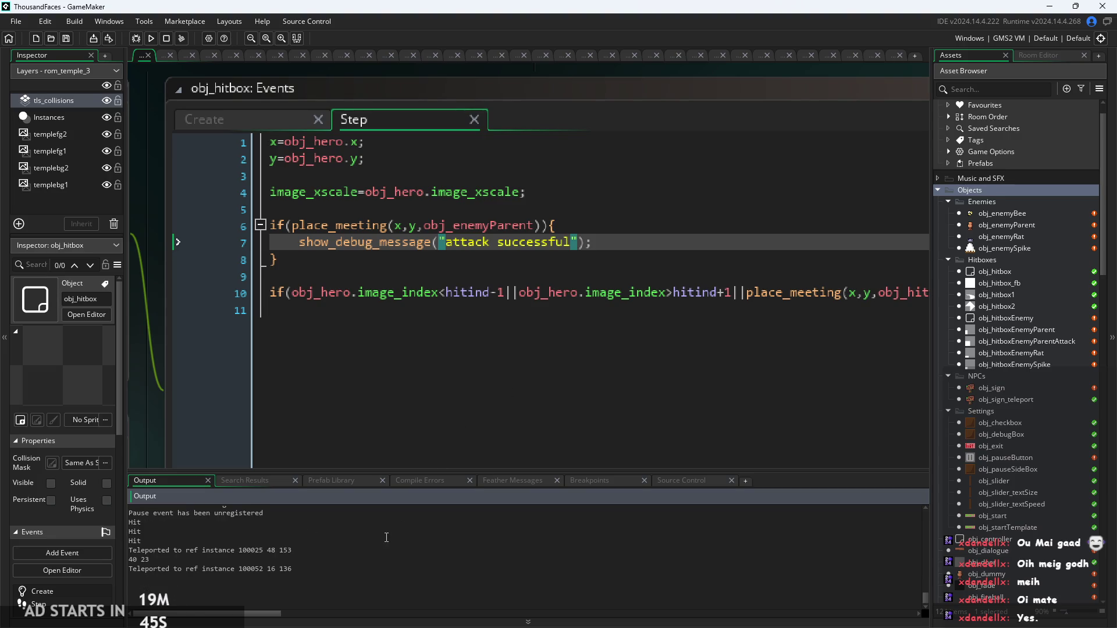
click(566, 270)
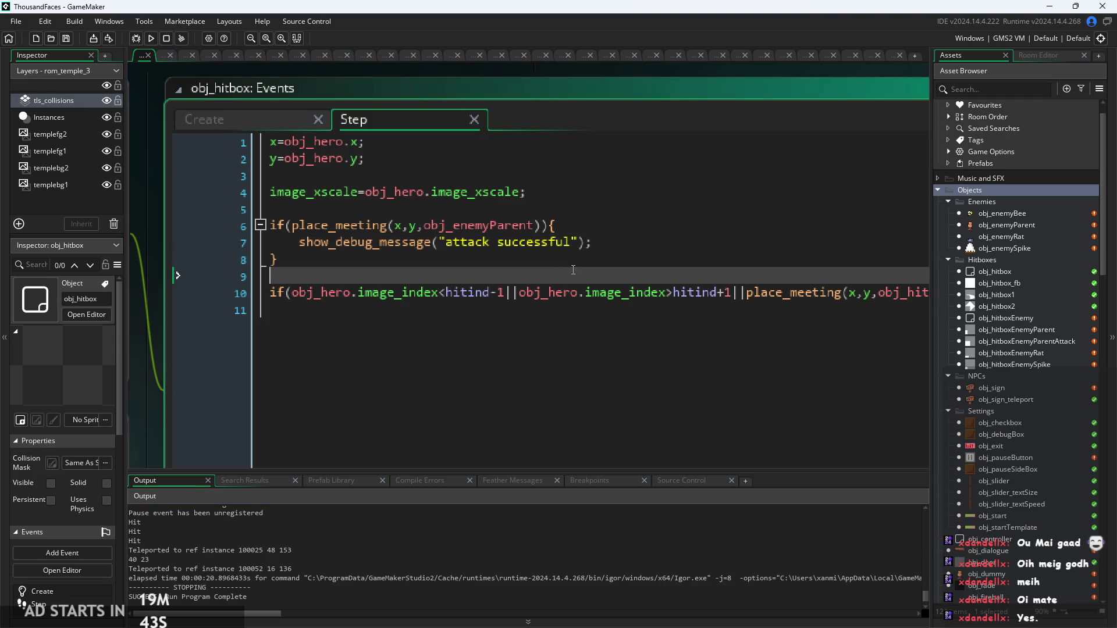
Step: Put the caret back on the debug message line in obj_hitbox's Step code
click(747, 302)
scroll(581, 320, up, 1)
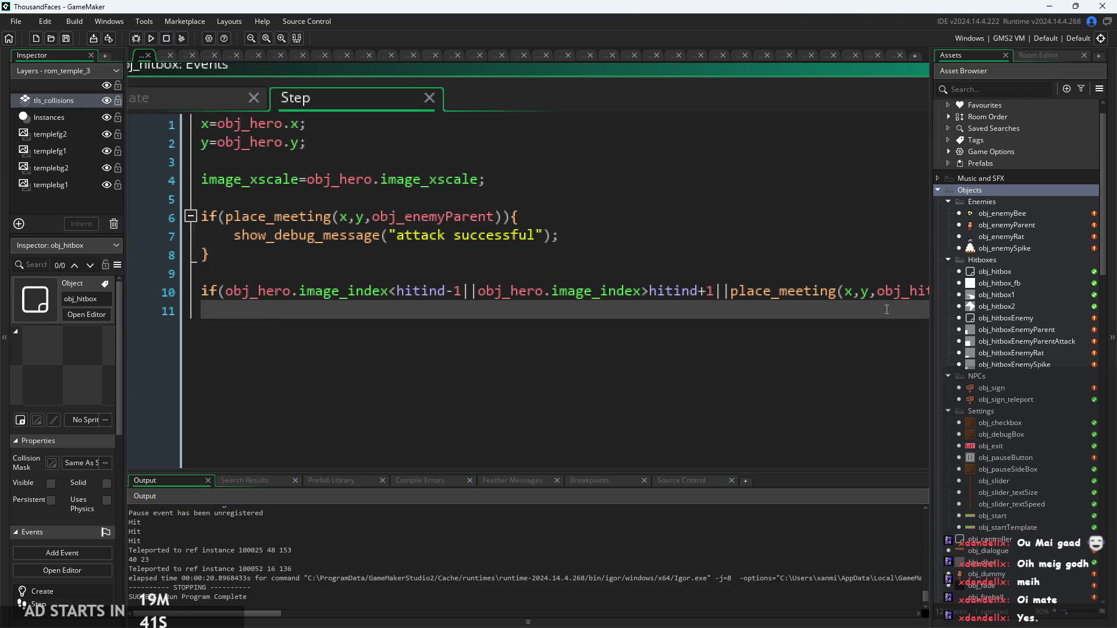
click(465, 342)
scroll(465, 337, up, 1)
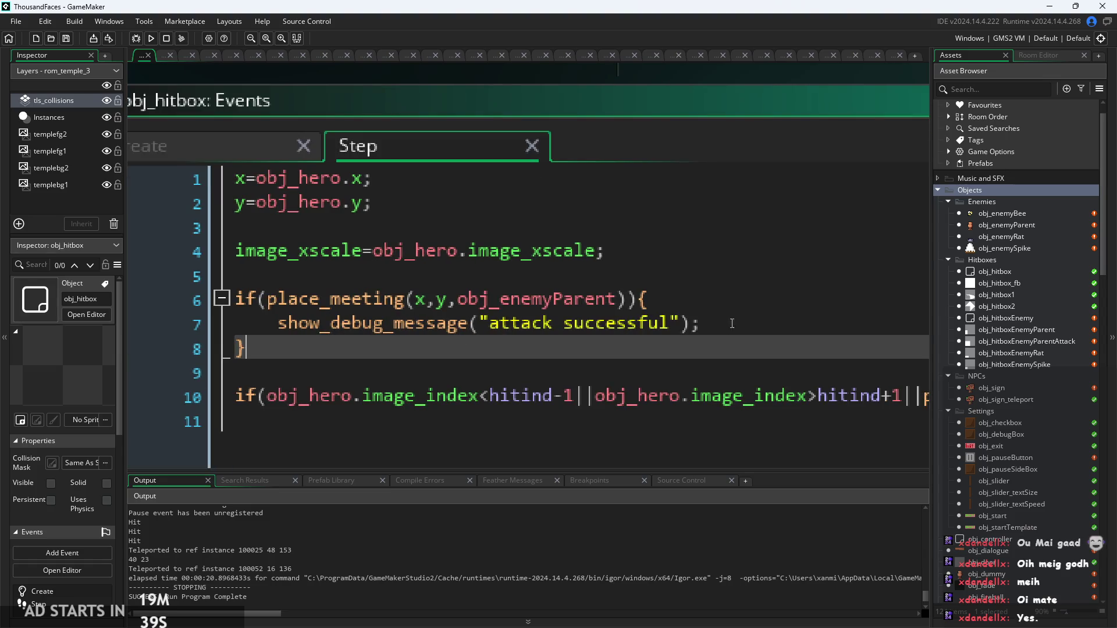
click(733, 318)
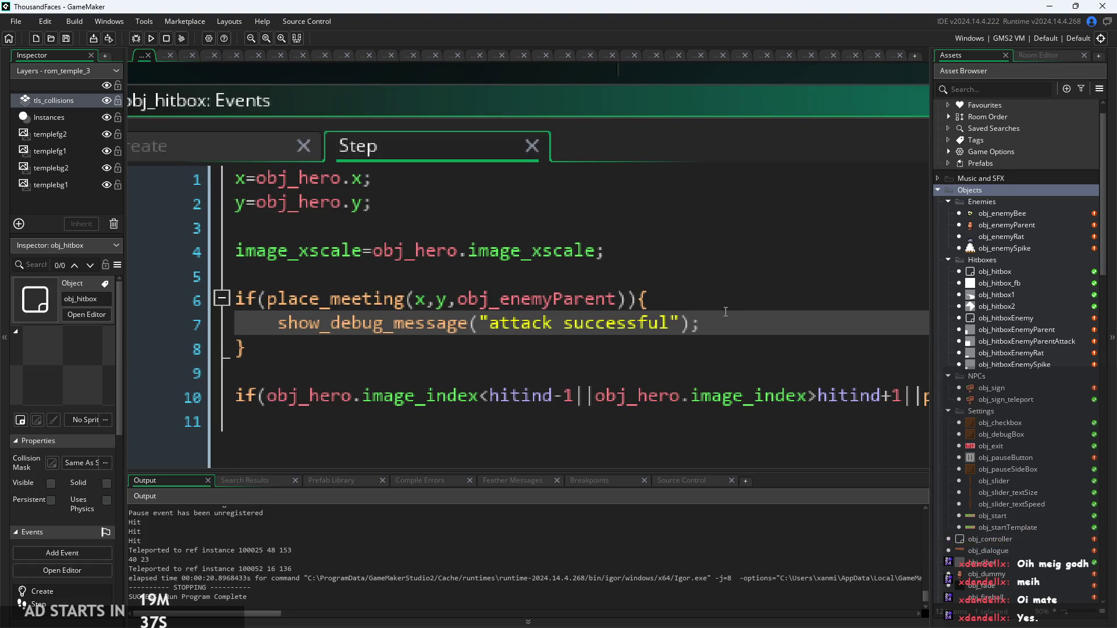
click(726, 295)
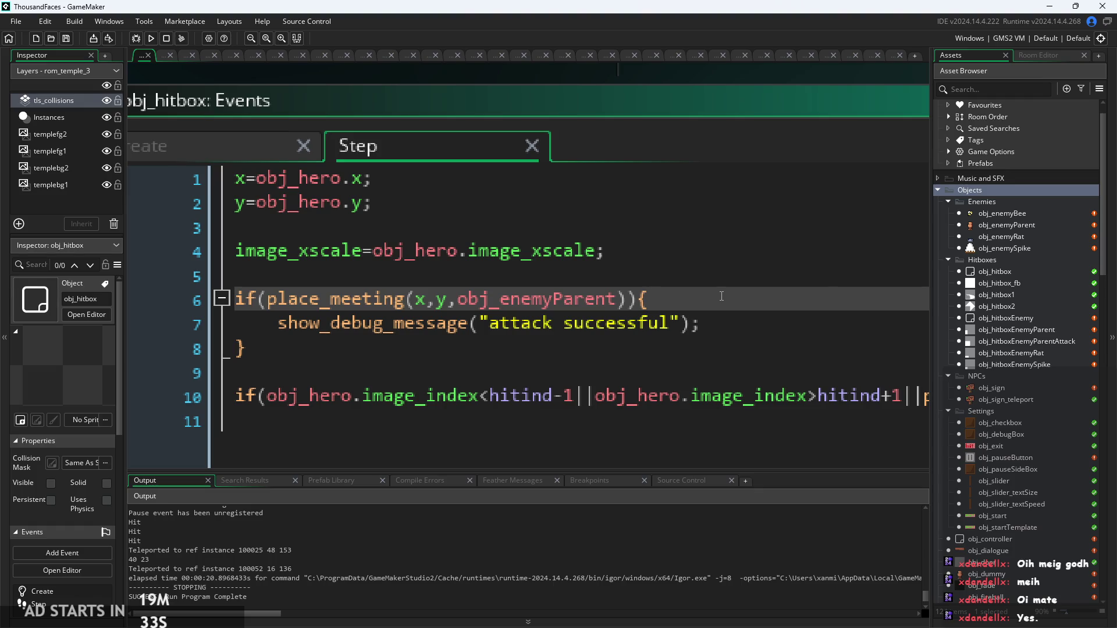
click(720, 329)
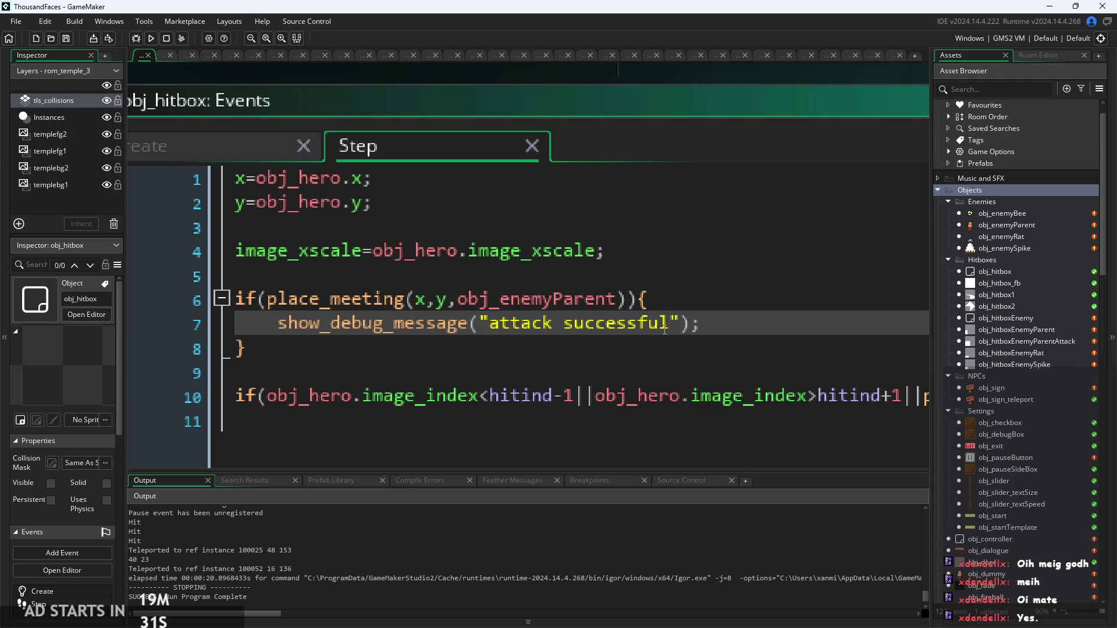
scroll(558, 367, down, 3)
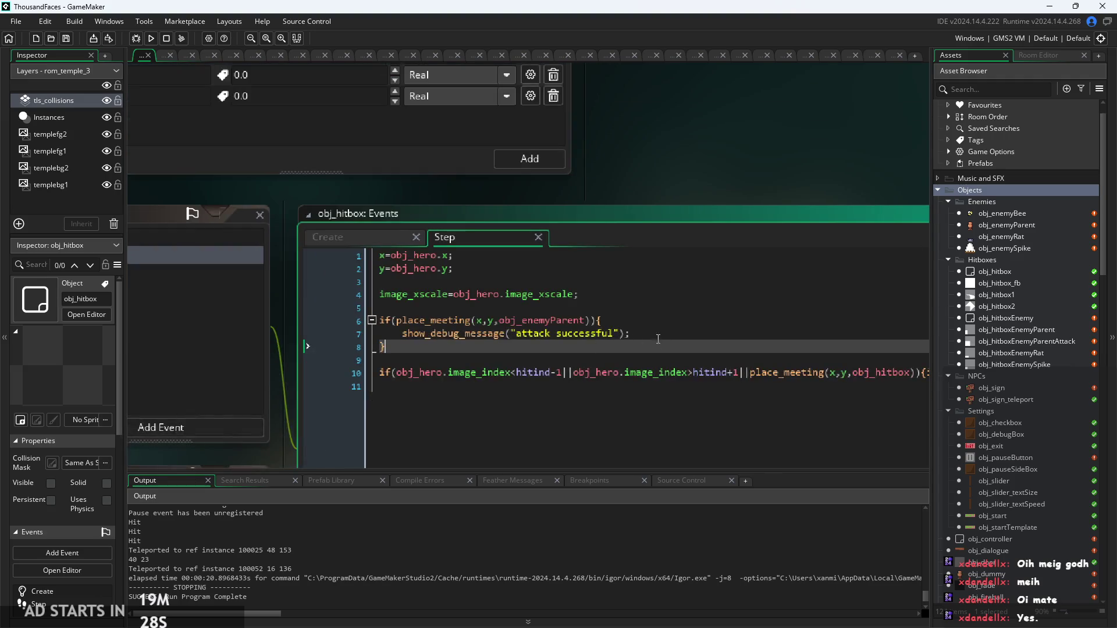
Step: Delete the show_debug_message statement, leaving the place_meeting check empty
drag(631, 333, 395, 338)
key(BackSpace)
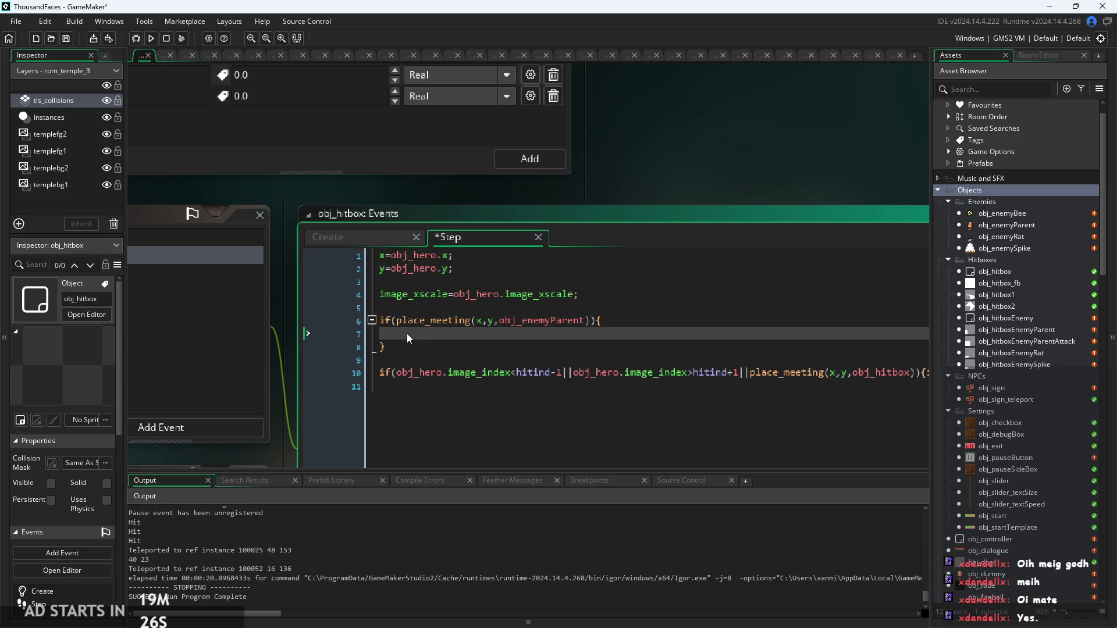
scroll(407, 333, up, 3)
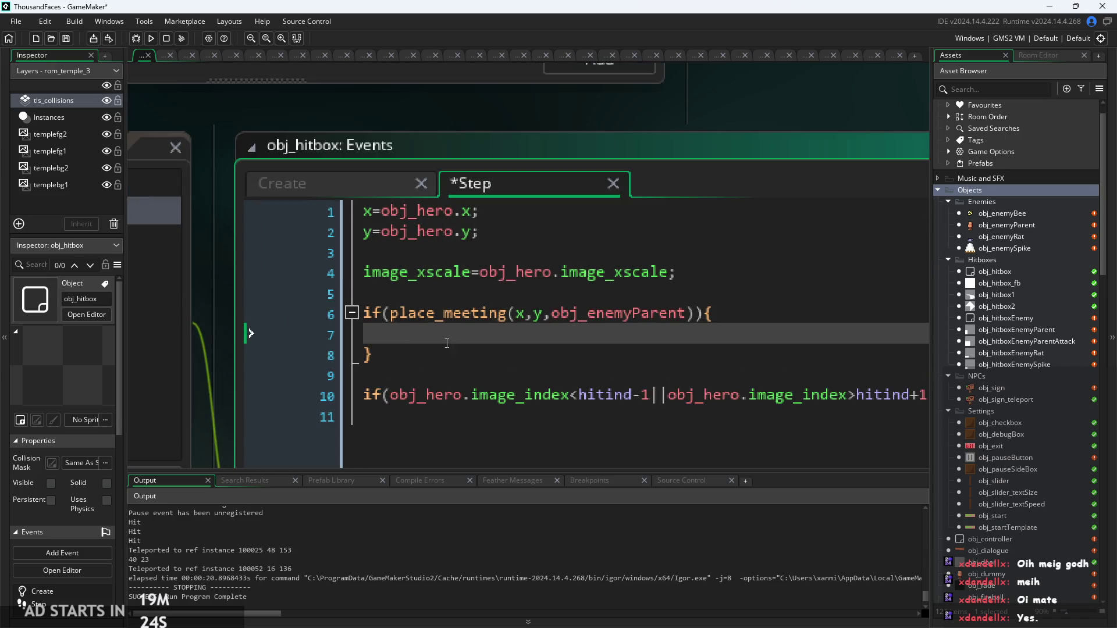
scroll(450, 345, up, 2)
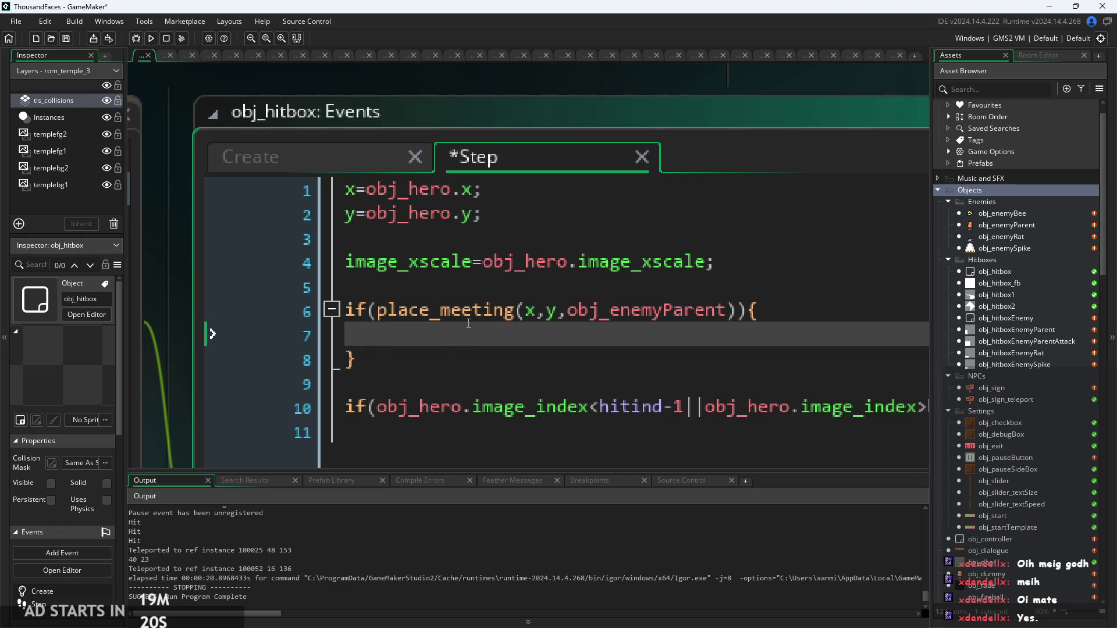
key(Down)
click(472, 310)
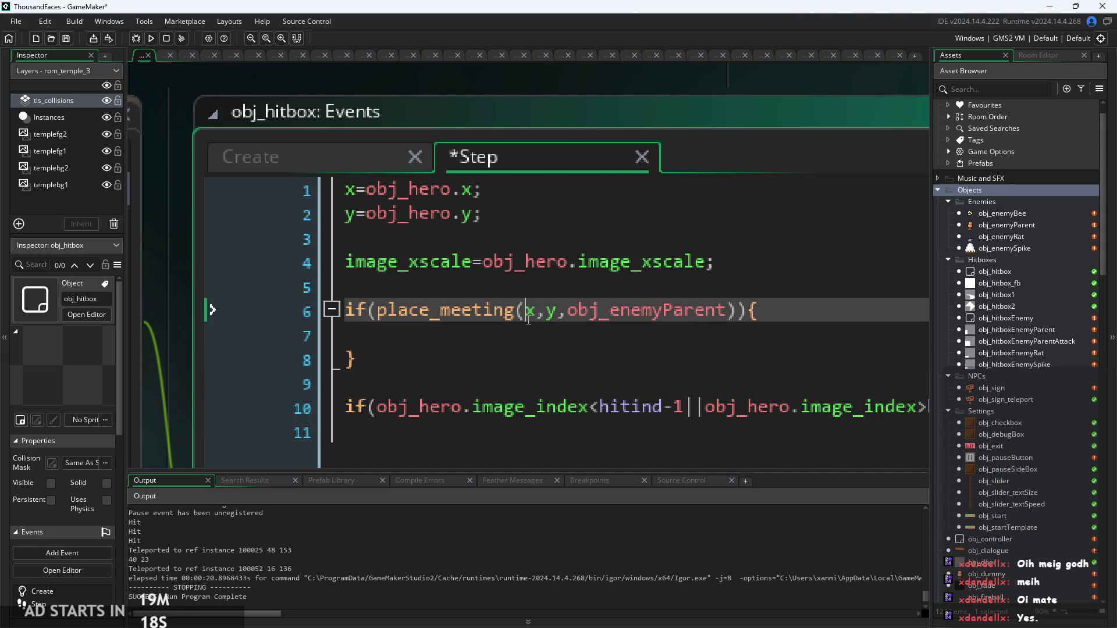
scroll(414, 372, down, 3)
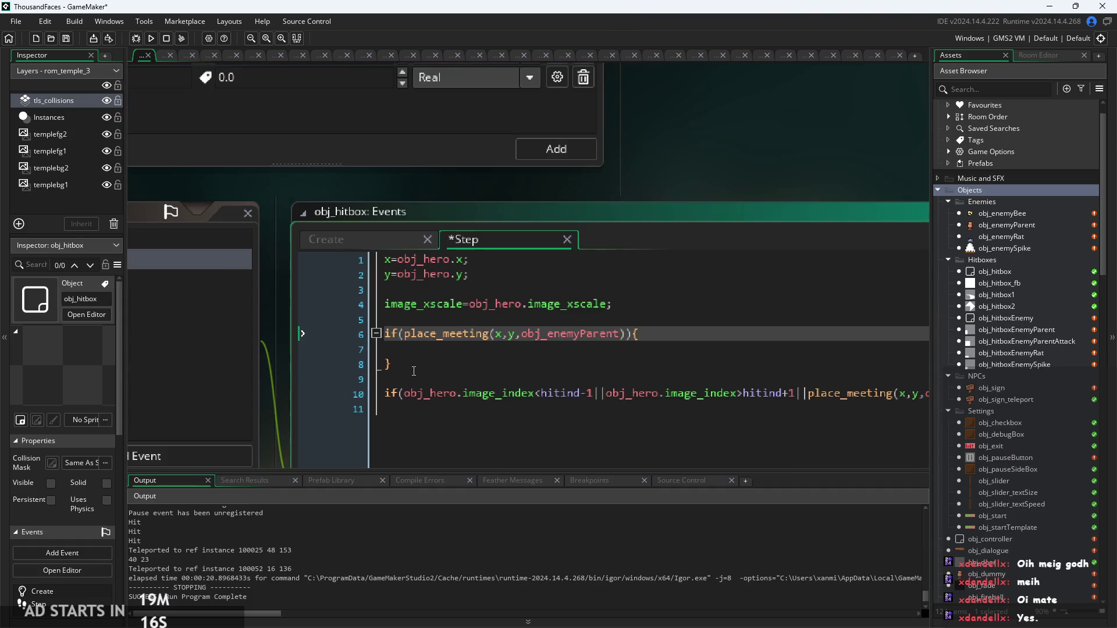
scroll(413, 369, up, 2)
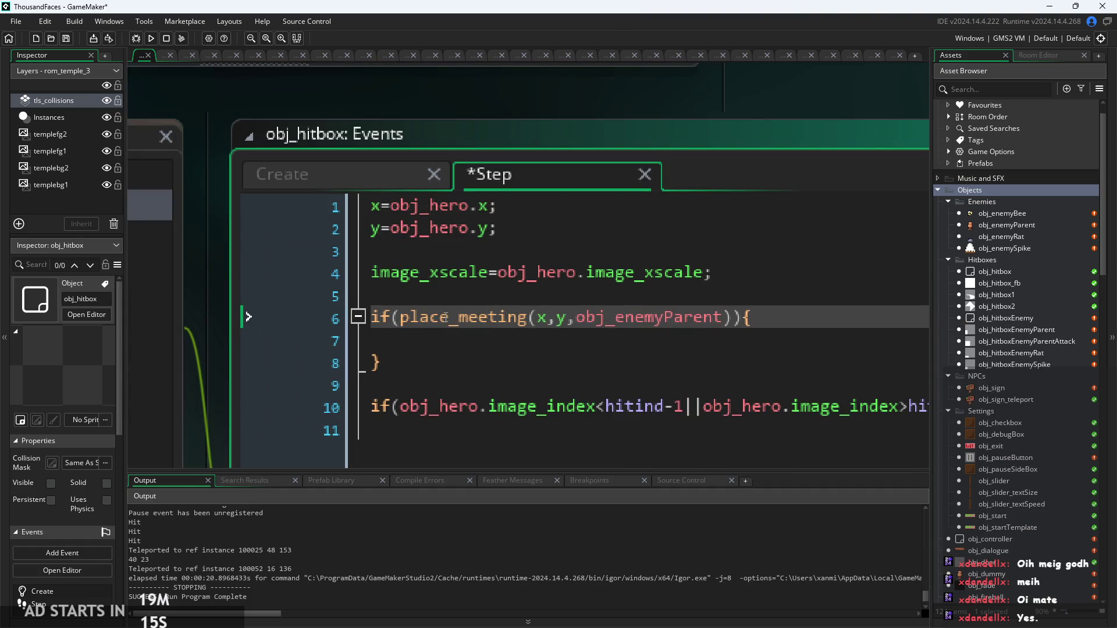
Step: Go to blank line 9, then select obj_hero in the Asset Browser for the Inspector
mouse_move(444, 317)
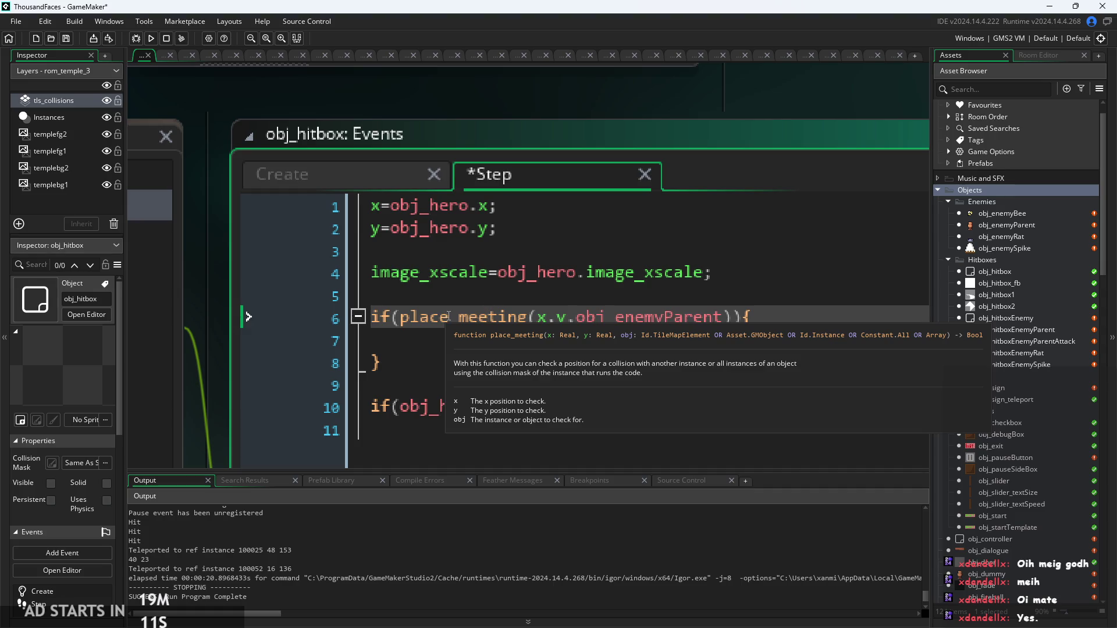
click(477, 378)
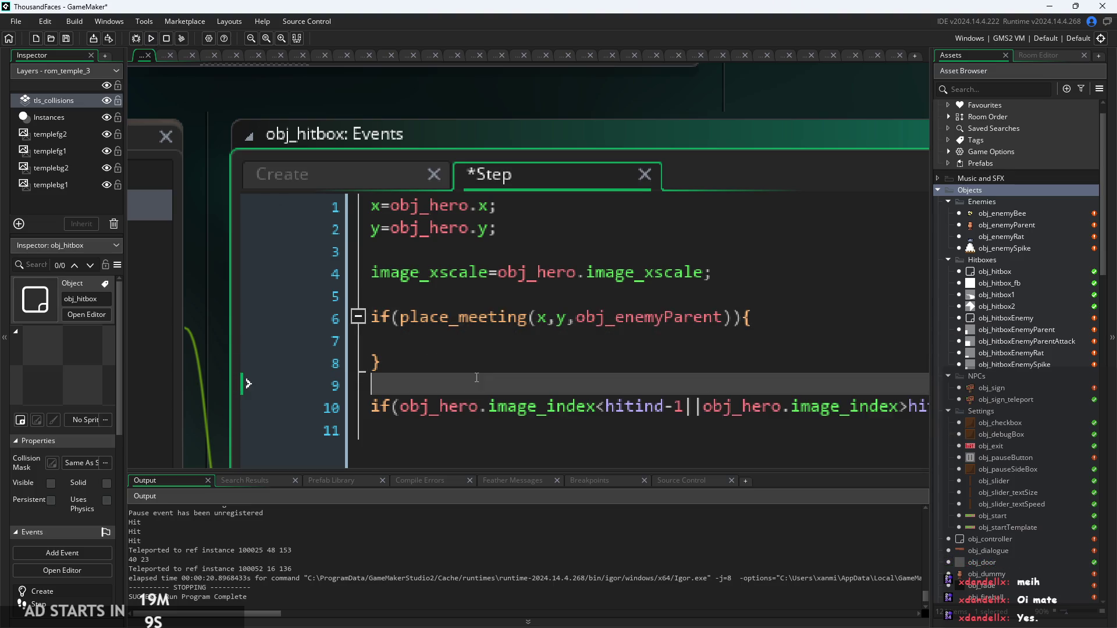
scroll(469, 359, down, 2)
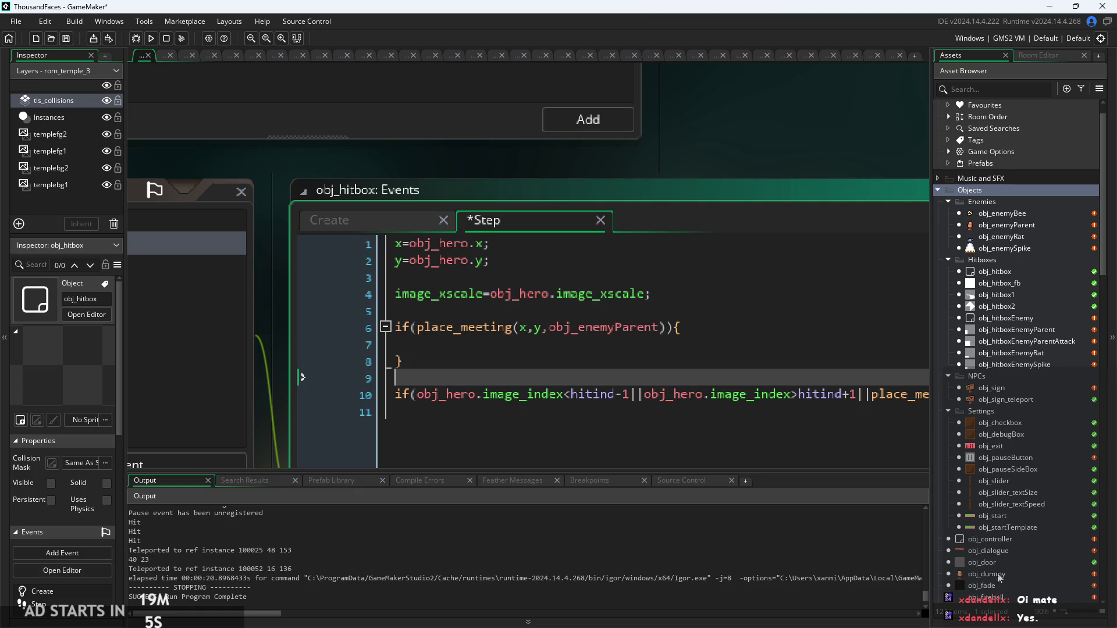
scroll(996, 559, down, 3)
click(993, 512)
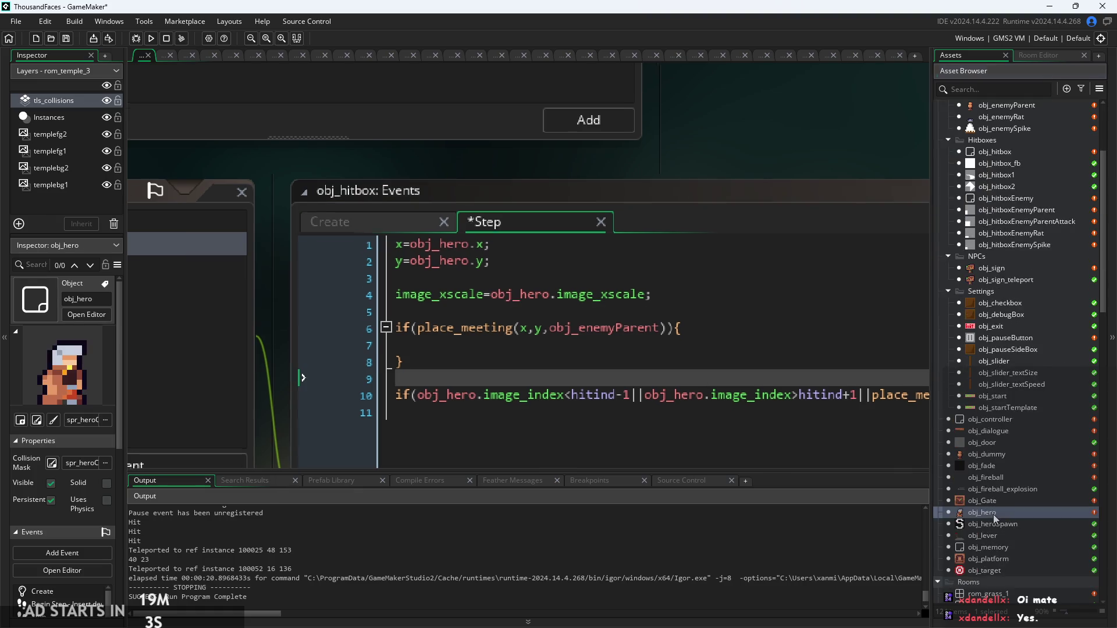
Step: Open obj_hero's code, remove the blank line after the tls_collisions line, and close Find and Replace
double_click(993, 514)
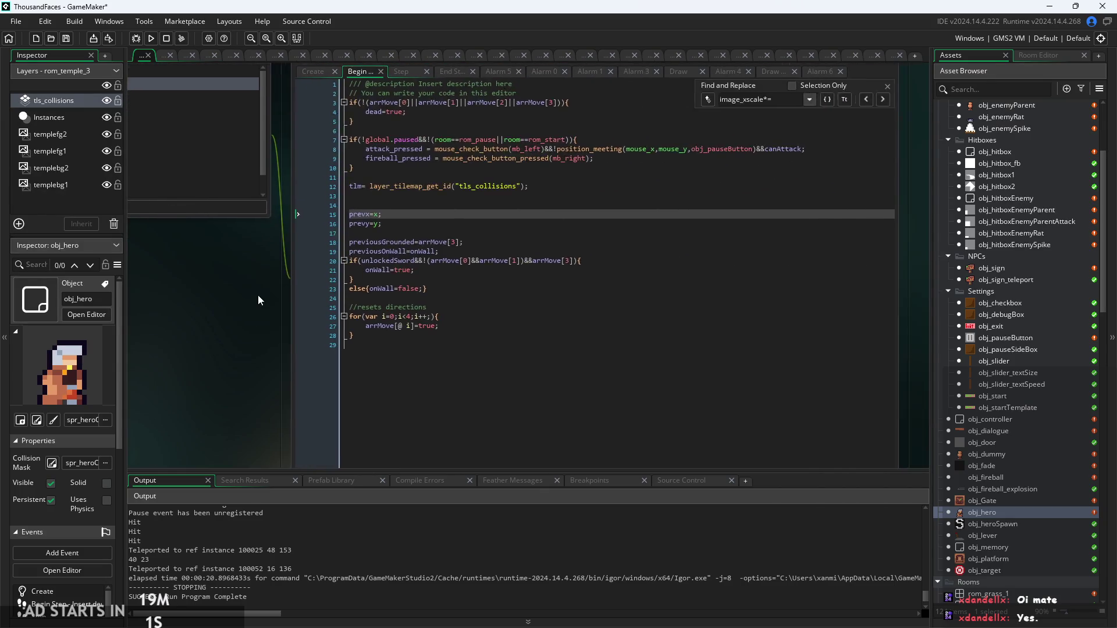
click(385, 217)
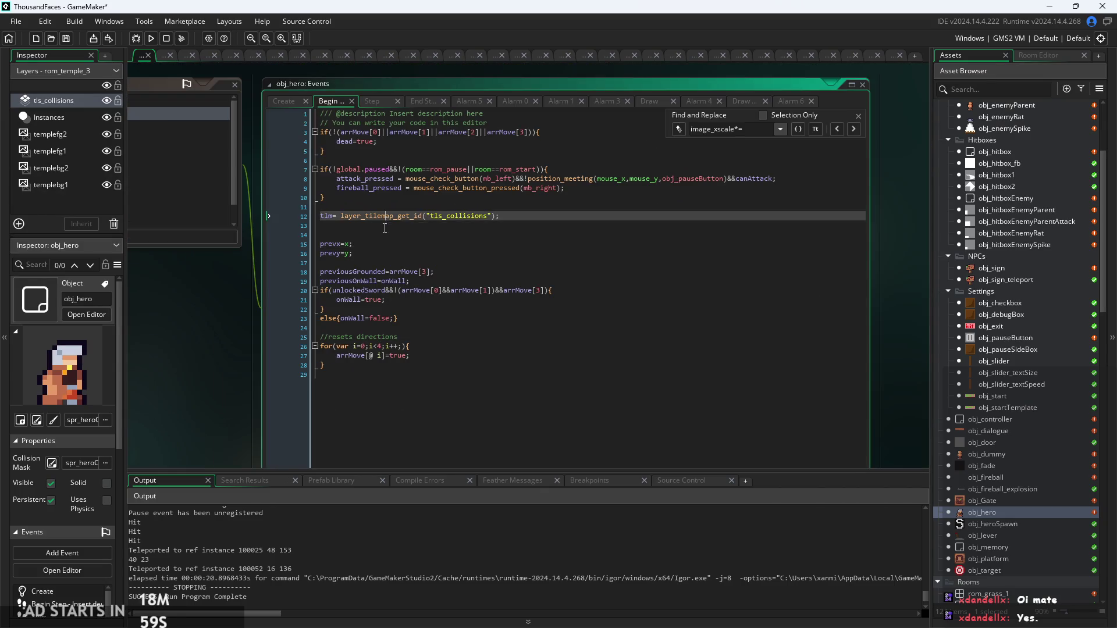
click(385, 228)
key(BackSpace)
click(410, 228)
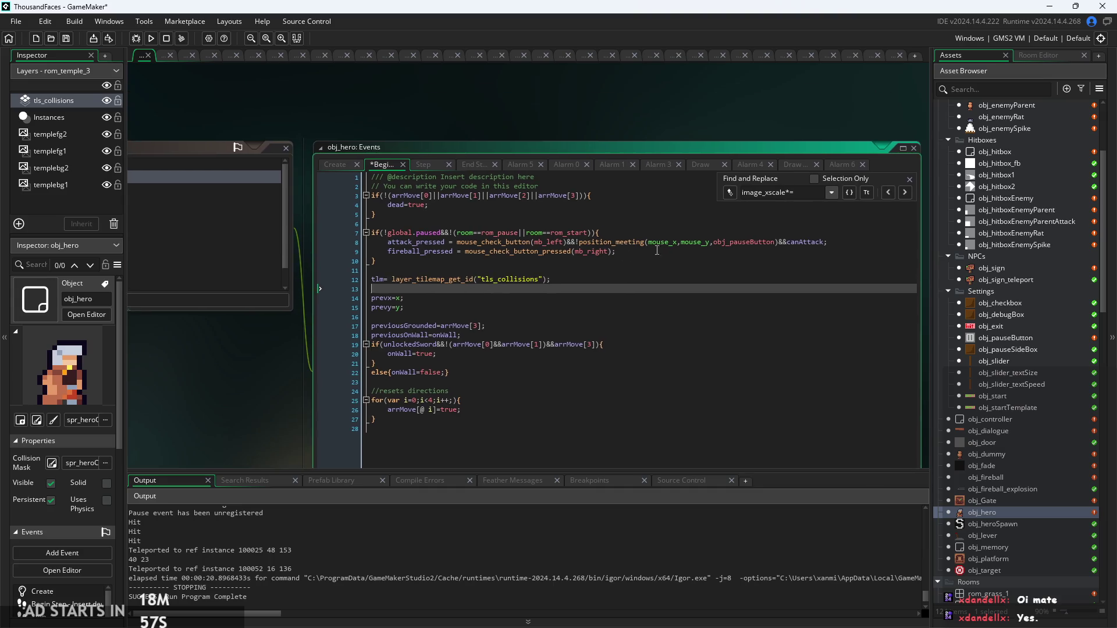
click(909, 178)
Step: Add two blank lines after line 12 of Begin Step and go to the Create event
scroll(433, 287, up, 1)
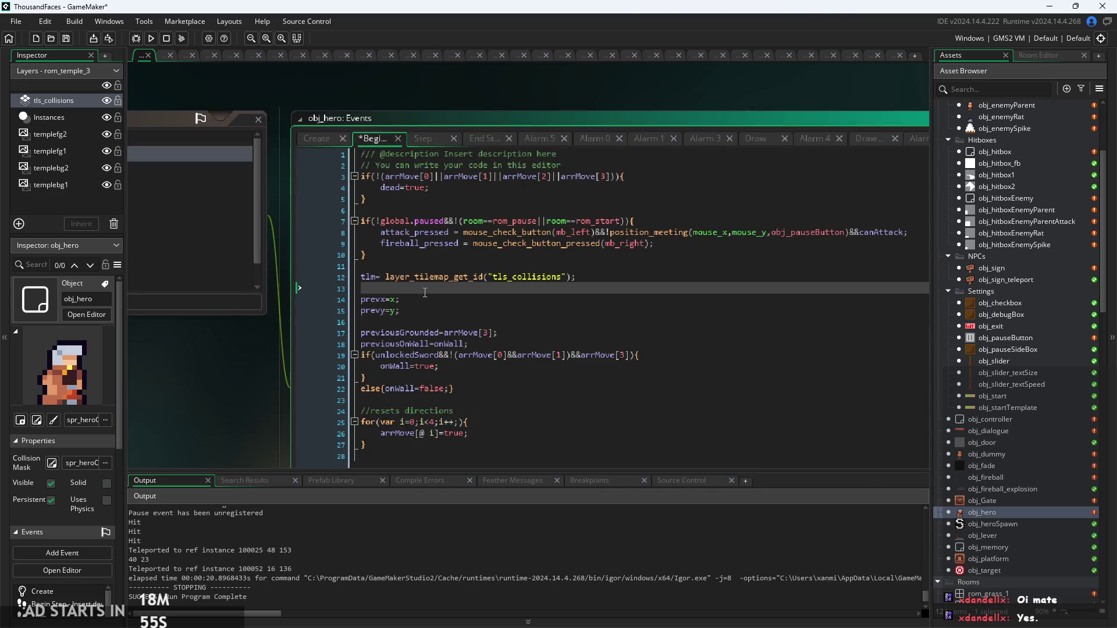
scroll(388, 316, up, 1)
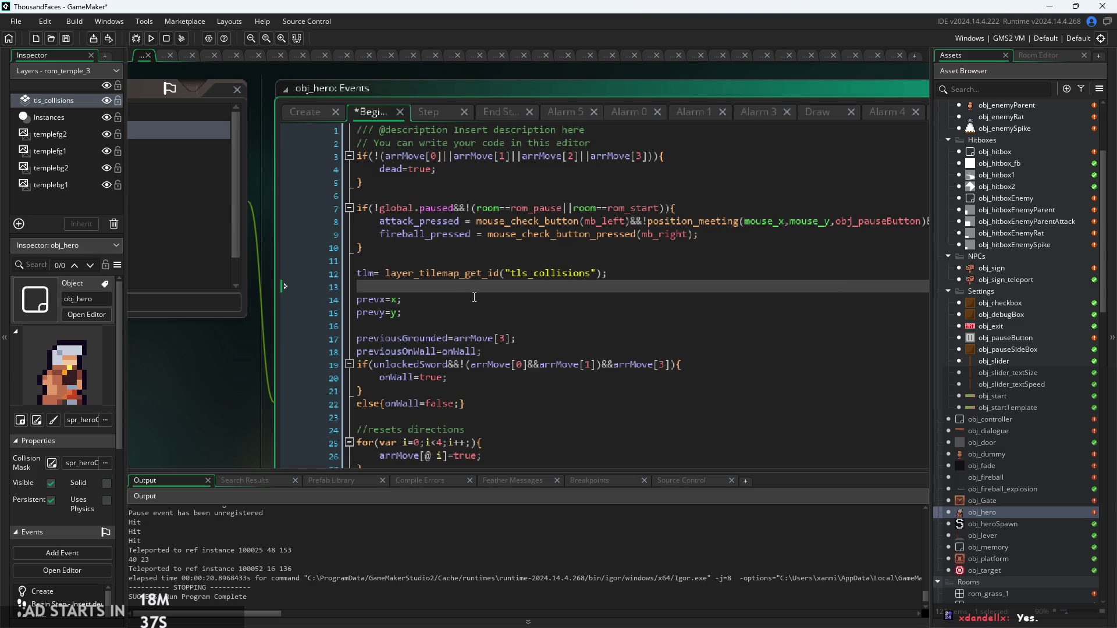
key(Return)
key(Return)
key(Up)
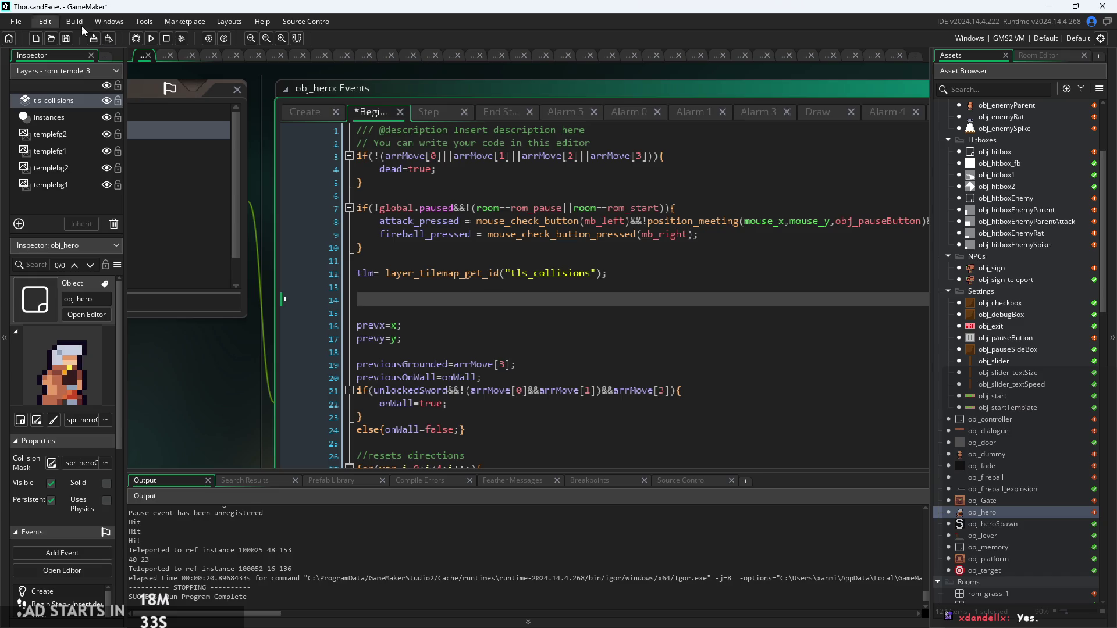
click(304, 110)
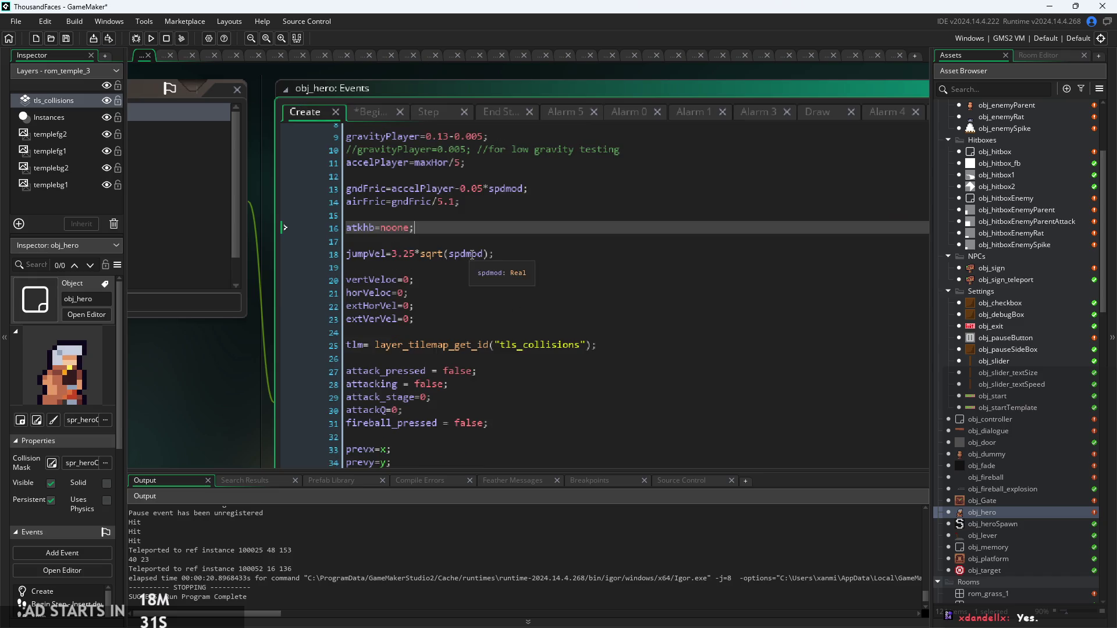
Step: Add hitEnemy=false; on a new line below atkhb=noone, then return to Begin Step
key(Return)
key(BackSpace)
text(ene)
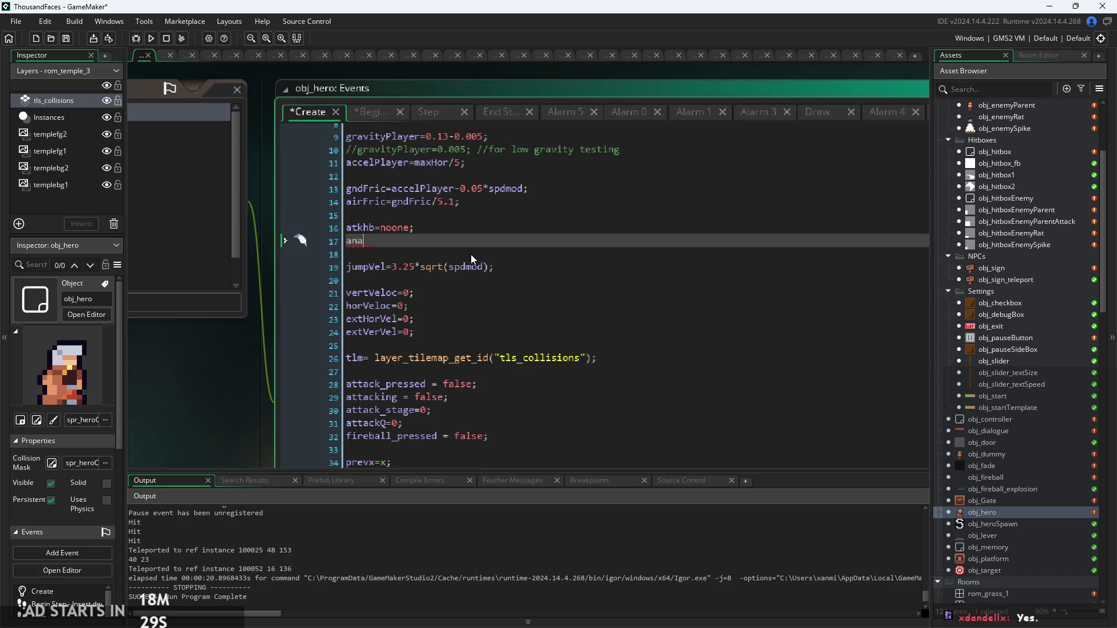
text(my)
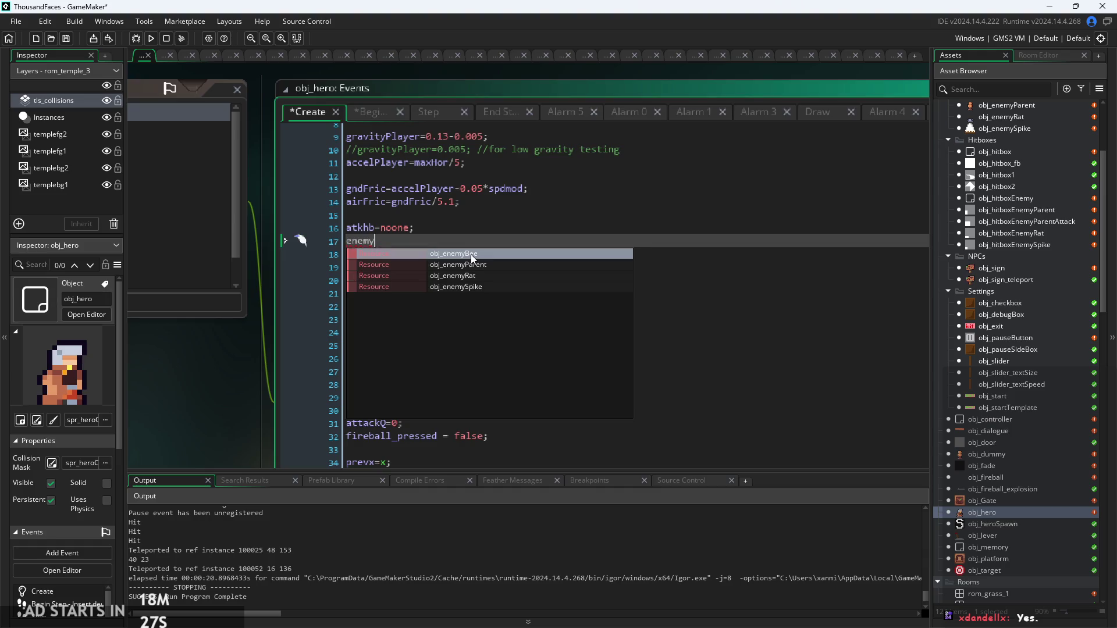
text(Hit)
key(BackSpace)
key(BackSpace)
key(BackSpace)
key(BackSpace)
key(BackSpace)
key(BackSpace)
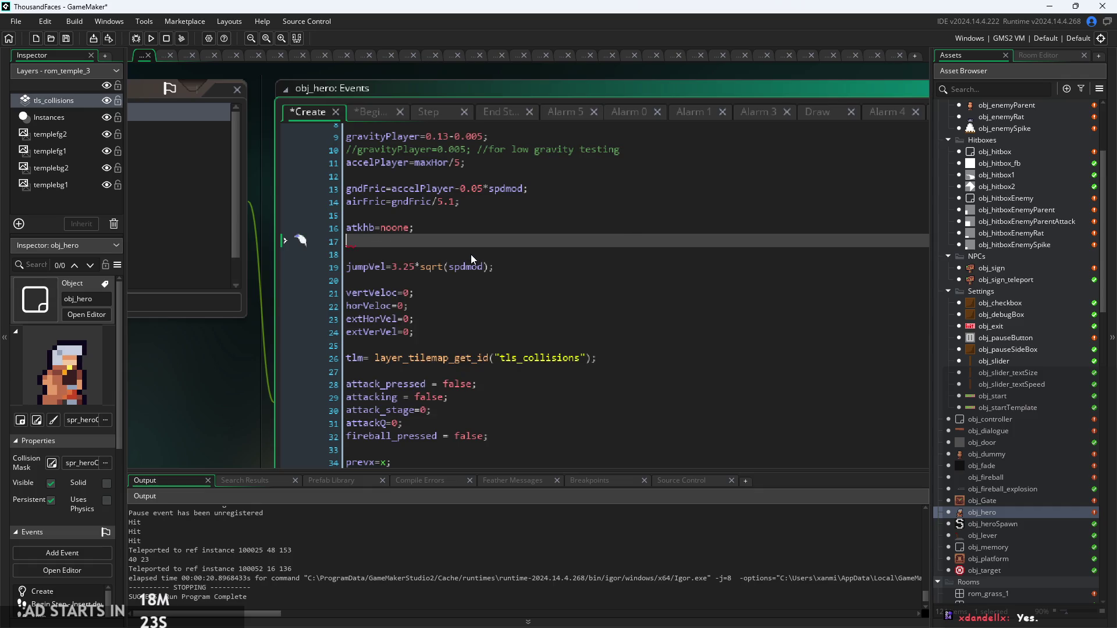
text(a)
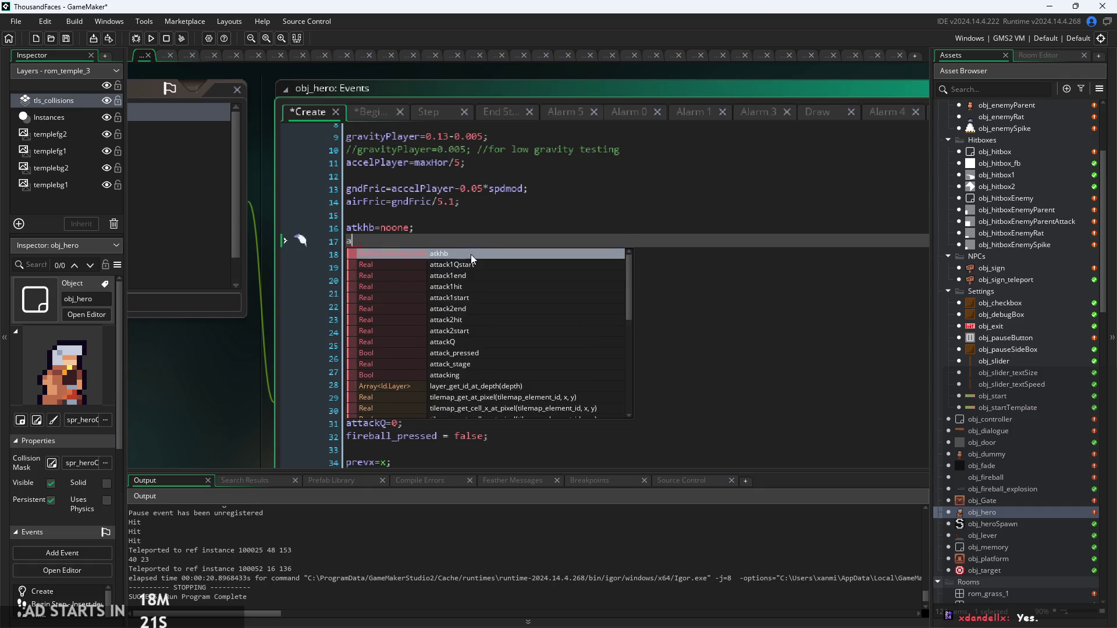
key(BackSpace)
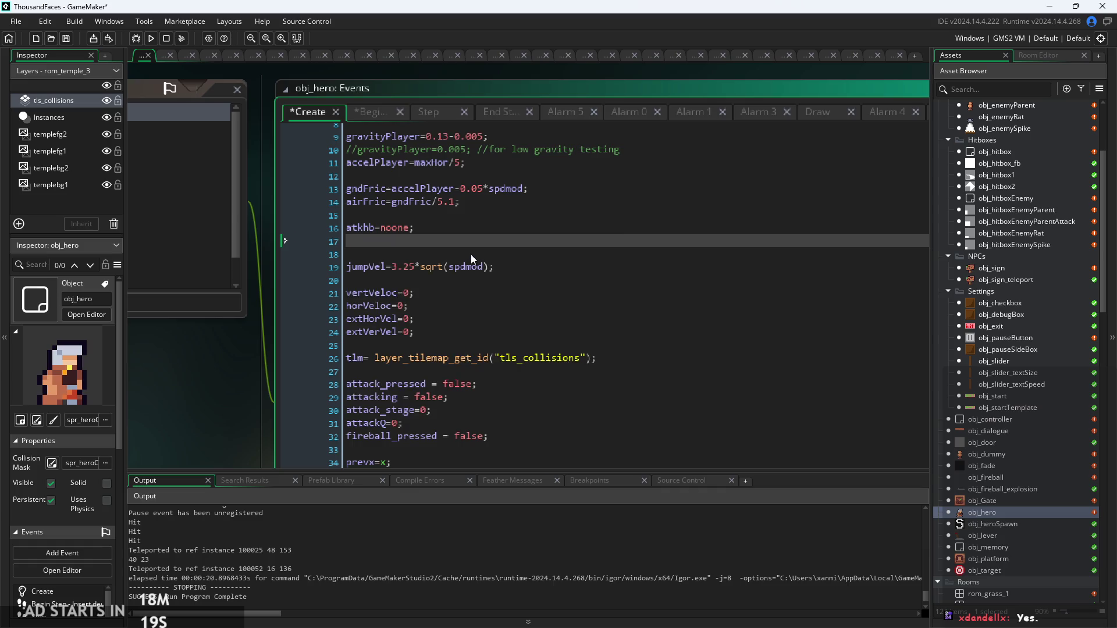
text(hit)
text(Enemy)
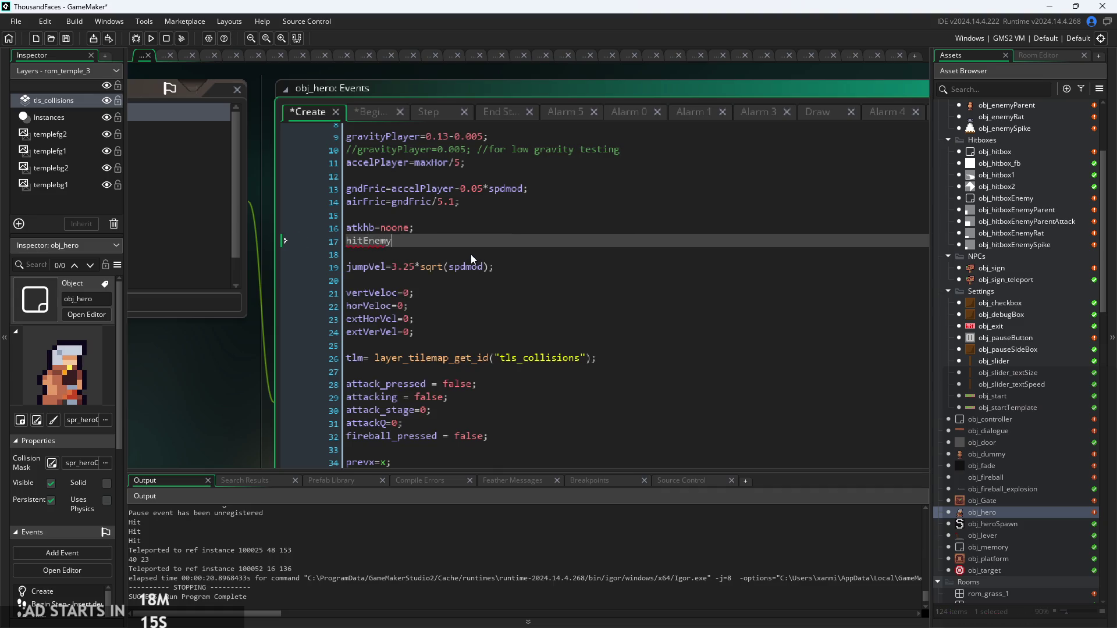
text(=false;)
click(370, 112)
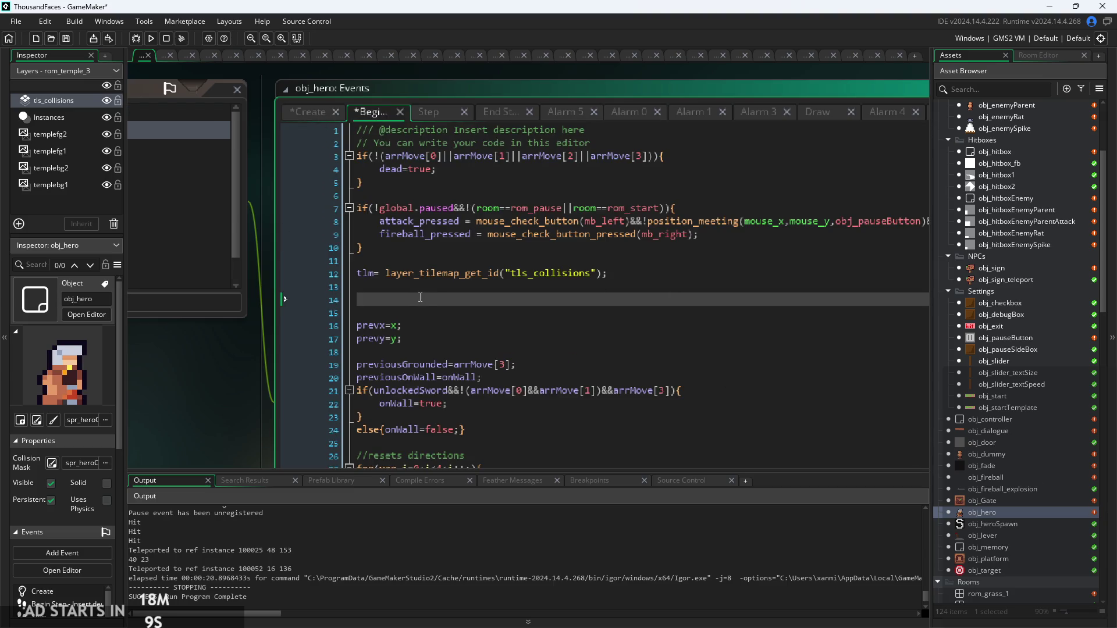
Step: Find and open obj_hitbox's Step code in the Asset Browser, with the caret on empty line 7
text(if)
scroll(976, 504, down, 2)
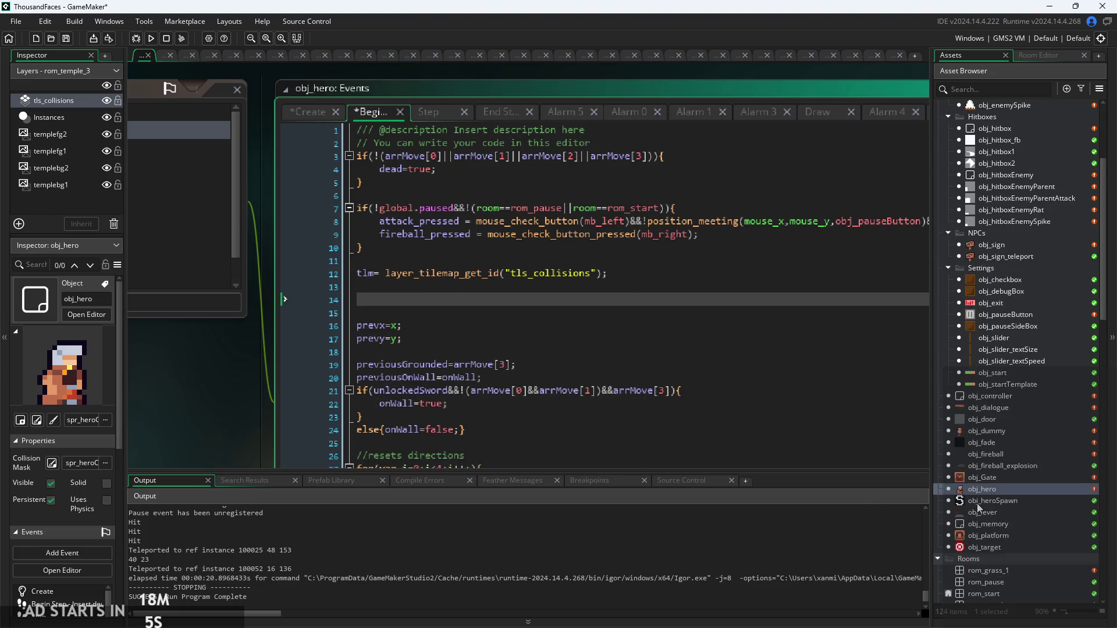
click(995, 478)
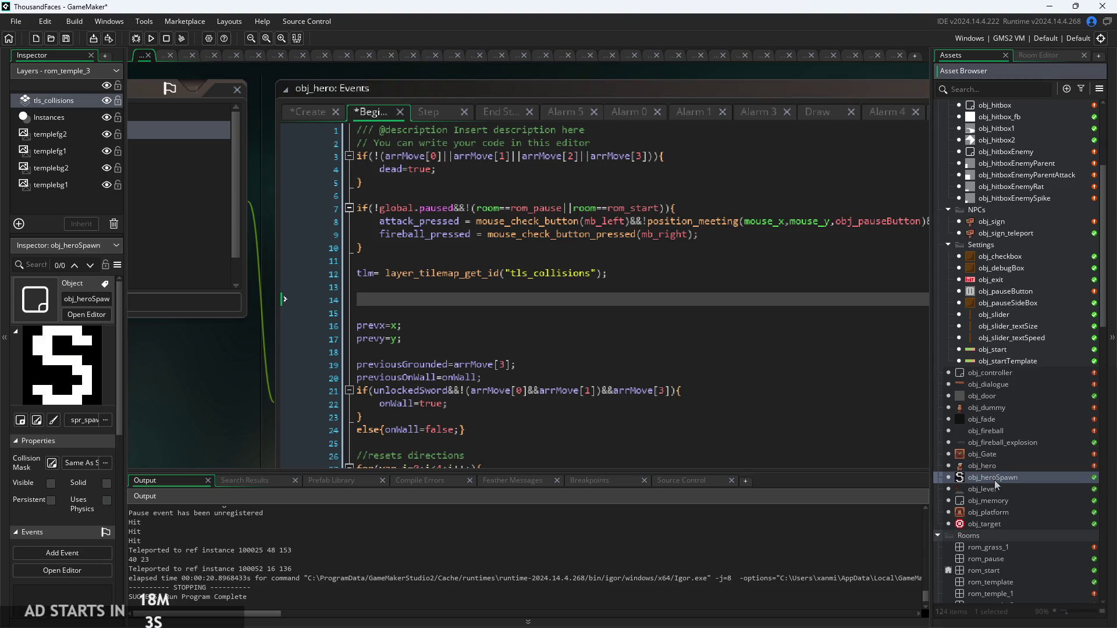
scroll(1006, 491, down, 1)
scroll(1006, 489, up, 3)
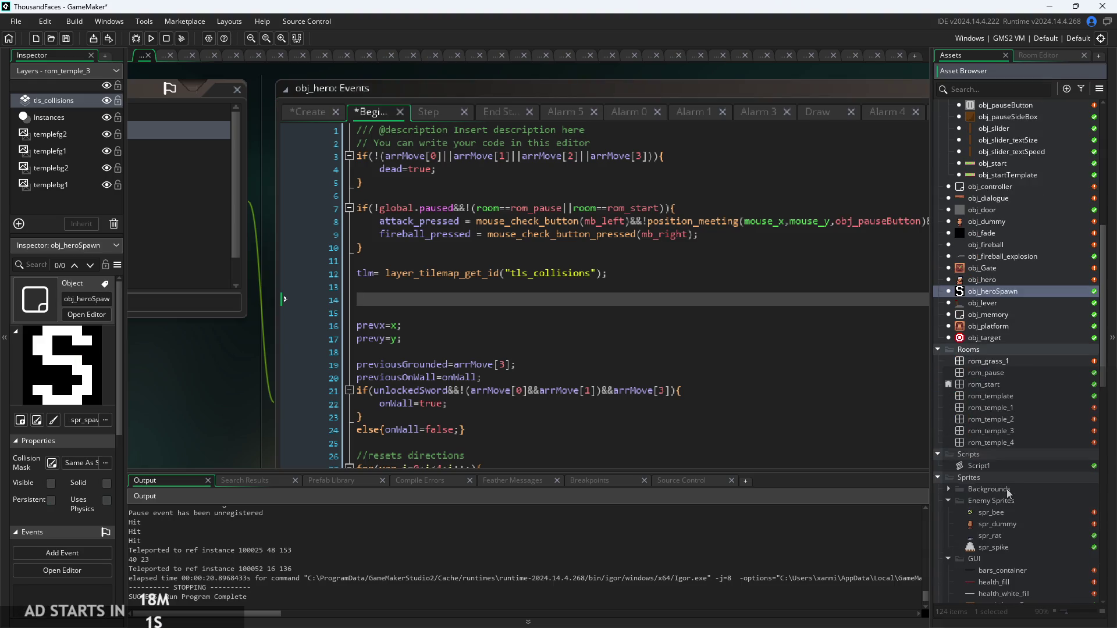
double_click(1018, 198)
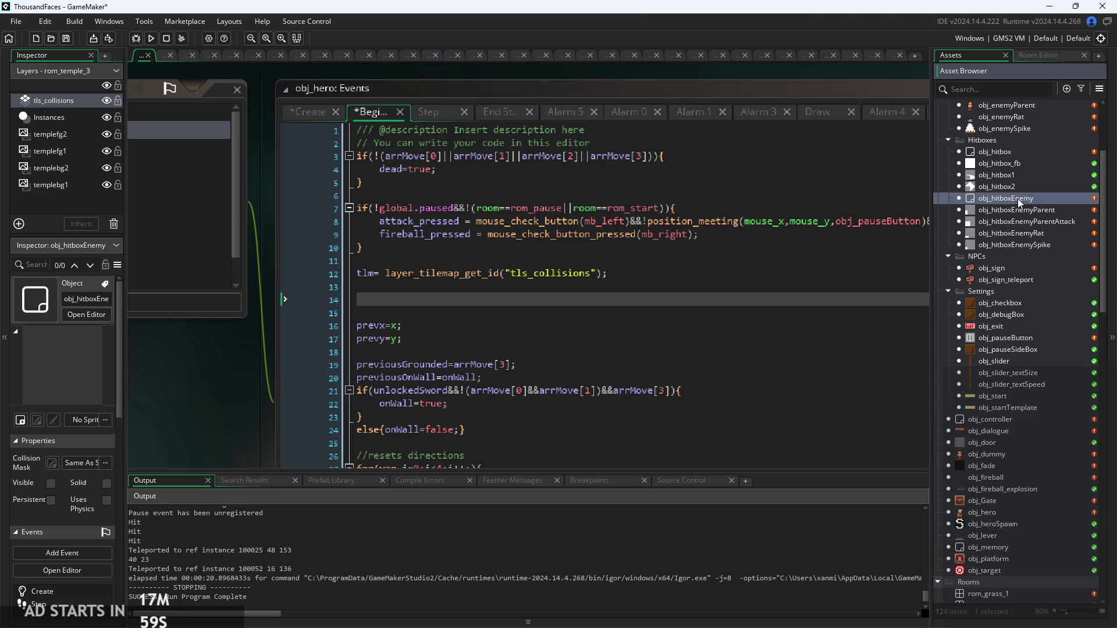
click(1010, 153)
double_click(1010, 152)
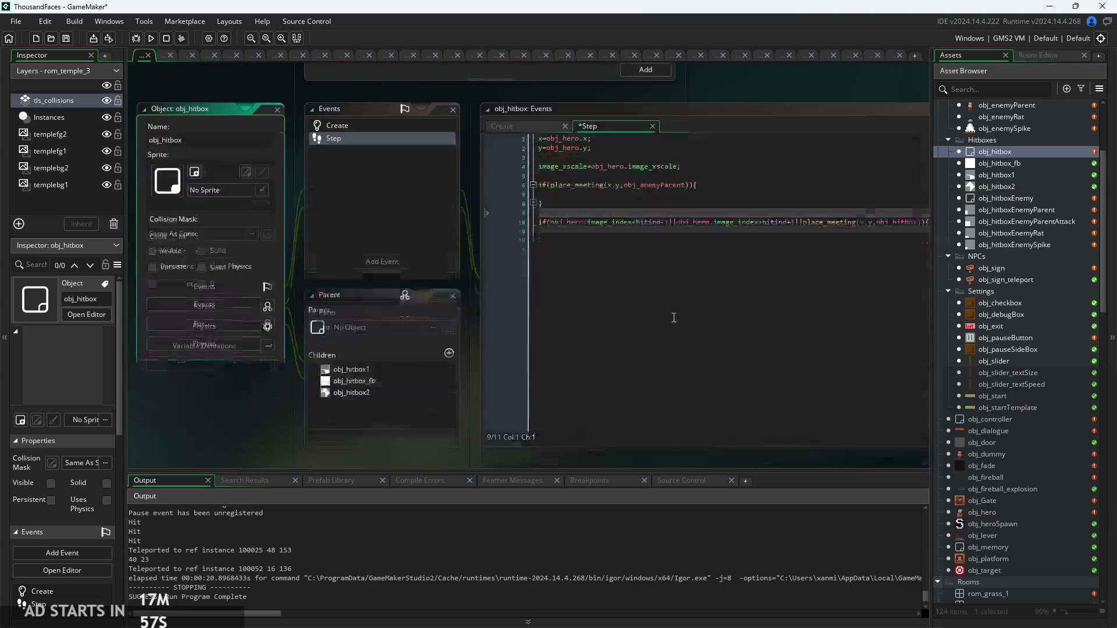
scroll(549, 236, up, 5)
click(548, 236)
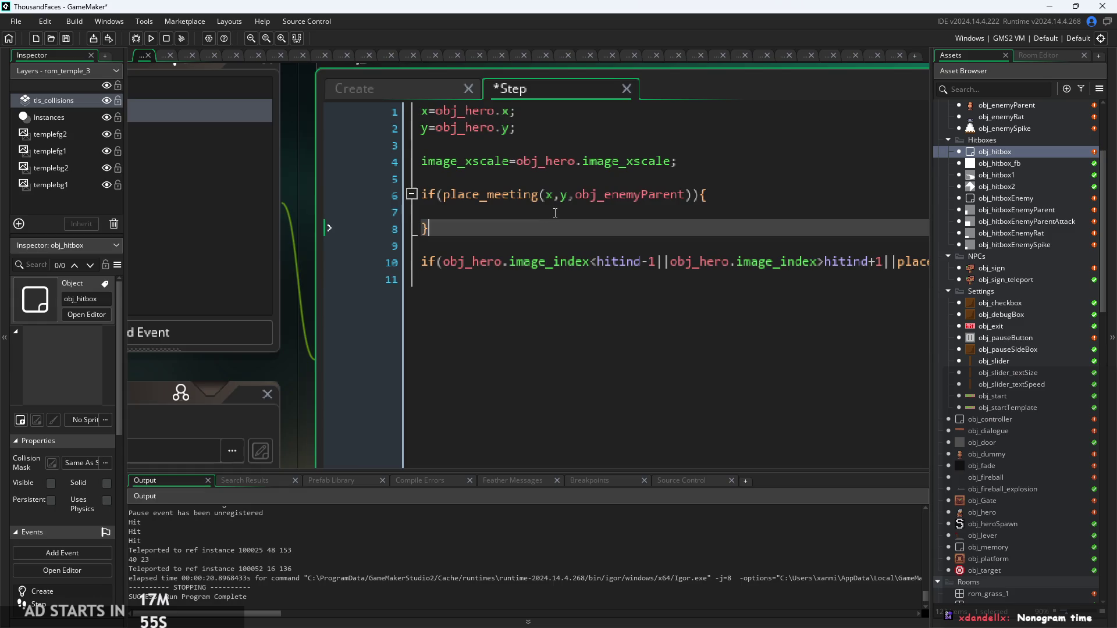
click(564, 208)
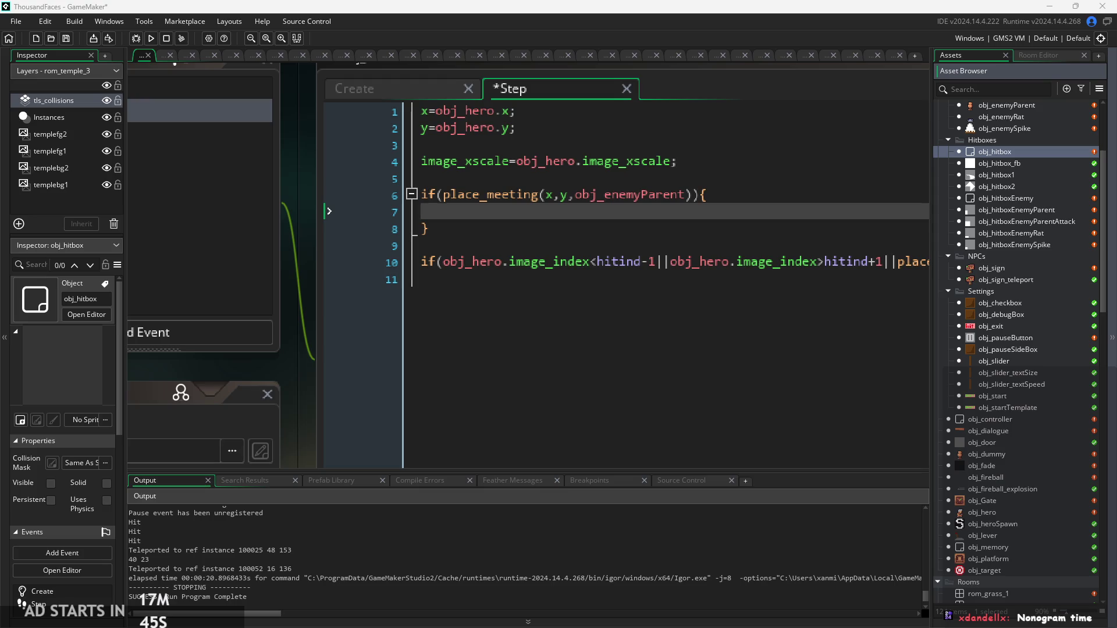
Step: Switch to the maximized nonograms.org browser and open black-and-white crossword #80776
click(445, 616)
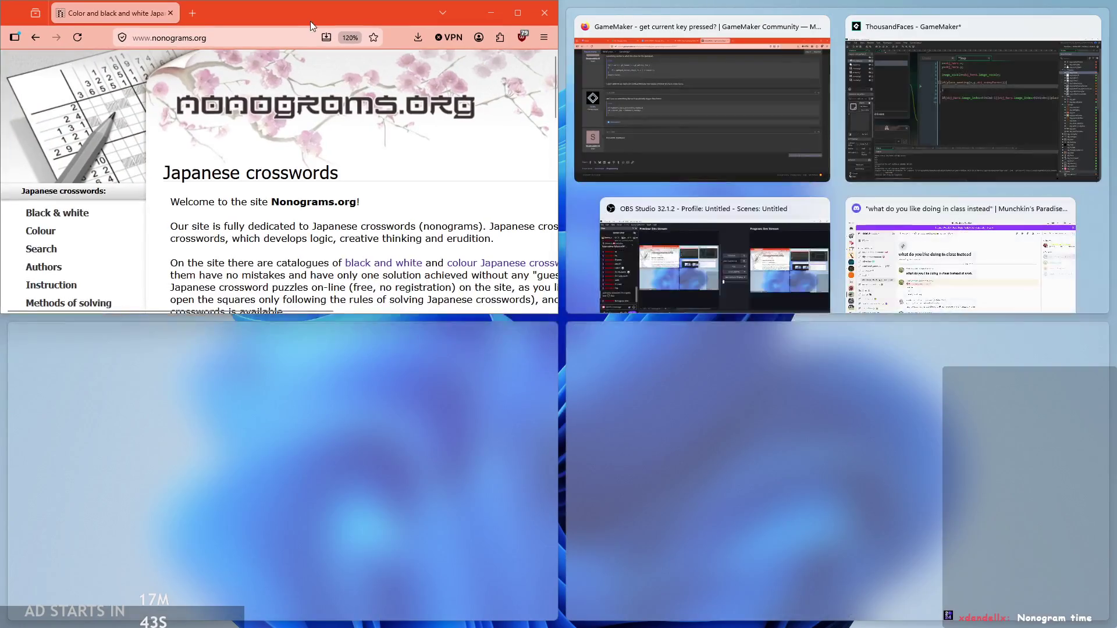
click(511, 21)
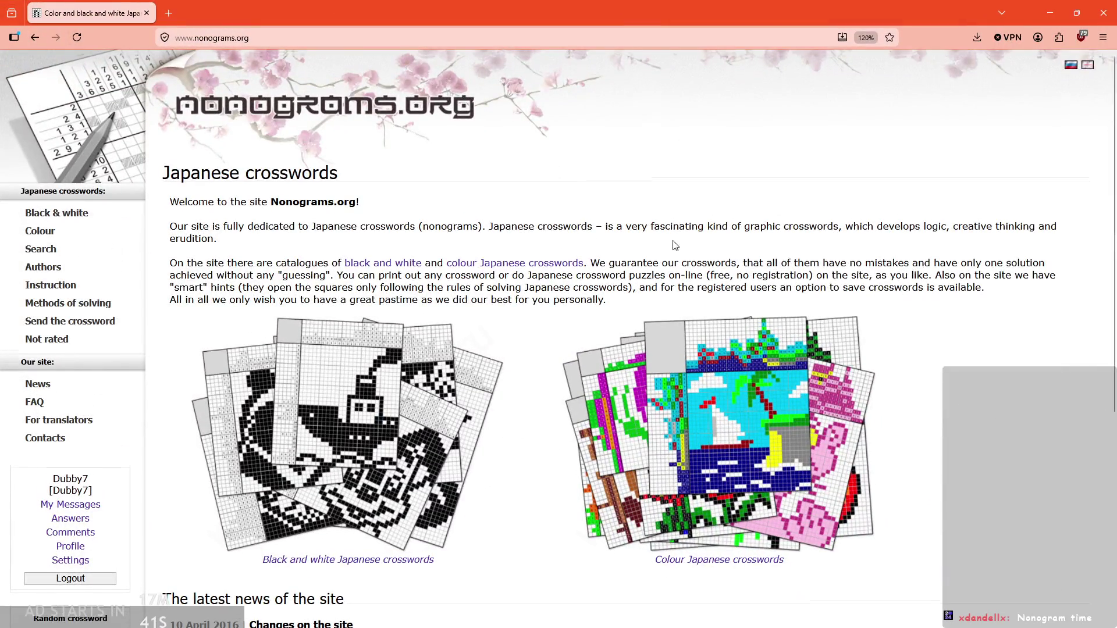
scroll(675, 245, down, 2)
click(401, 336)
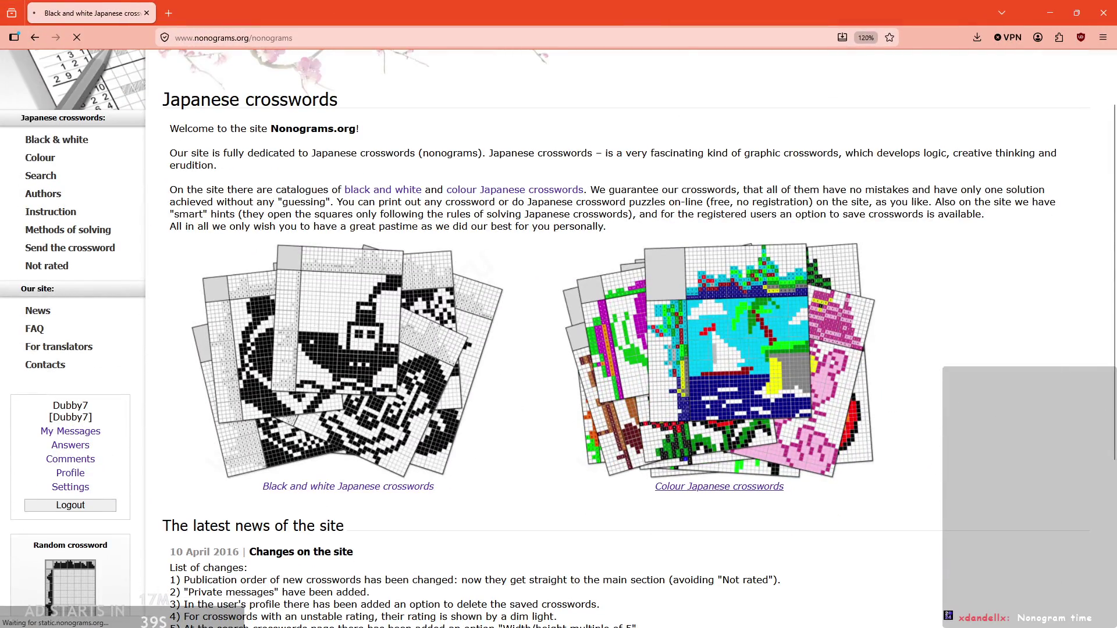
scroll(306, 346, down, 3)
click(267, 230)
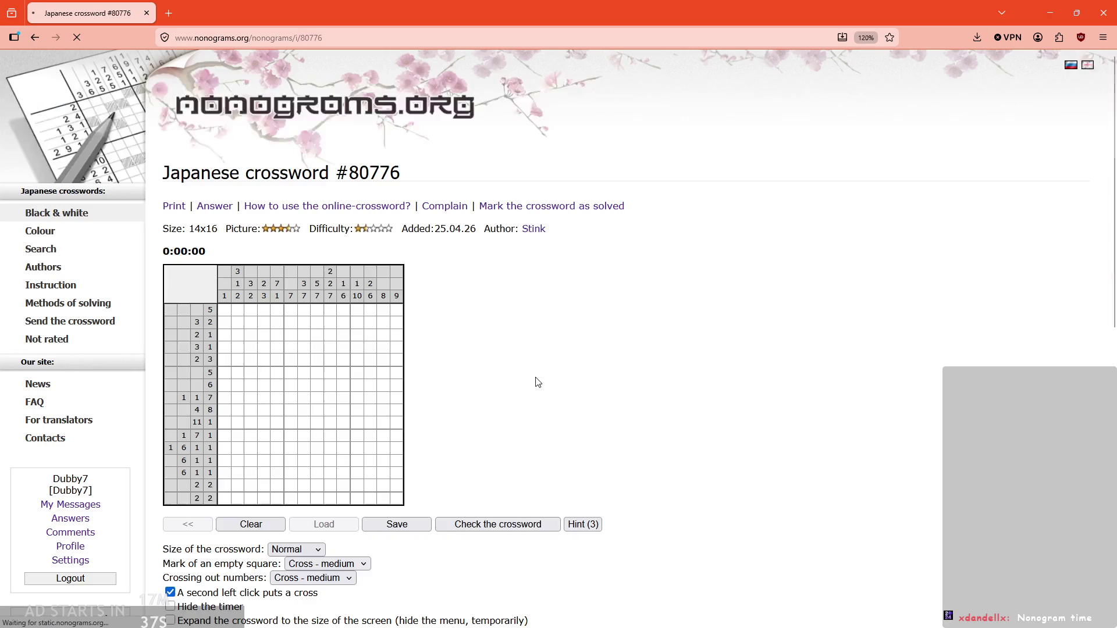
Step: Zoom in and fill the long run in the 11 1 row plus two cells in rows 3 1 and 2 3
key(ctrl+plus)
key(ctrl+plus)
key(ctrl+plus)
scroll(669, 406, down, 4)
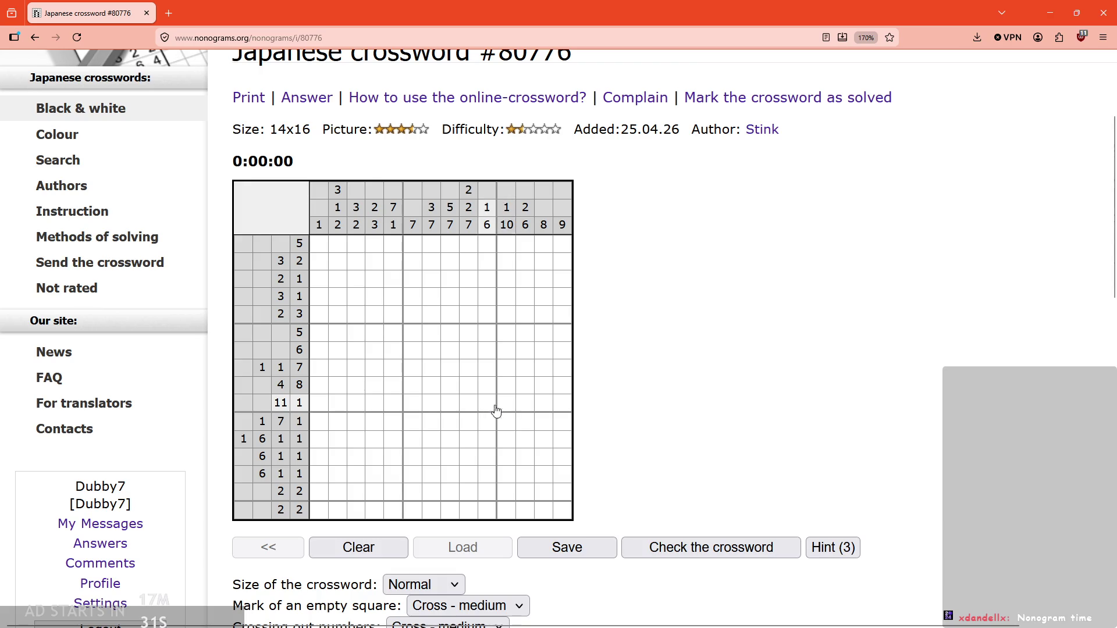
drag(339, 409, 505, 411)
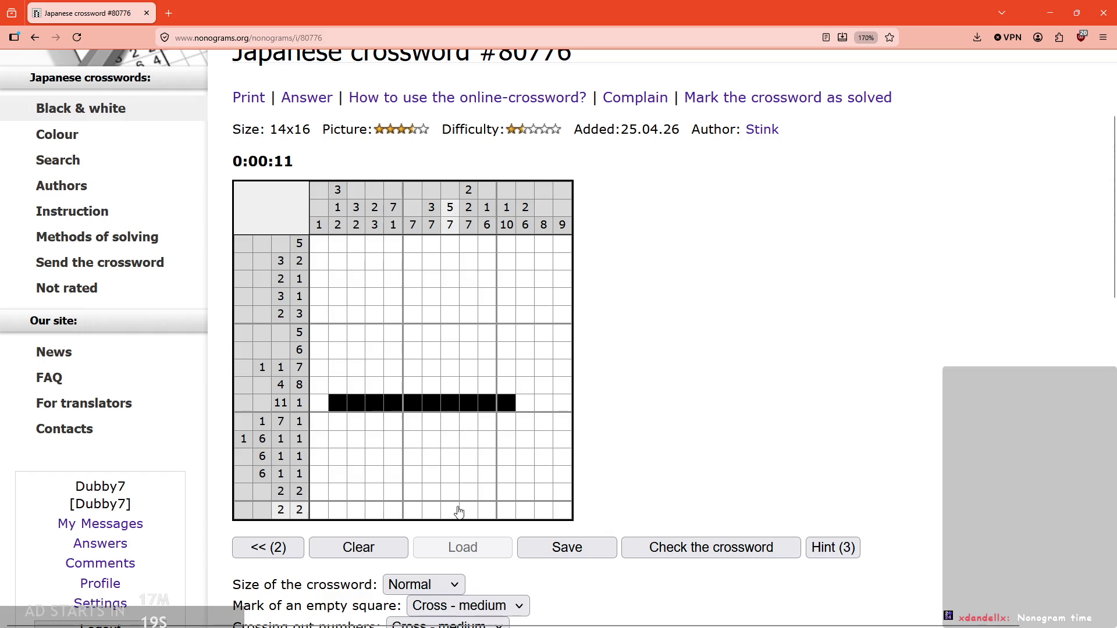
drag(450, 297, 448, 313)
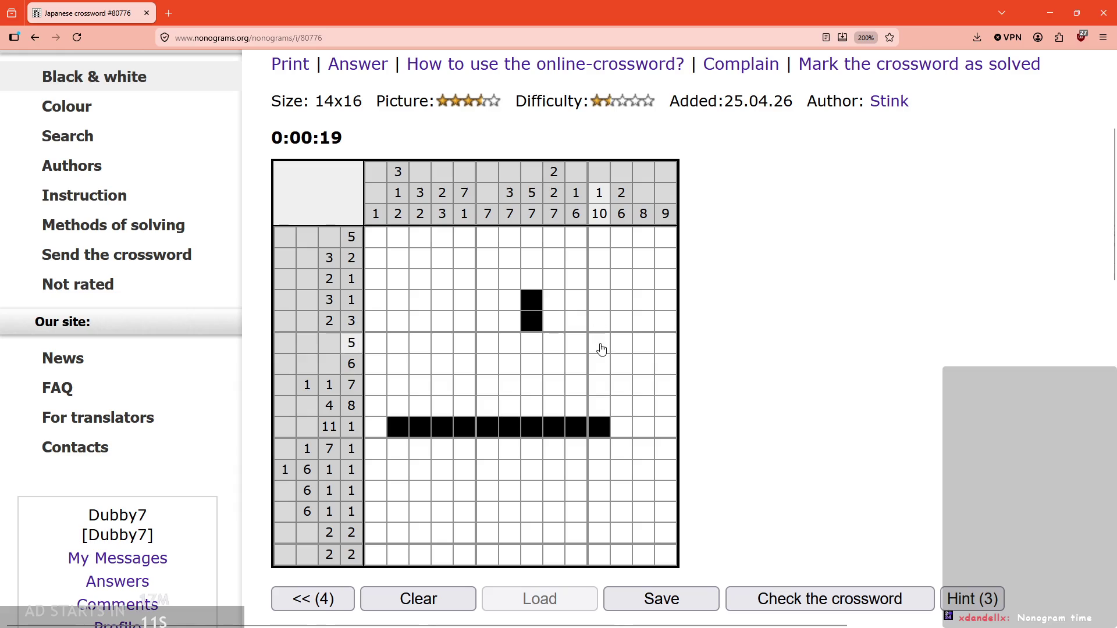
Step: Fill the column 10 vertical bar and three cells in the 1 1 7 row, then zoom out
click(598, 469)
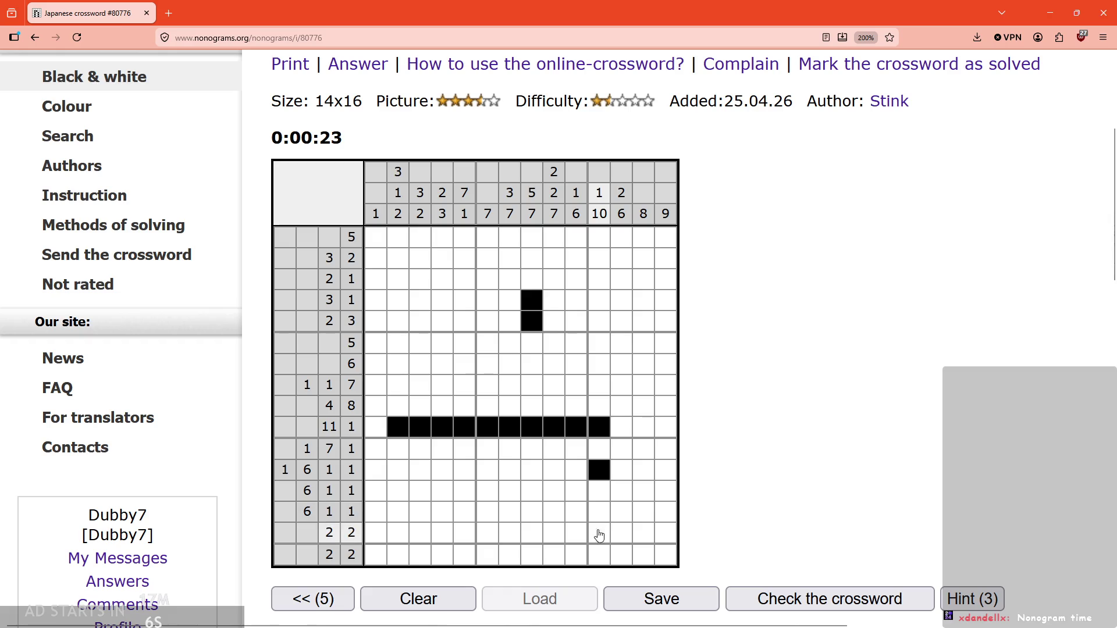
drag(599, 365, 601, 410)
click(608, 448)
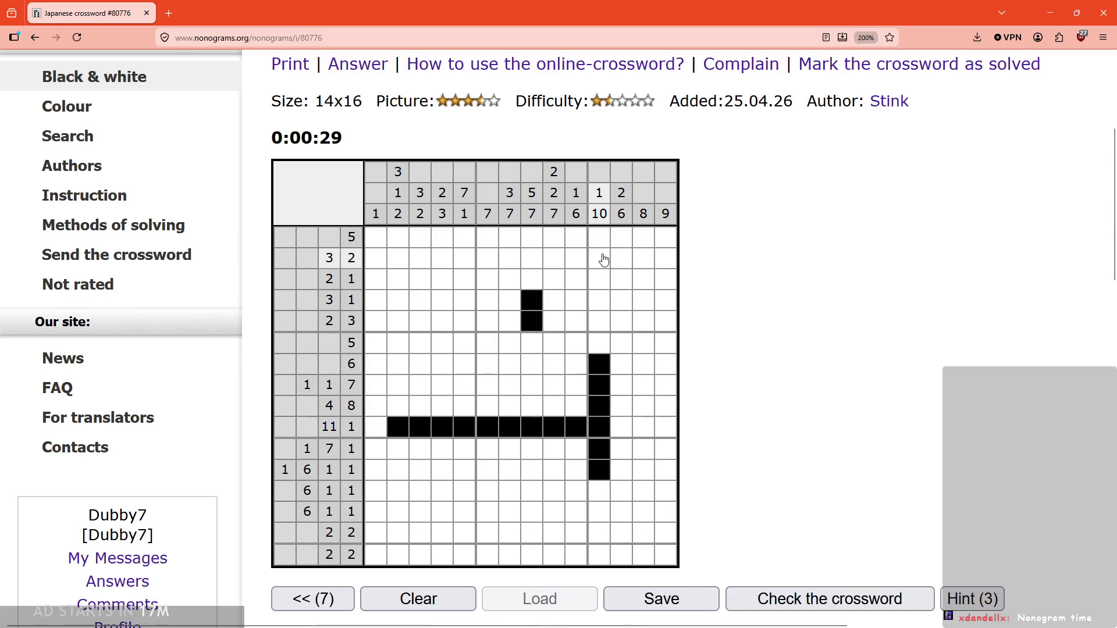
mouse_move(579, 389)
mouse_down()
mouse_move(531, 390)
mouse_move(574, 407)
mouse_move(507, 410)
mouse_up()
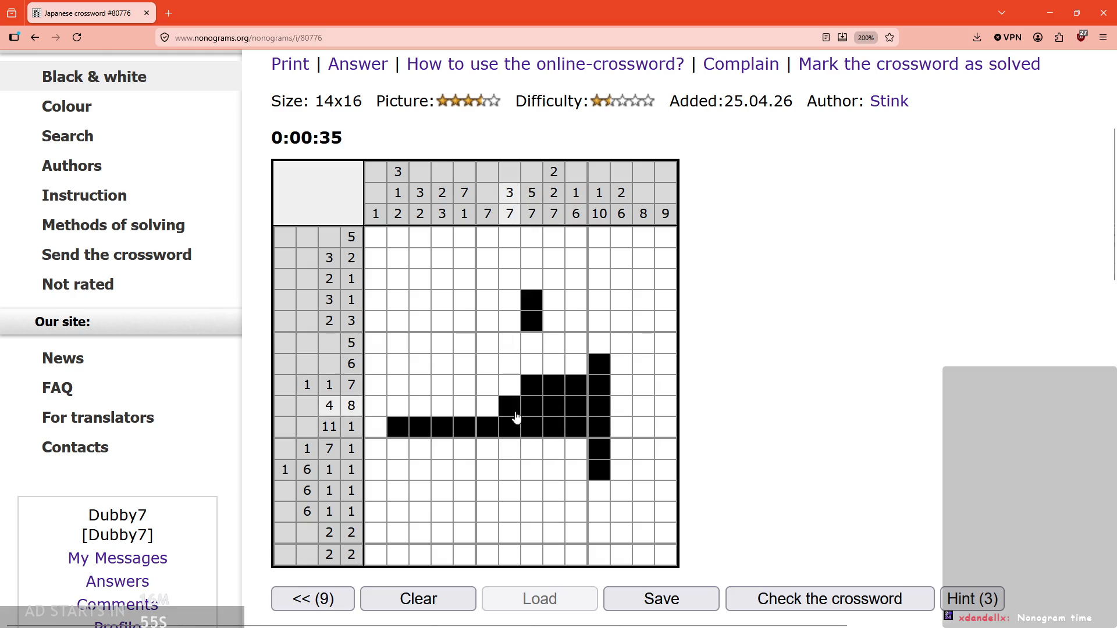
click(512, 552)
click(511, 550)
click(524, 544)
key(ctrl+minus)
key(ctrl+minus)
key(ctrl+minus)
scroll(406, 482, down, 3)
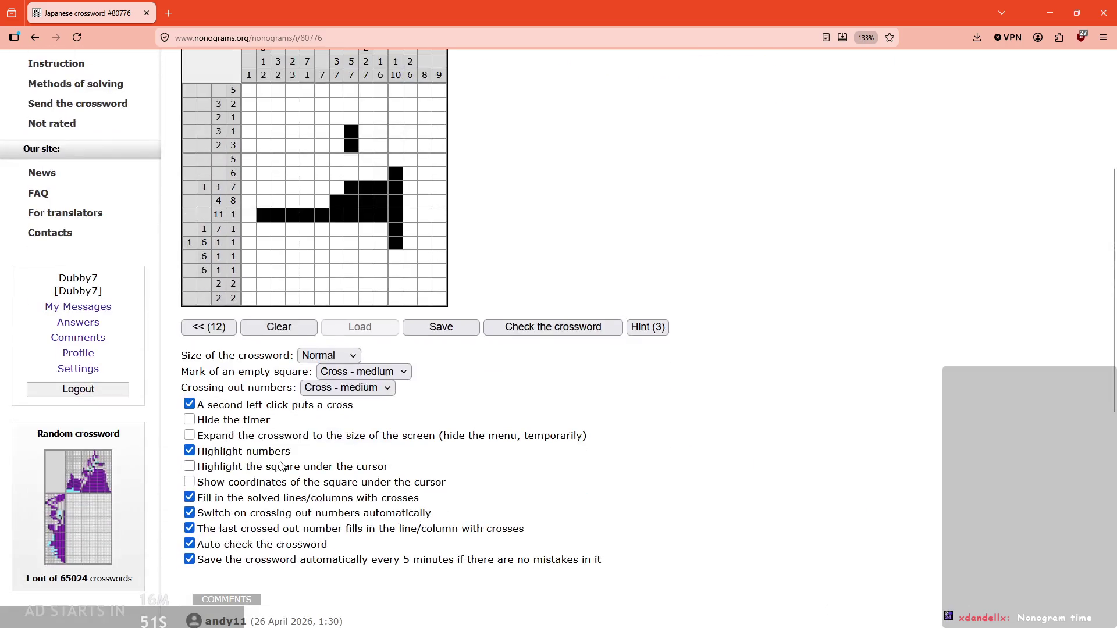
Step: Zoom in and cross out empty cells in the bottom rows, including three in column 10
key(ctrl+plus)
key(ctrl+plus)
key(ctrl+plus)
right_click(531, 429)
scroll(683, 445, up, 3)
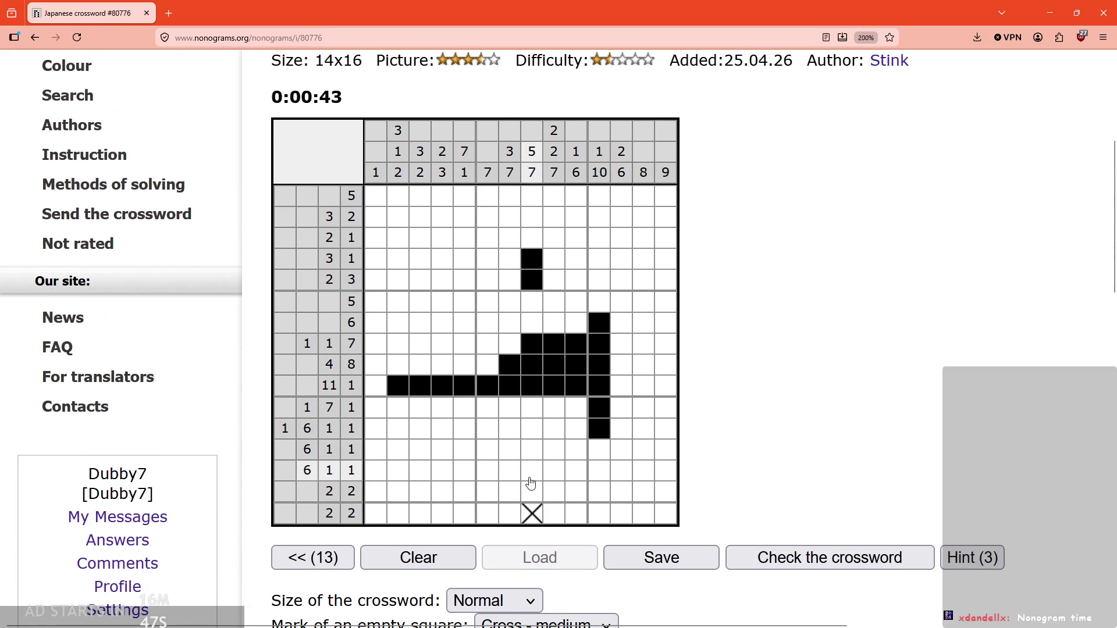
right_click(532, 490)
right_click(553, 513)
right_click(553, 491)
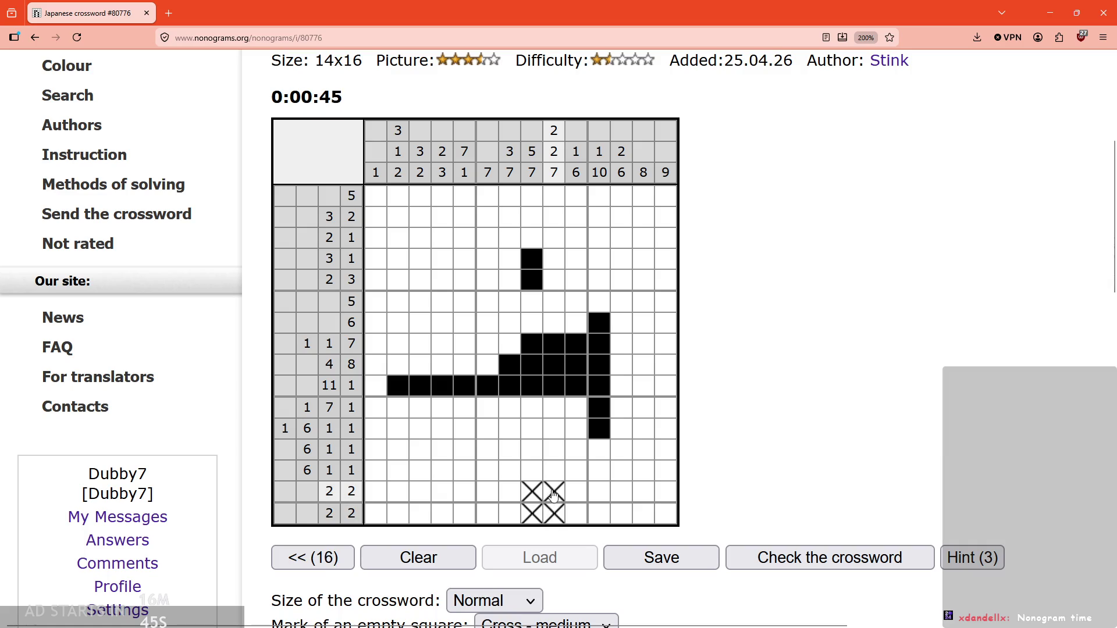
right_click(576, 515)
right_click(575, 492)
right_click(576, 470)
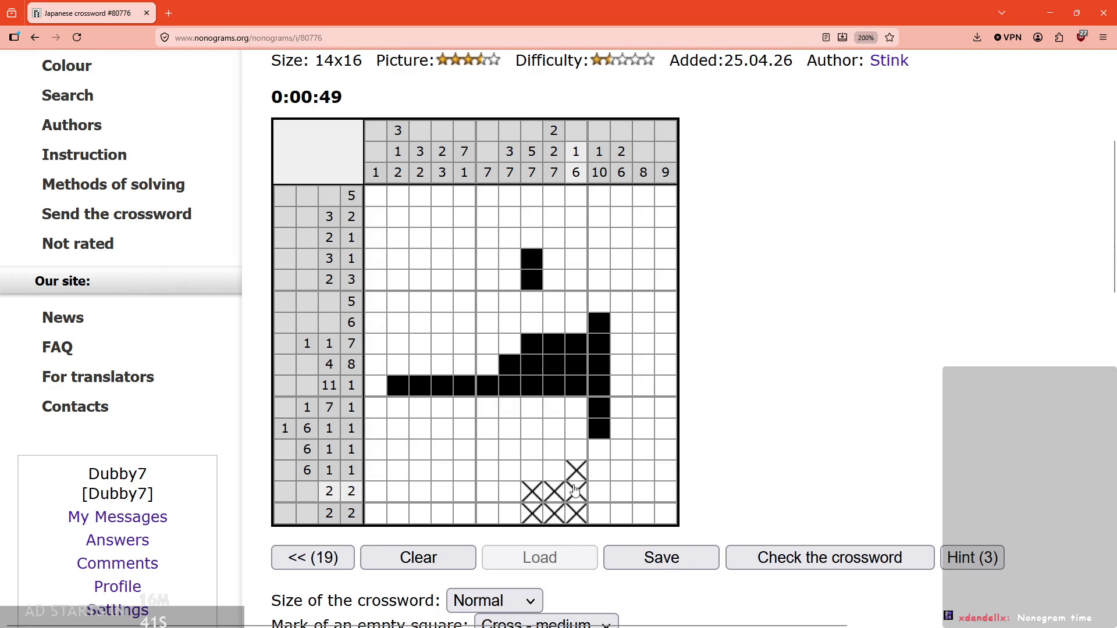
Step: Fill three black cells in the lower 6 1 1 row
key(ctrl+plus)
scroll(800, 429, down, 3)
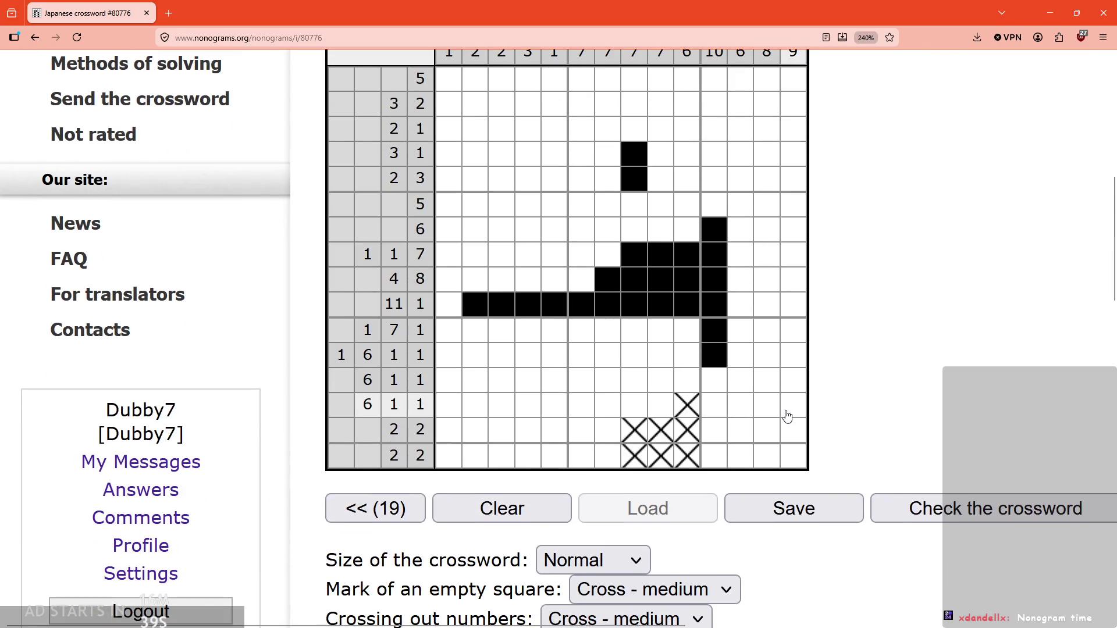
drag(554, 407, 528, 407)
click(581, 408)
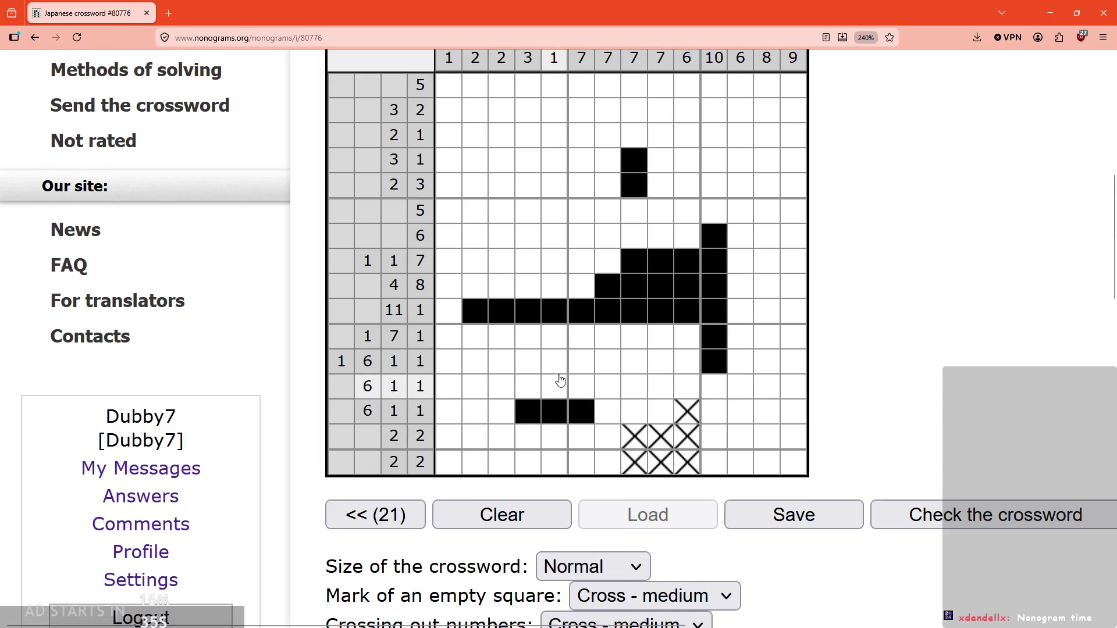
scroll(560, 381, up, 1)
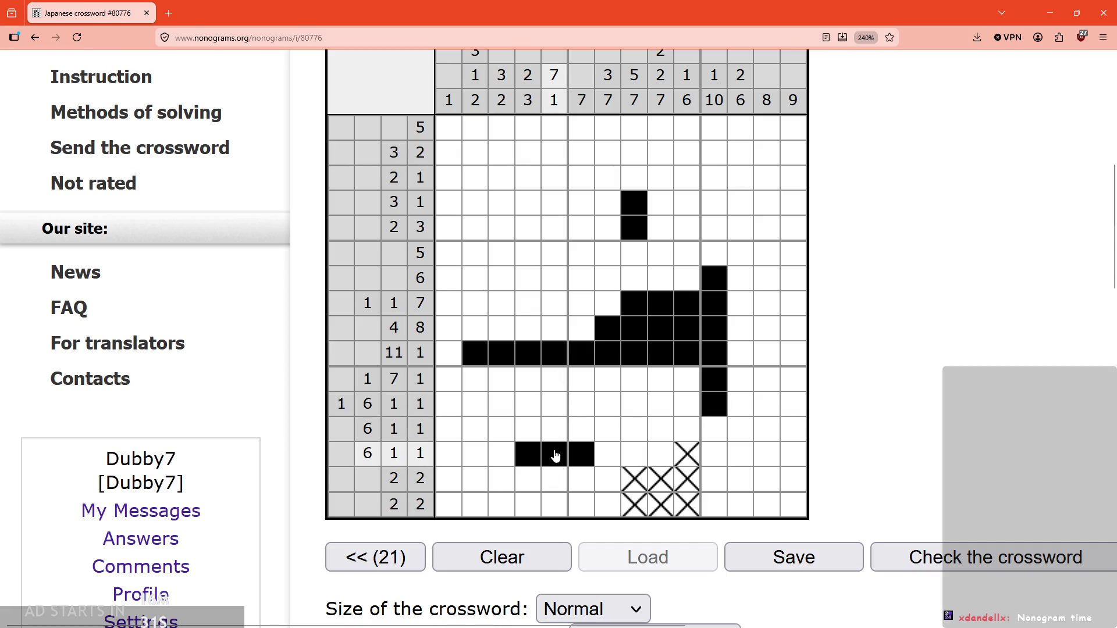
Step: Complete the 4 8 row: X columns 1 and 6, fill columns 2–5 and the right-side run
drag(557, 323, 555, 305)
scroll(598, 366, up, 1)
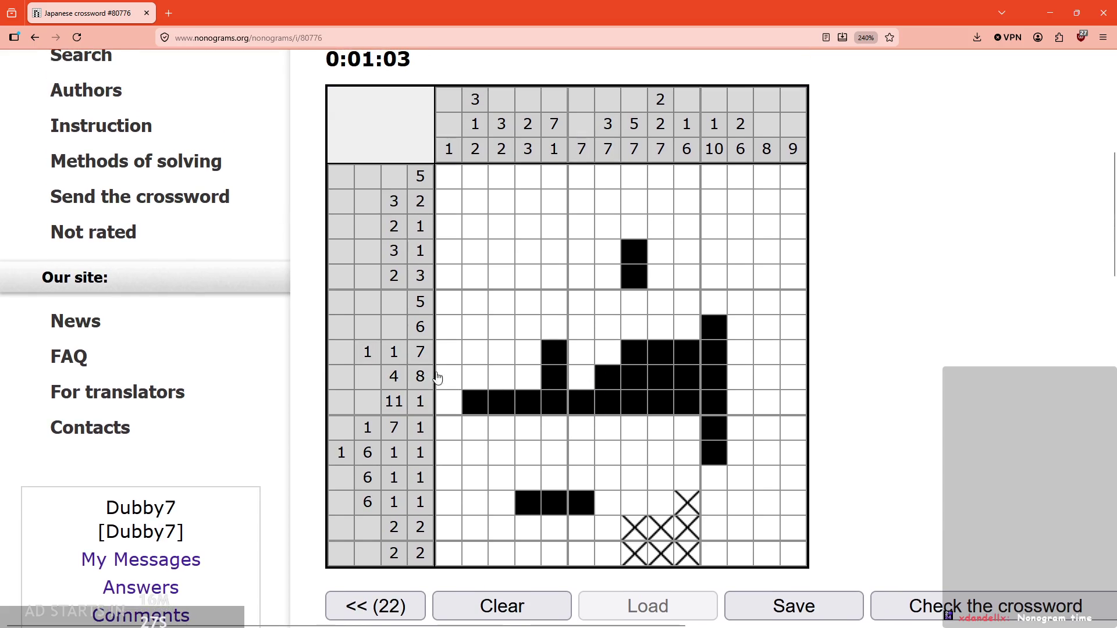
right_click(449, 378)
drag(473, 379, 555, 381)
right_click(574, 381)
drag(740, 378, 789, 381)
Step: Fill columns 12–14 of the 1 1 7 row and cross out its column 7
scroll(826, 420, up, 1)
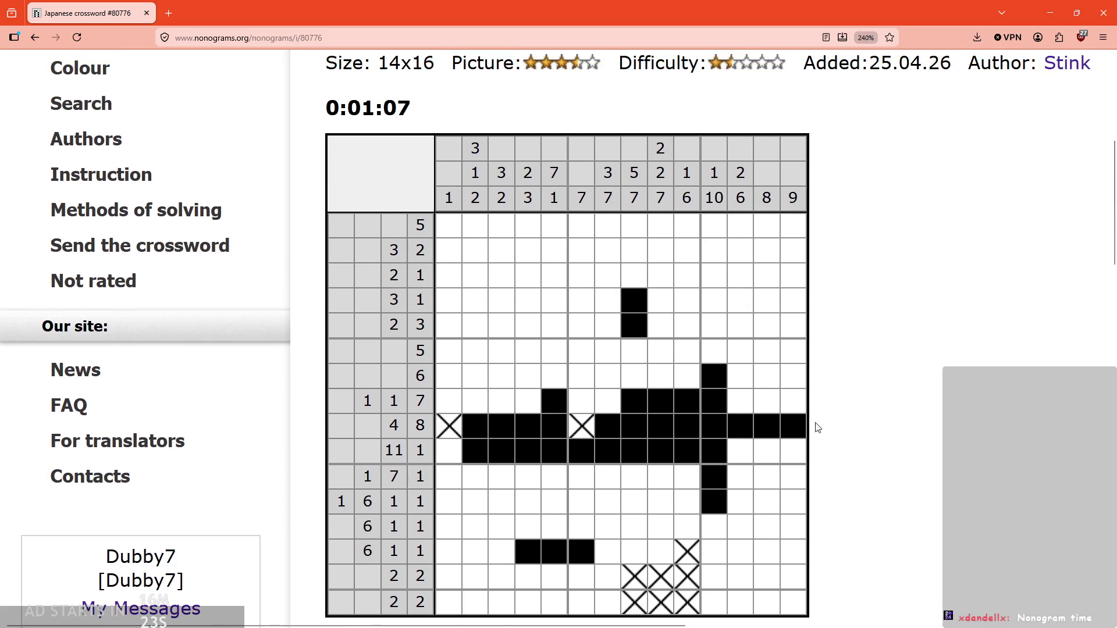
scroll(797, 424, down, 1)
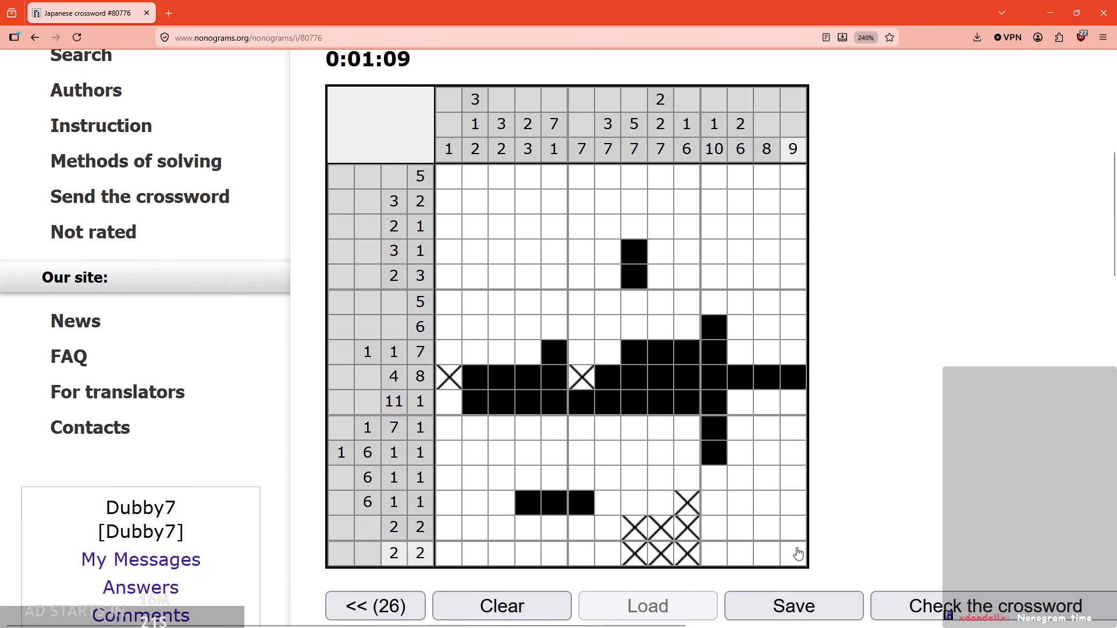
drag(789, 353, 740, 354)
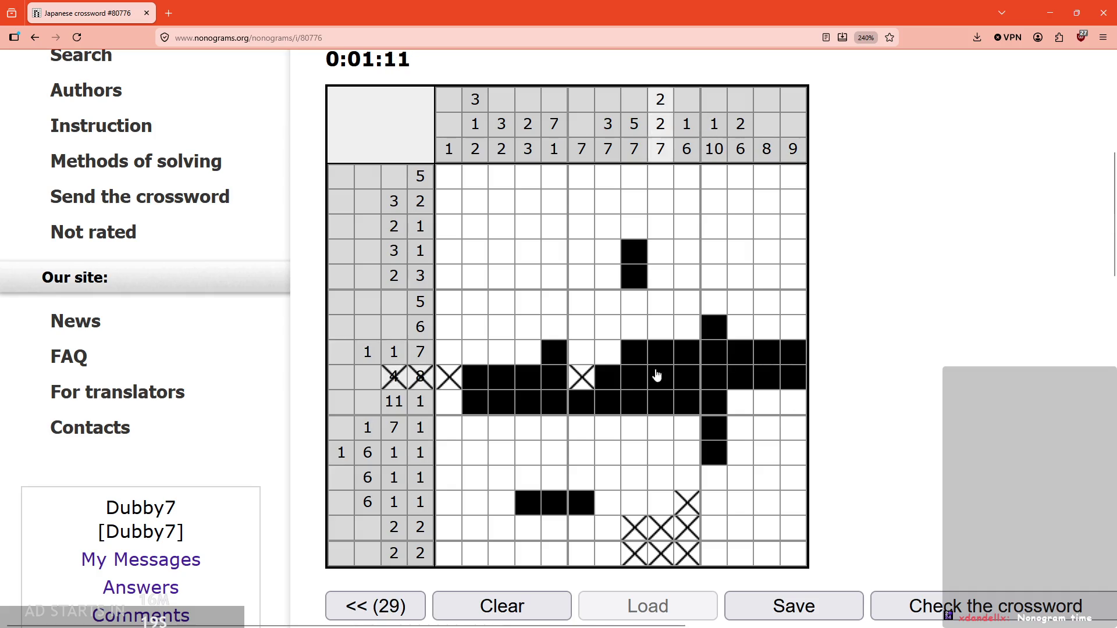
right_click(607, 353)
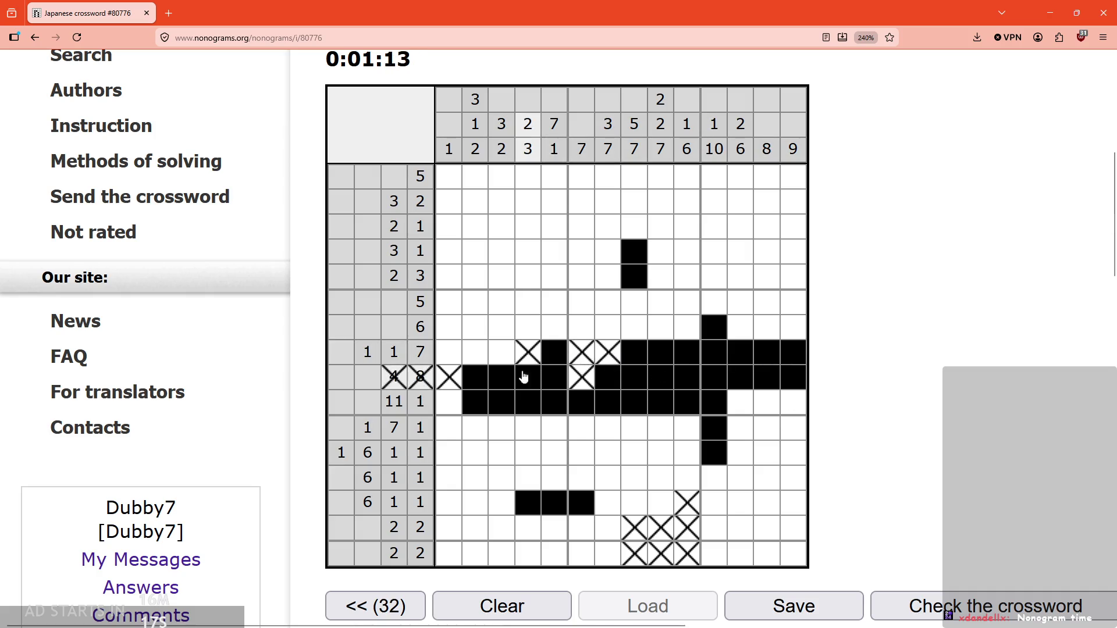
Step: Cross out column 4 from the top down and columns 1–3 in rows 5 and 6
right_click(526, 428)
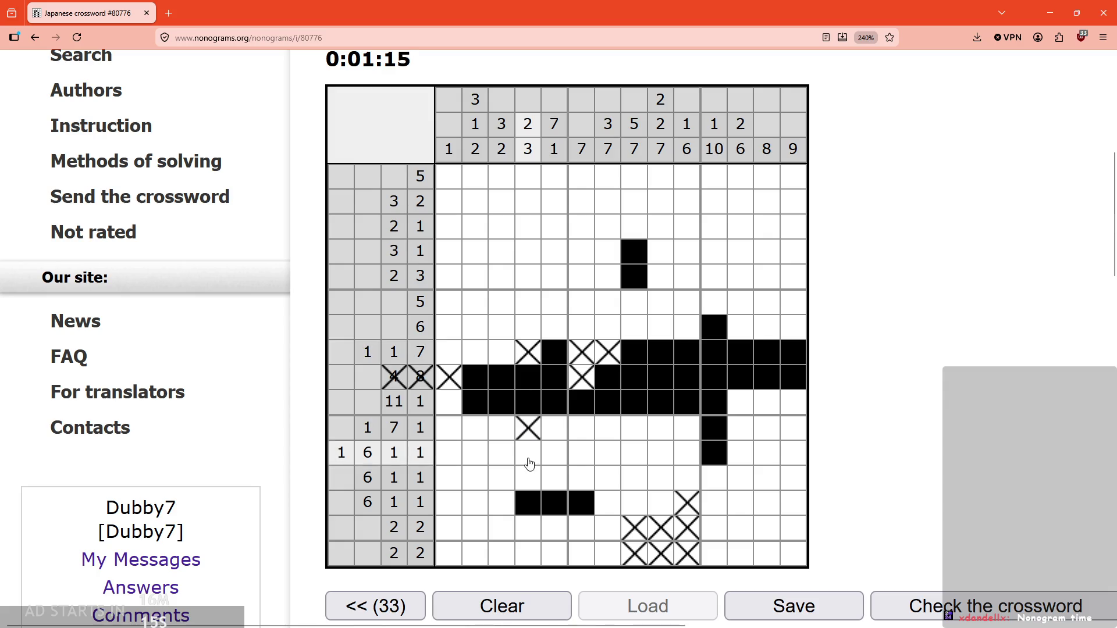
drag(528, 326, 528, 175)
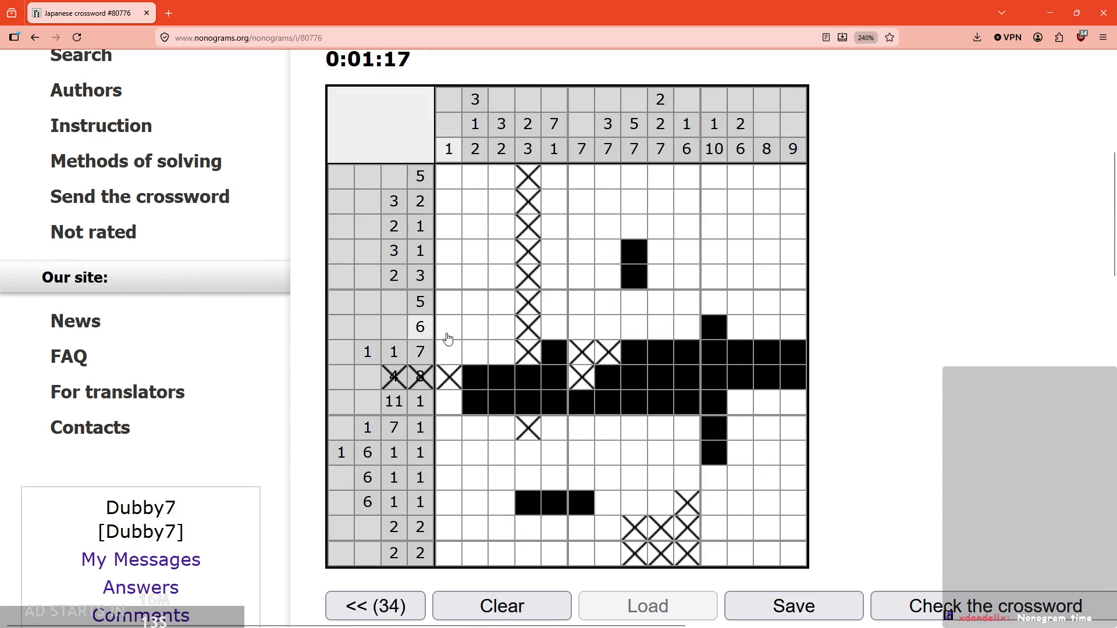
drag(449, 327, 502, 326)
drag(449, 301, 501, 301)
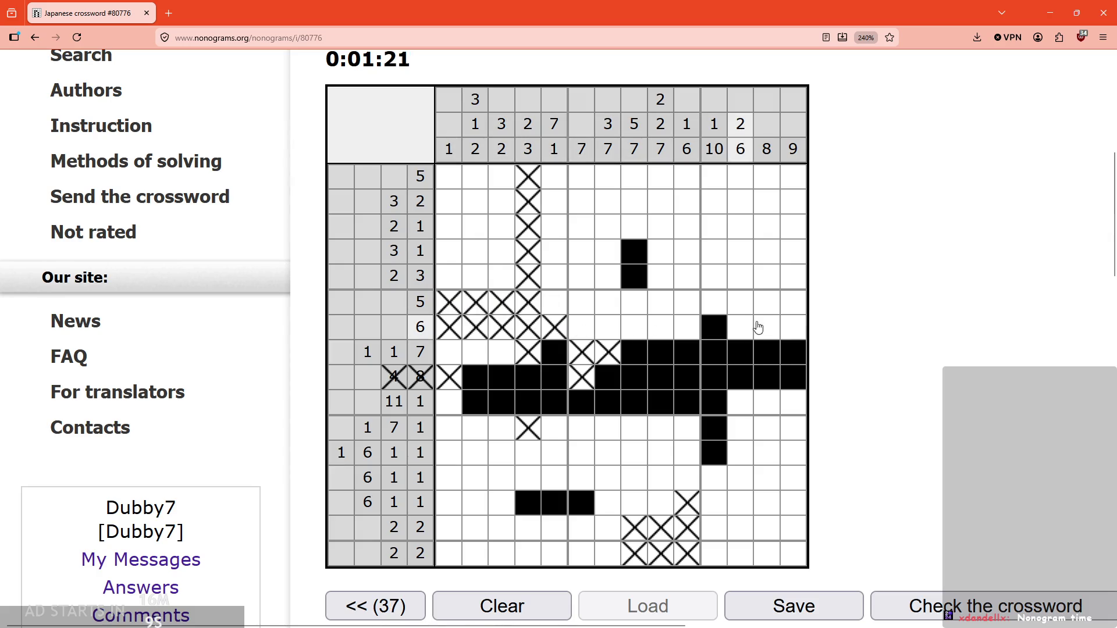
Step: Fill columns 9–10 of the 6 row and X two empty cells in the 6 1 1 rows
drag(687, 329, 668, 333)
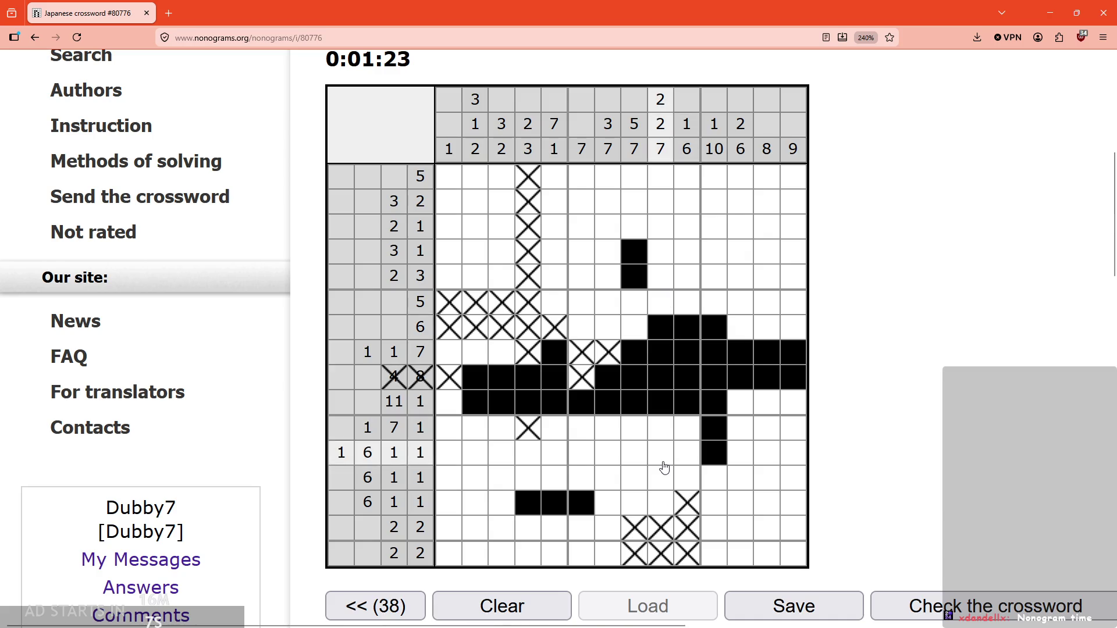
right_click(661, 500)
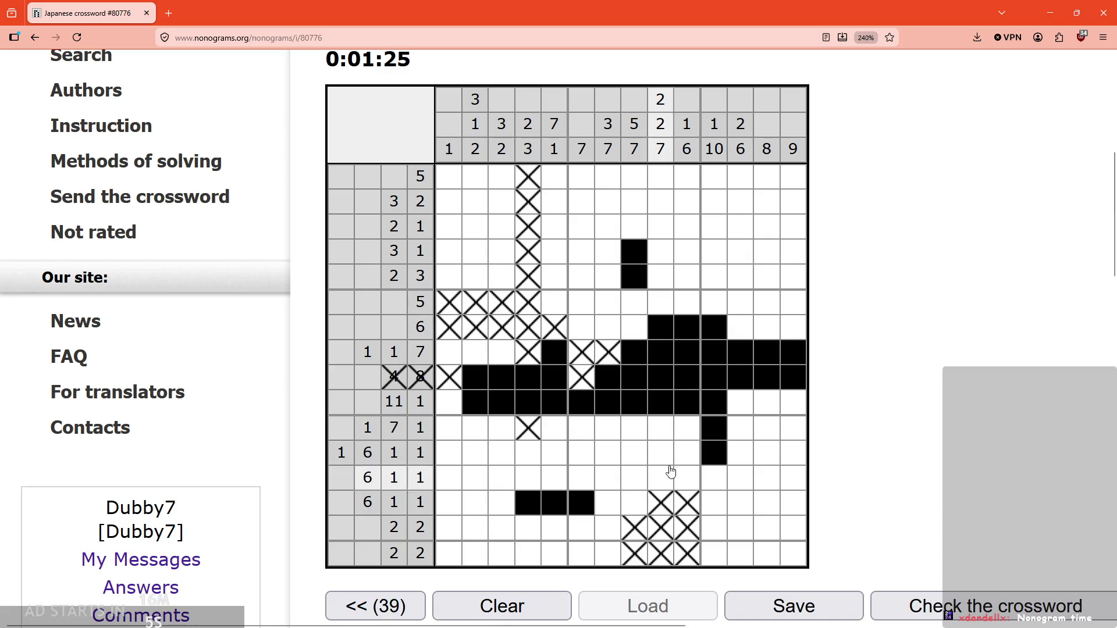
right_click(687, 478)
scroll(669, 512, down, 1)
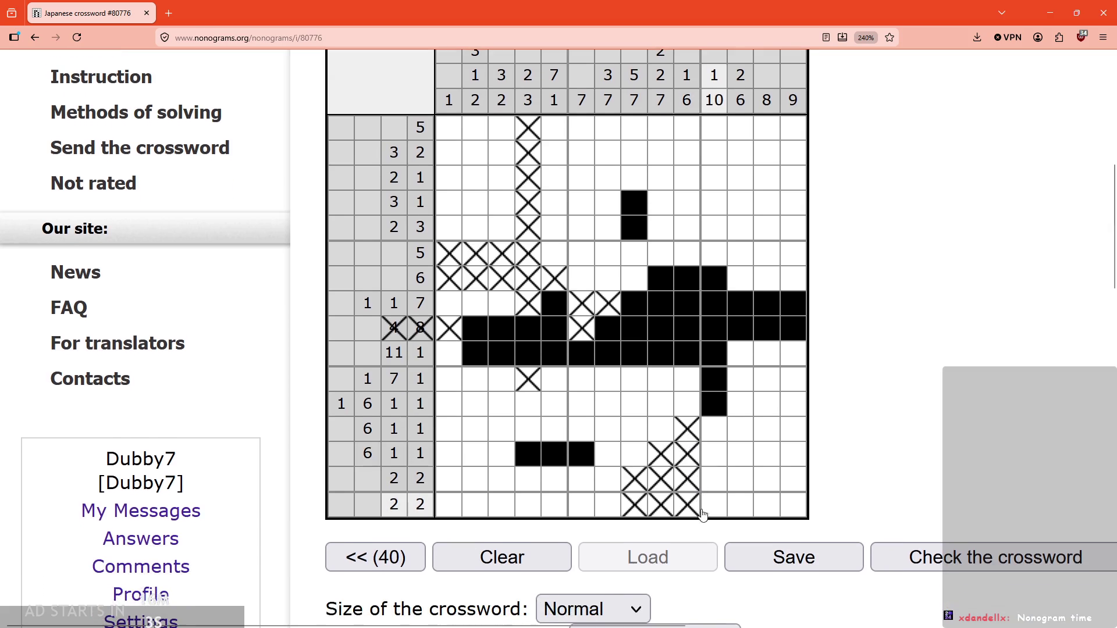
Step: Cross off satisfied clues and fill columns 4–6 and column 3 of the two 6 1 1 rows
scroll(536, 474, up, 1)
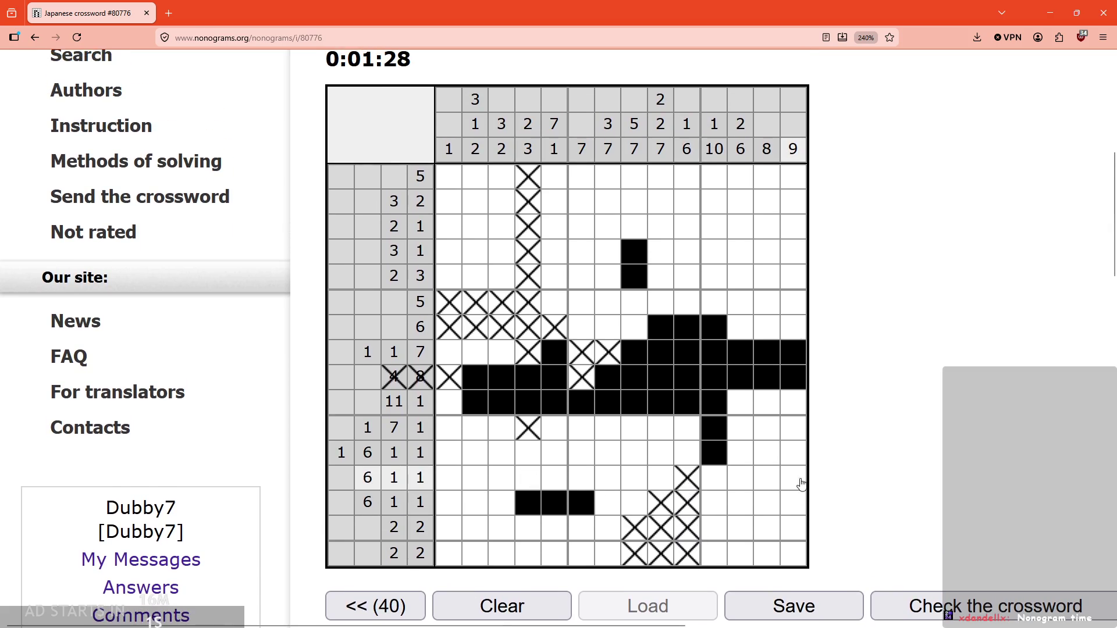
click(723, 486)
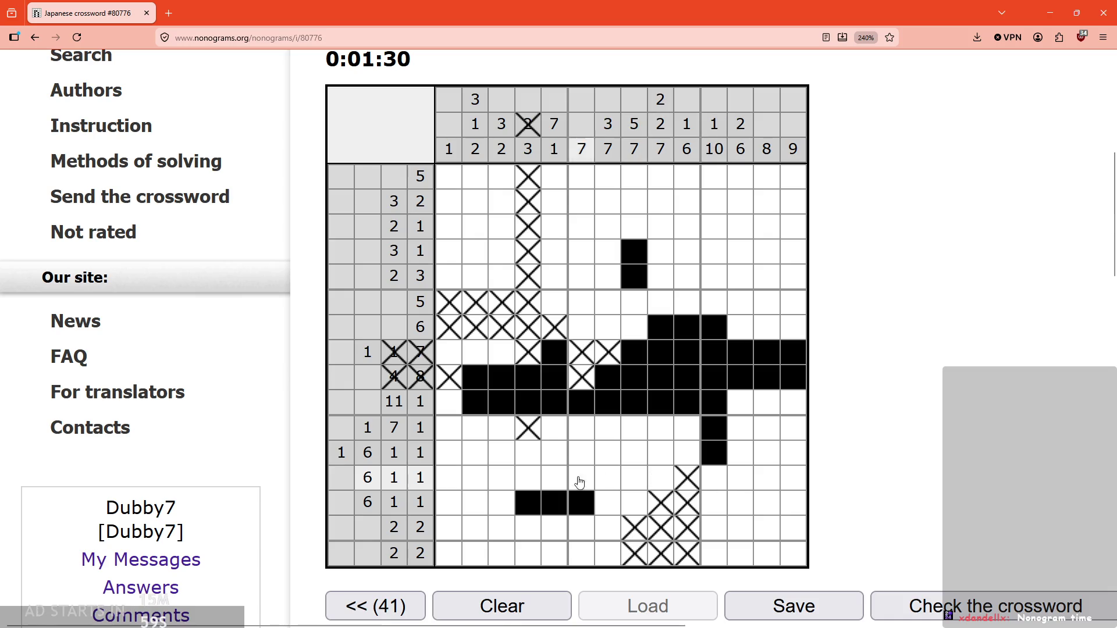
drag(528, 479, 570, 479)
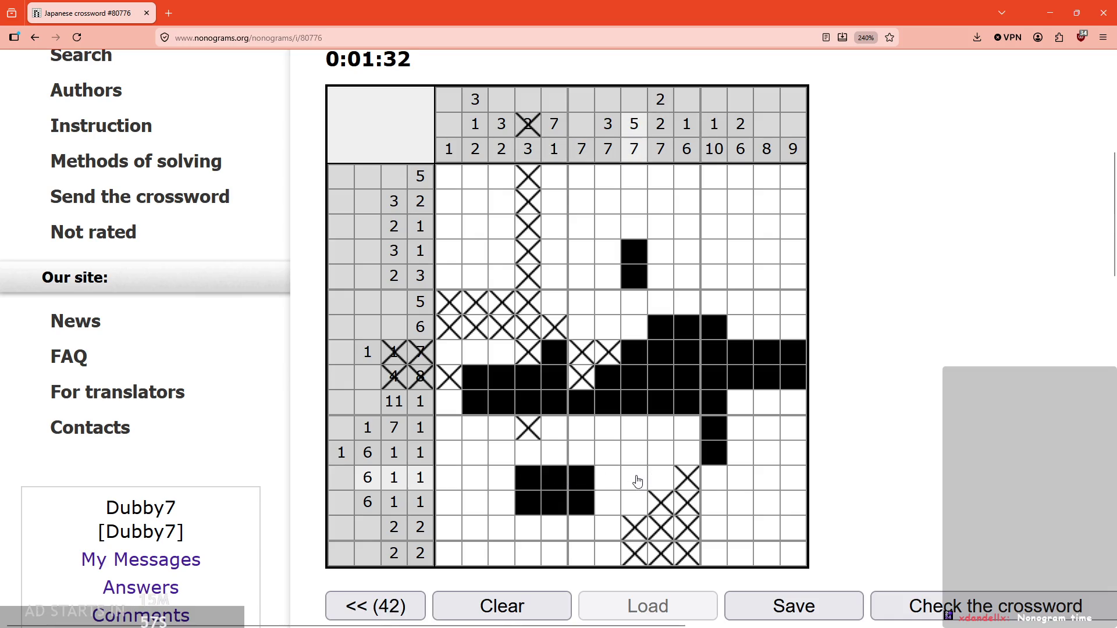
scroll(588, 473, down, 1)
click(502, 453)
Step: Cross out column 3's bottom and top cells and columns 1–2 in the top rows
scroll(502, 573, up, 1)
right_click(495, 559)
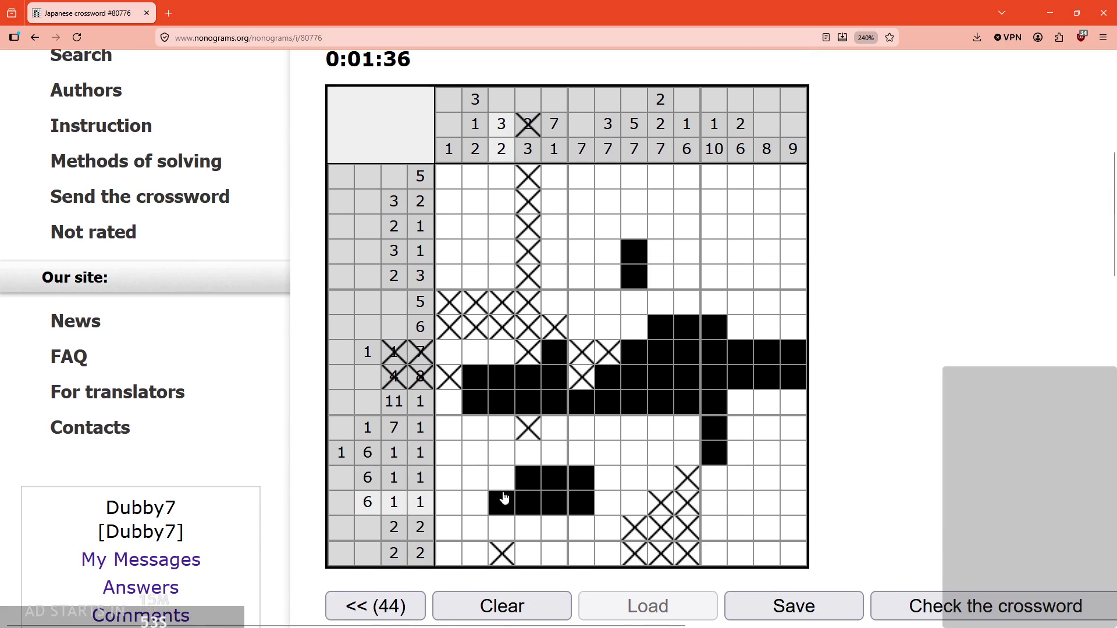
mouse_move(512, 284)
mouse_down()
mouse_move(501, 185)
mouse_move(471, 182)
mouse_move(475, 201)
mouse_up()
drag(449, 252, 475, 252)
click(468, 224)
click(473, 278)
click(449, 227)
click(449, 277)
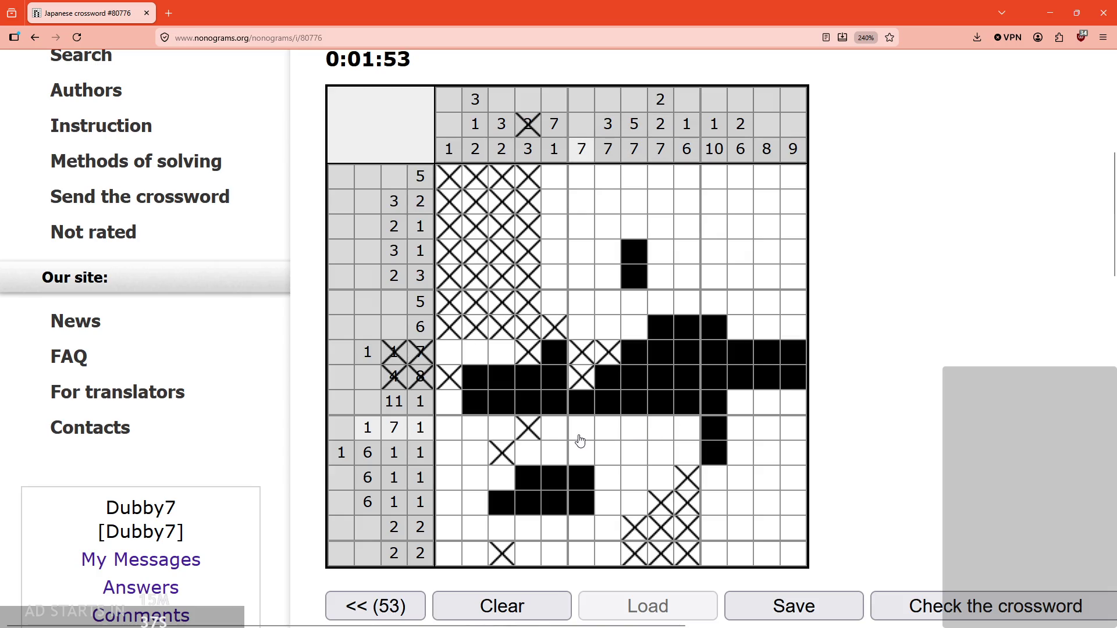
Step: Fill columns 7–10 of the 1 7 1 row, extend column 8 upward, and fill column 5 rows 11–12
drag(595, 430, 673, 429)
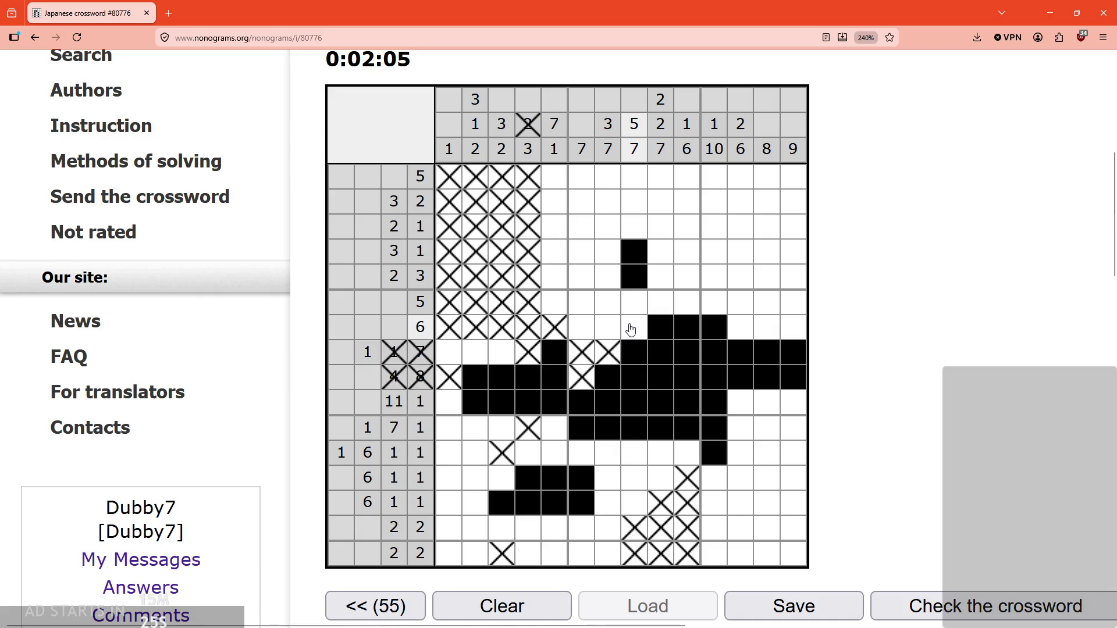
drag(634, 227, 632, 211)
scroll(640, 268, up, 1)
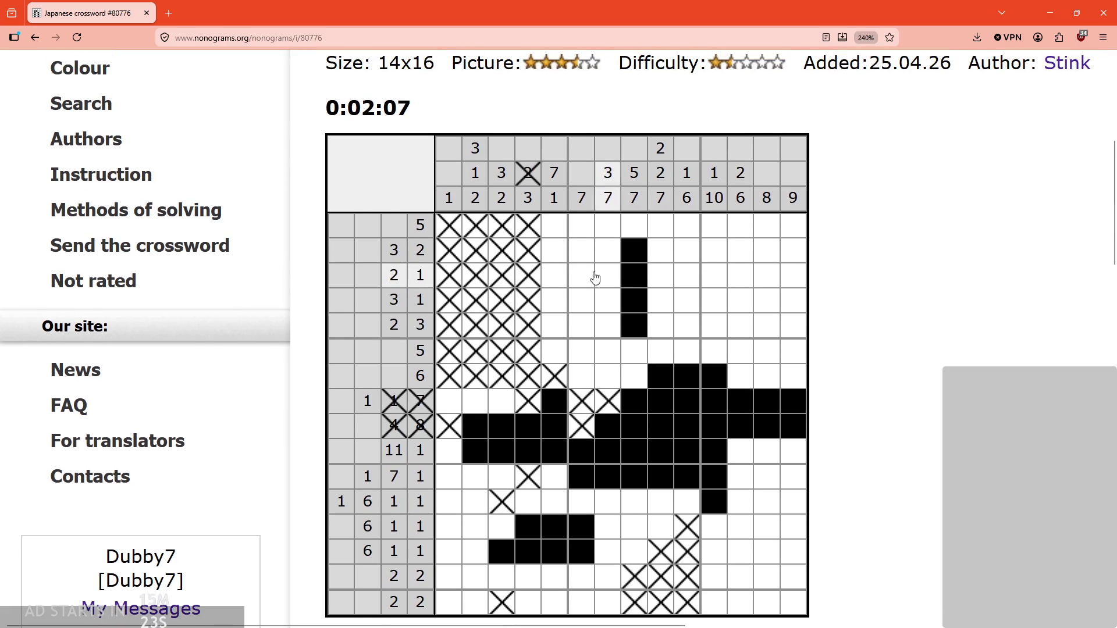
right_click(562, 308)
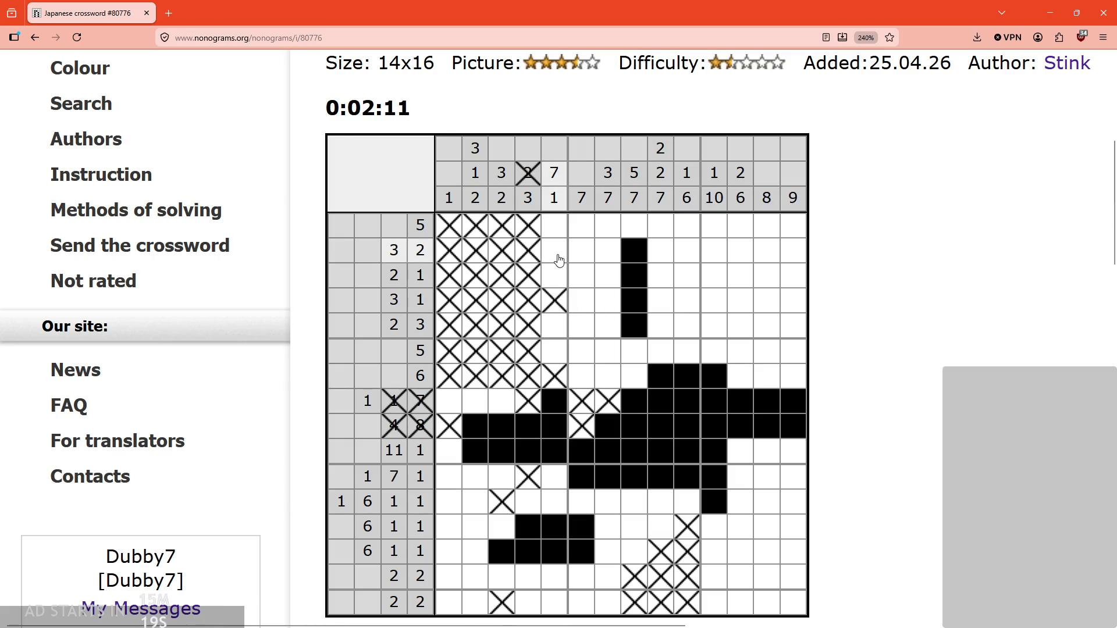
drag(555, 475, 554, 501)
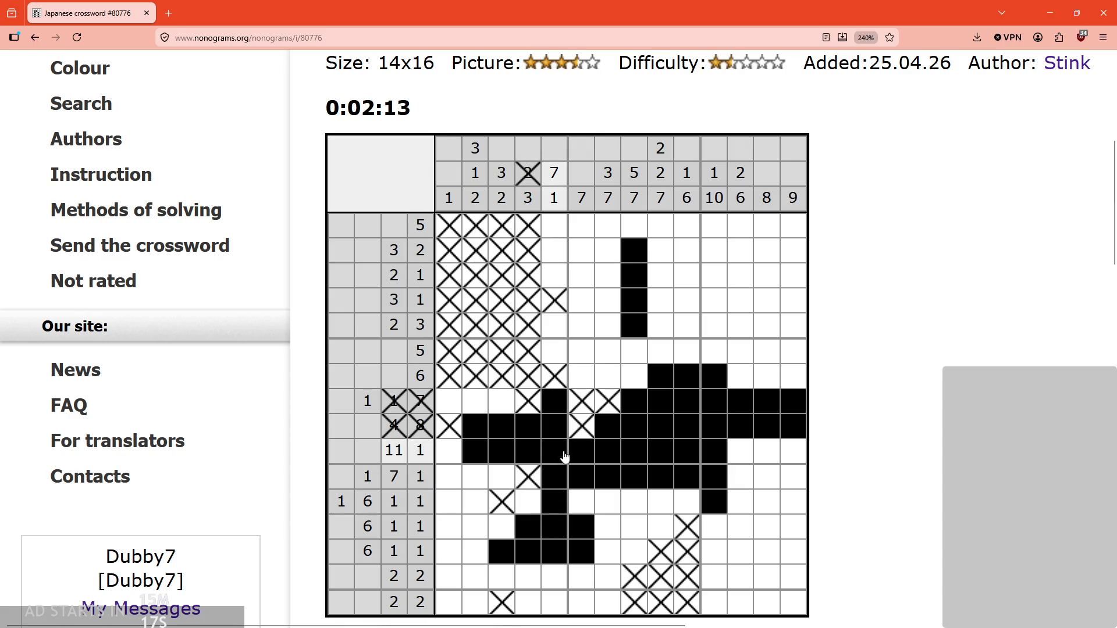
Step: Fill column 5's bottom-row cell and cross out column 6 rows 1–5
scroll(553, 489, down, 1)
click(552, 559)
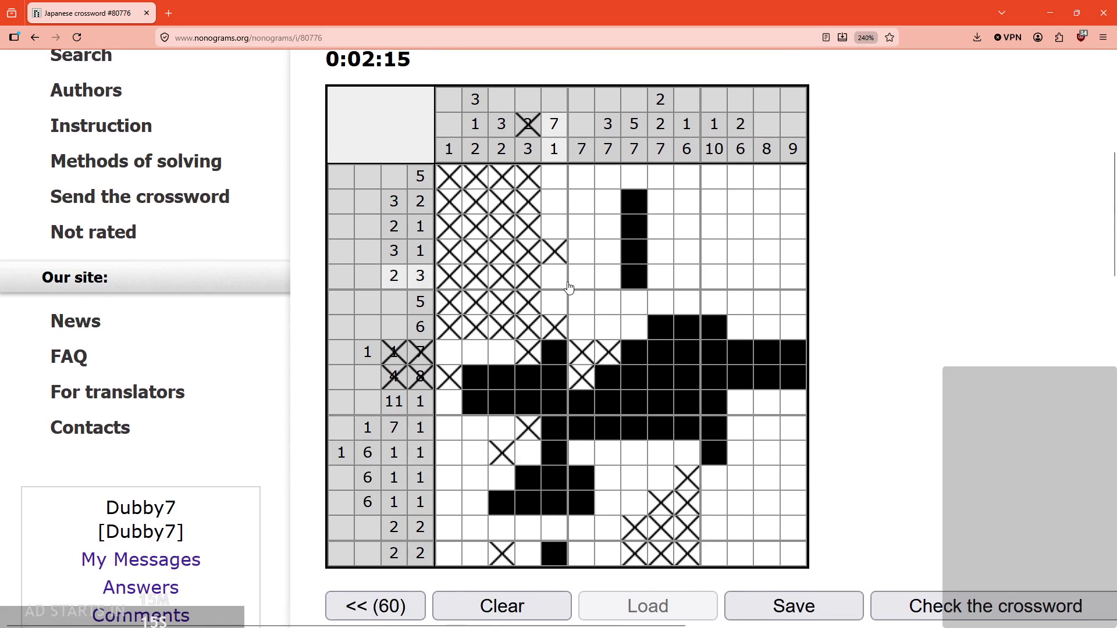
scroll(576, 302, up, 1)
right_click(584, 333)
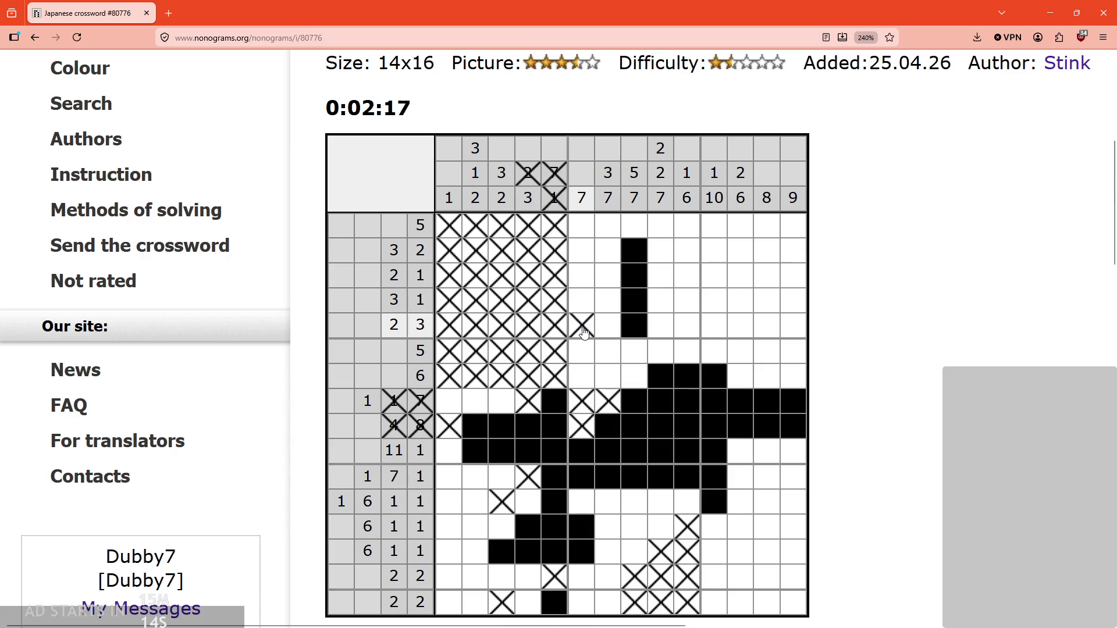
right_click(579, 278)
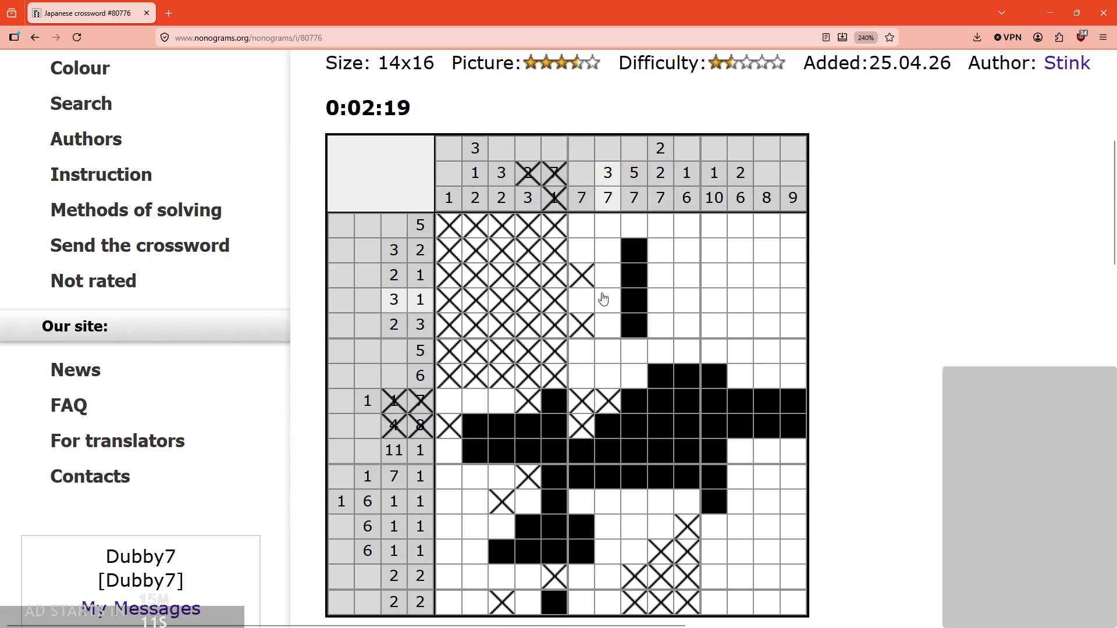
right_click(581, 300)
right_click(584, 253)
right_click(582, 227)
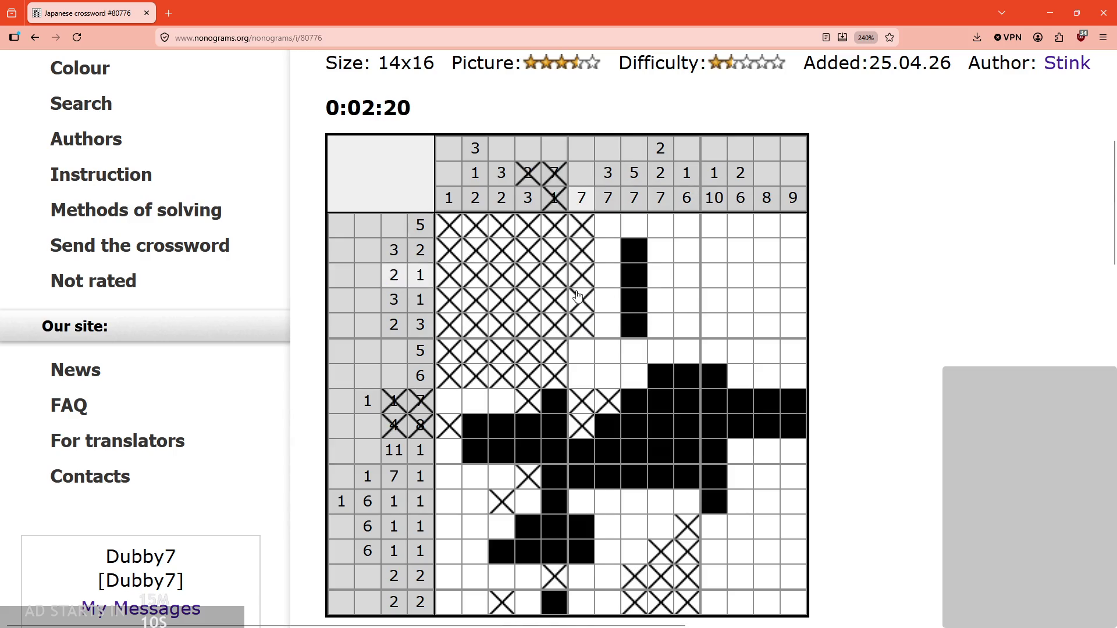
Step: Fill column 6 rows 12, 15 and 16 black
click(579, 505)
scroll(579, 505, down, 2)
click(576, 480)
click(577, 509)
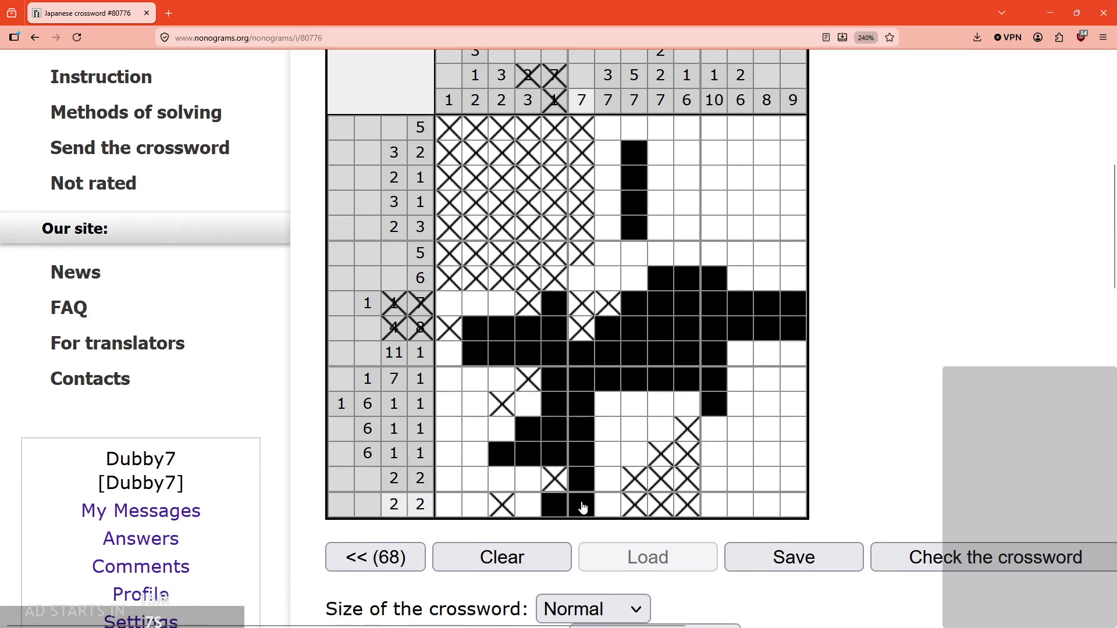
scroll(623, 437, up, 1)
Step: Cross out the bottom-row cells in columns 4 and 7 and fill column 7's lower cells
right_click(527, 553)
right_click(607, 554)
click(610, 525)
drag(613, 478, 610, 461)
scroll(610, 461, up, 2)
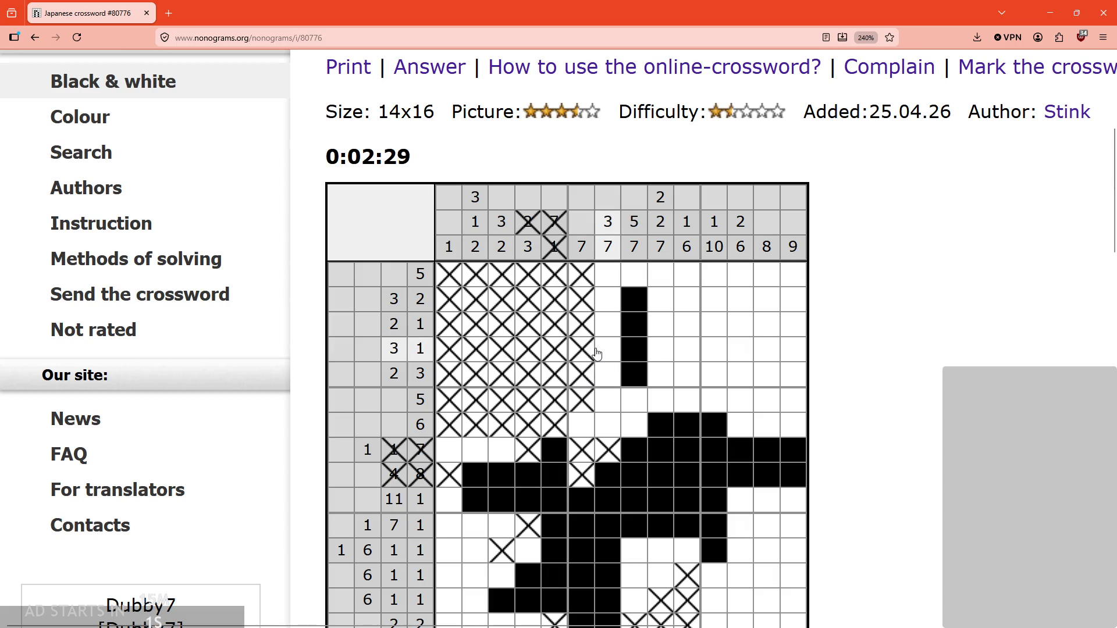
Step: In column 9, fill rows 4–5 and 11–13 and cross out rows 3 and 6
click(659, 350)
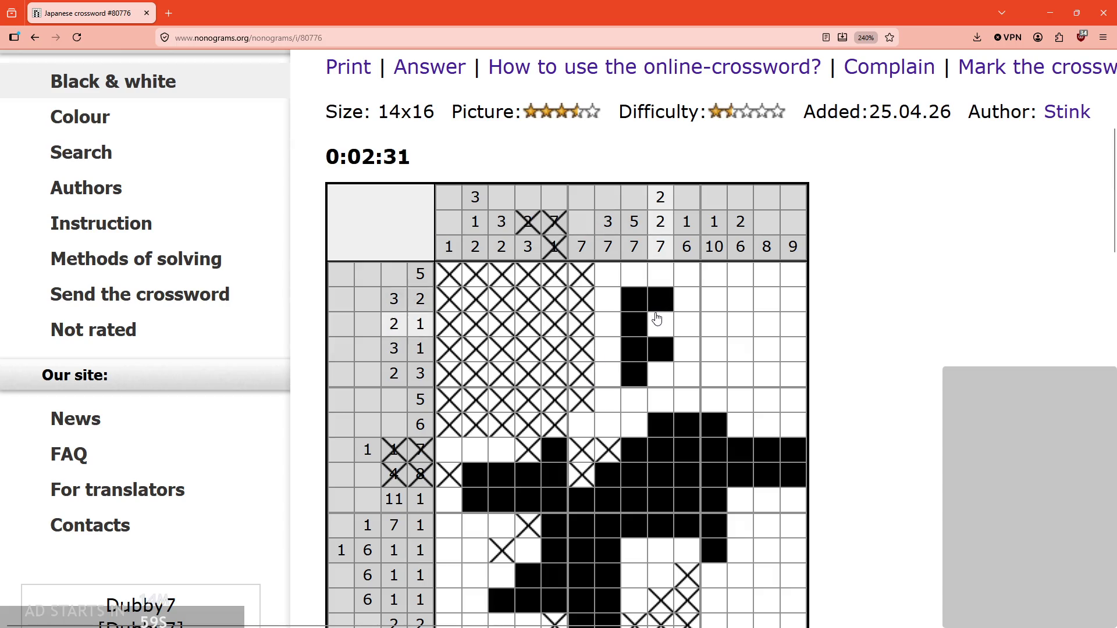
click(661, 374)
right_click(660, 323)
right_click(660, 399)
scroll(678, 419, down, 1)
click(661, 502)
click(659, 528)
scroll(660, 512, down, 1)
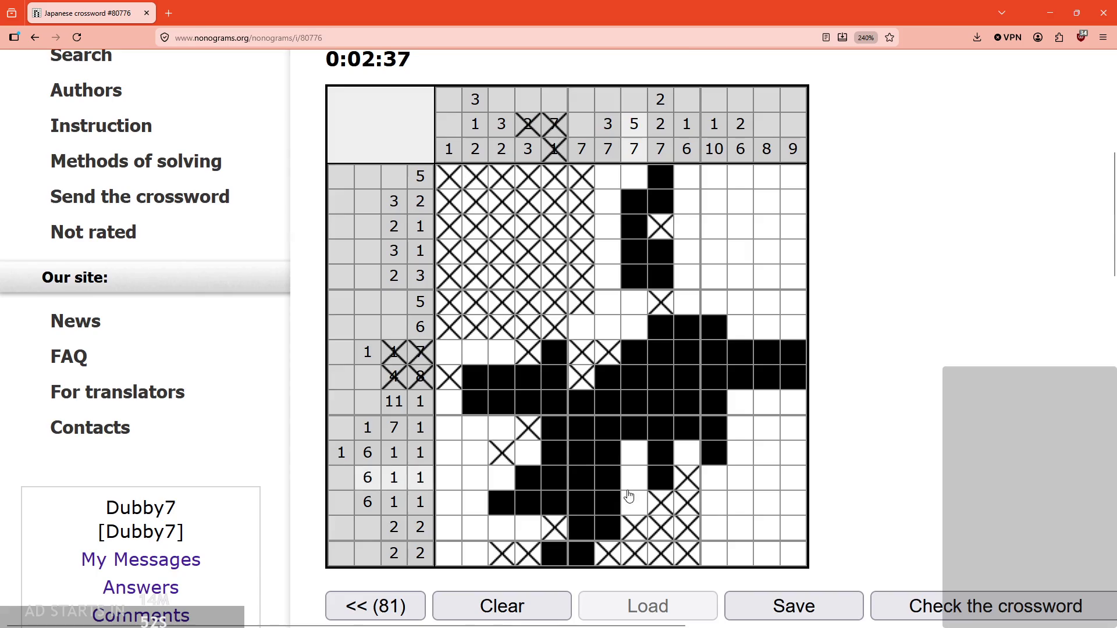
scroll(663, 478, up, 1)
click(661, 477)
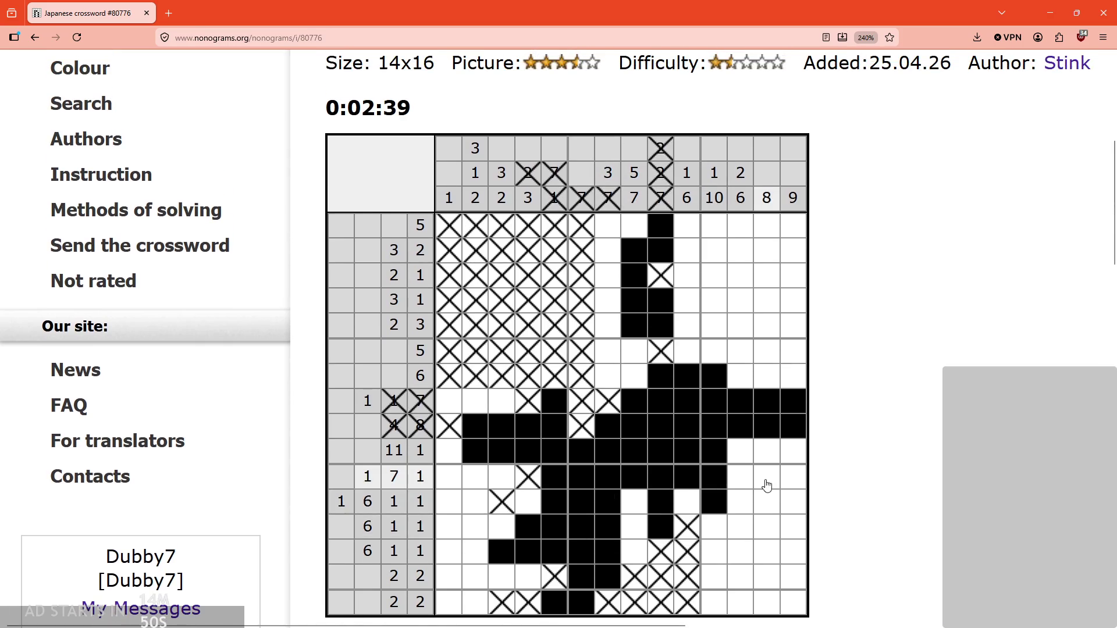
scroll(574, 534, up, 1)
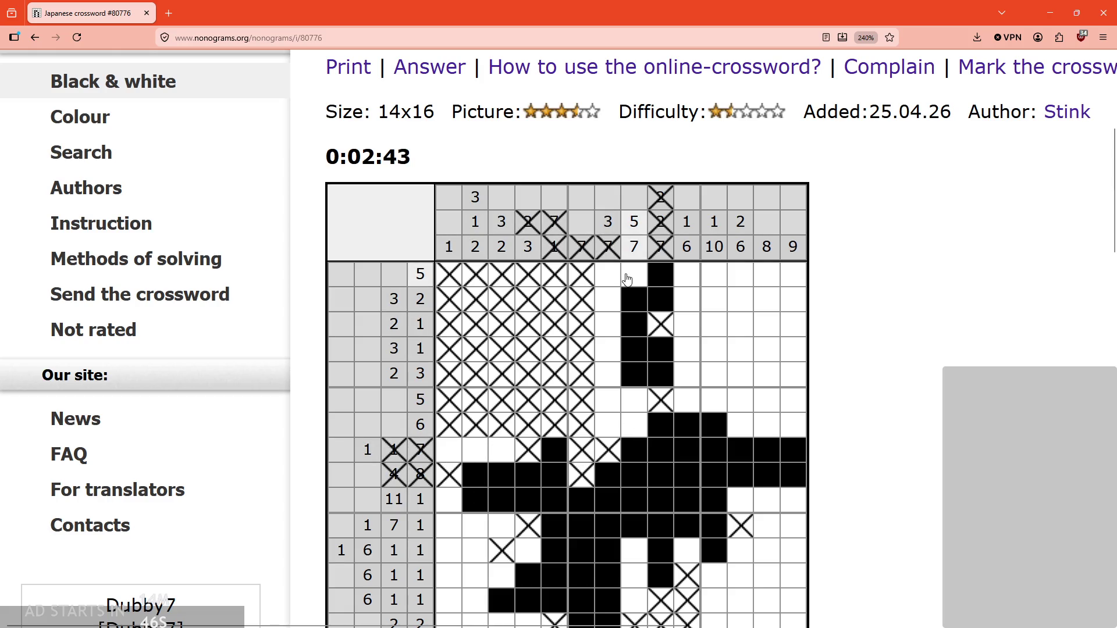
Step: Fill row 3 column 8 and cross out row 6 columns 7–8
click(633, 322)
scroll(636, 452, down, 1)
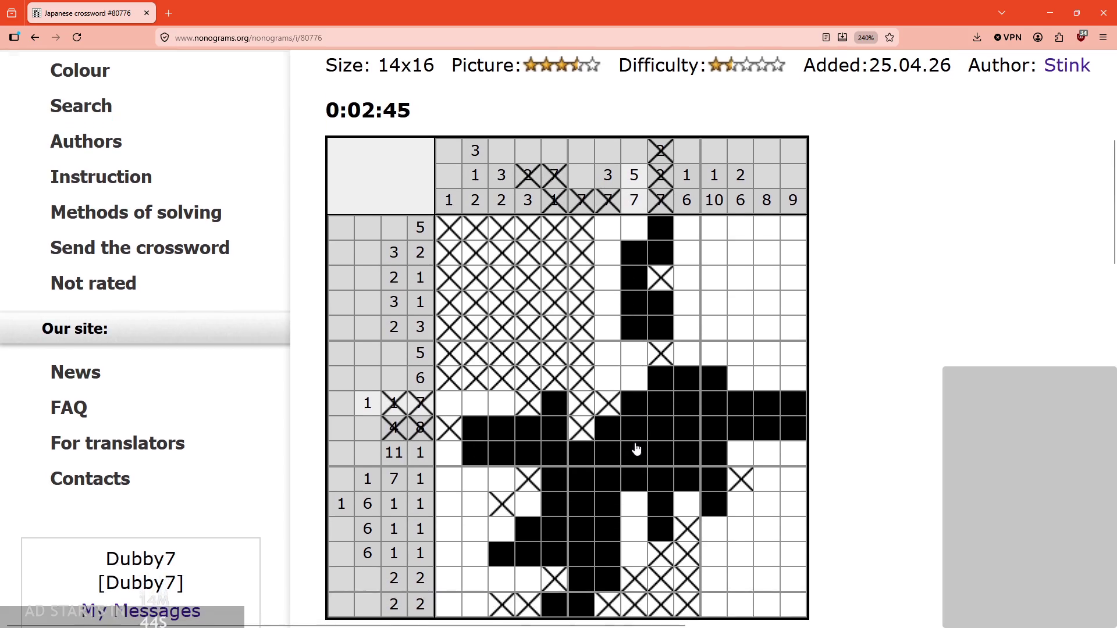
scroll(628, 374, up, 1)
right_click(607, 400)
right_click(633, 400)
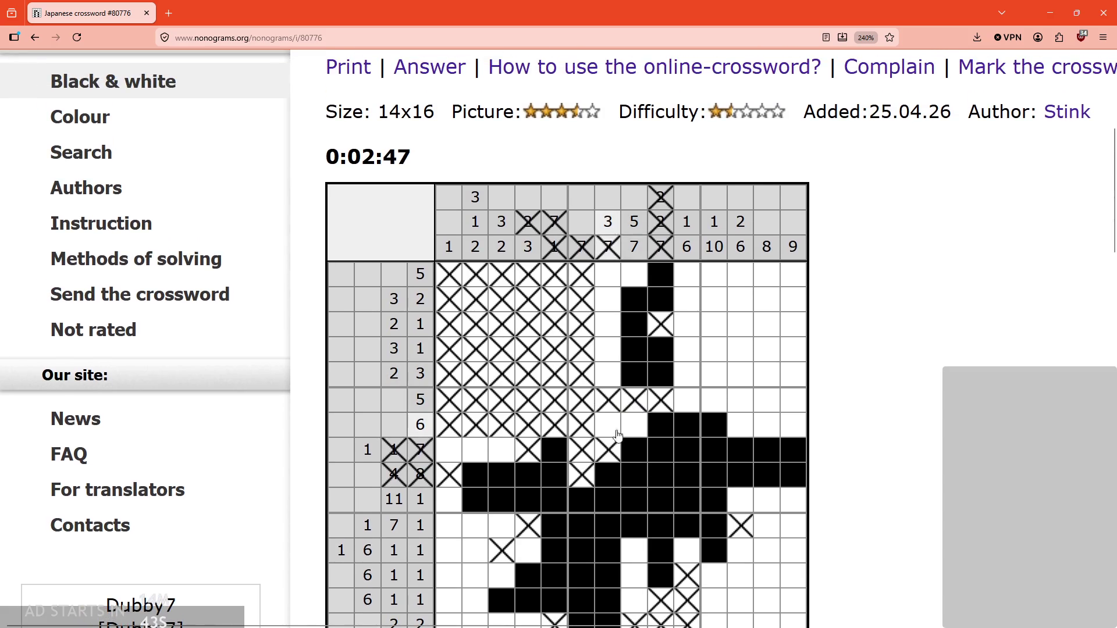
Step: Cross out column 12 rows 12–16 and fill column 12's upper cells plus row 7 column 14
click(741, 425)
scroll(740, 419, down, 1)
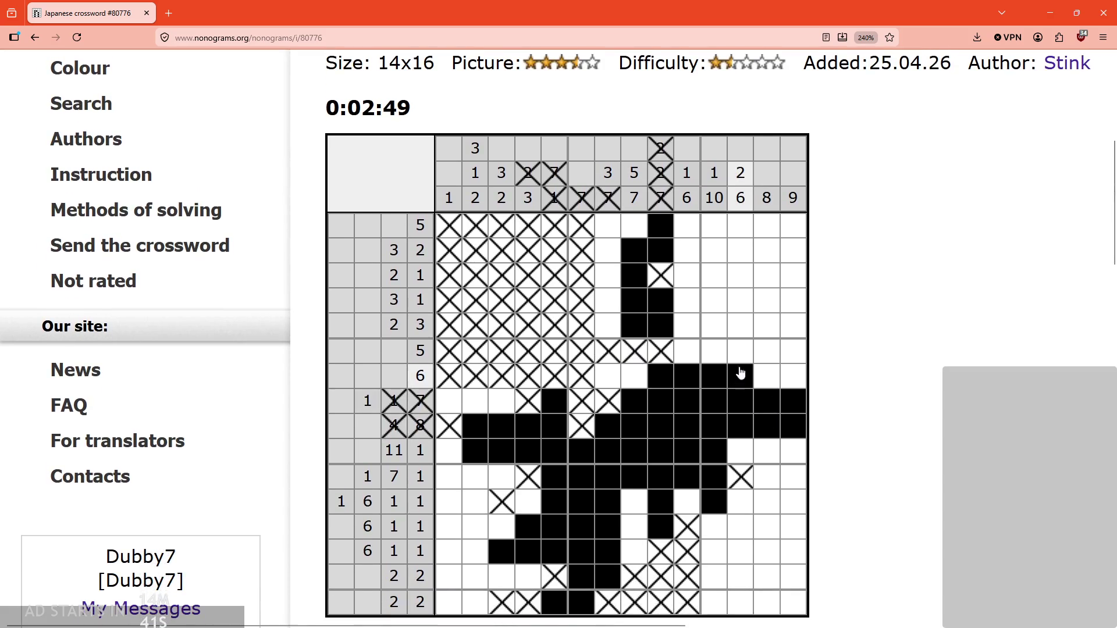
drag(740, 501, 740, 602)
mouse_move(767, 527)
mouse_down()
mouse_move(767, 501)
mouse_move(774, 527)
mouse_up()
right_click(795, 500)
right_click(788, 507)
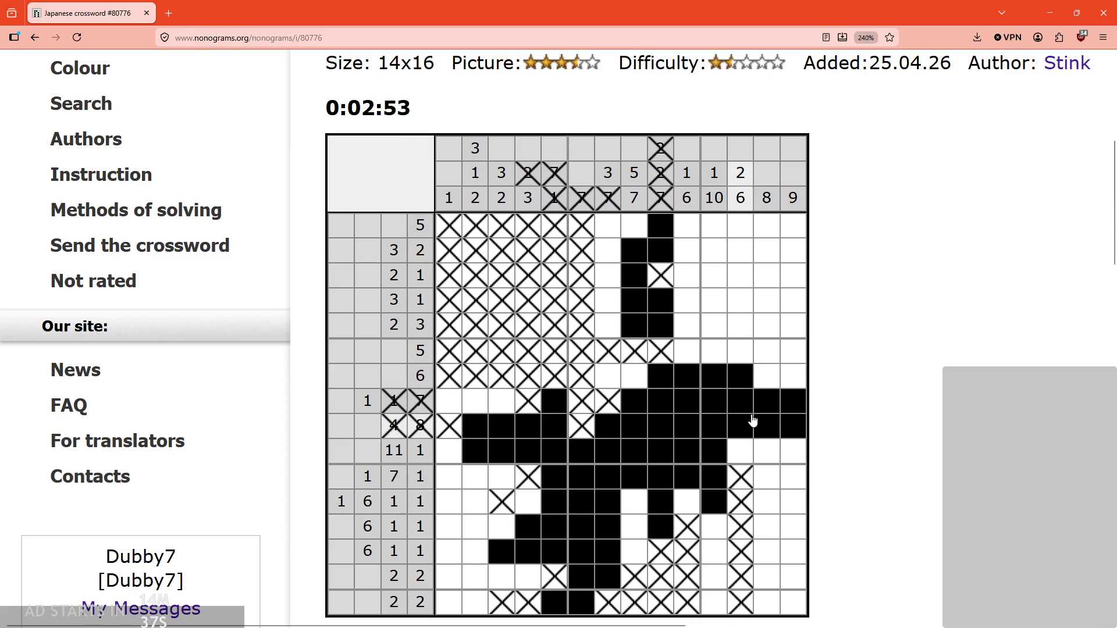
mouse_move(741, 351)
mouse_down()
mouse_move(737, 326)
mouse_move(696, 352)
mouse_up()
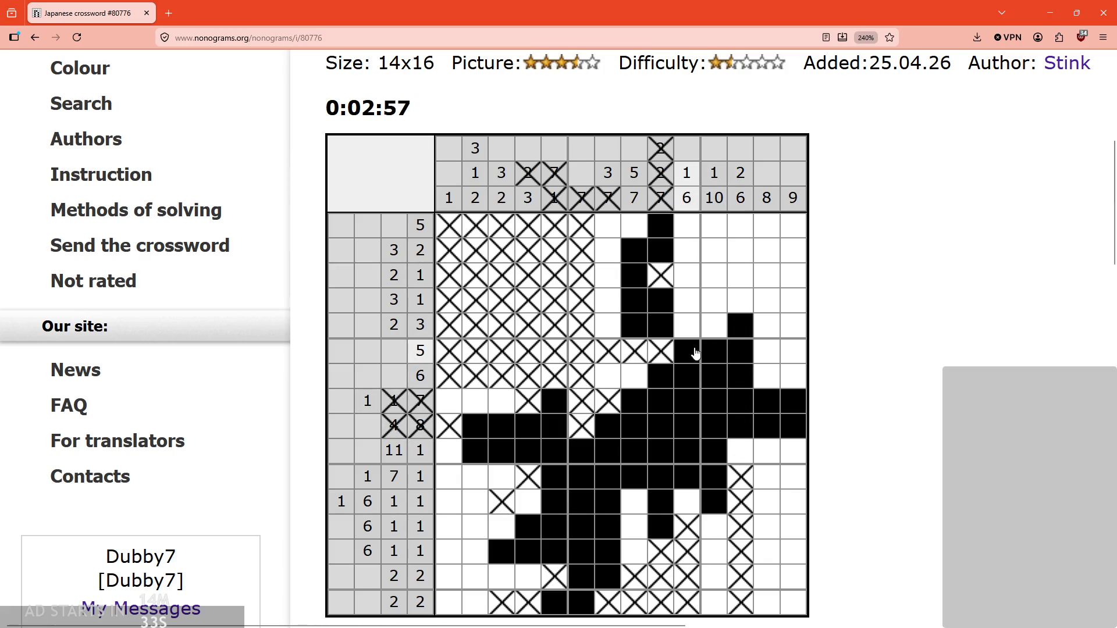
click(785, 385)
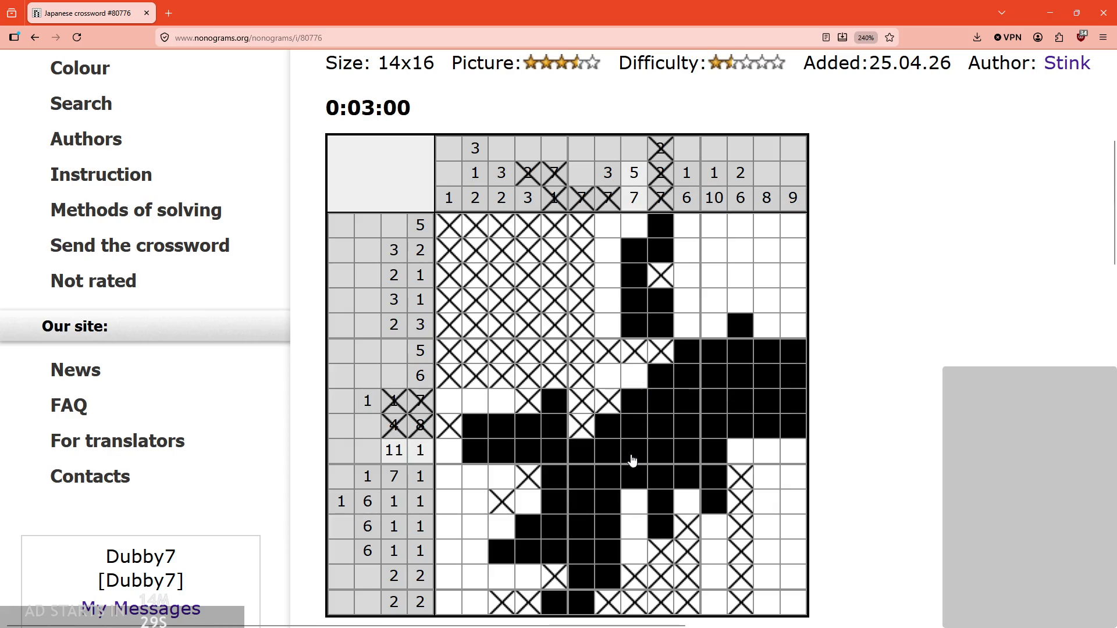
Step: Fill column 8 rows 1, 12 and 14 and row 1 columns 10–11, crossing out adjacent empties
click(634, 504)
click(634, 551)
right_click(634, 527)
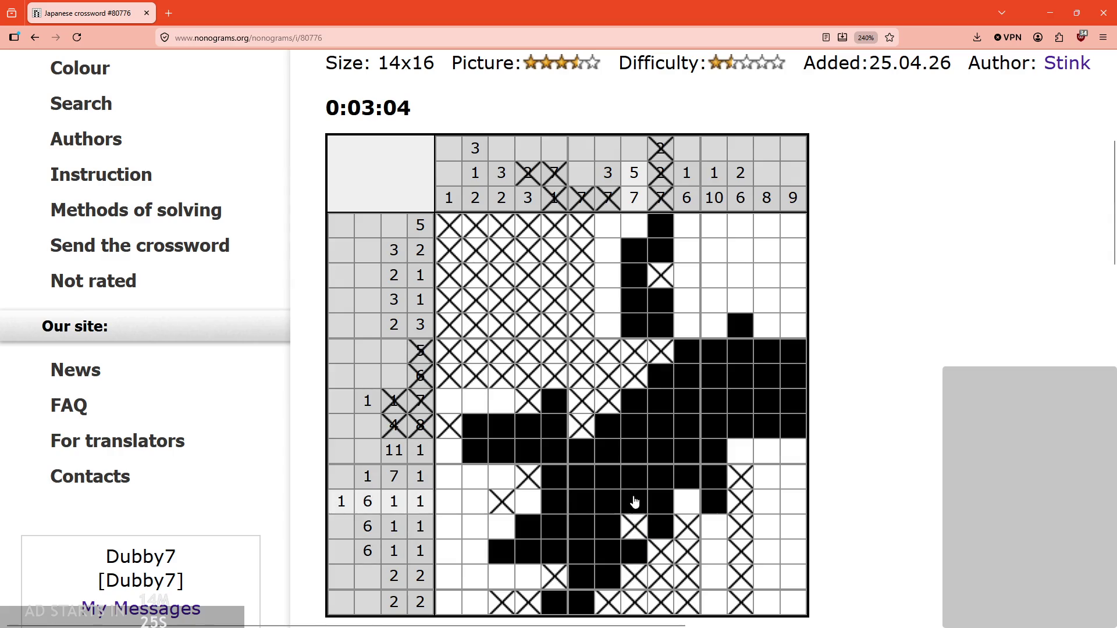
click(634, 228)
scroll(627, 236, up, 1)
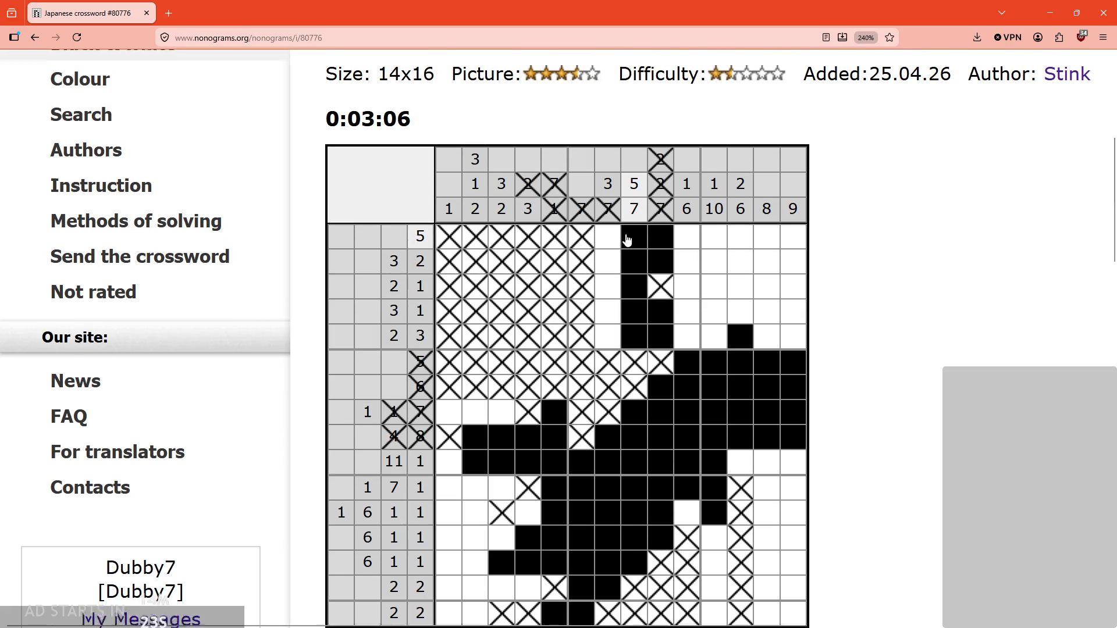
drag(690, 281, 715, 274)
right_click(705, 304)
right_click(687, 299)
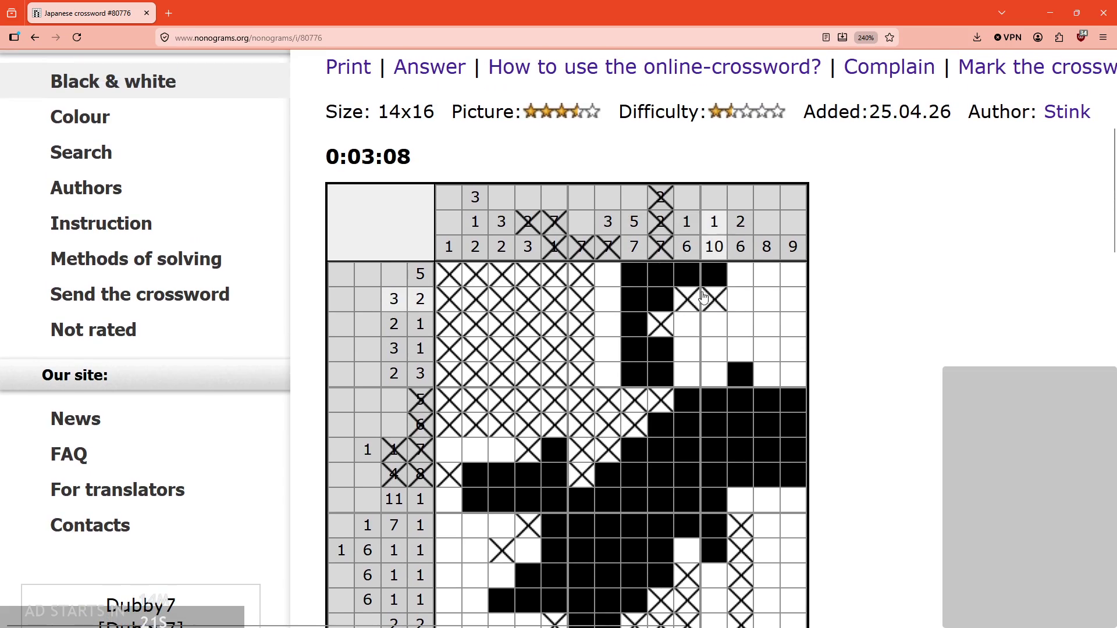
Step: Fill row 2 column 7 and column 13 rows 3–5, then cross out the leftover cells in rows 3–4
click(608, 300)
drag(764, 300, 768, 374)
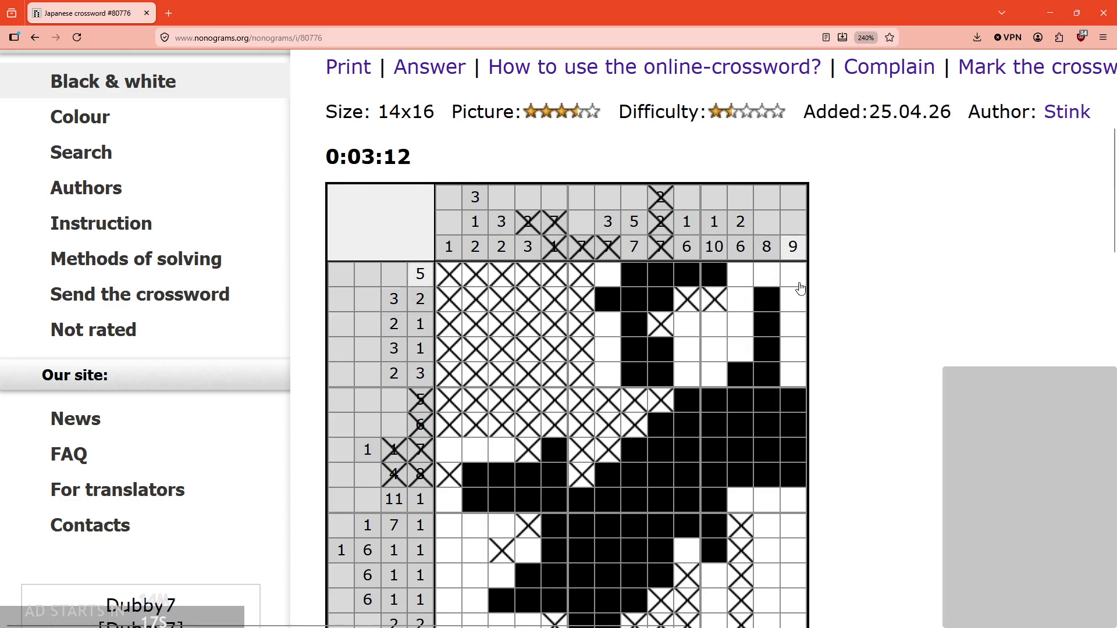
right_click(686, 324)
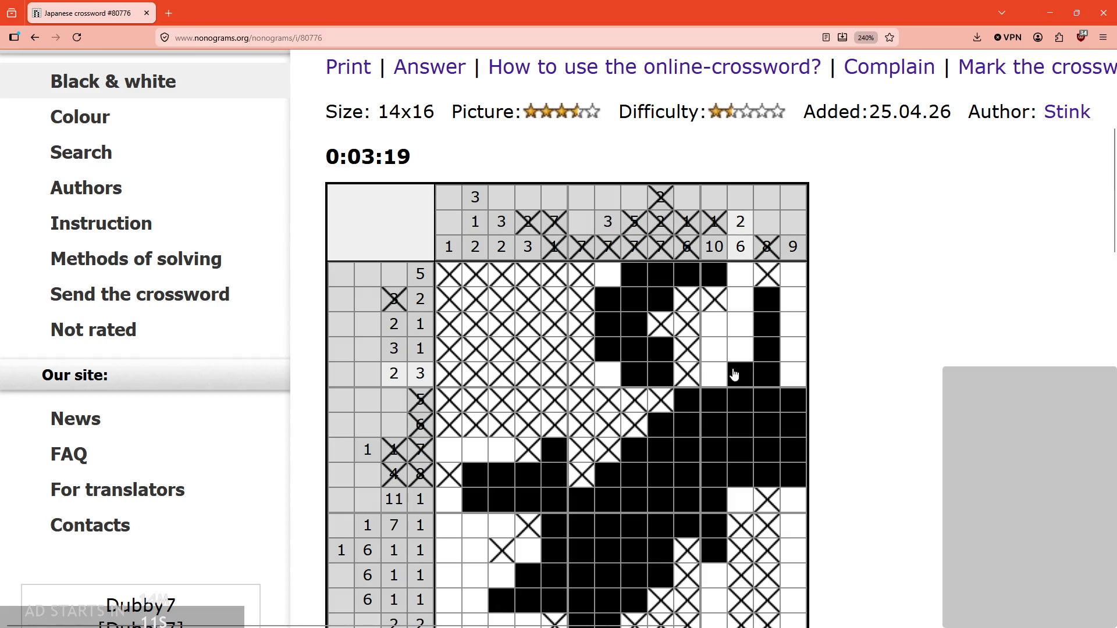
right_click(744, 345)
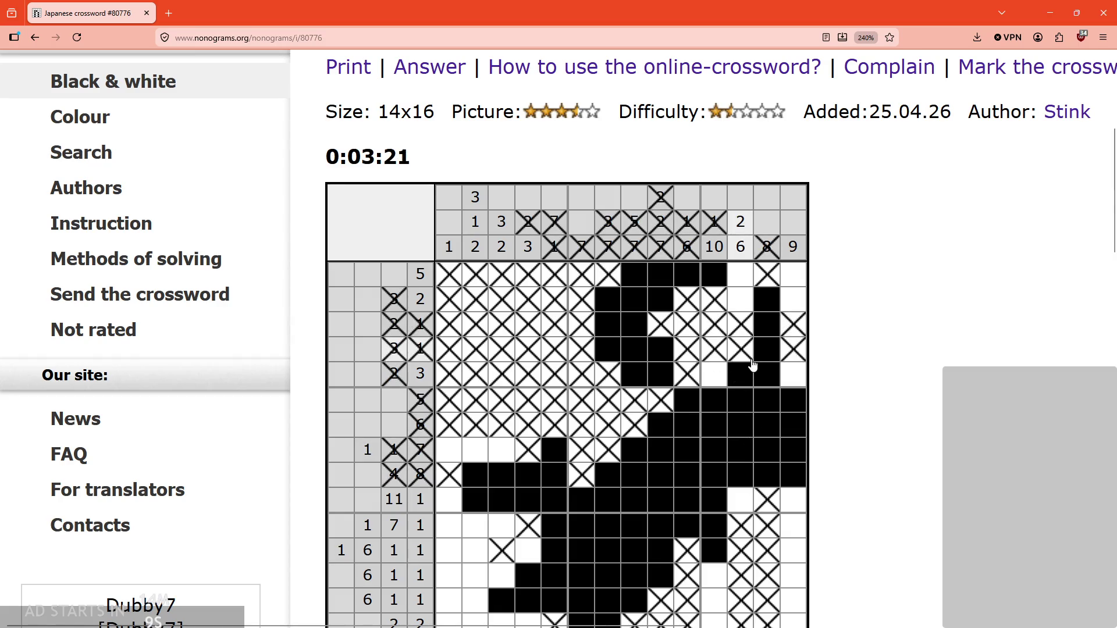
Step: Fill the remaining column 12 cells, including rows 1–2
scroll(742, 389, down, 1)
click(740, 451)
drag(740, 225, 747, 245)
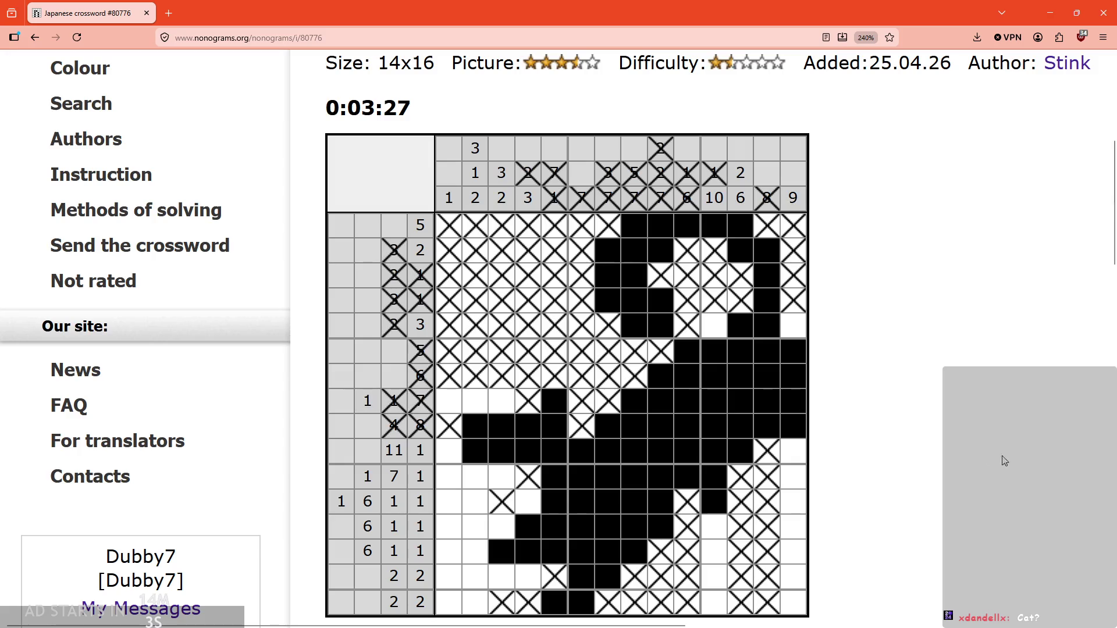
scroll(712, 462, down, 2)
scroll(719, 396, up, 2)
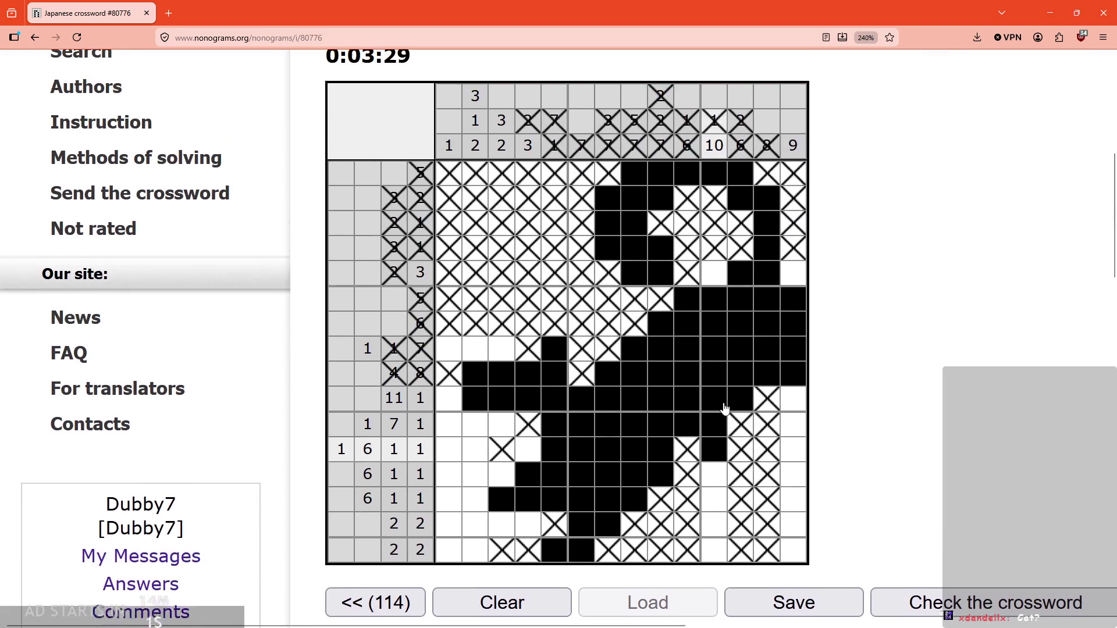
Step: Fill column 11 rows 11, 13–14, bottom-row columns 1–2, and the last column rows 10–12
click(716, 471)
drag(711, 534, 714, 549)
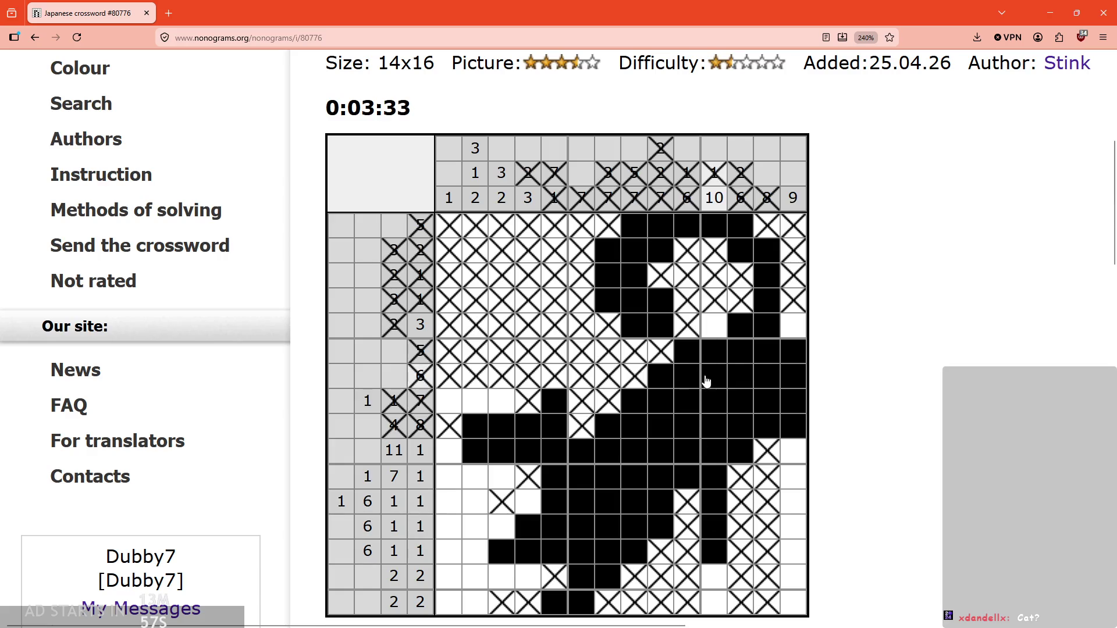
scroll(726, 562, down, 1)
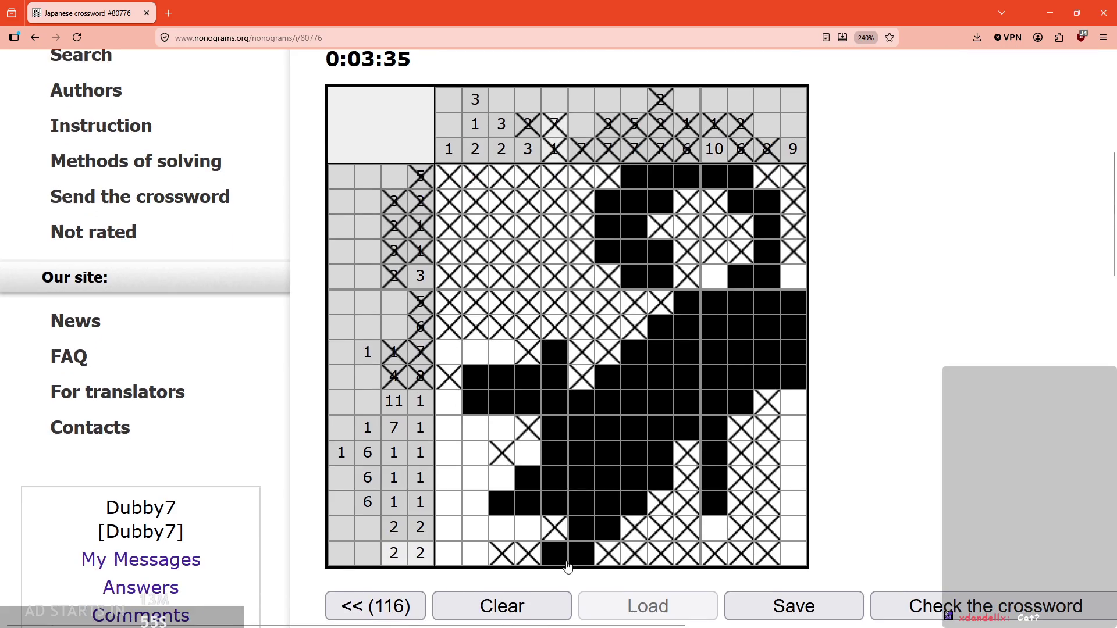
drag(475, 553, 451, 553)
click(474, 528)
scroll(486, 506, up, 1)
scroll(524, 501, down, 1)
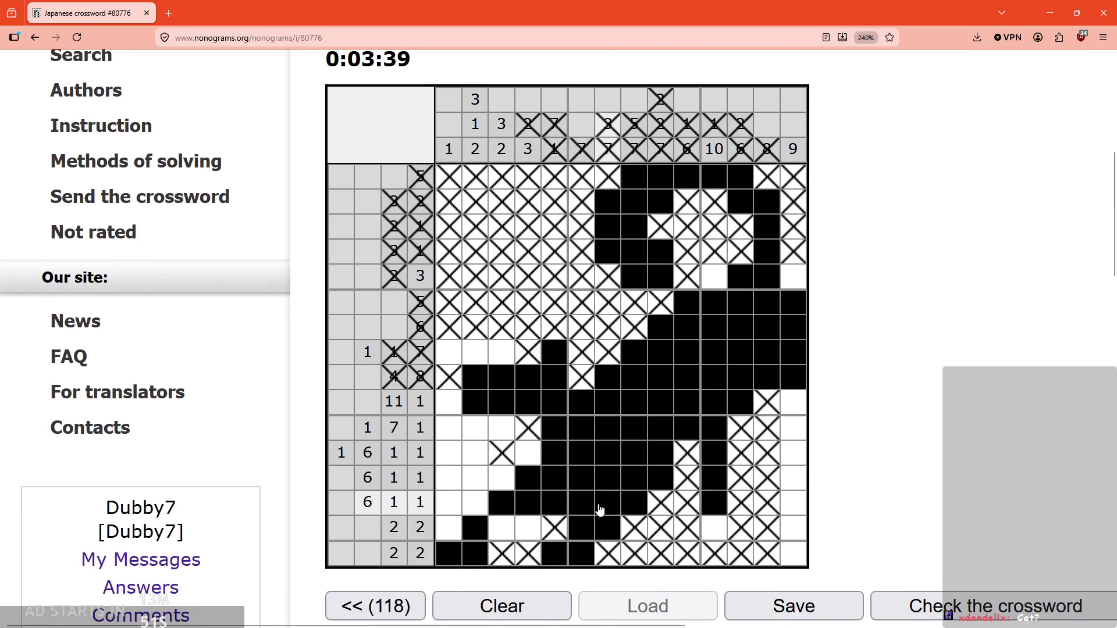
drag(794, 477, 789, 401)
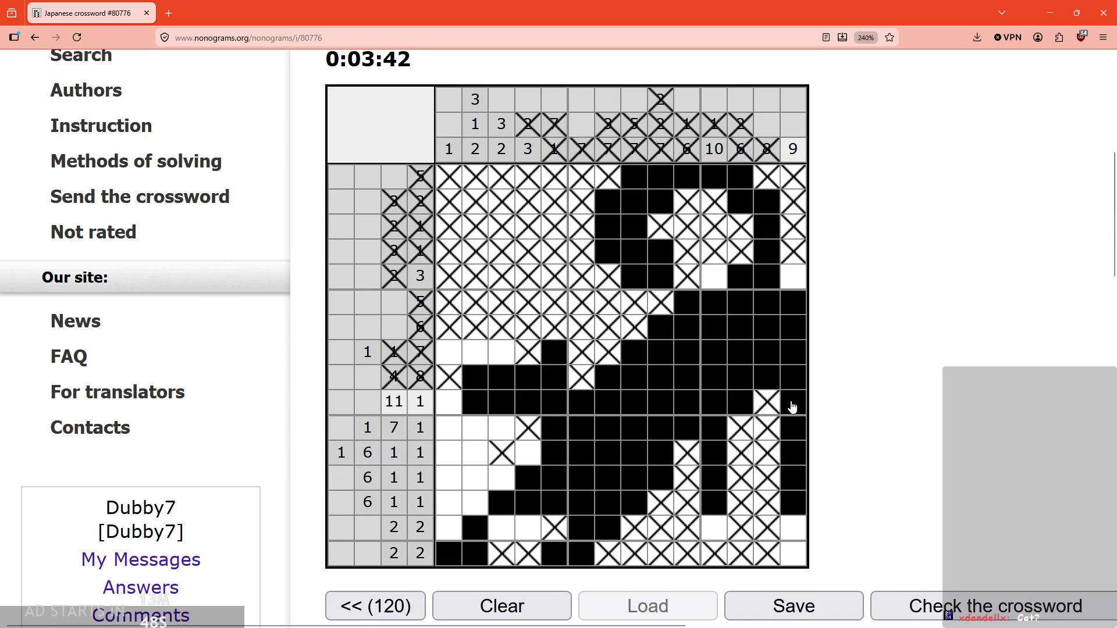
click(713, 278)
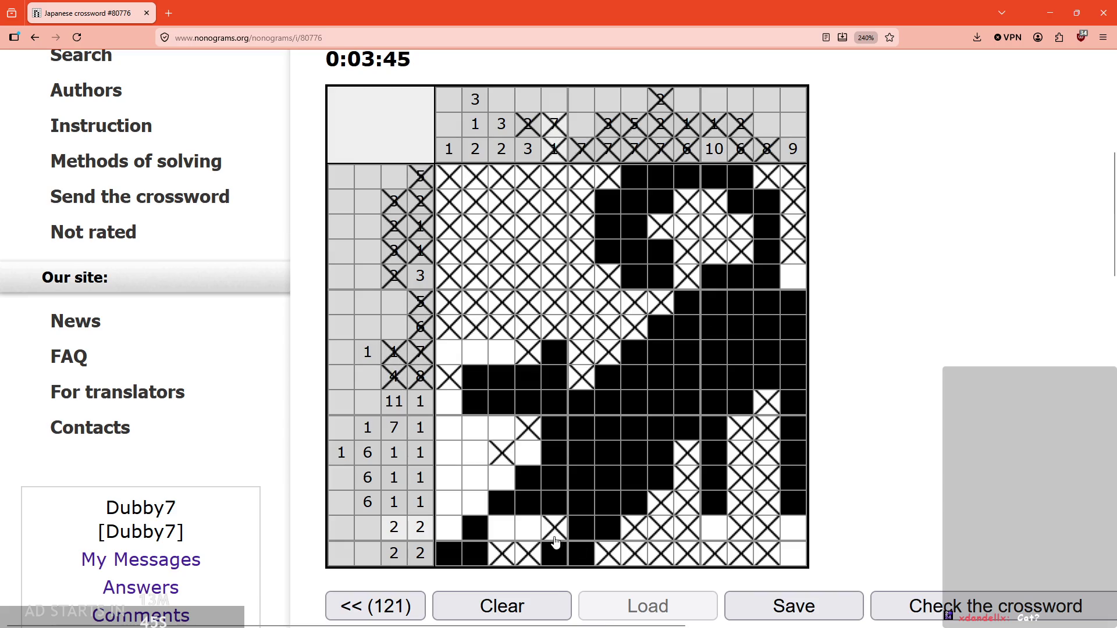
Step: Cross out two empties, fill the final blank cells, and dismiss the puzzle-solved message
right_click(529, 532)
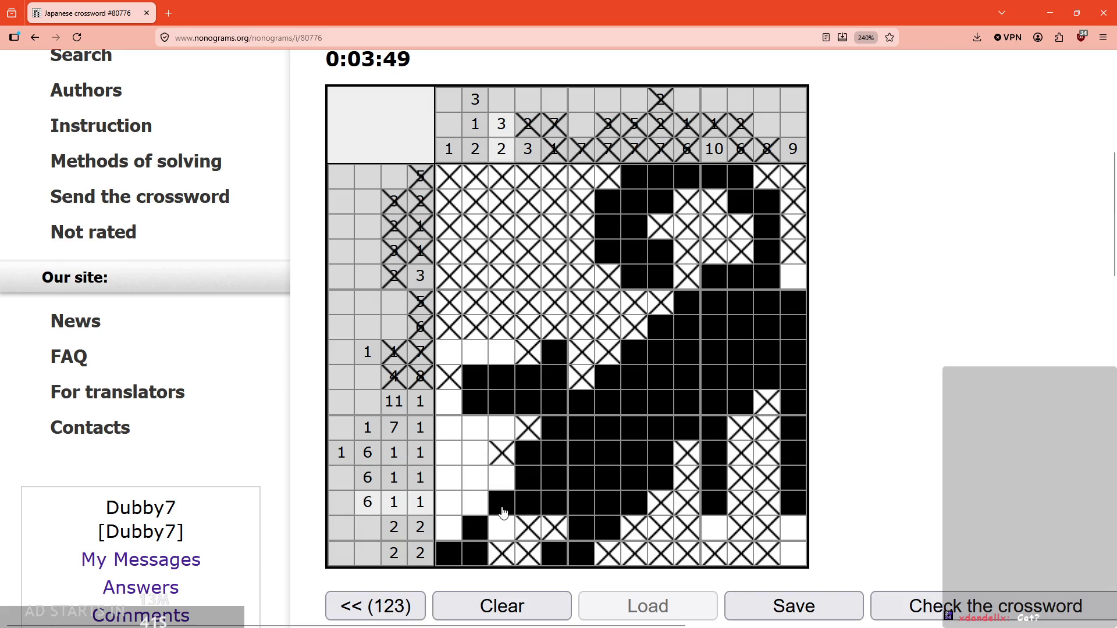
right_click(477, 507)
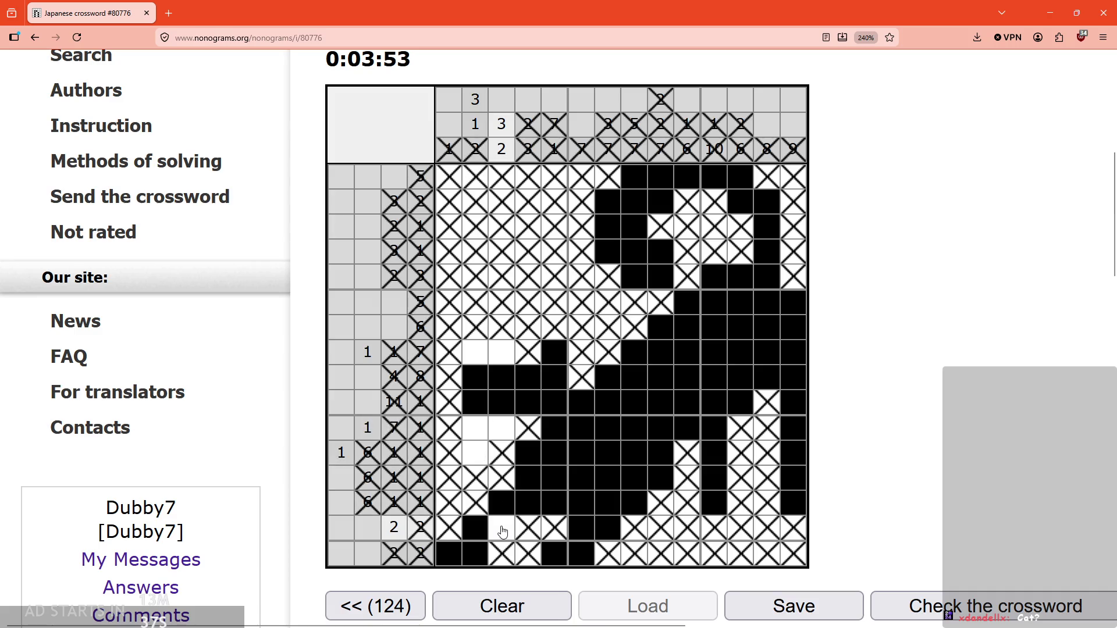
click(502, 531)
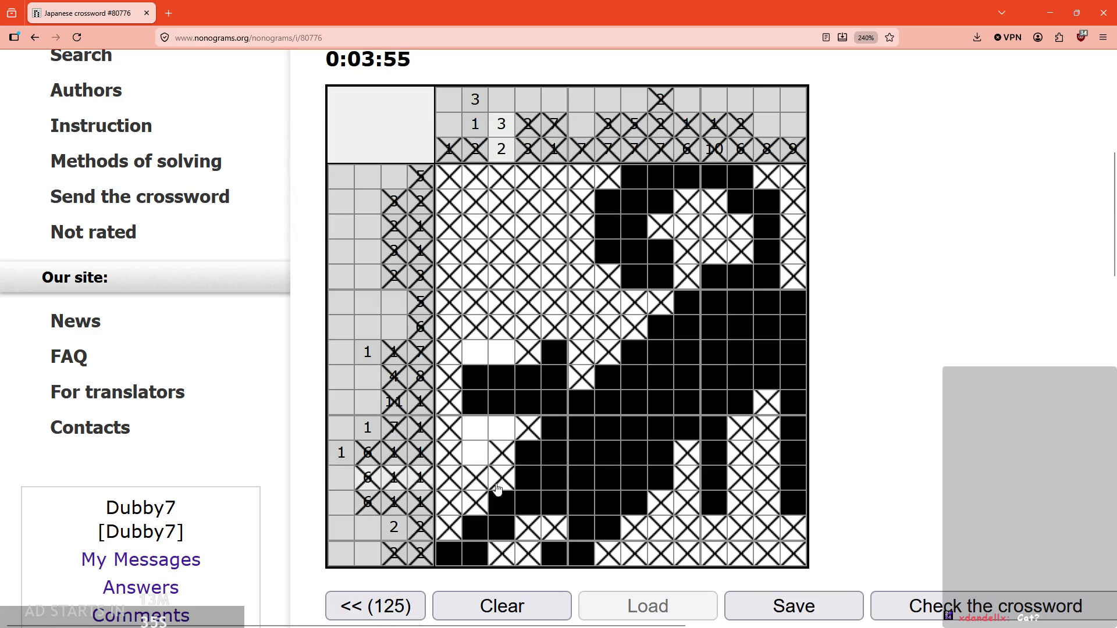
click(480, 461)
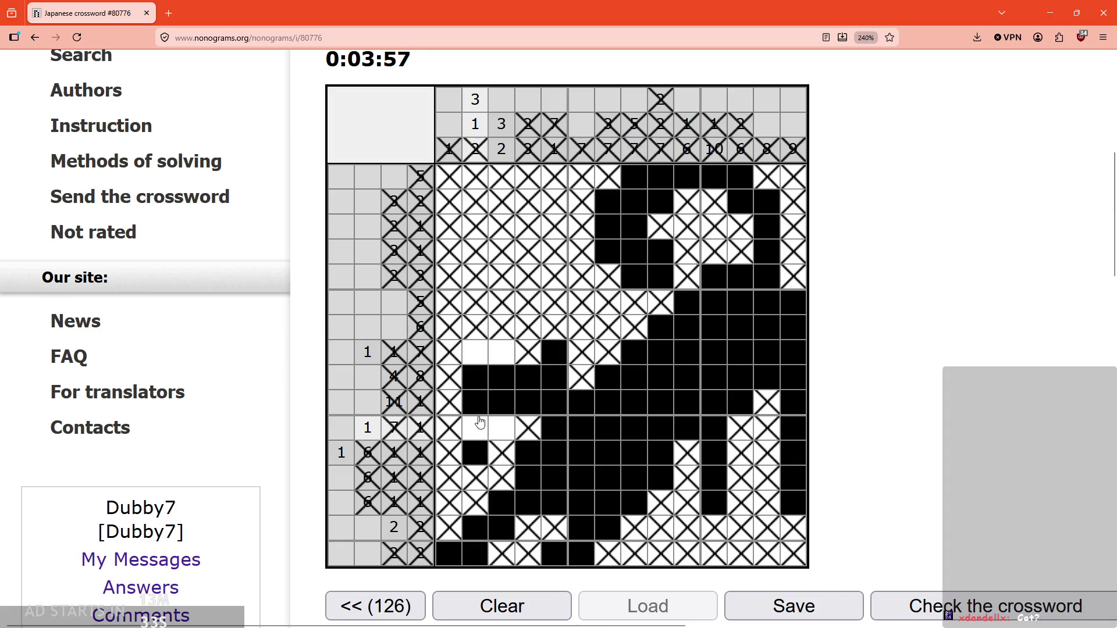
click(475, 352)
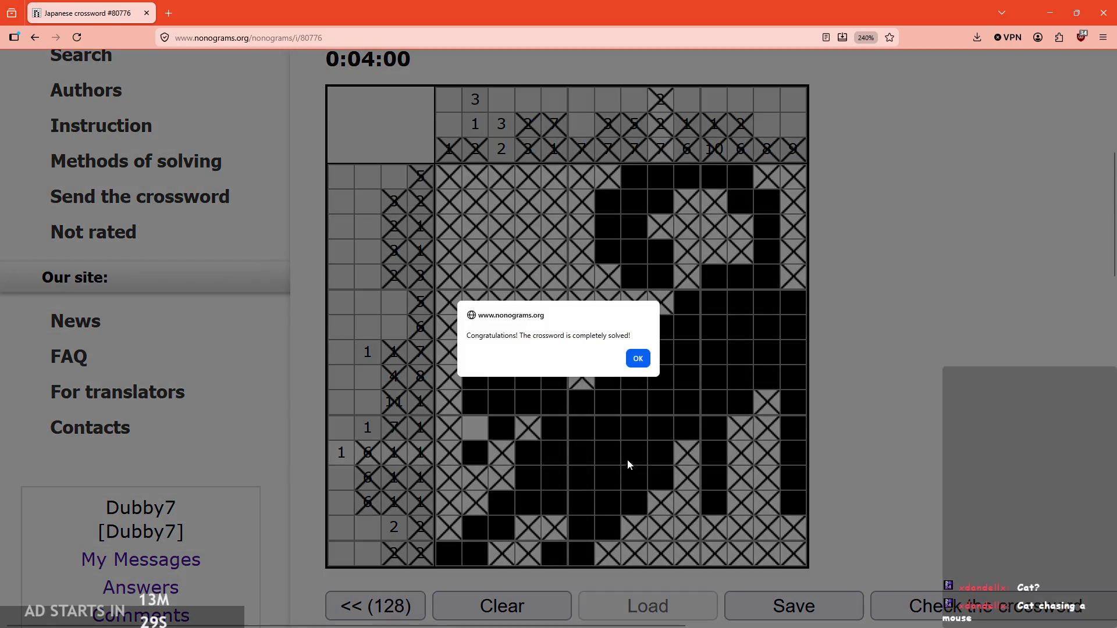
click(643, 363)
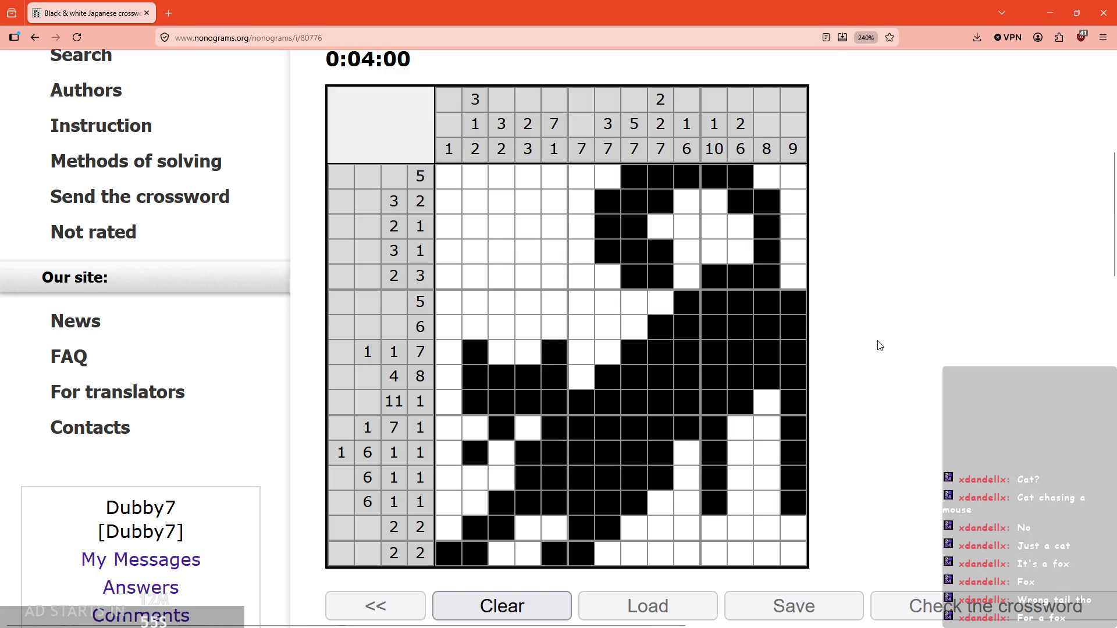
Step: Scroll over the solved Stretching cat page, then minimize the browser to bring GameMaker back
ctrl+scroll(880, 345, down, 5)
scroll(880, 343, up, 3)
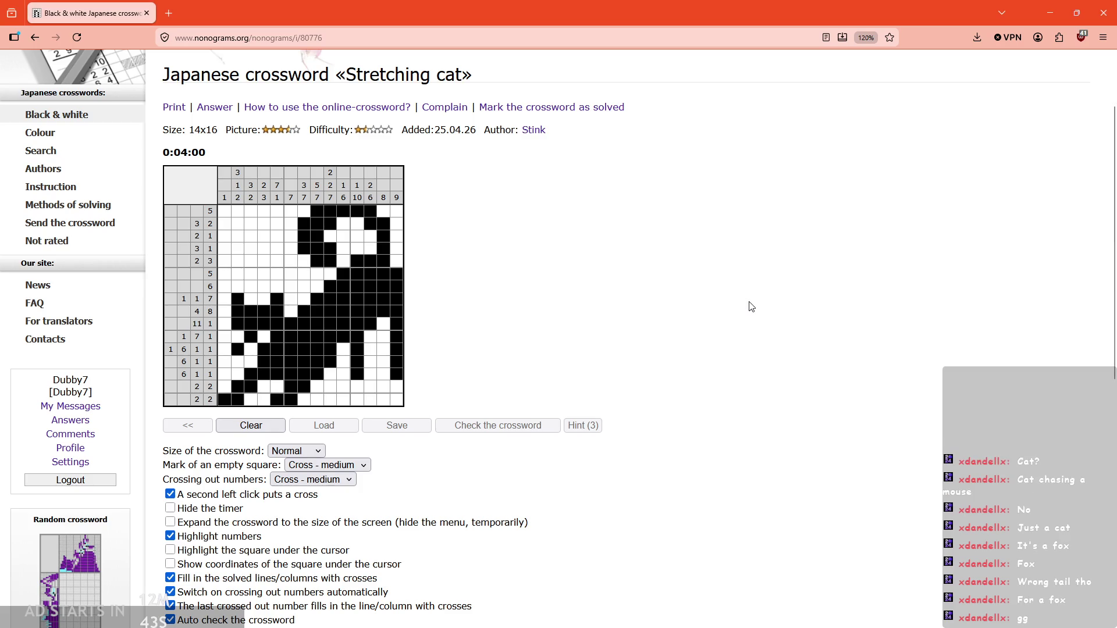
scroll(557, 233, up, 3)
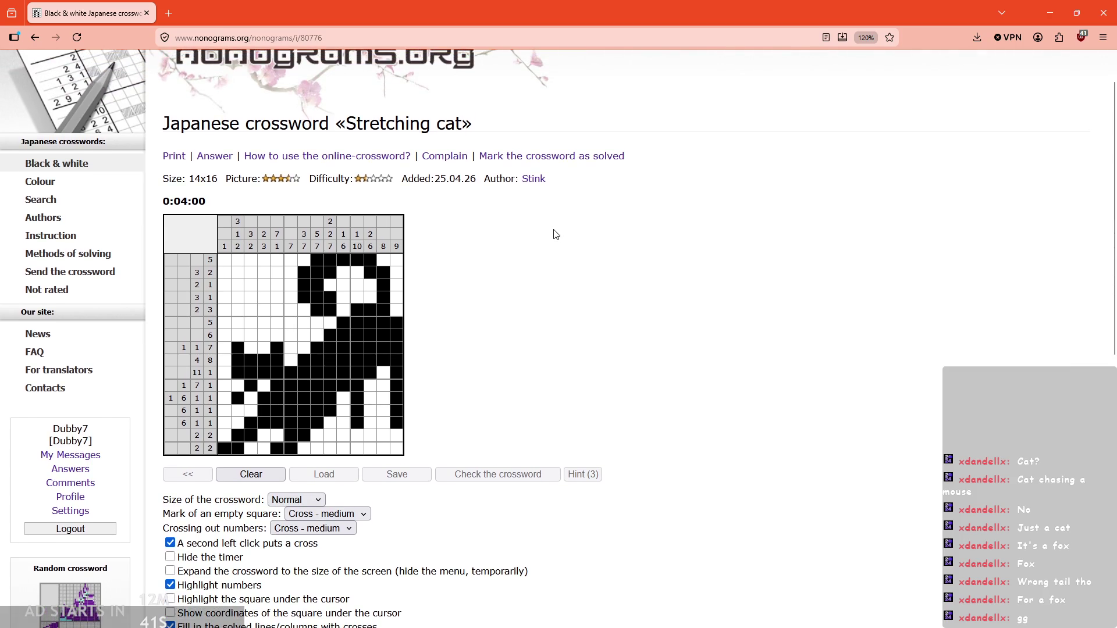
scroll(487, 279, down, 1)
scroll(484, 292, up, 1)
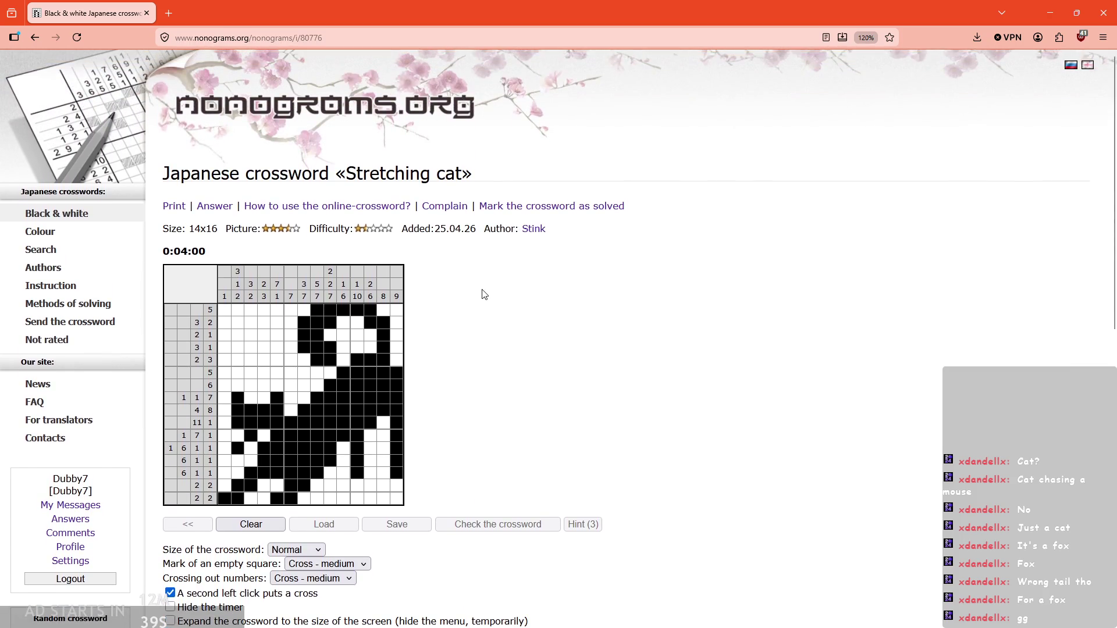
scroll(558, 324, down, 1)
scroll(536, 318, up, 1)
click(1050, 6)
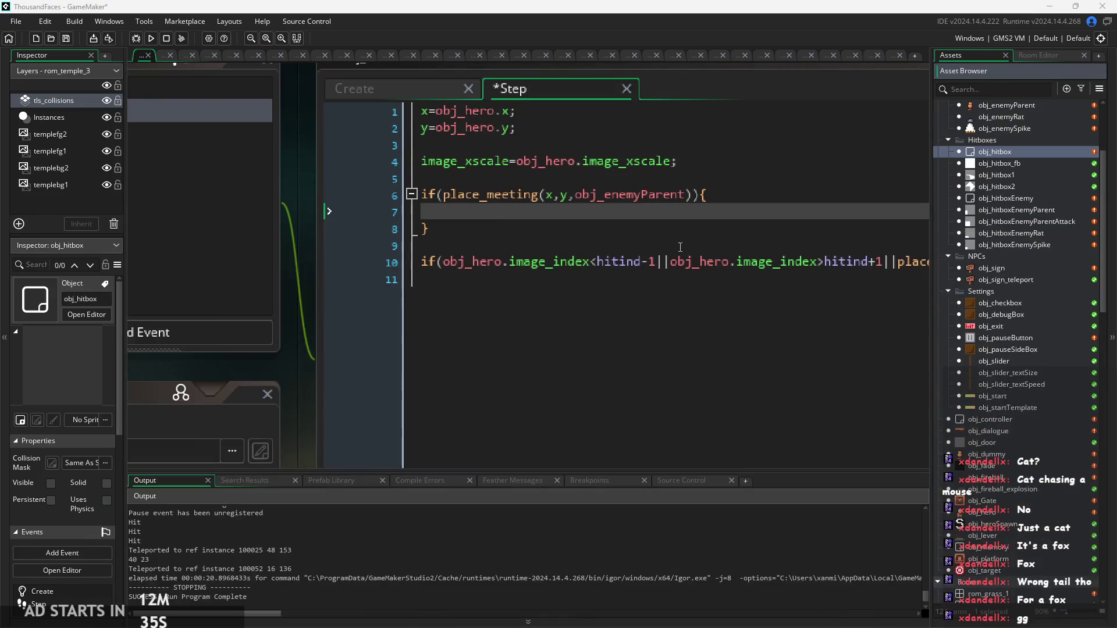
Step: Inside the if block, write obj_hero.hitEnemy=true; for touching obj_enemyParent
click(625, 250)
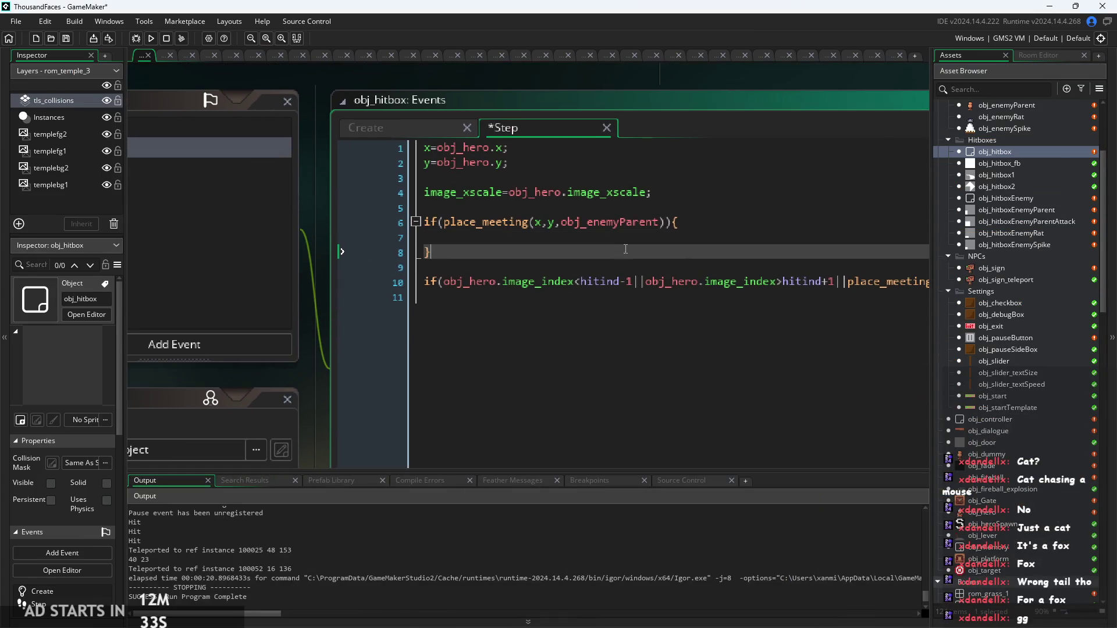
scroll(627, 247, up, 1)
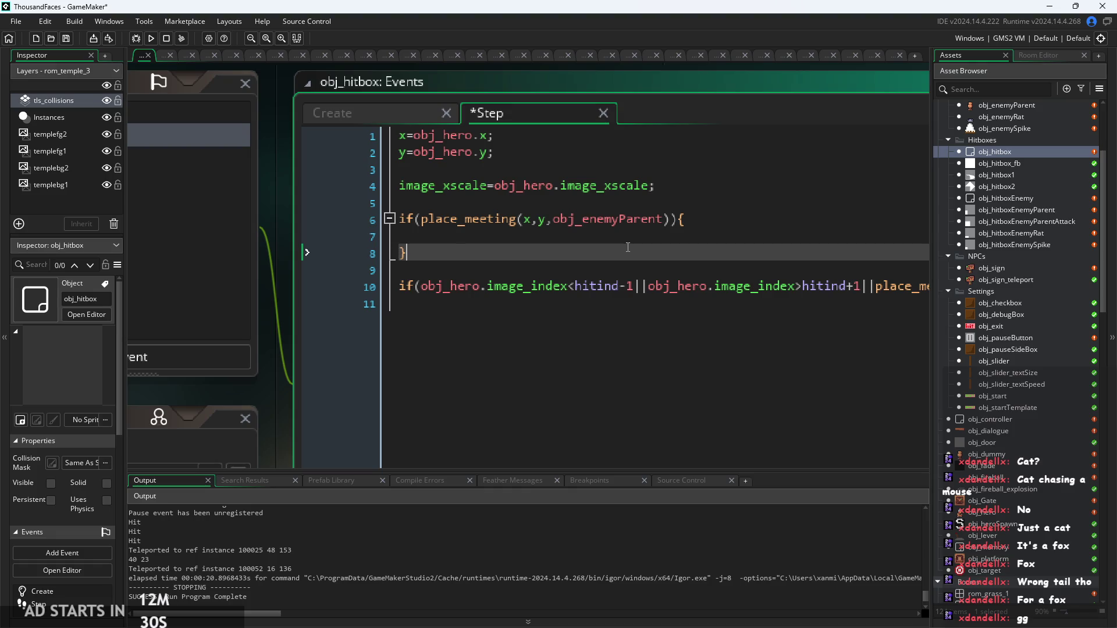
click(622, 238)
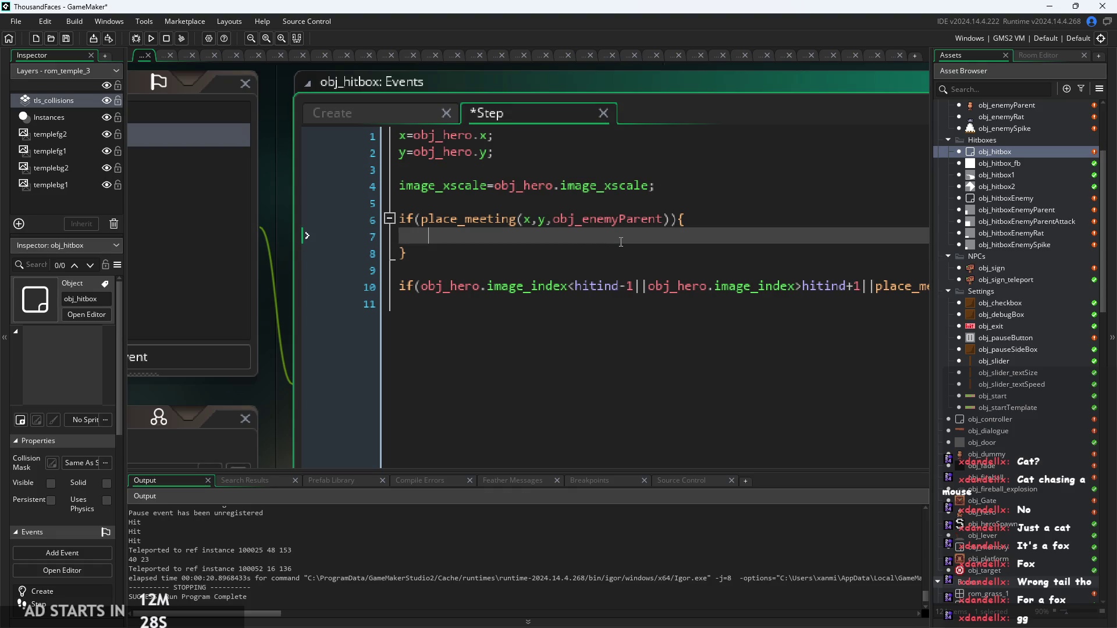
scroll(582, 256, up, 2)
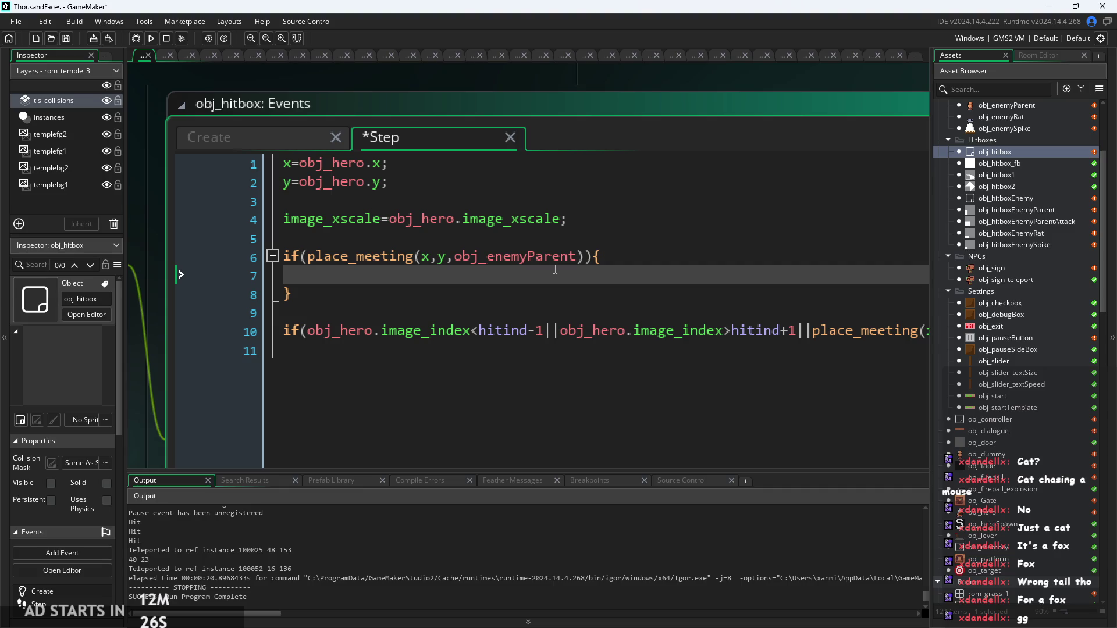
text(oj_)
key(BackSpace)
key(BackSpace)
text(b)
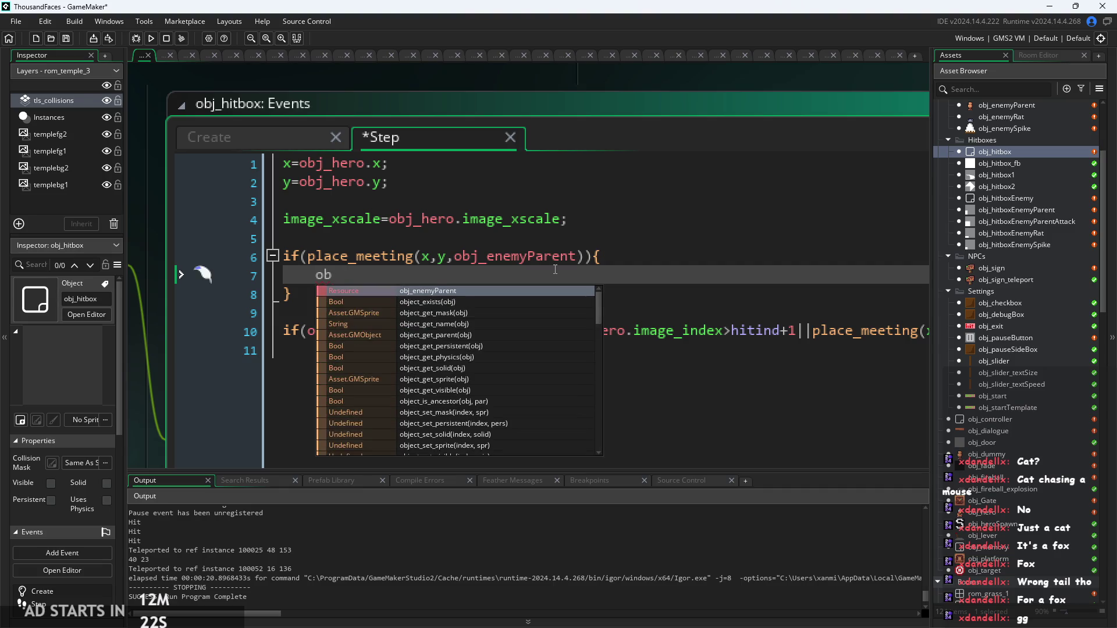
text(j_hero/)
key(BackSpace)
text(.)
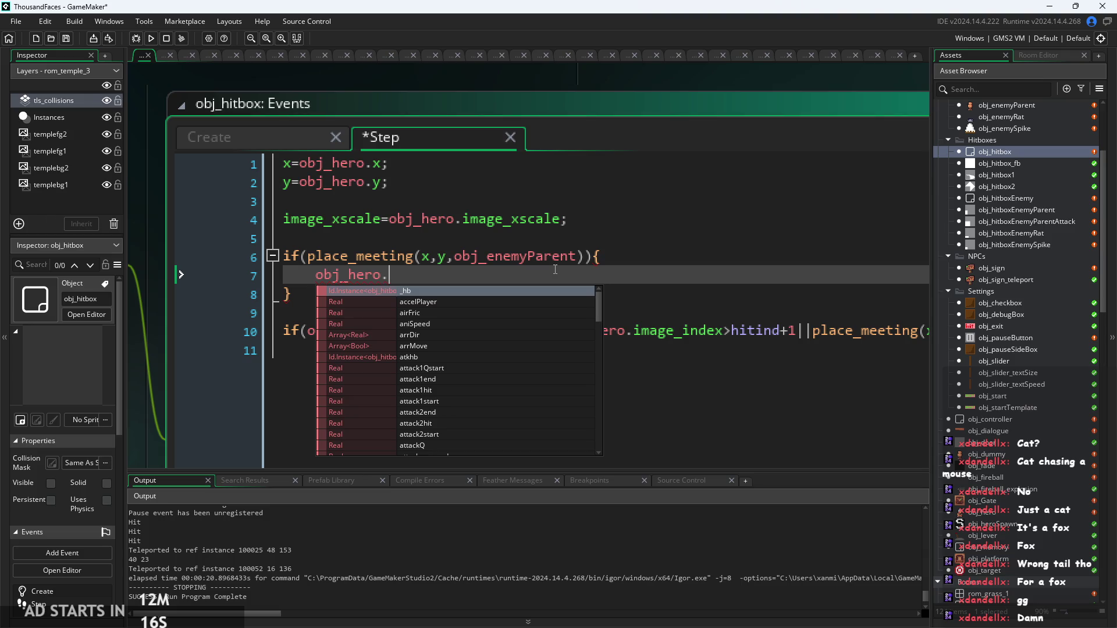
text(h)
key(Down)
Step: Add an else block setting obj_hero.hitEnemy=false; after the if block
key(Down)
key(Down)
key(Down)
key(Return)
text(=true;)
key(Down)
key(Return)
text(else)
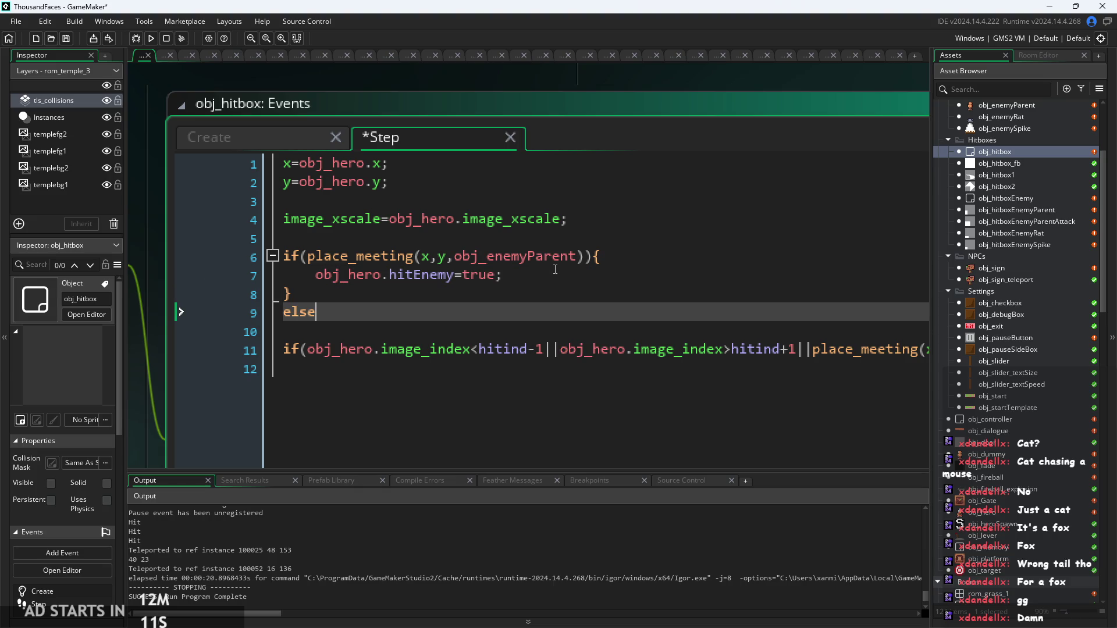
text({)
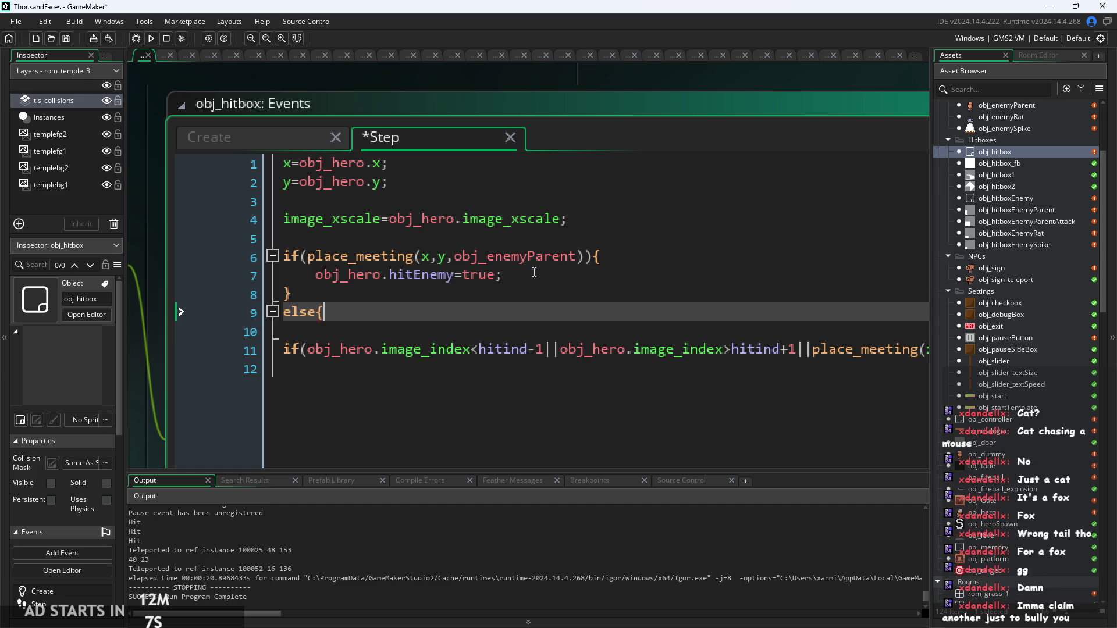
drag(315, 274, 502, 274)
mouse_move(315, 274)
mouse_down()
mouse_move(442, 295)
mouse_move(512, 294)
mouse_move(508, 280)
mouse_up()
key(ctrl+c)
click(478, 313)
key(ctrl+v)
text(})
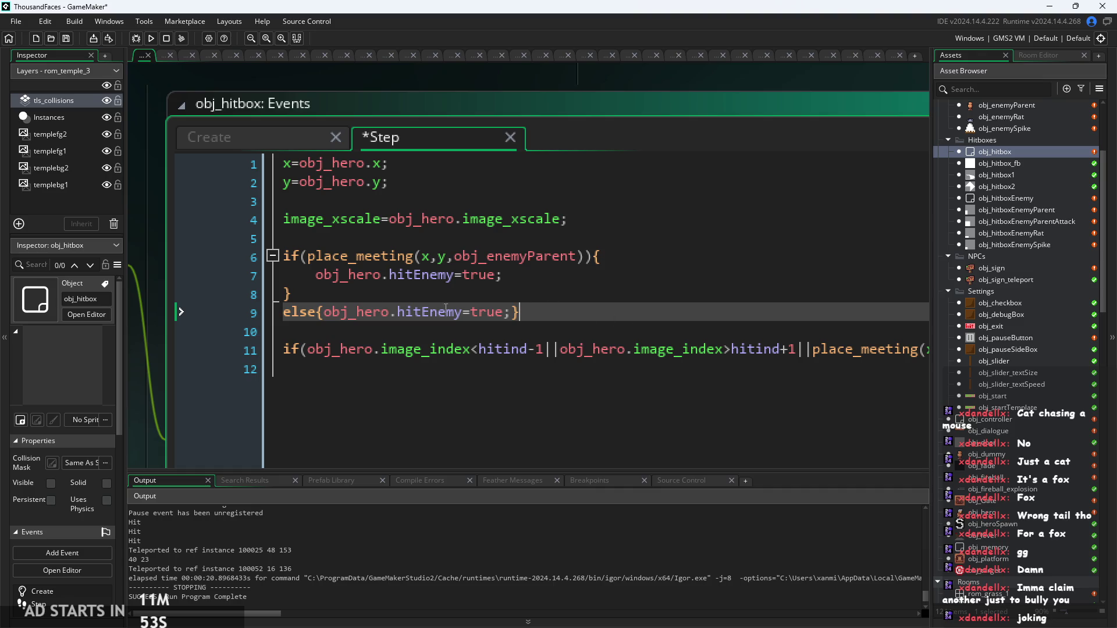
drag(505, 312, 471, 313)
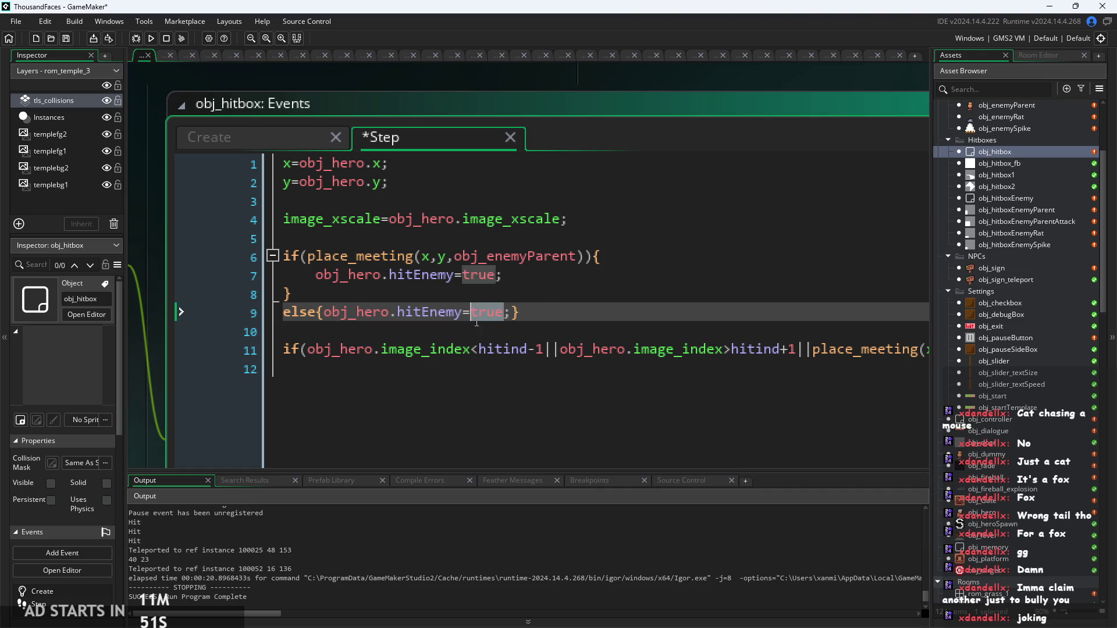
text(false)
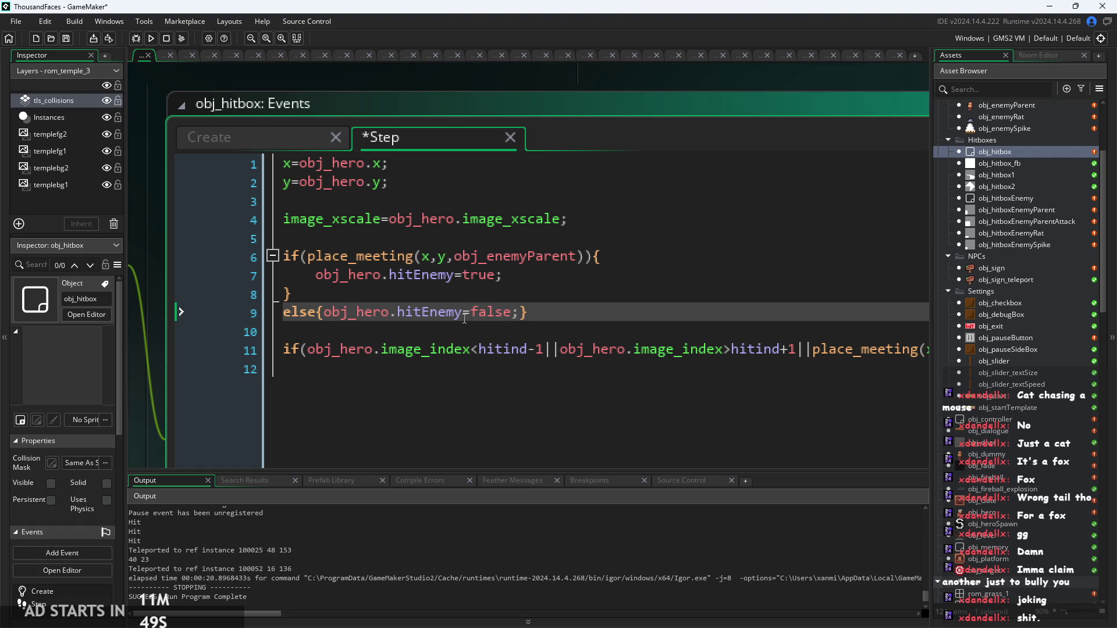
click(616, 330)
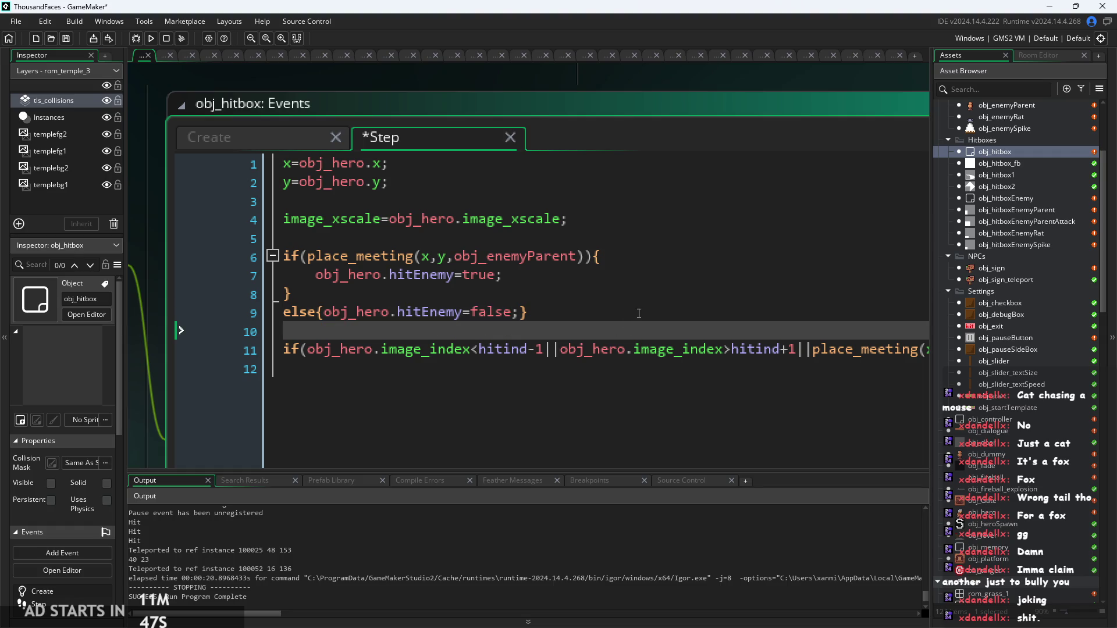
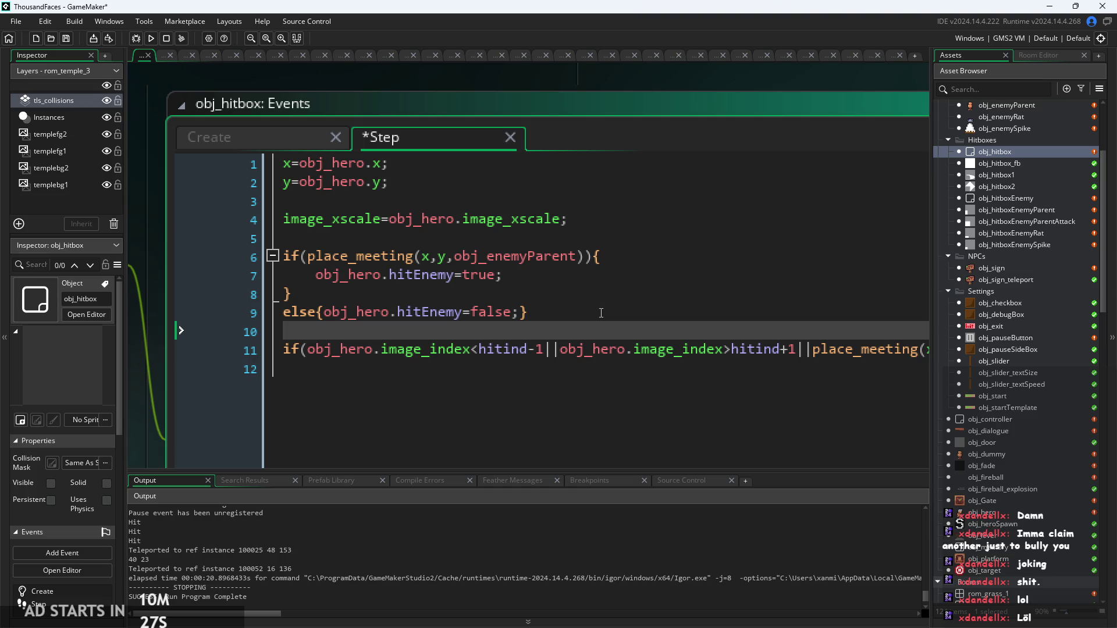
Step: Fix the ending of the hitEnemy=true statement on line 7 so it reads 'true;'
click(639, 320)
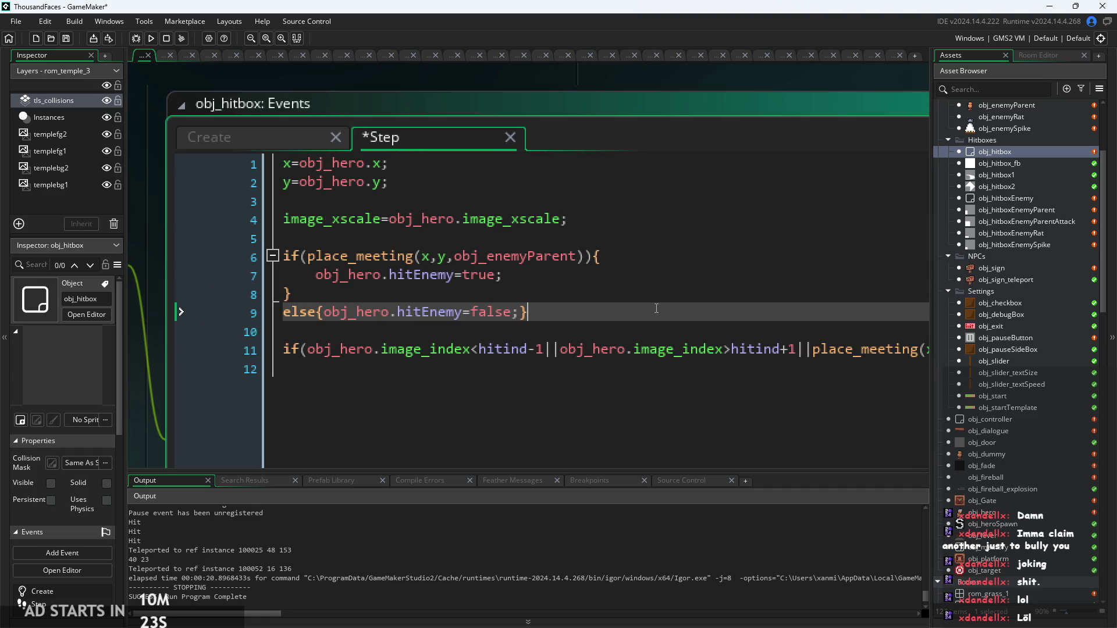
key(Up)
key(Up)
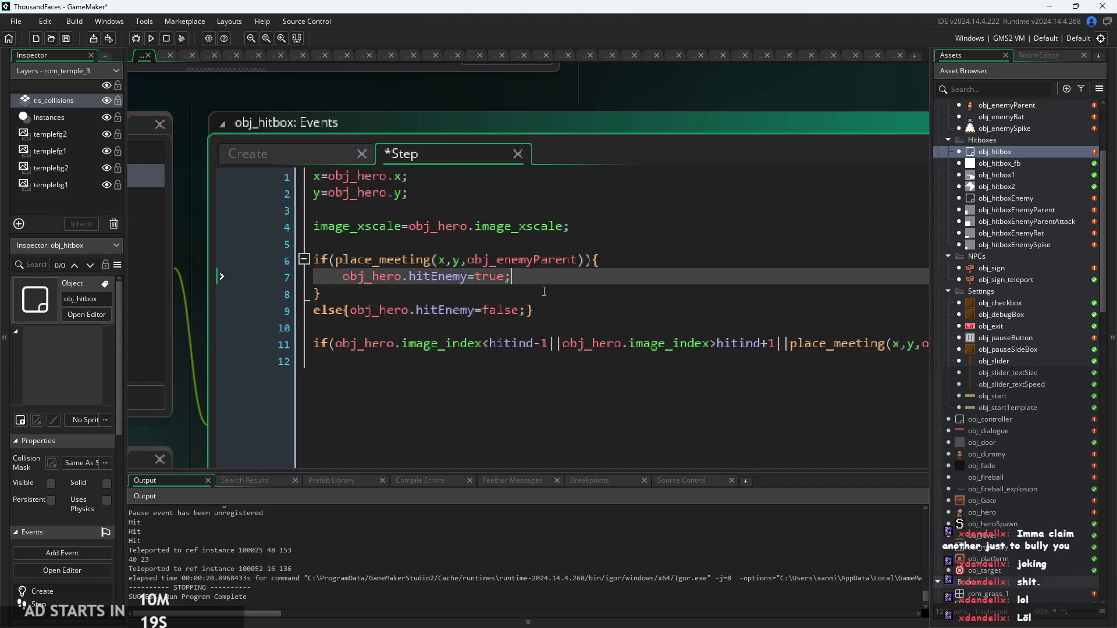
key(Down)
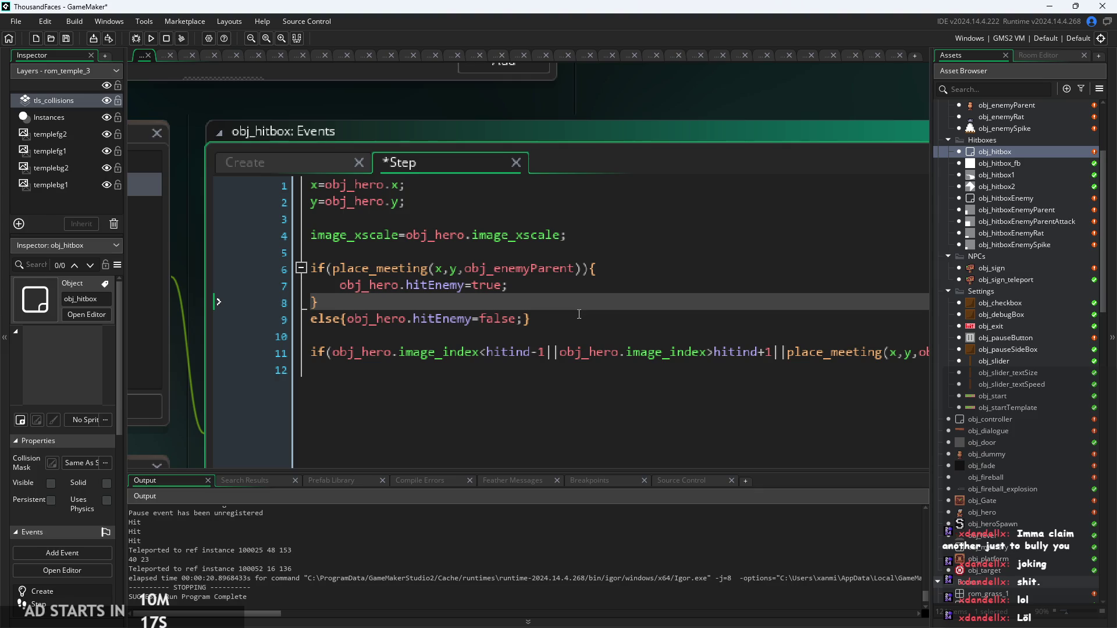
click(579, 314)
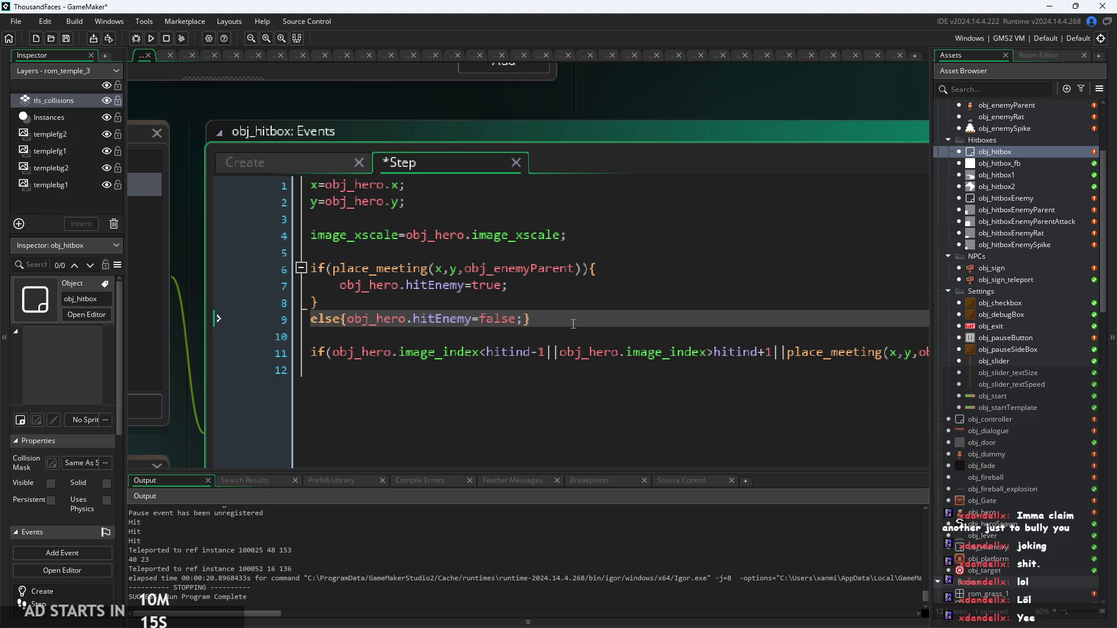
key(Up)
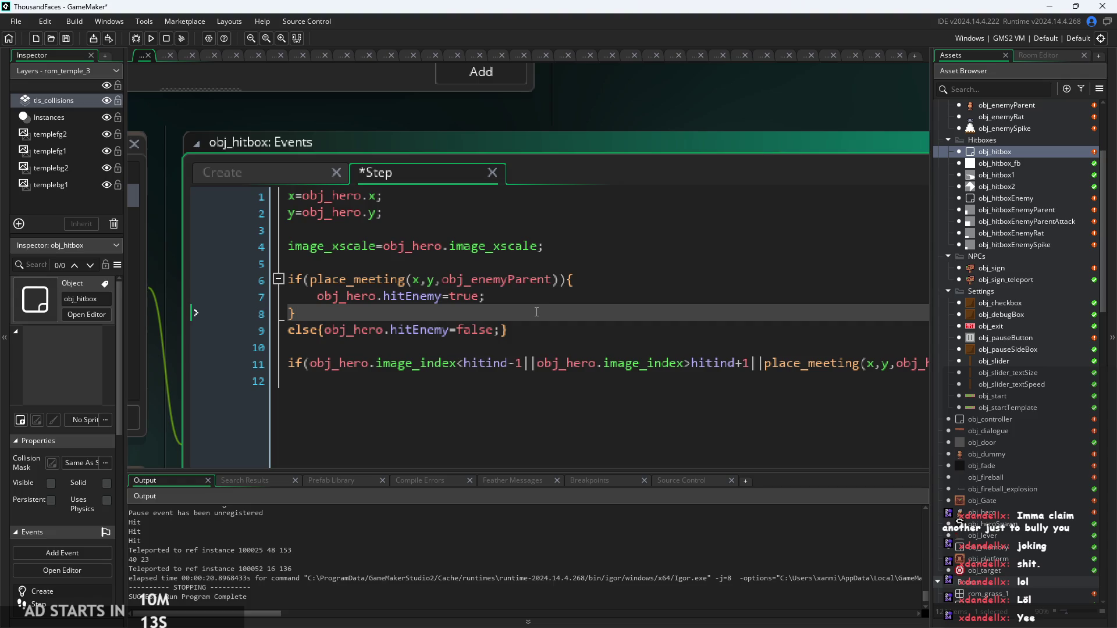
scroll(512, 295, up, 1)
click(512, 295)
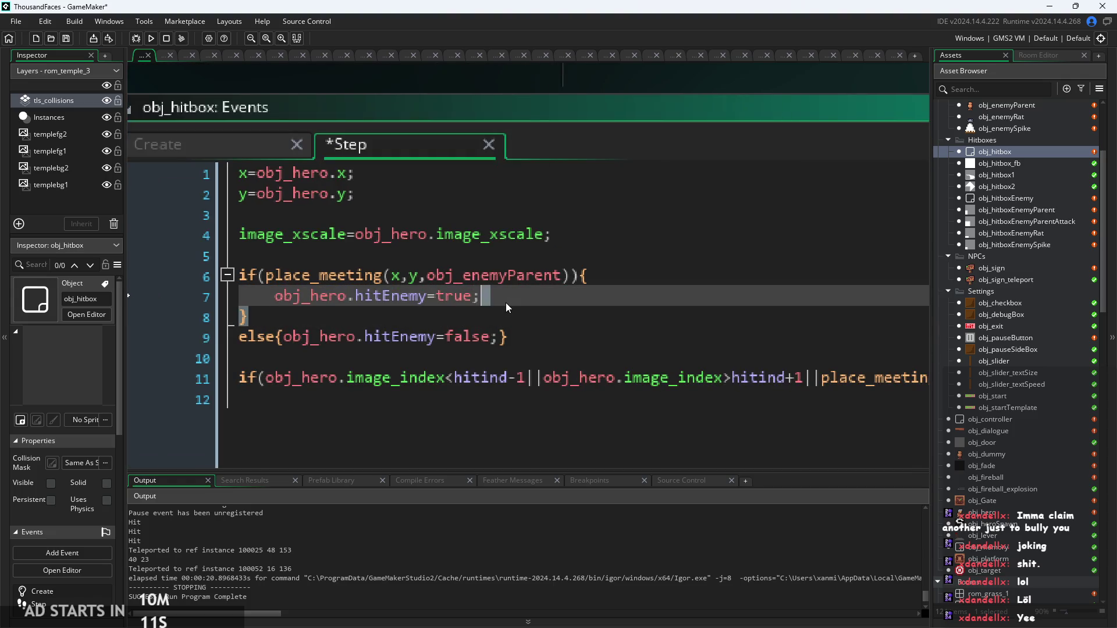
key(shift+Left)
key(shift+Left)
key(shift+Left)
text(ue;)
click(535, 336)
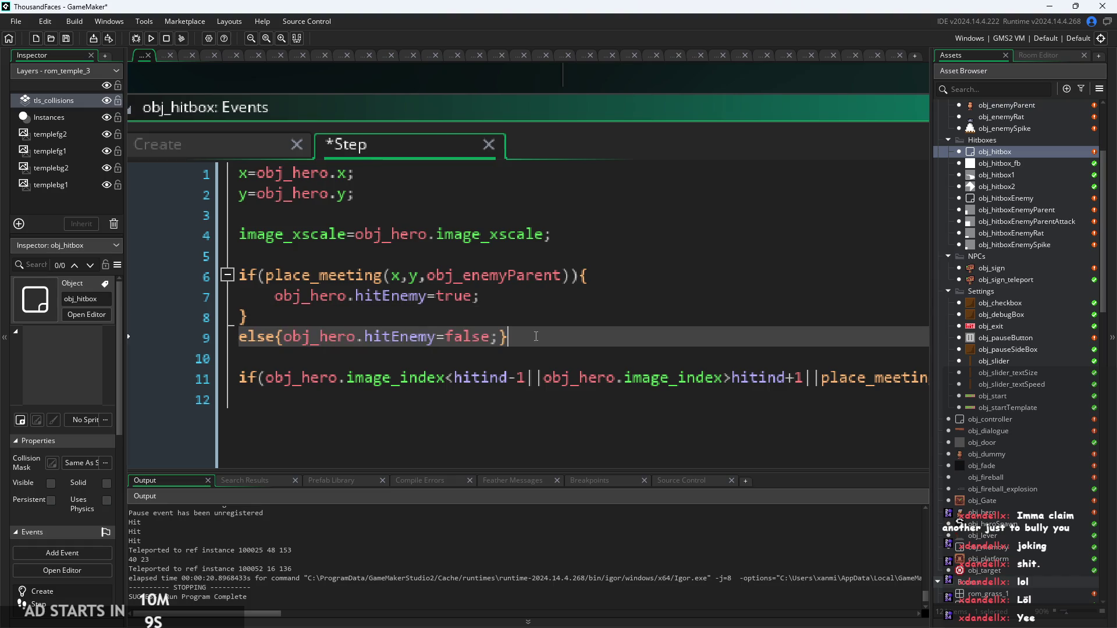
scroll(536, 336, down, 1)
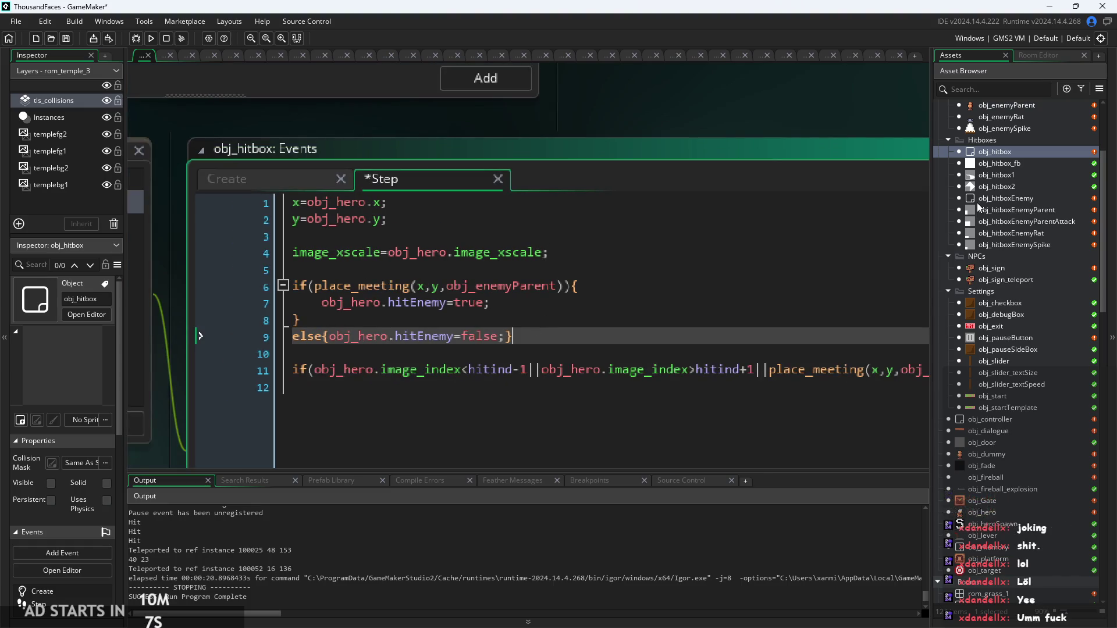
scroll(976, 201, up, 3)
scroll(1021, 387, down, 3)
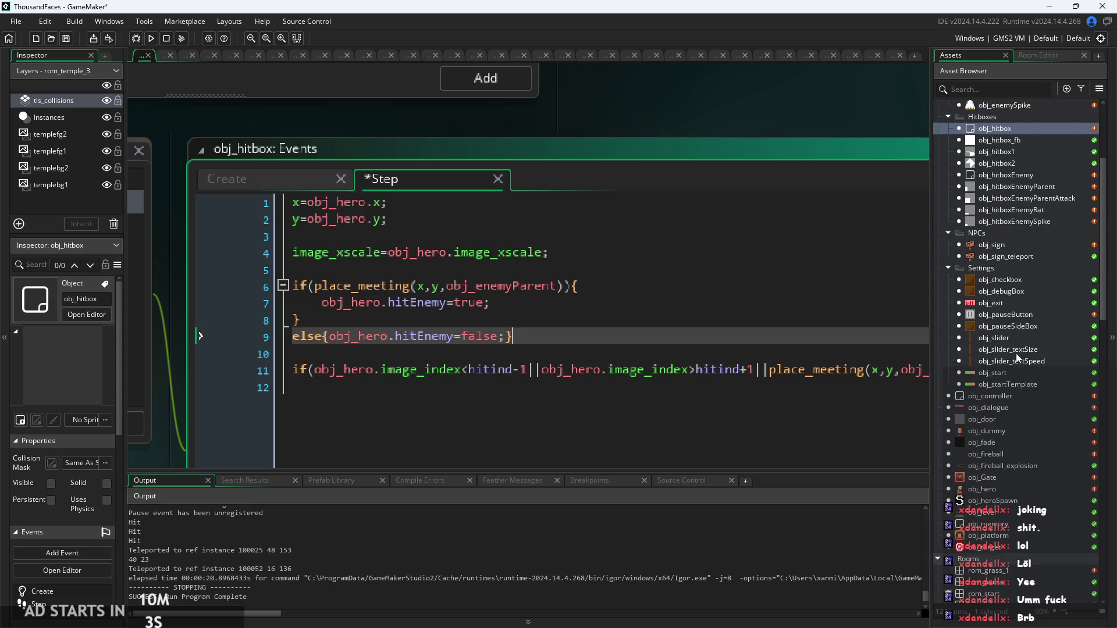
Step: In obj_hero's code, add an if(!instance_exists(obj_hitbox)){ } block on line 14
double_click(984, 489)
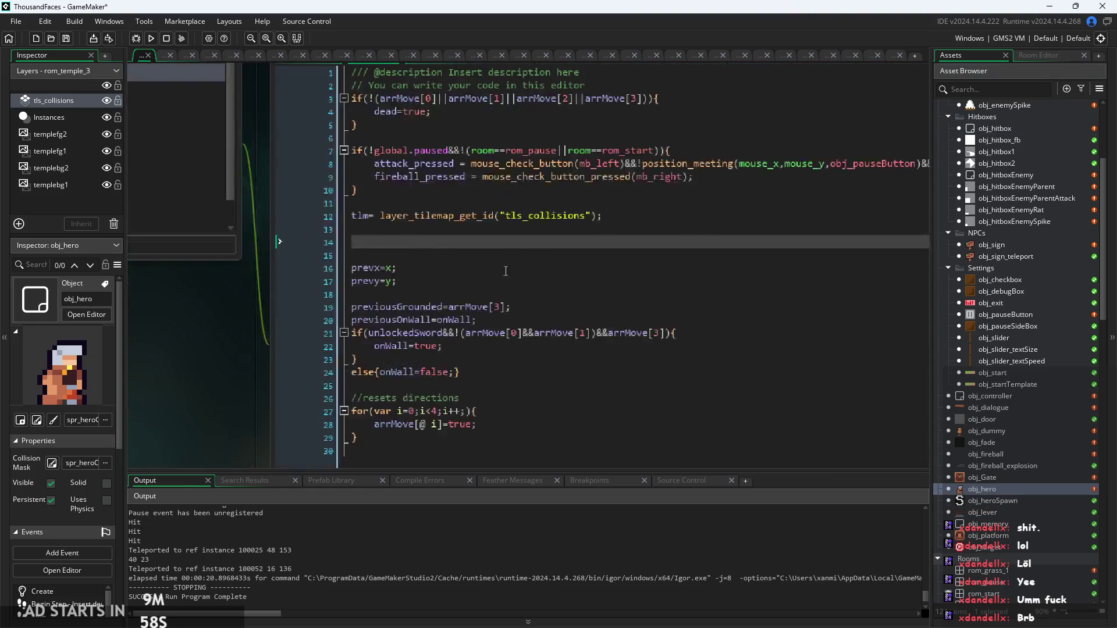
ctrl+scroll(432, 253, up, 2)
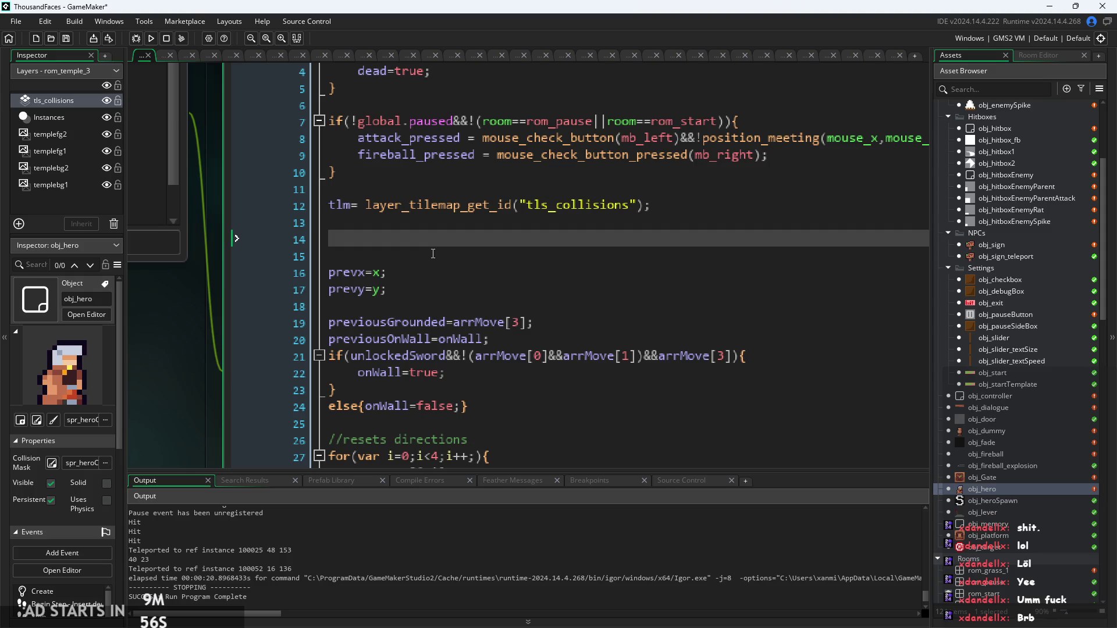
text(if)
text((!i)
text(nstance)
key(Down)
key(Down)
key(Down)
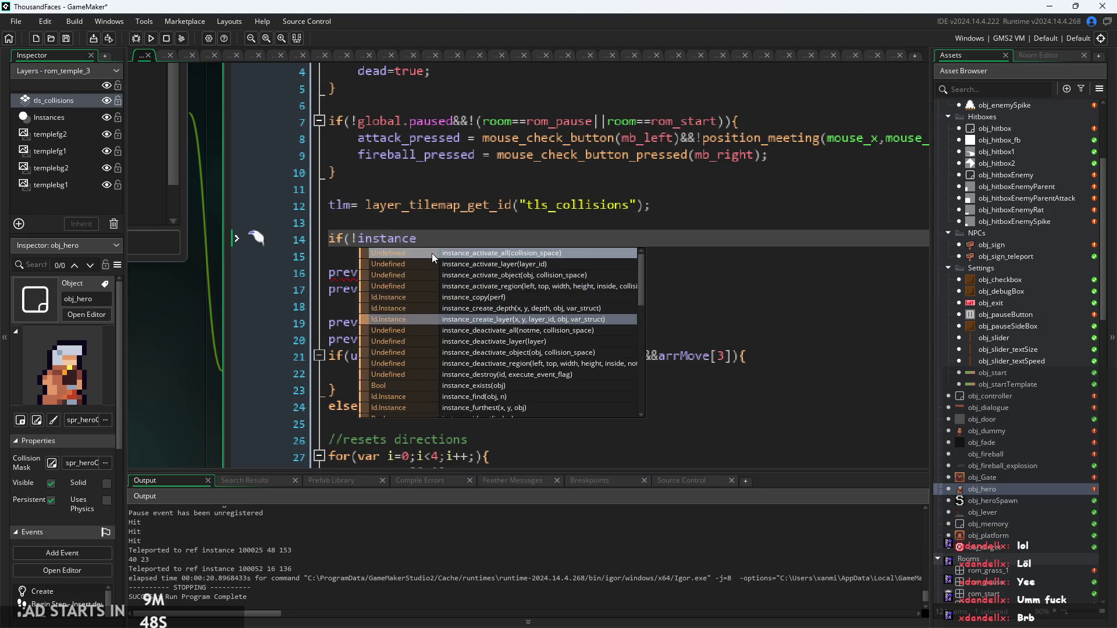
key(Down)
key(Down)
key(Down)
key(Return)
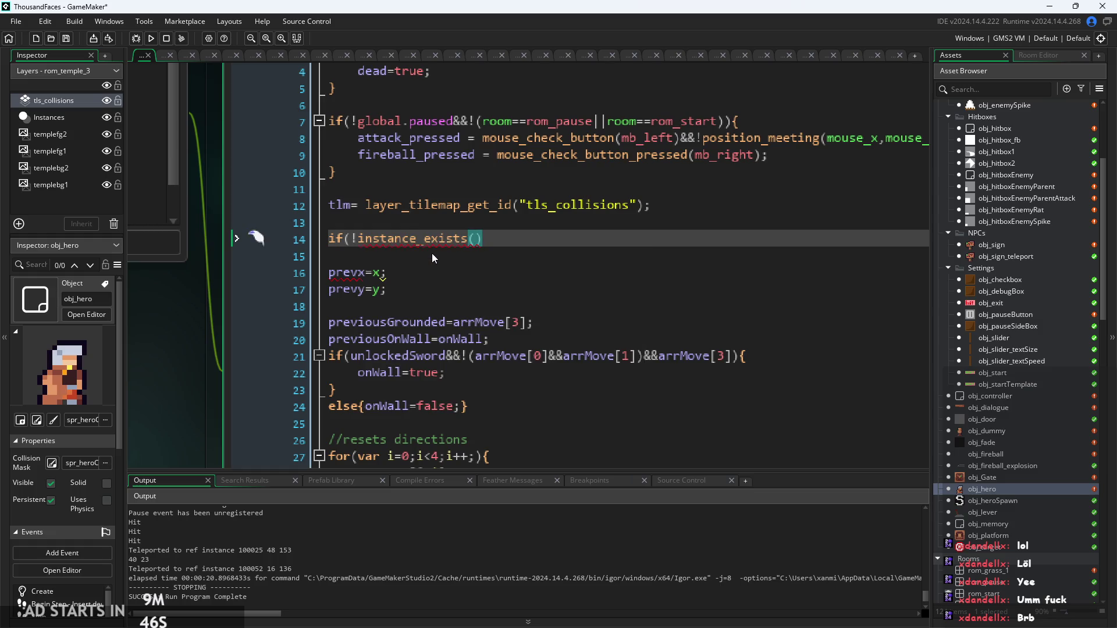
text(obj_h)
key(Return)
text()))
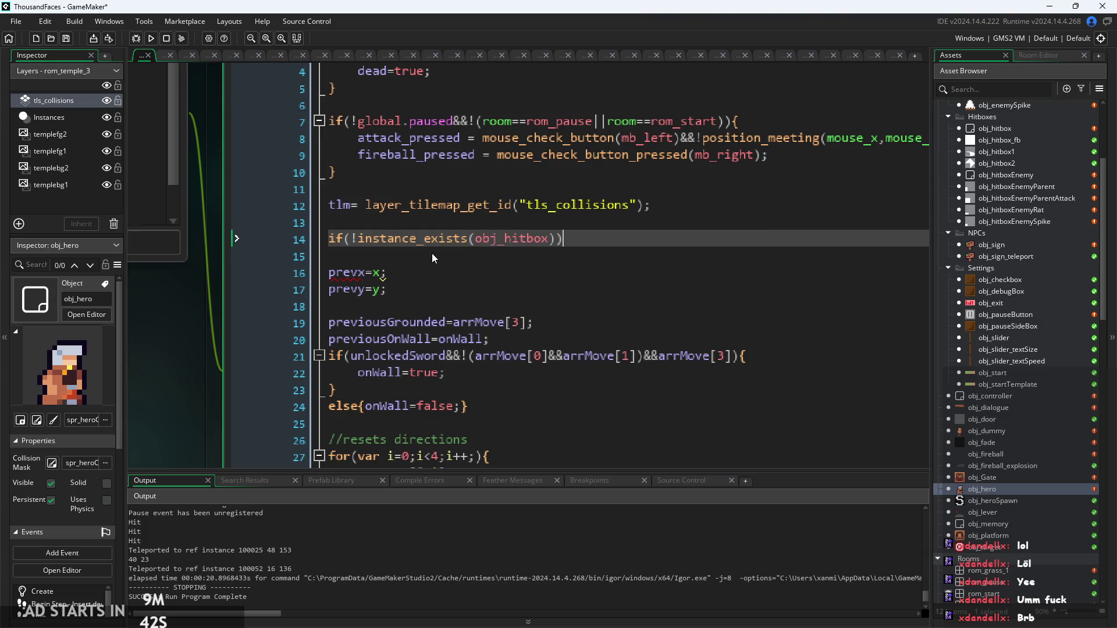
text({)
key(Return)
key(Return)
text(})
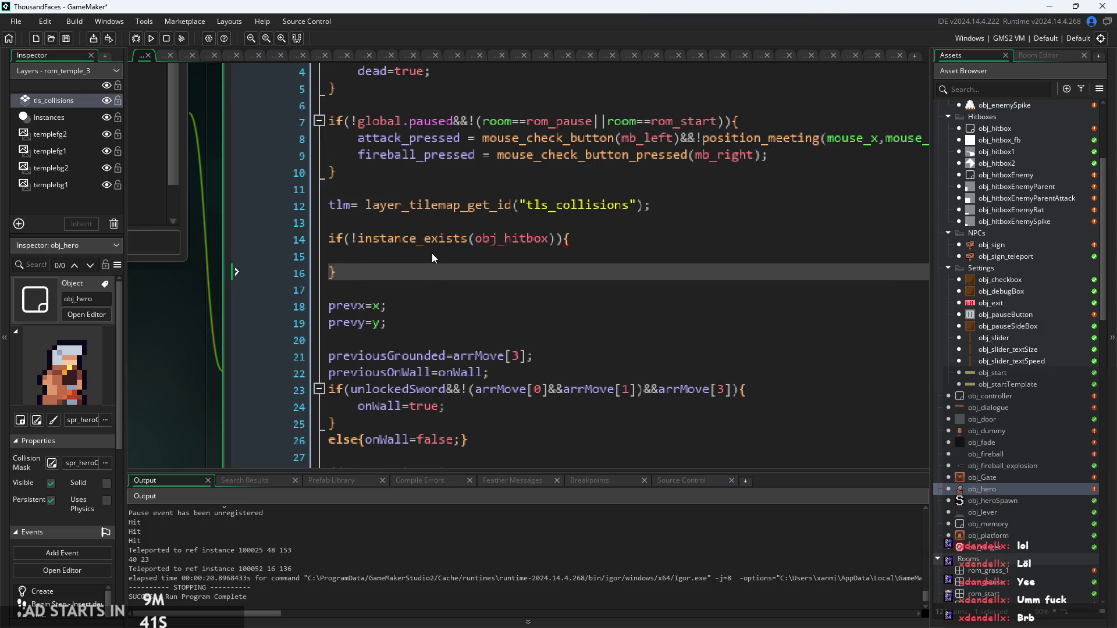
Step: Fill the block body with hitEnemy=false;
key(Up)
text(hit)
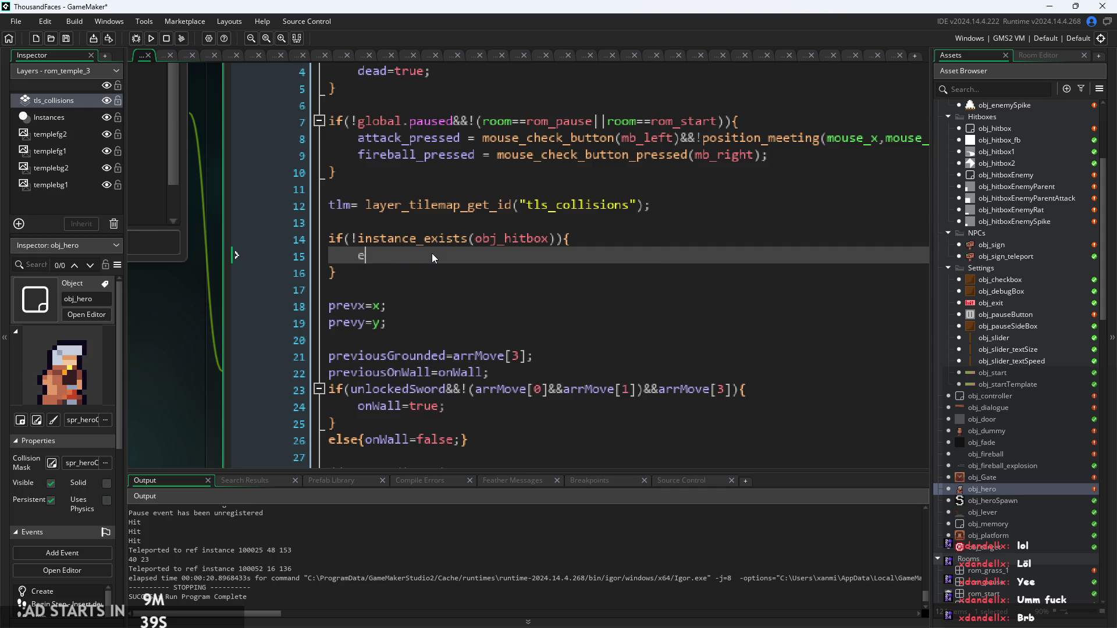
key(Return)
text(=fls)
key(BackSpace)
key(BackSpace)
text(alse;)
scroll(431, 250, down, 1)
scroll(431, 250, down, 2)
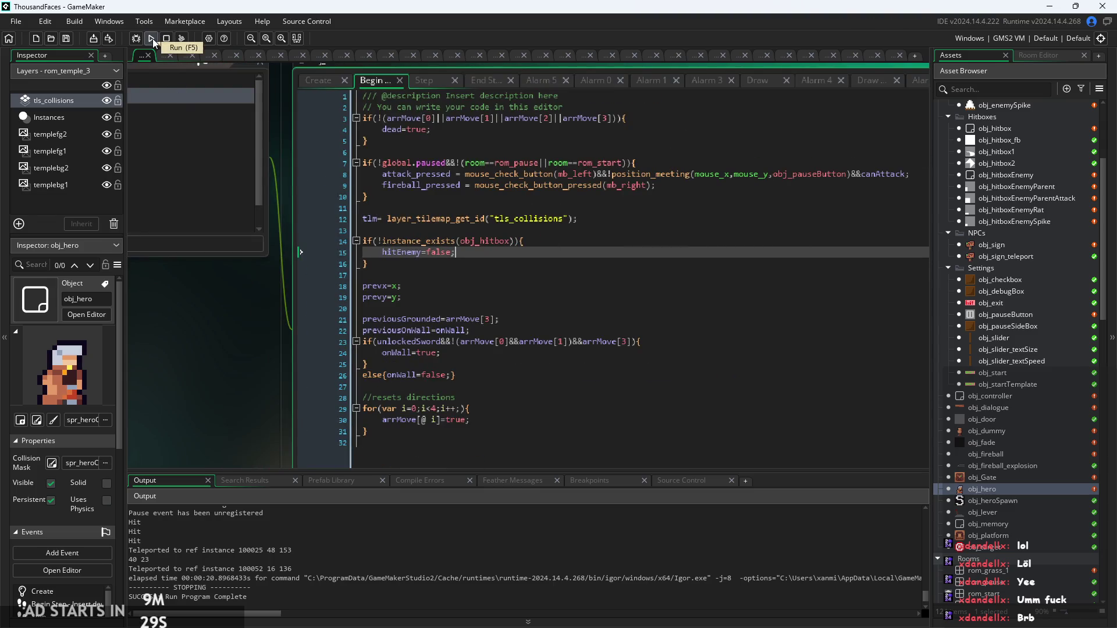
click(454, 263)
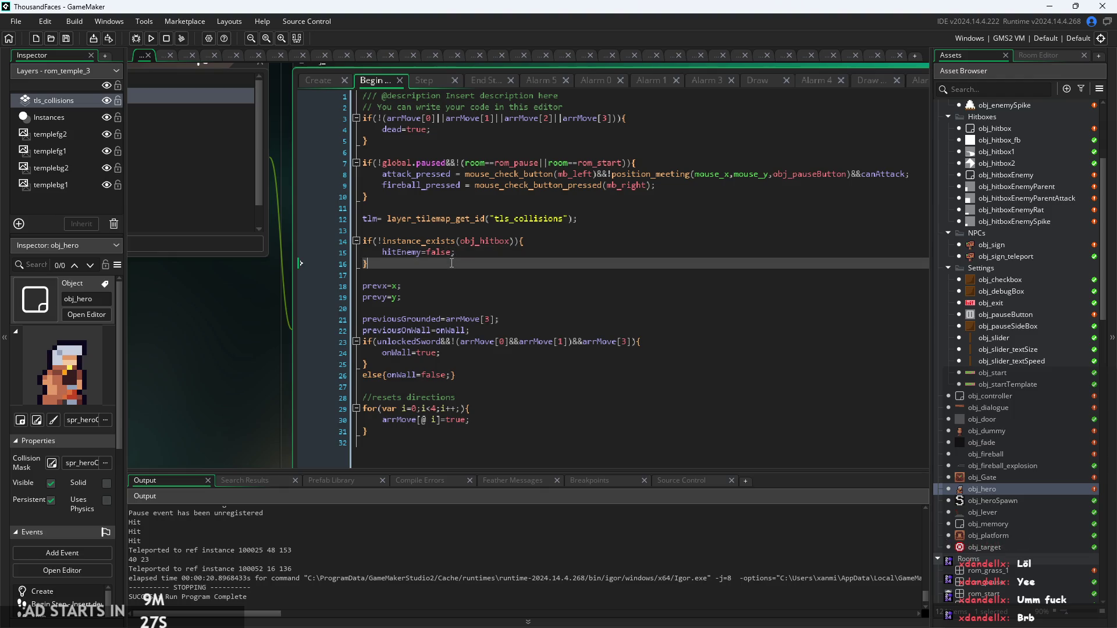
Step: Add if(hitEnemy){ show_debug_message("hit success"); } below the block and run with F5
key(Return)
text(if(hit)
key(Return)
key(Return)
key(Return)
text(})
key(Up)
text(show)
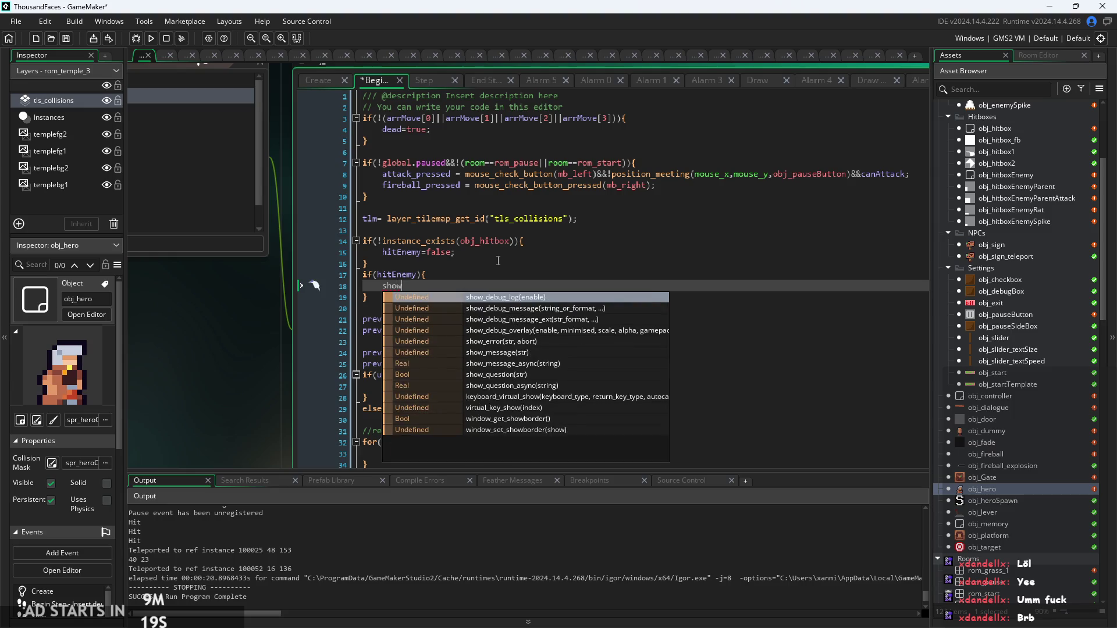
key(Down)
key(Down)
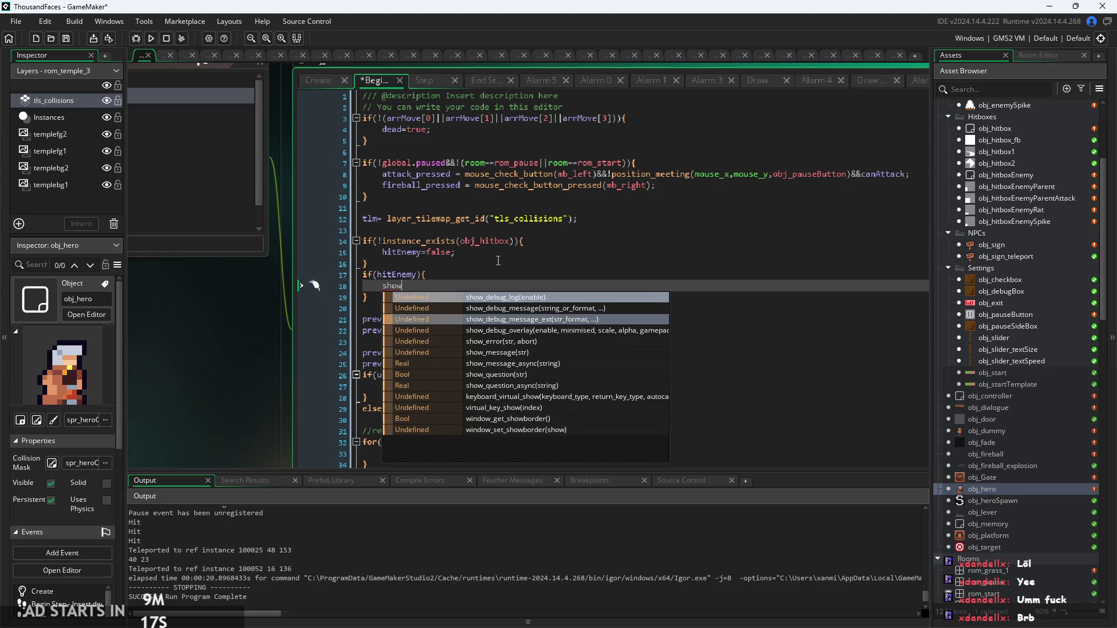
key(Up)
key(Return)
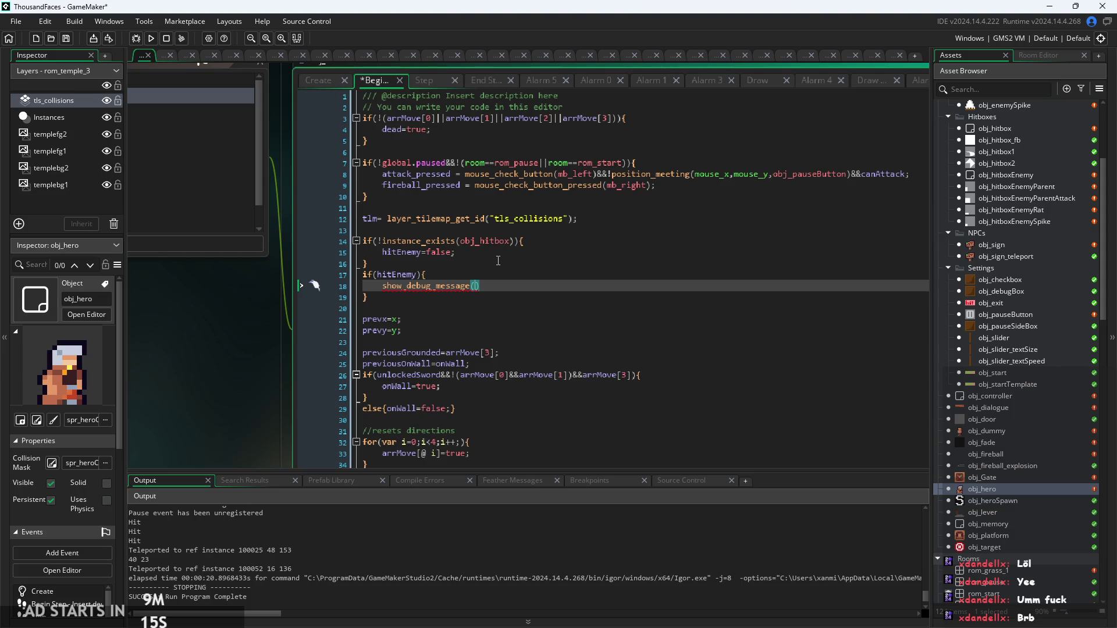
text("hit success");)
key(F5)
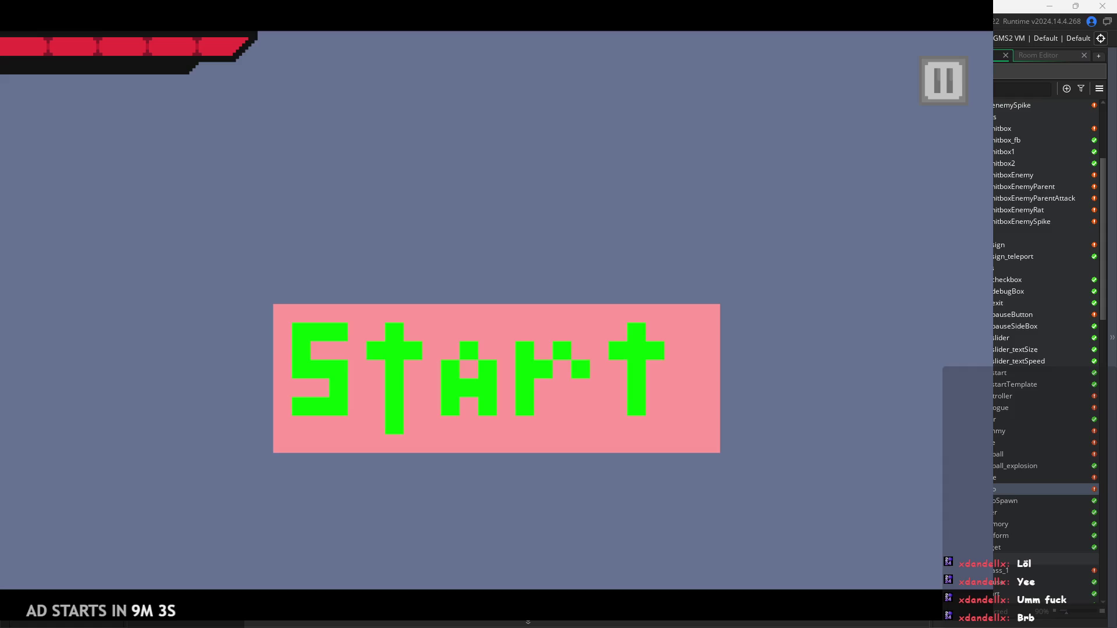
Step: Start the game from the title screen into the temple level, then leave the test run
click(585, 397)
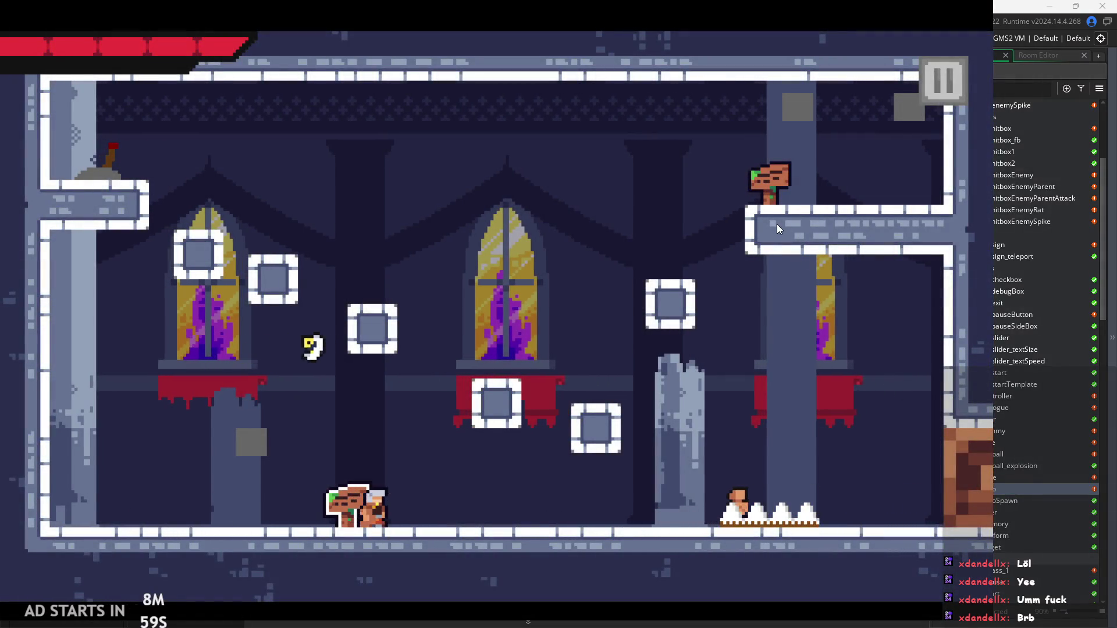
key(alt+Tab)
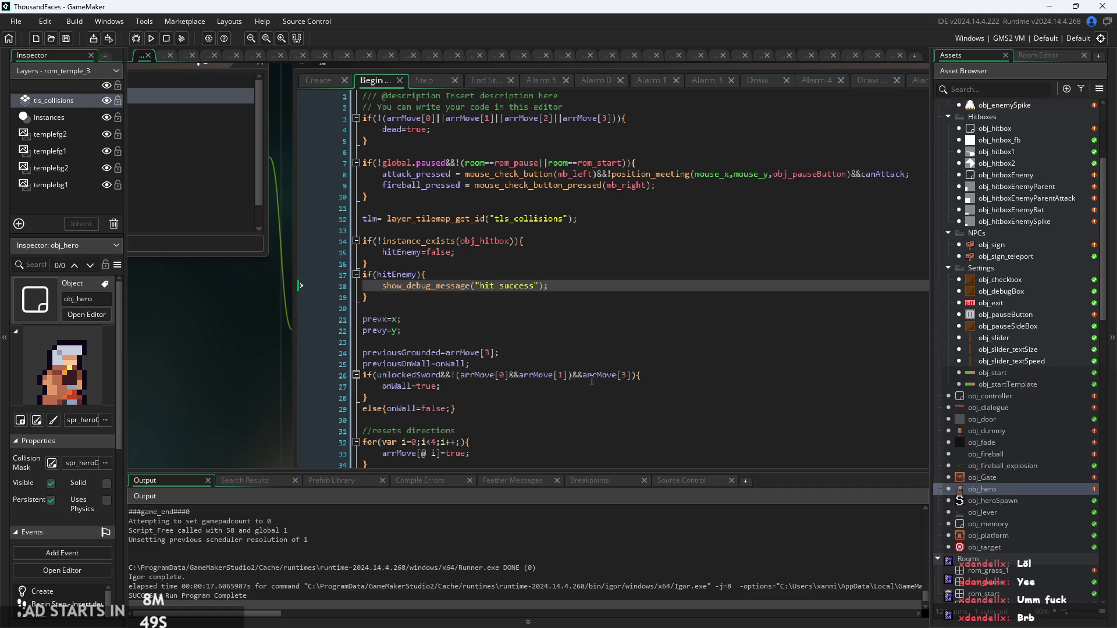
click(454, 546)
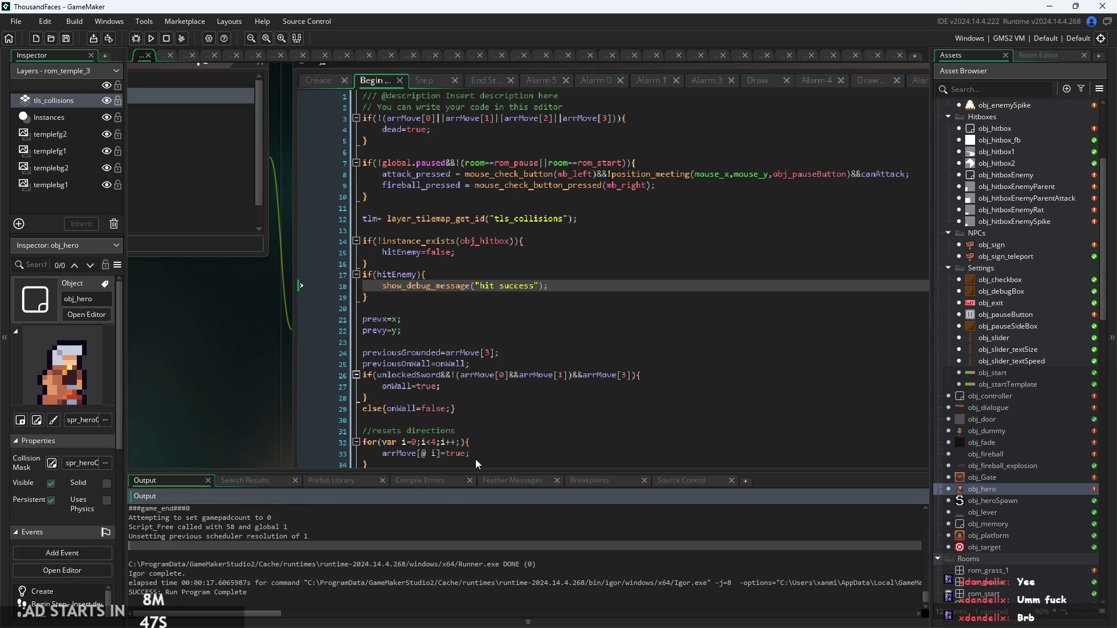
ctrl+scroll(581, 290, up, 2)
click(627, 299)
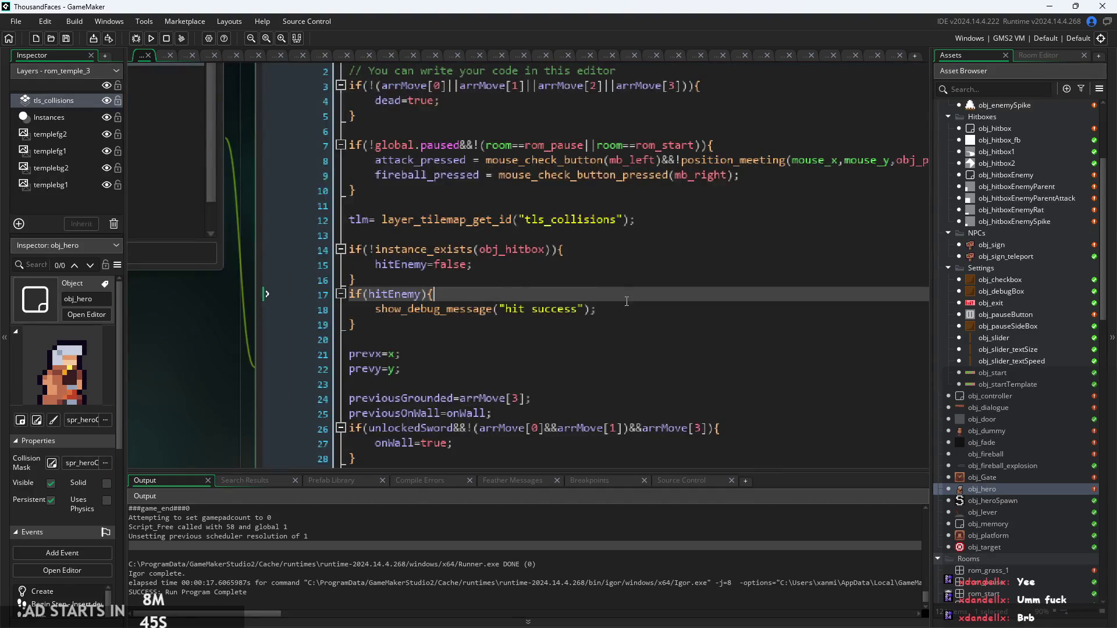
click(656, 267)
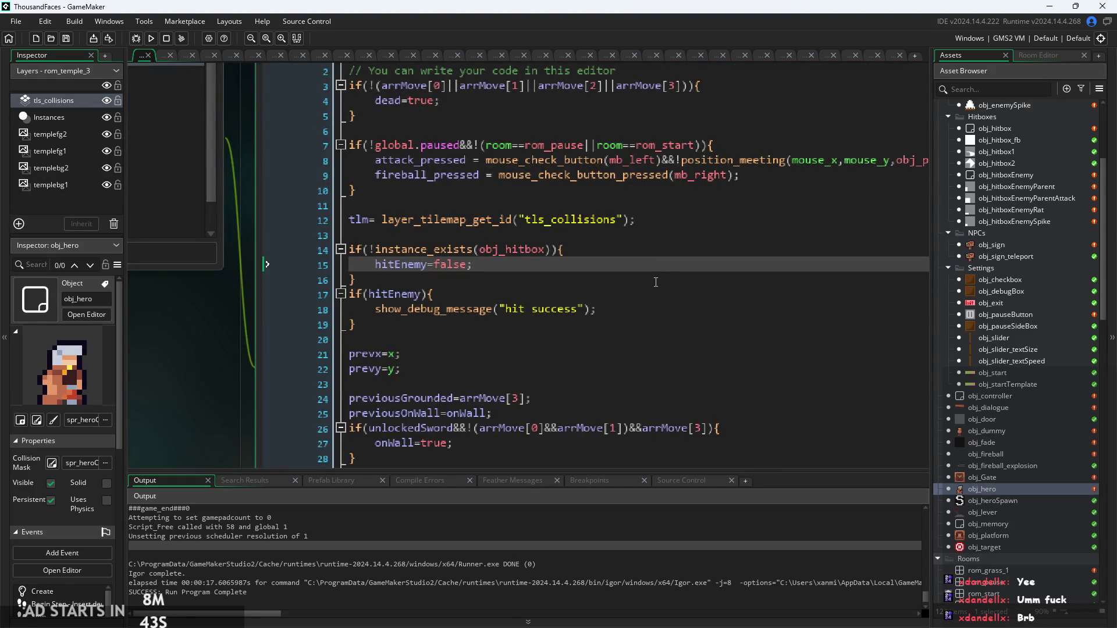
click(667, 283)
click(669, 295)
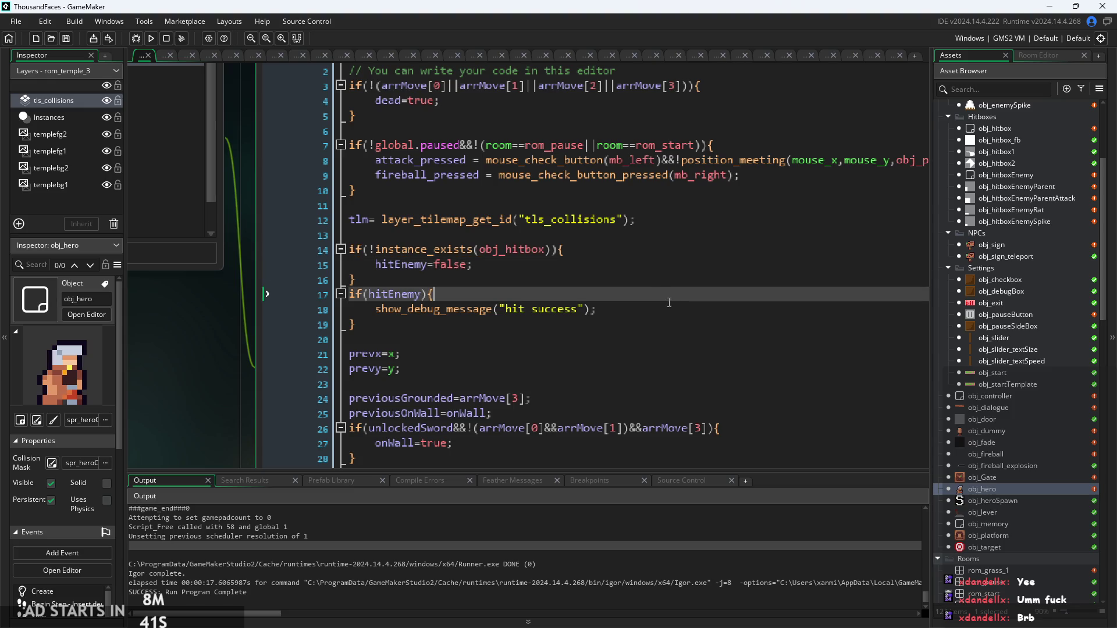
click(669, 309)
click(667, 265)
click(665, 297)
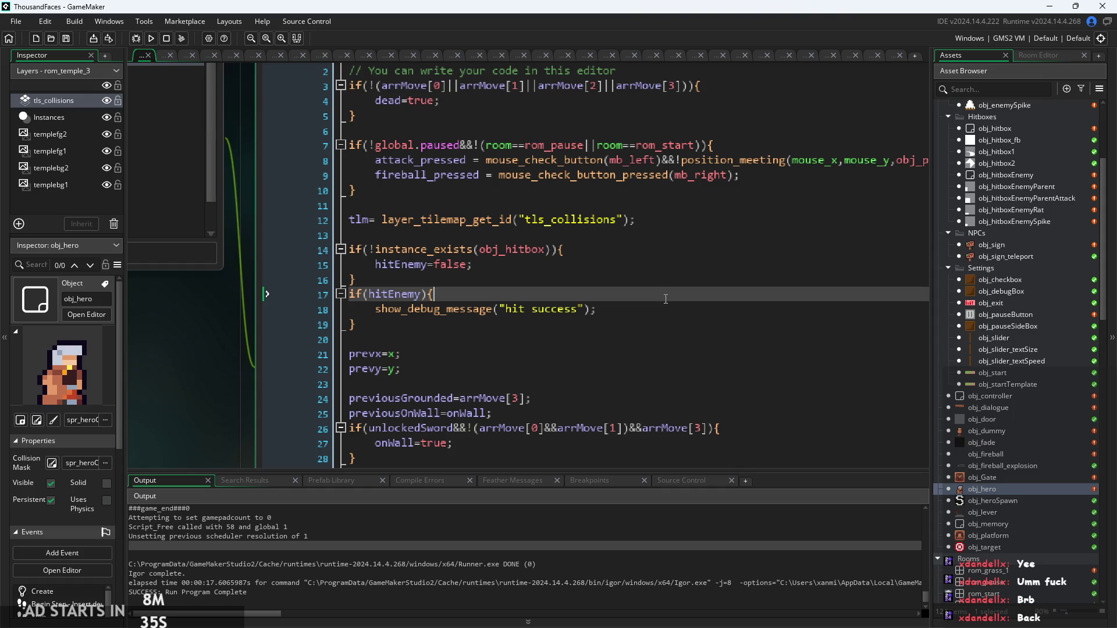
click(617, 280)
scroll(616, 274, down, 1)
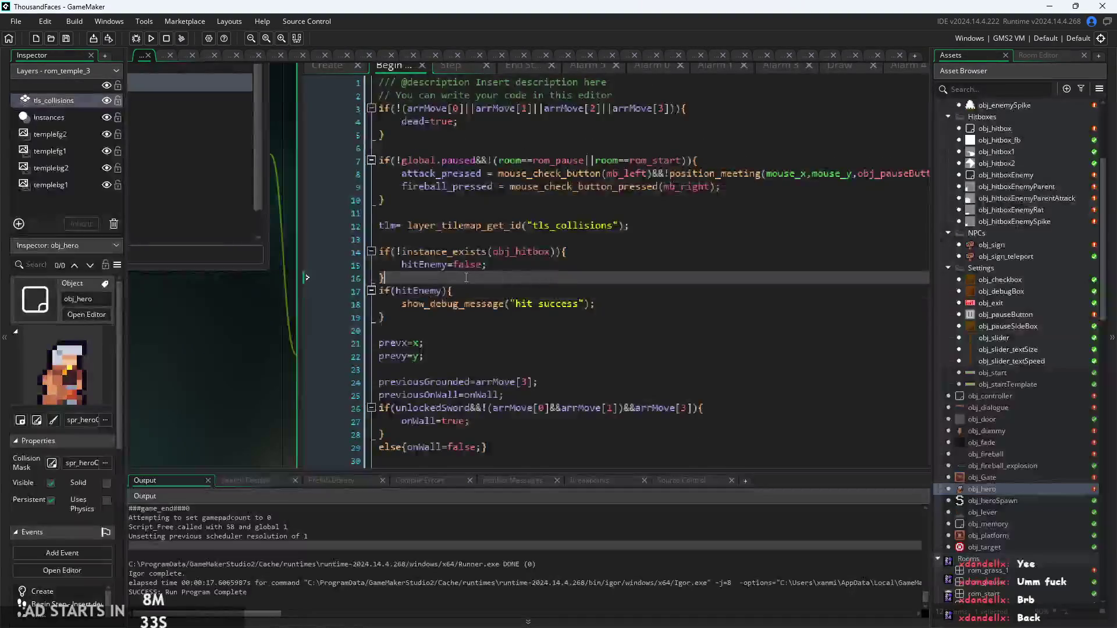
scroll(468, 278, up, 1)
click(568, 271)
scroll(568, 278, up, 1)
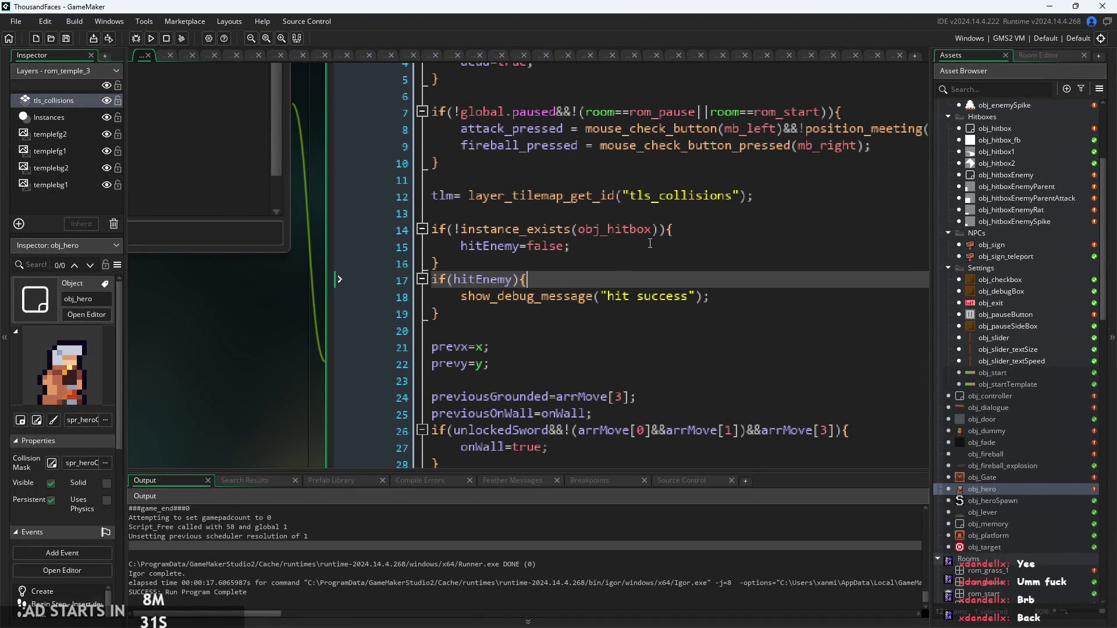
click(650, 243)
scroll(650, 243, up, 2)
scroll(548, 344, down, 2)
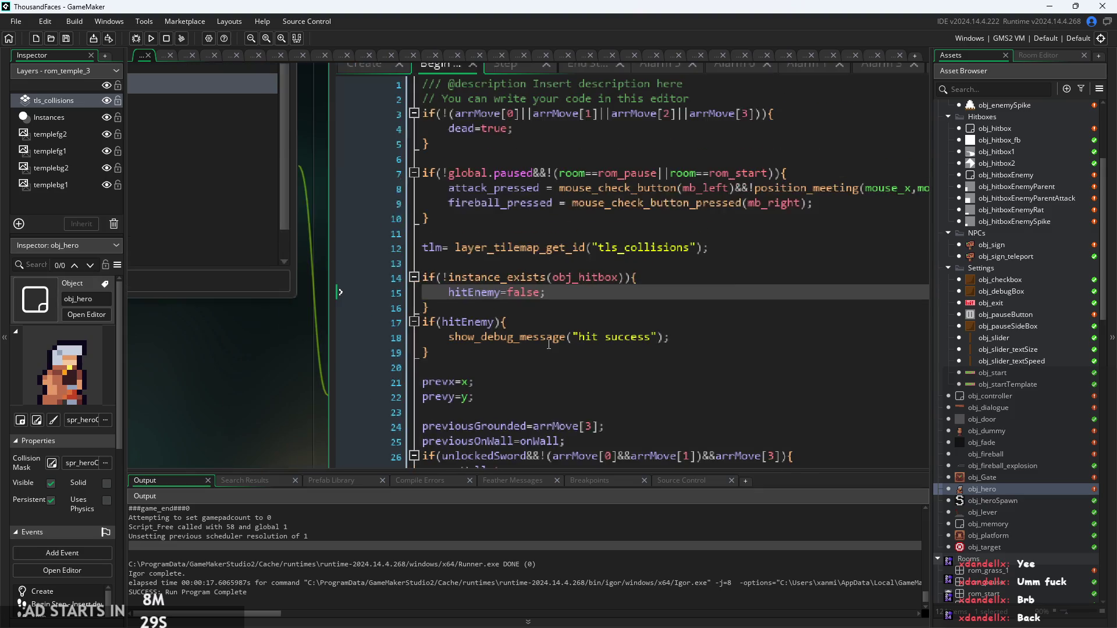
click(767, 307)
scroll(768, 307, down, 1)
scroll(767, 307, up, 1)
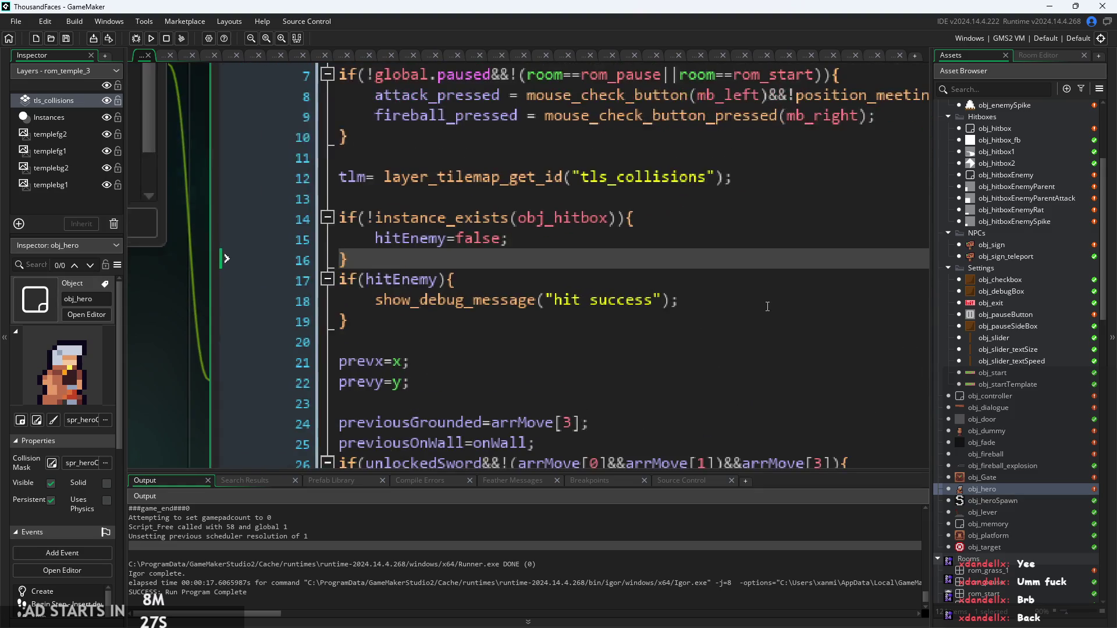
click(767, 307)
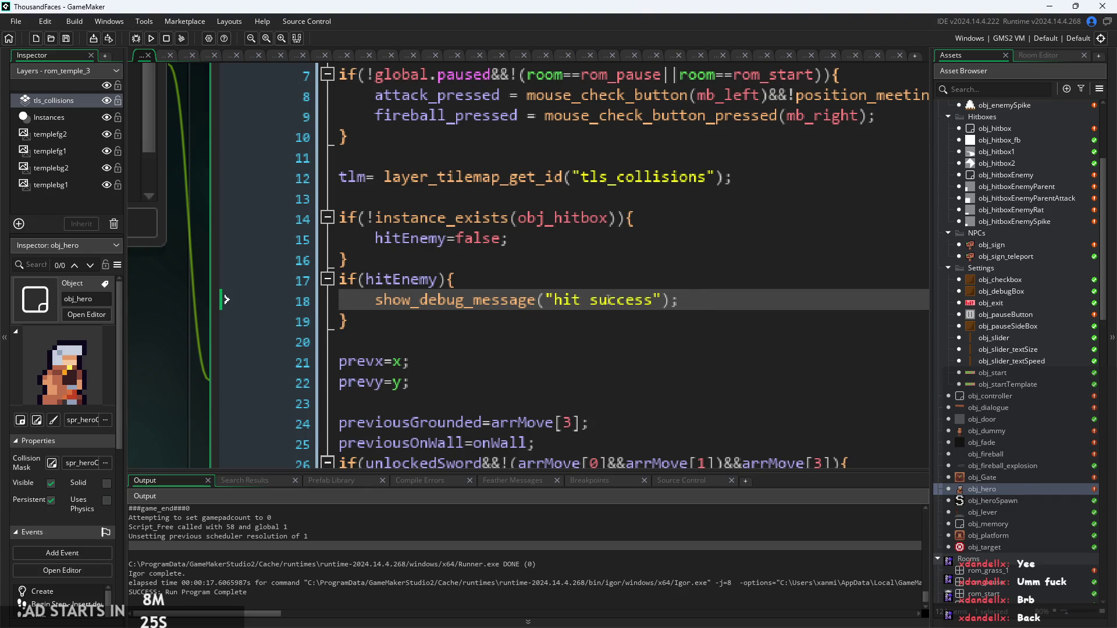
click(642, 259)
scroll(642, 259, down, 2)
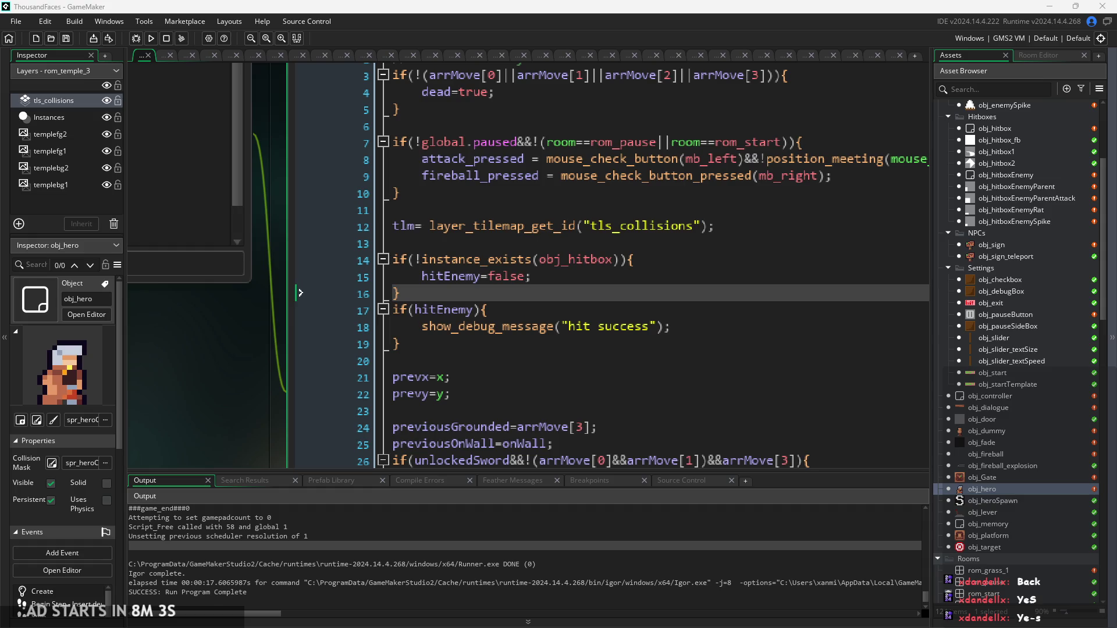
Step: Review the hitbox and debug lines in obj_hero's Begin Step, then build and run the game
click(756, 388)
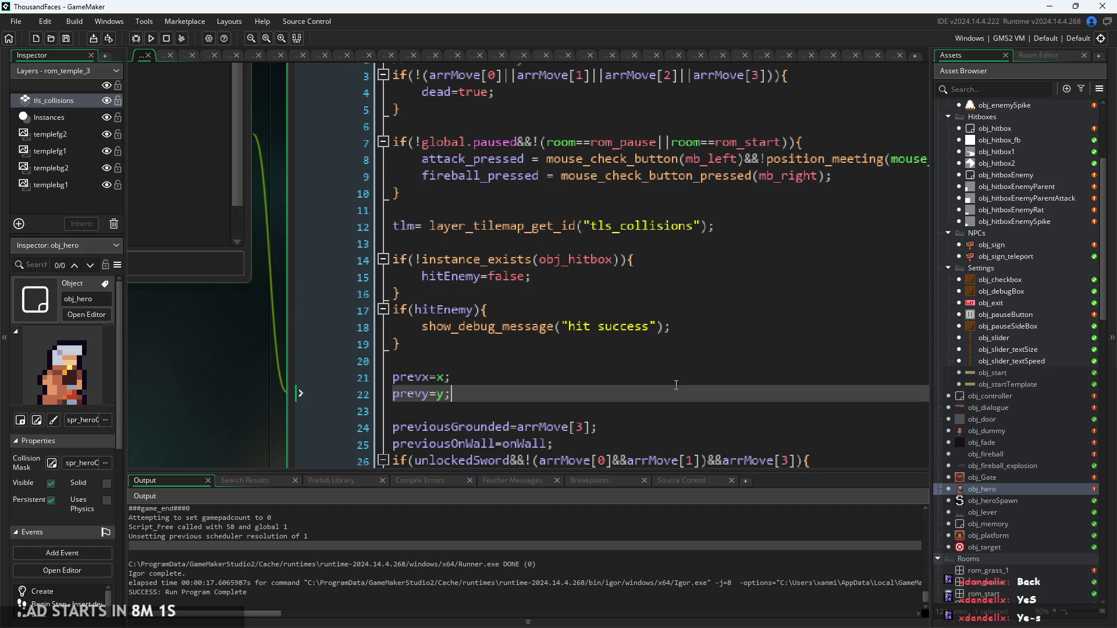
click(653, 332)
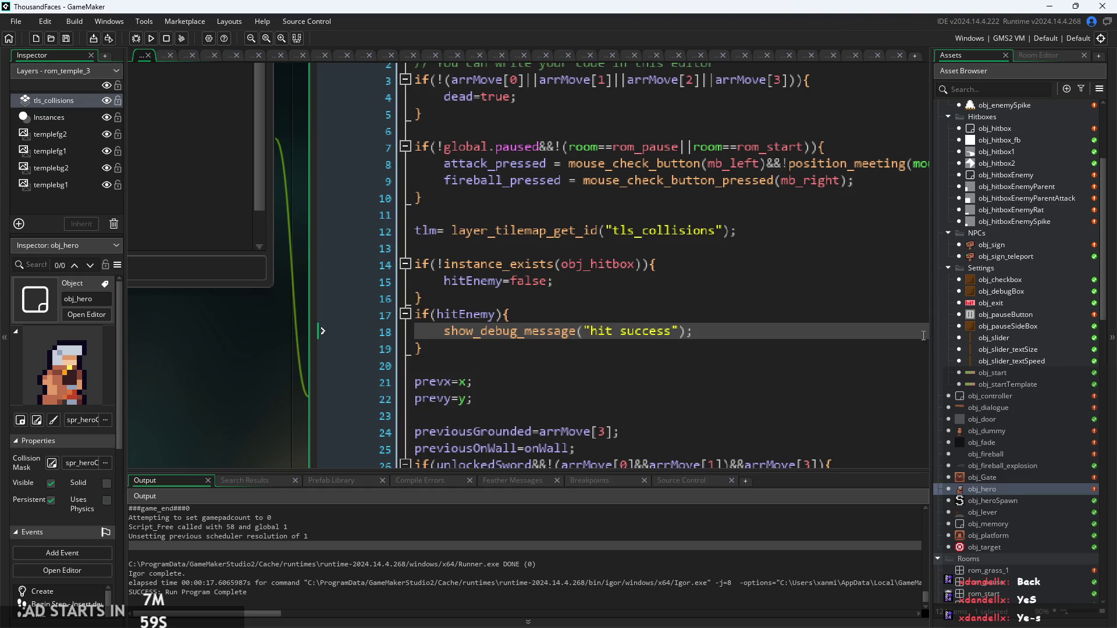
click(710, 300)
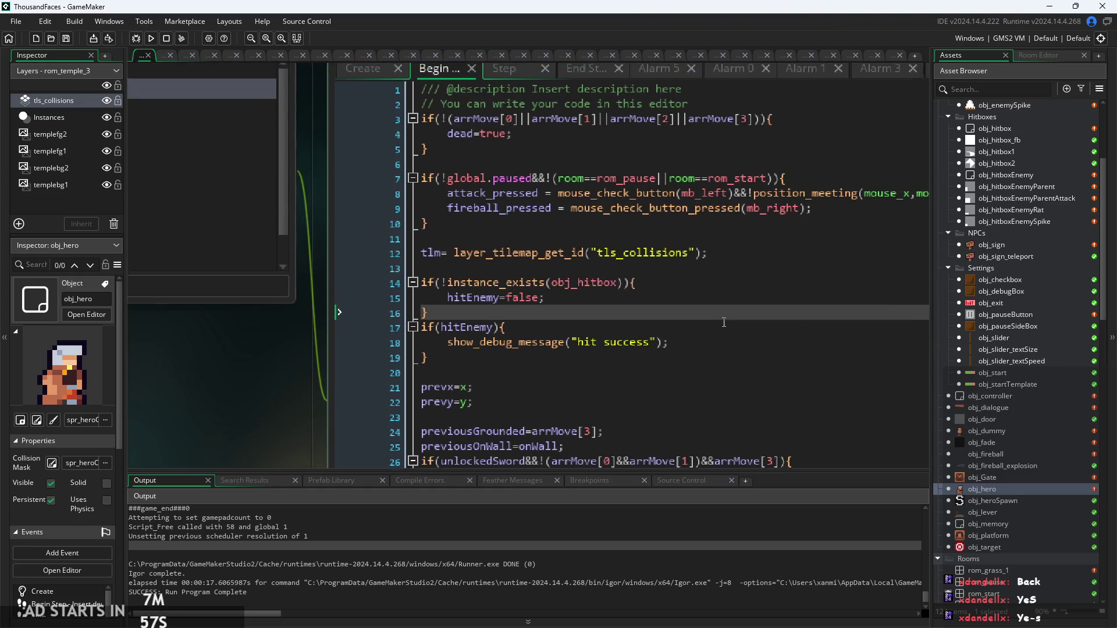
click(669, 290)
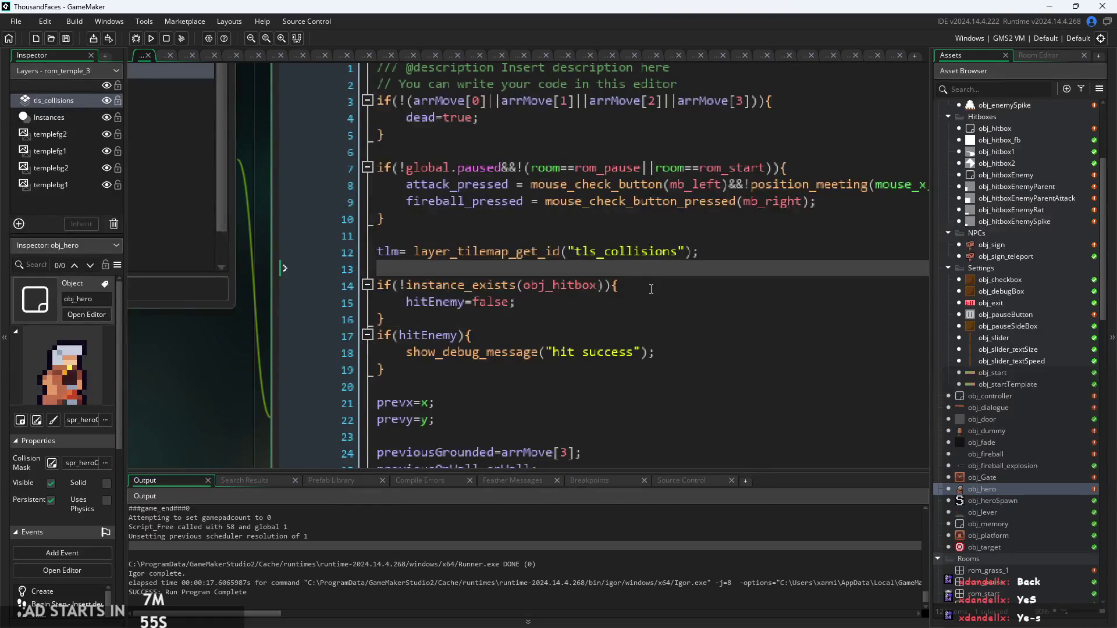
click(634, 304)
scroll(634, 306, down, 1)
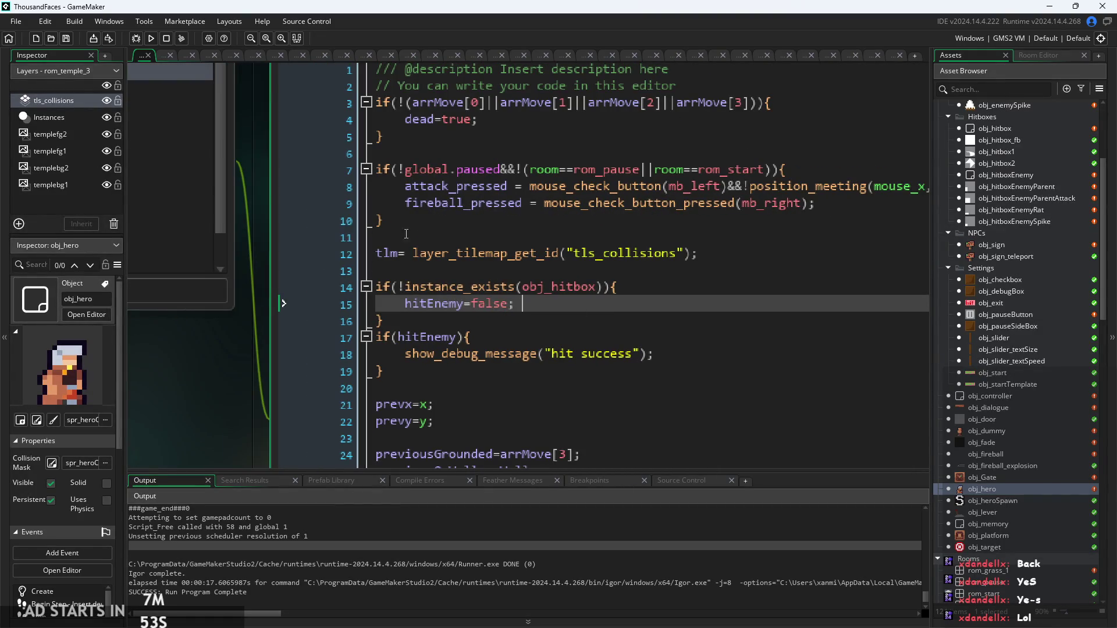
click(151, 39)
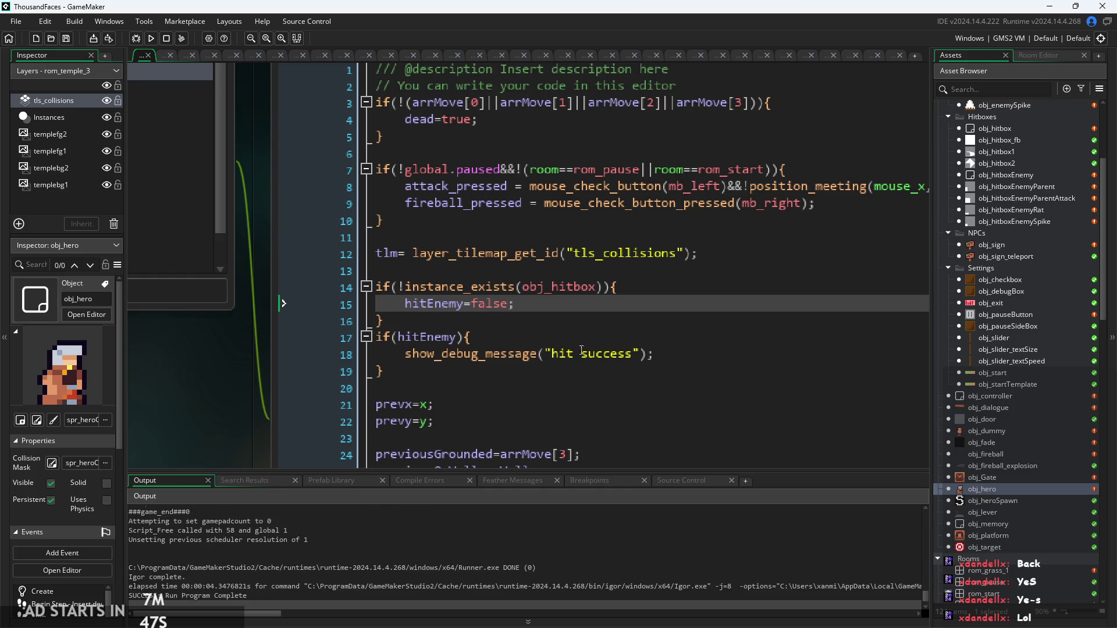
Step: Delete the if(hitEnemy) debug block on lines 17–19
click(524, 339)
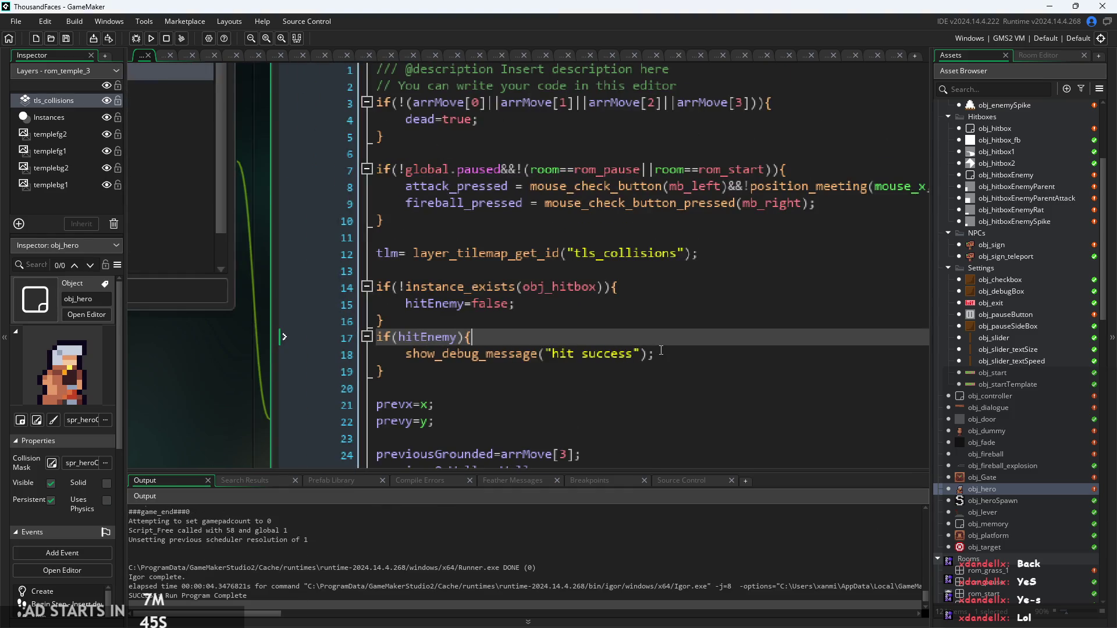
click(662, 352)
drag(407, 371, 200, 333)
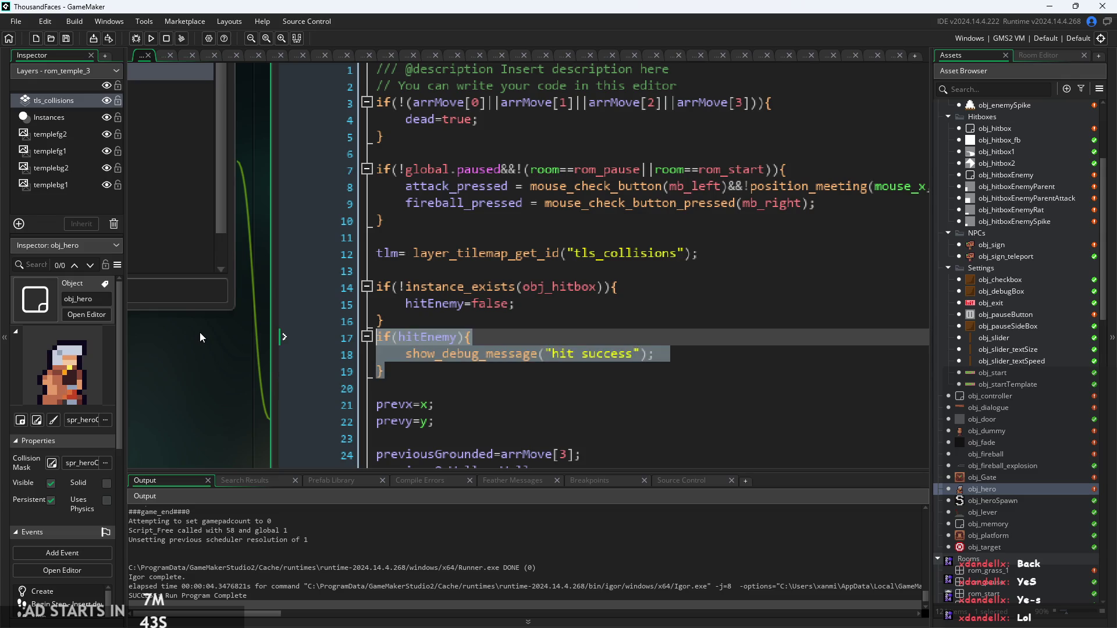
key(BackSpace)
key(BackSpace)
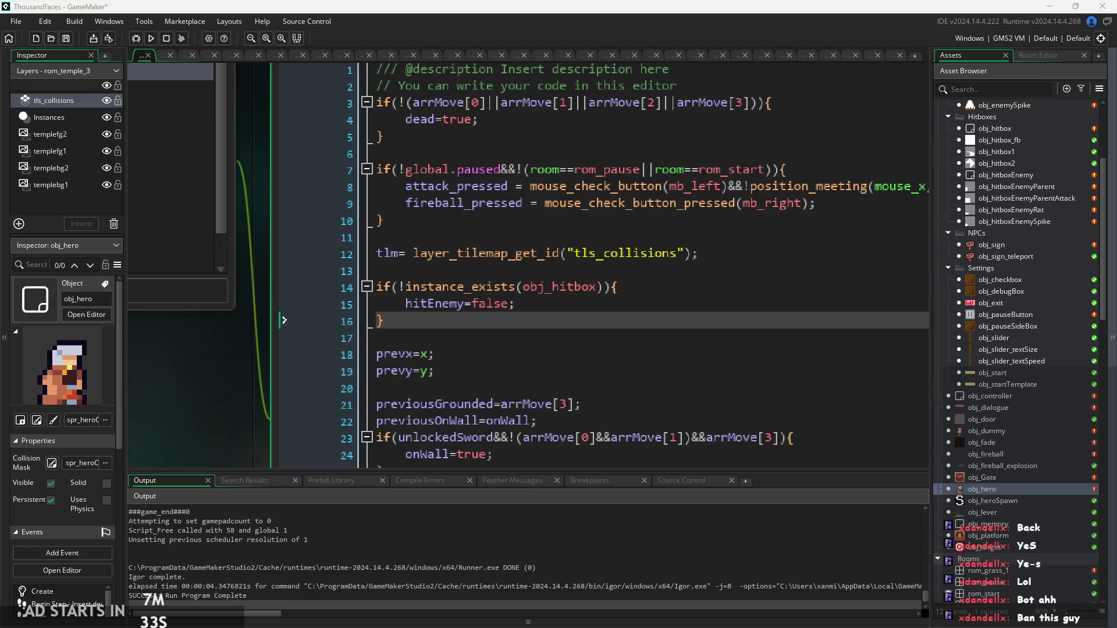
Step: Look over obj_fireball, obj_dialogue and obj_start in the Asset Browser
click(1014, 455)
scroll(1020, 466, up, 1)
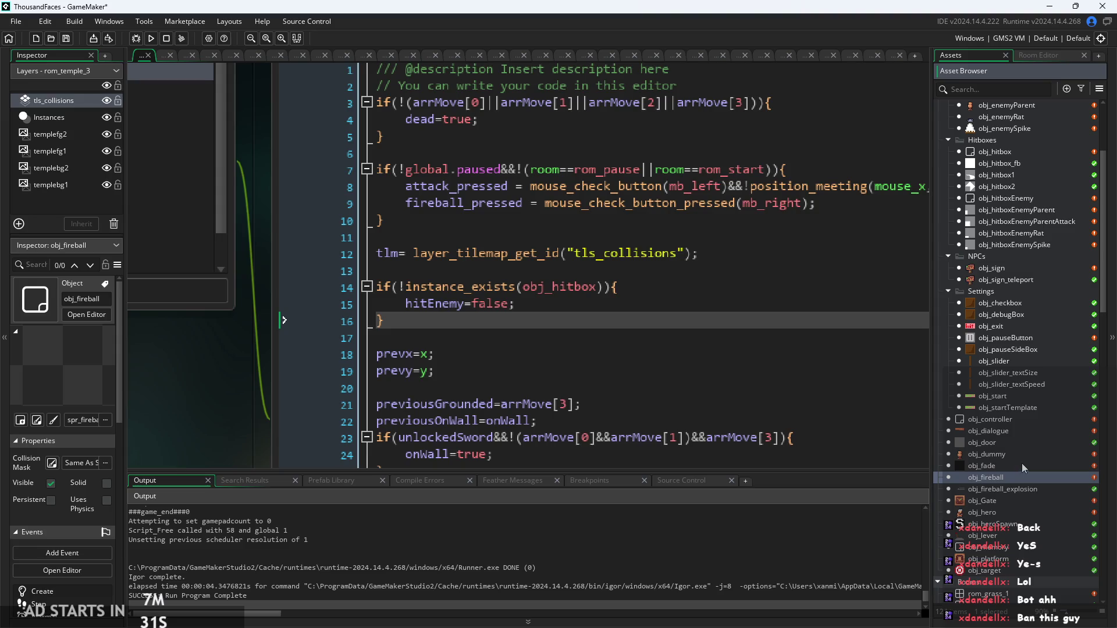
click(1024, 432)
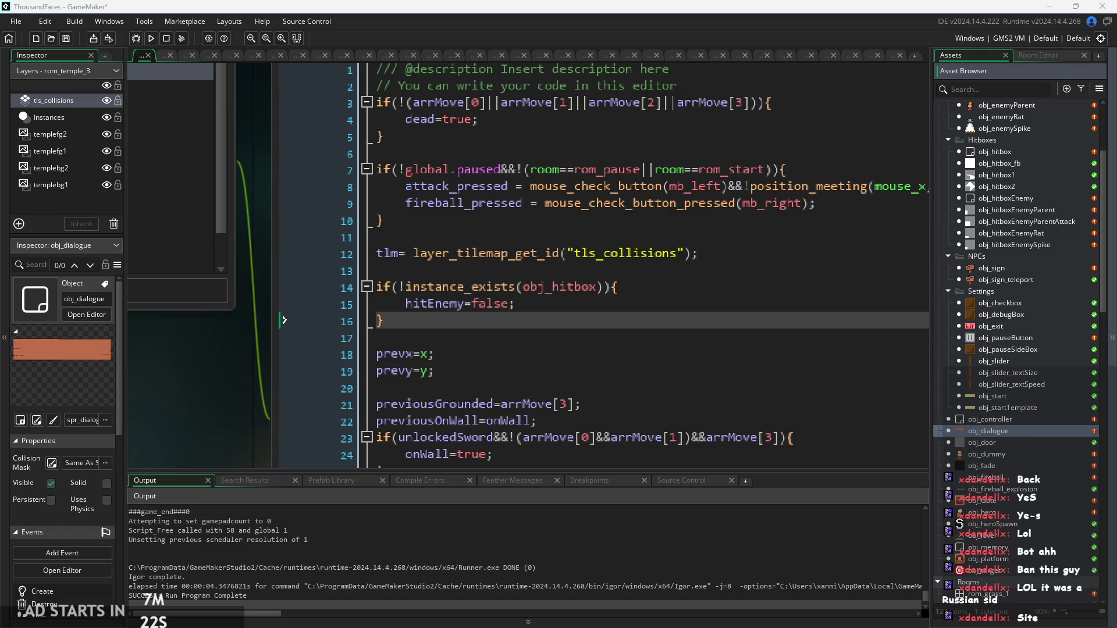
click(993, 398)
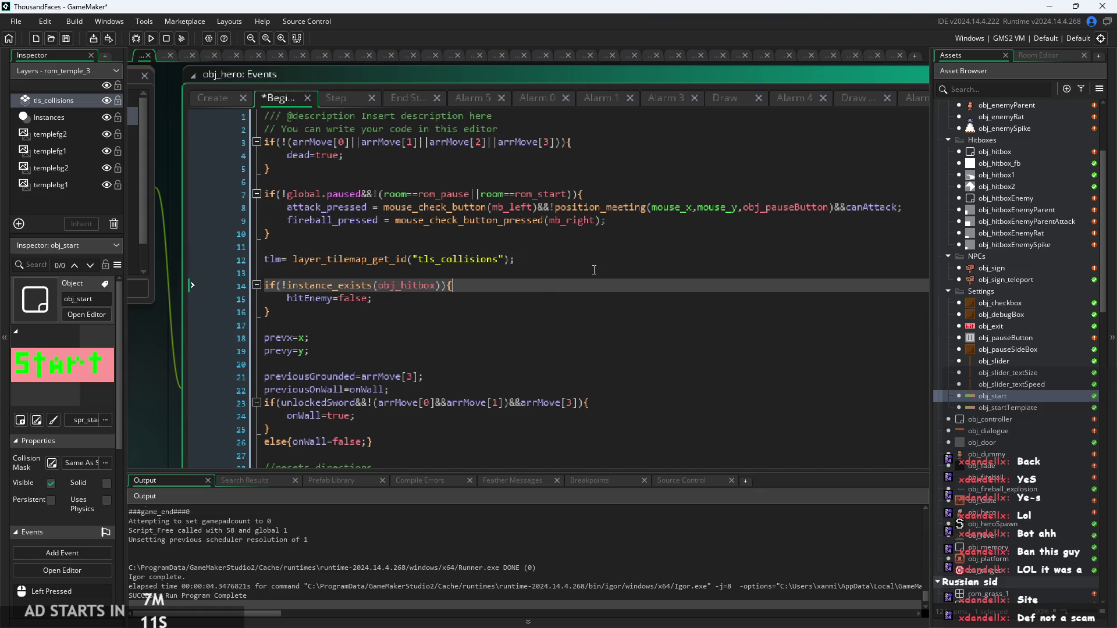
Step: Recheck lines 14–17 of obj_hero's Begin Step after the deletion
ctrl+scroll(595, 274, up, 3)
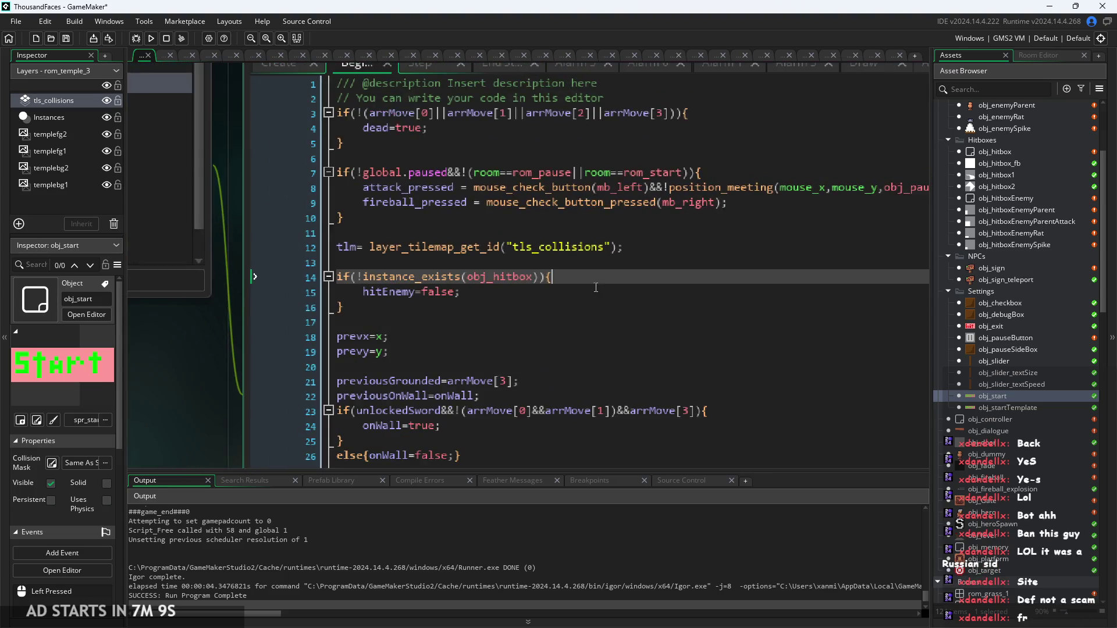
click(593, 294)
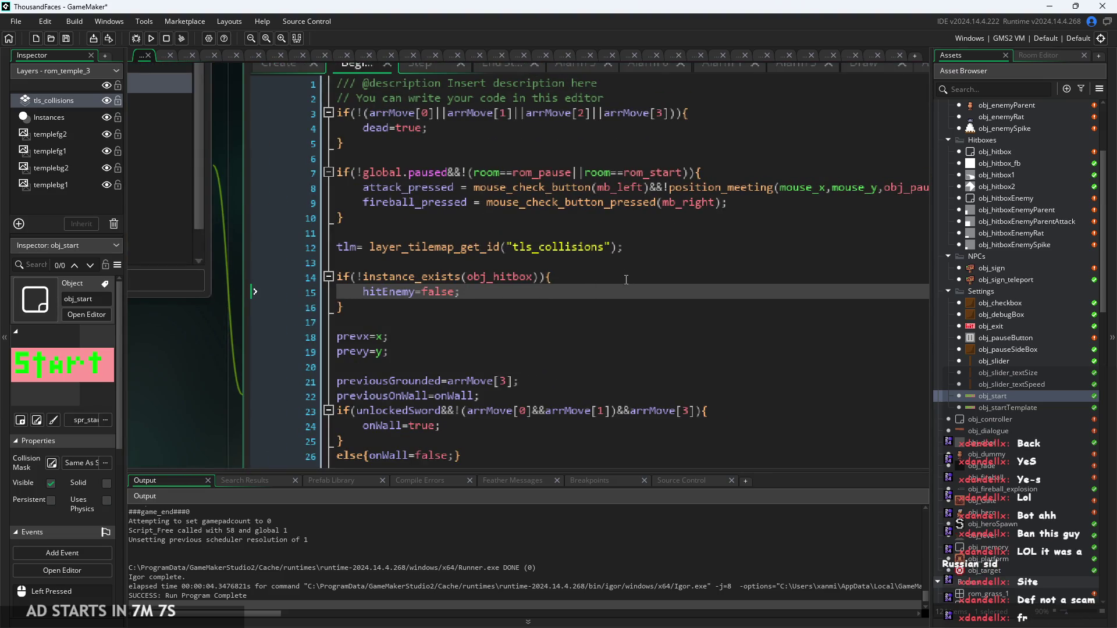
ctrl+scroll(529, 326, down, 2)
click(530, 326)
key(Up)
key(Up)
key(Up)
ctrl+scroll(561, 299, up, 2)
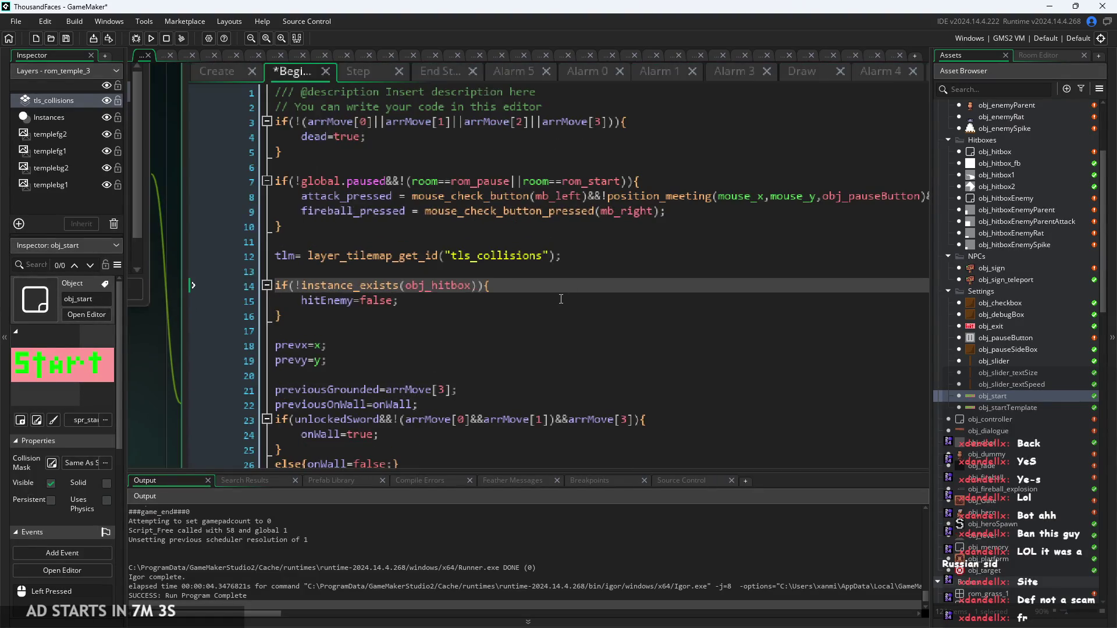
click(561, 299)
ctrl+scroll(550, 286, down, 2)
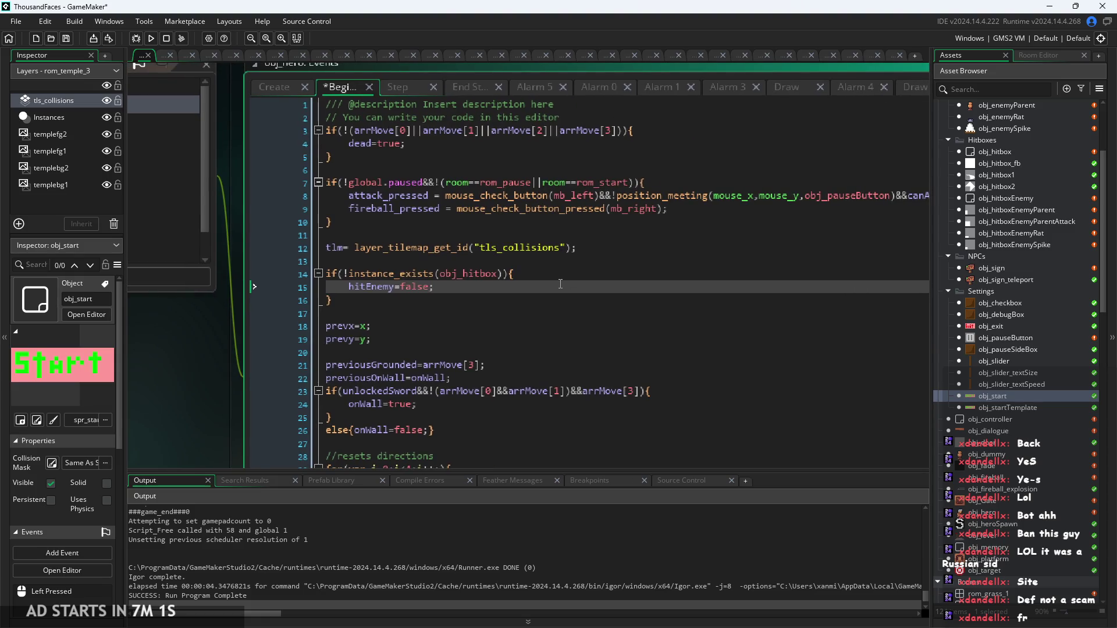
ctrl+scroll(560, 284, up, 2)
click(573, 273)
scroll(1045, 401, up, 2)
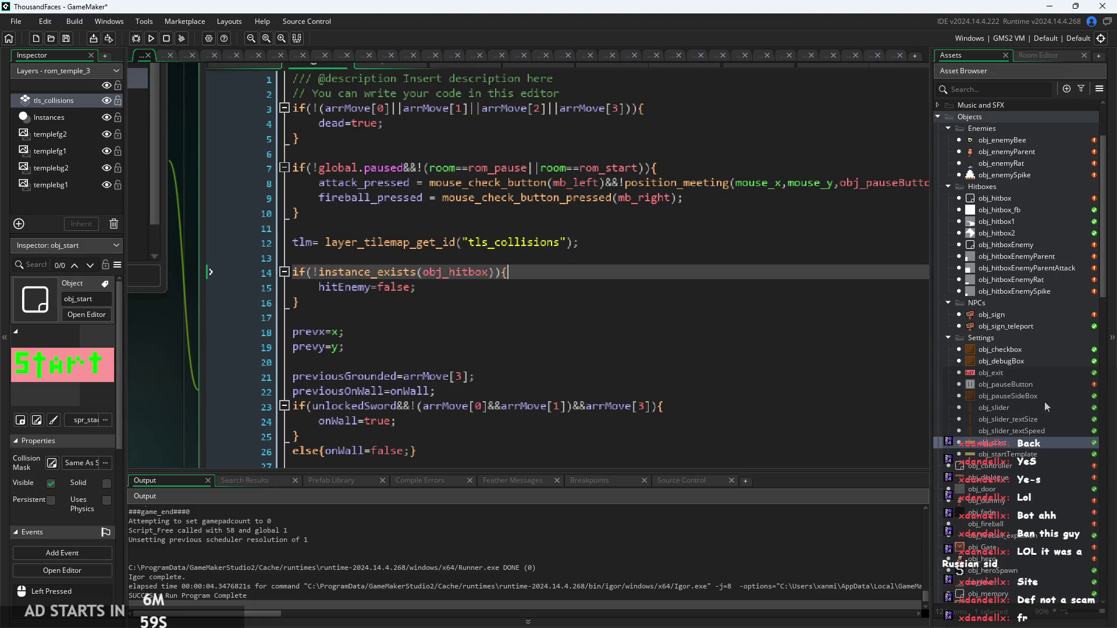
scroll(993, 480, down, 2)
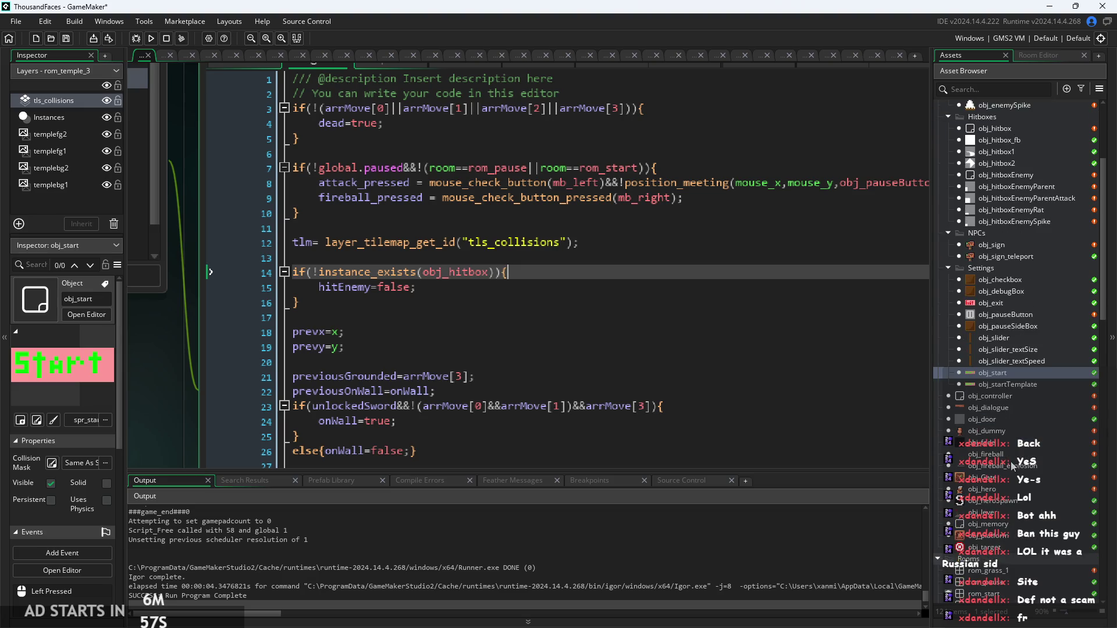
Step: Open obj_controller's object editor from the Asset Browser
click(1012, 494)
click(558, 287)
key(Up)
key(Up)
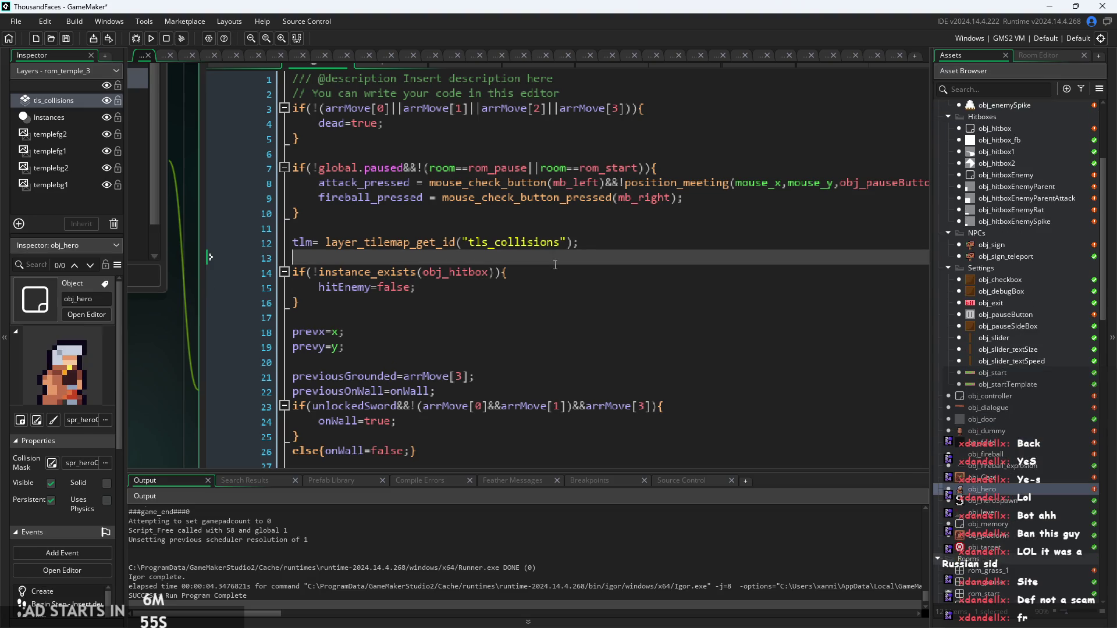
key(Down)
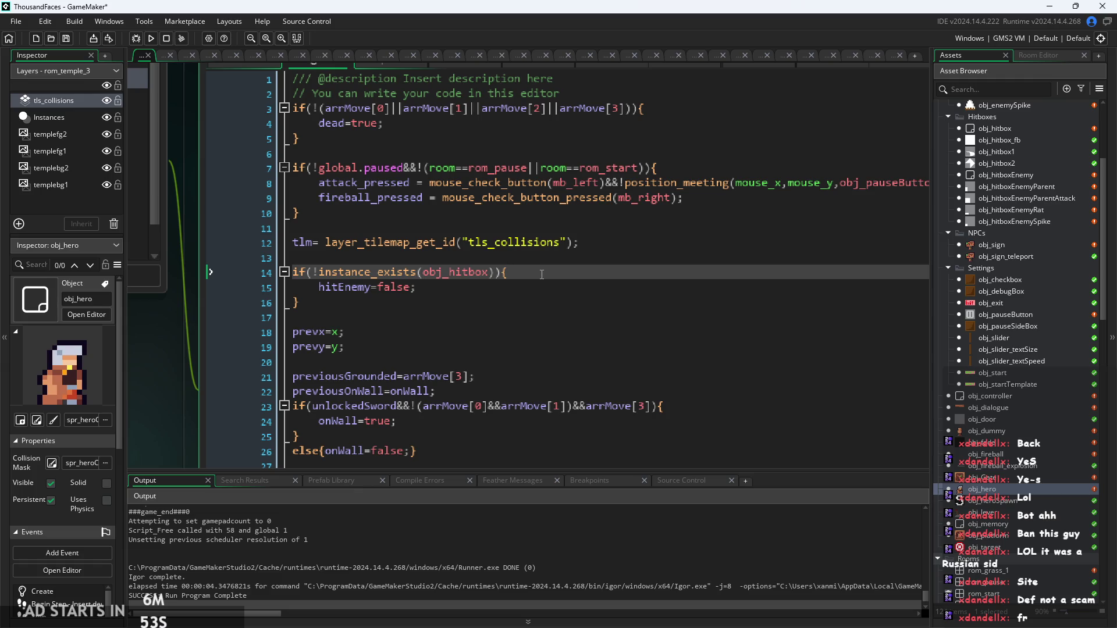
double_click(990, 396)
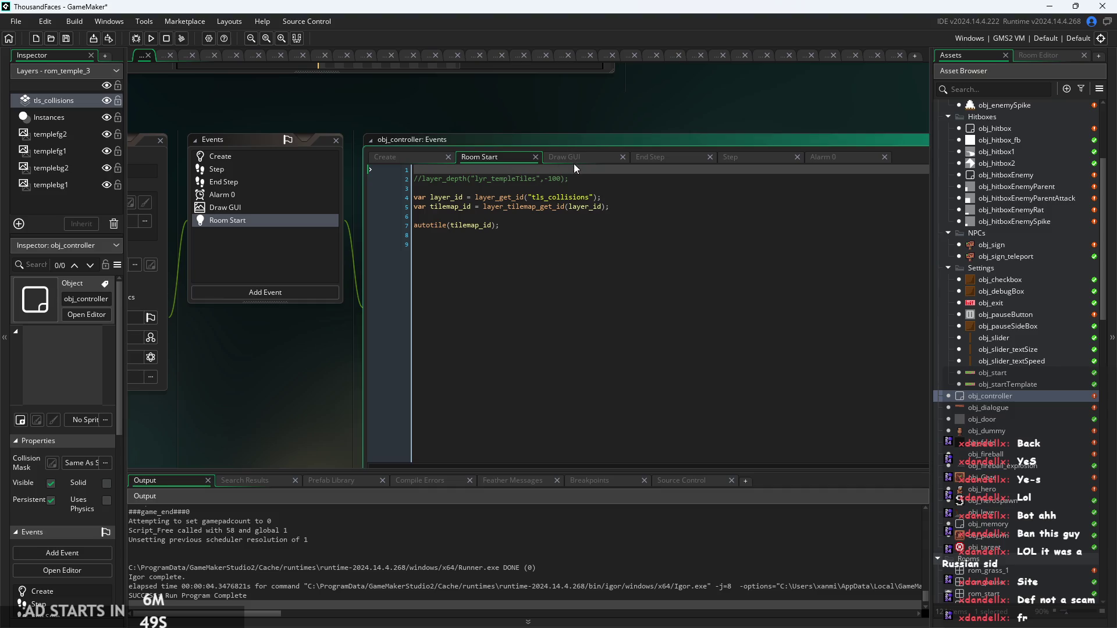
Step: Go to obj_controller's Draw GUI code and delete the Image_xscale debug line
click(388, 156)
click(516, 152)
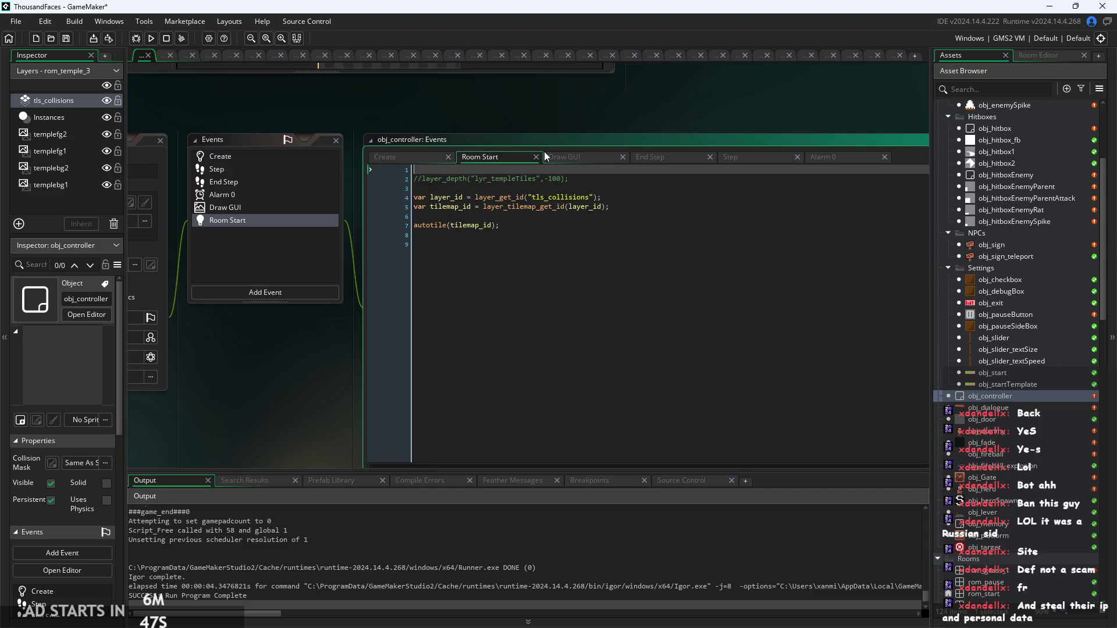
click(578, 152)
click(837, 336)
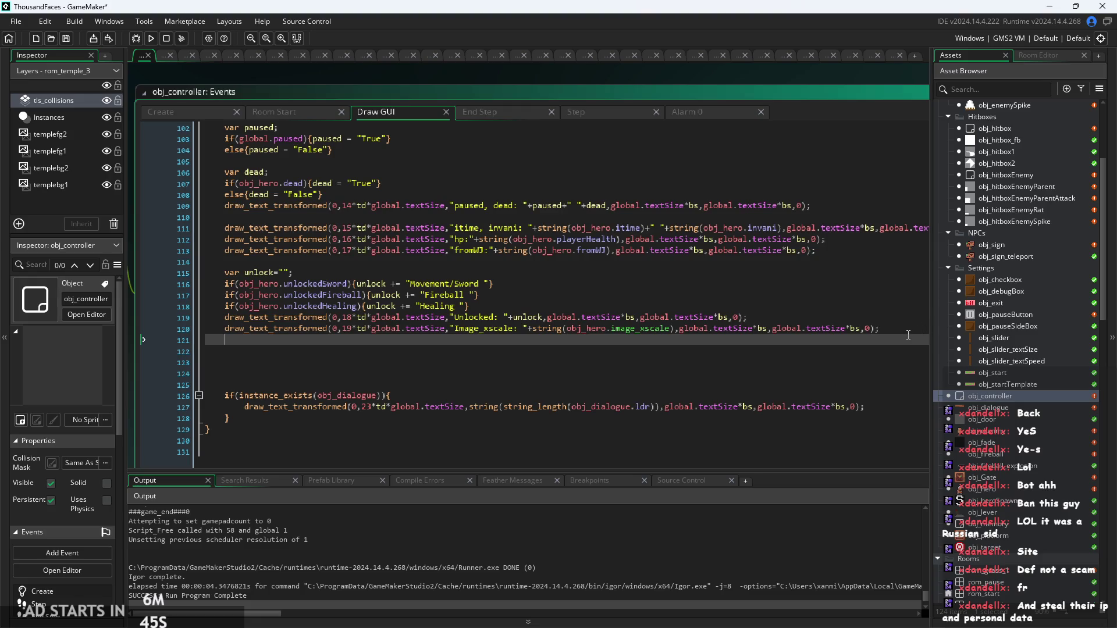
drag(890, 329, 224, 329)
key(ctrl+c)
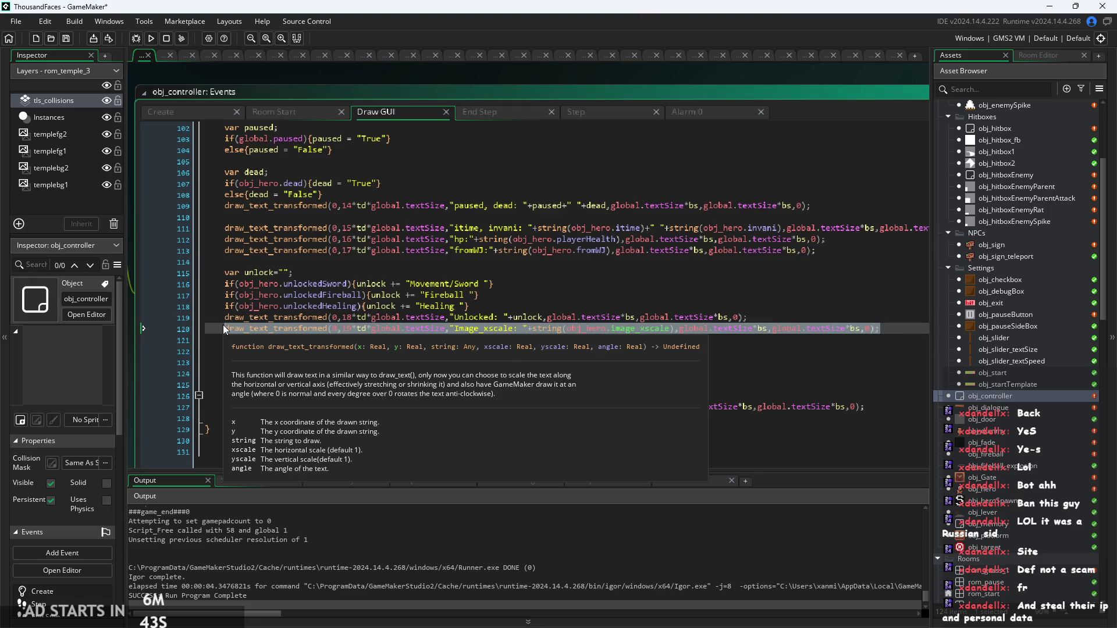
key(BackSpace)
key(BackSpace)
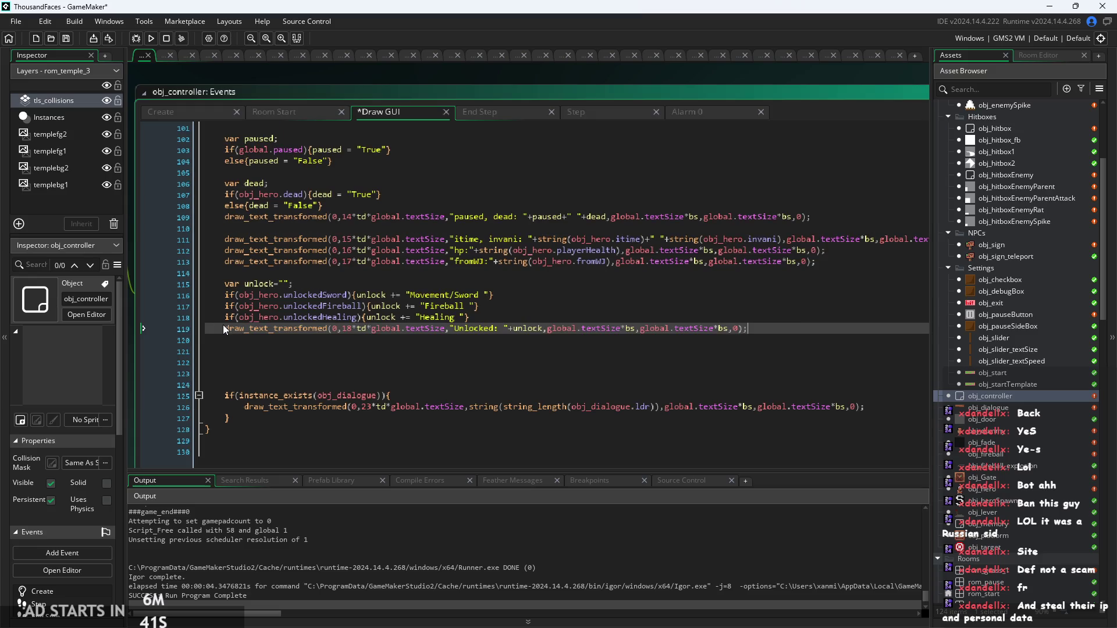
Step: Relabel the unlocks debug text string as "Unlocked:"
scroll(328, 305, up, 3)
scroll(329, 305, up, 2)
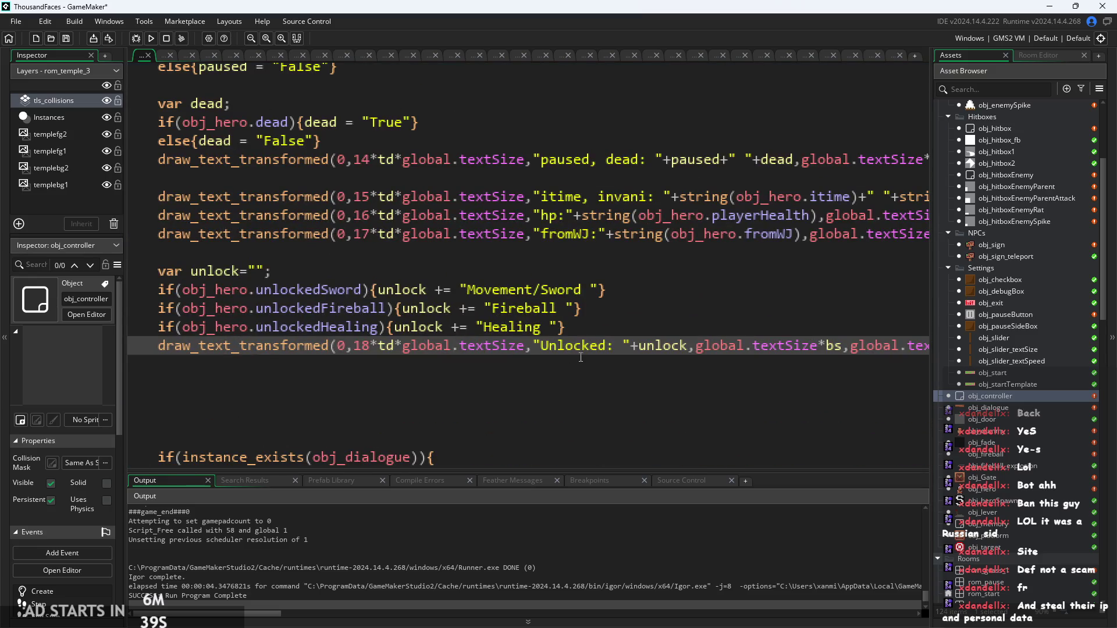
scroll(329, 305, up, 2)
drag(618, 349, 537, 358)
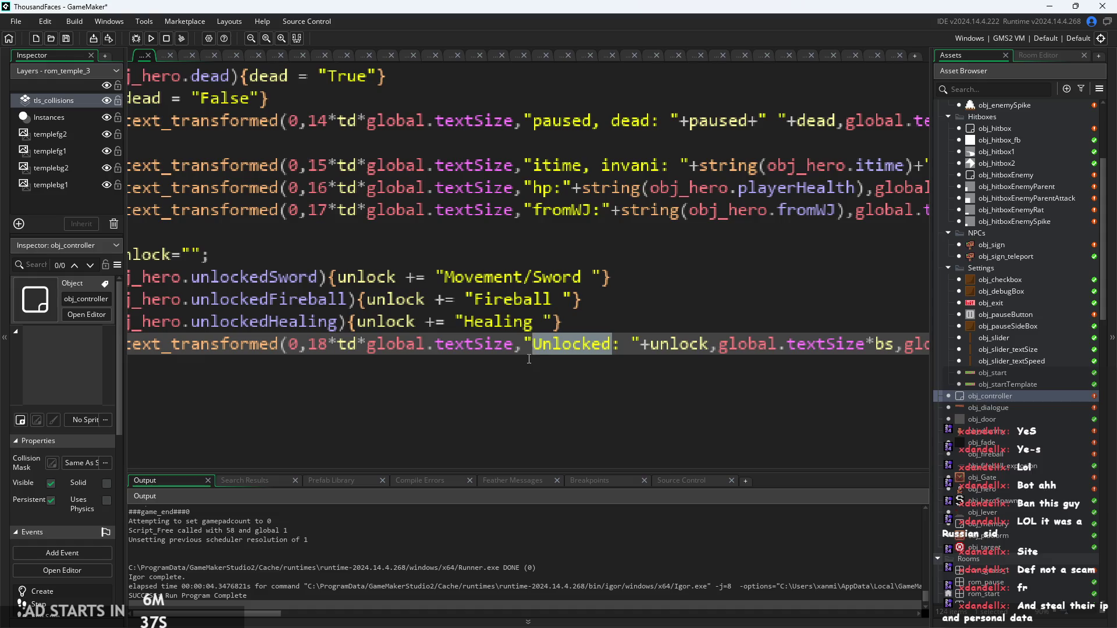
key(BackSpace)
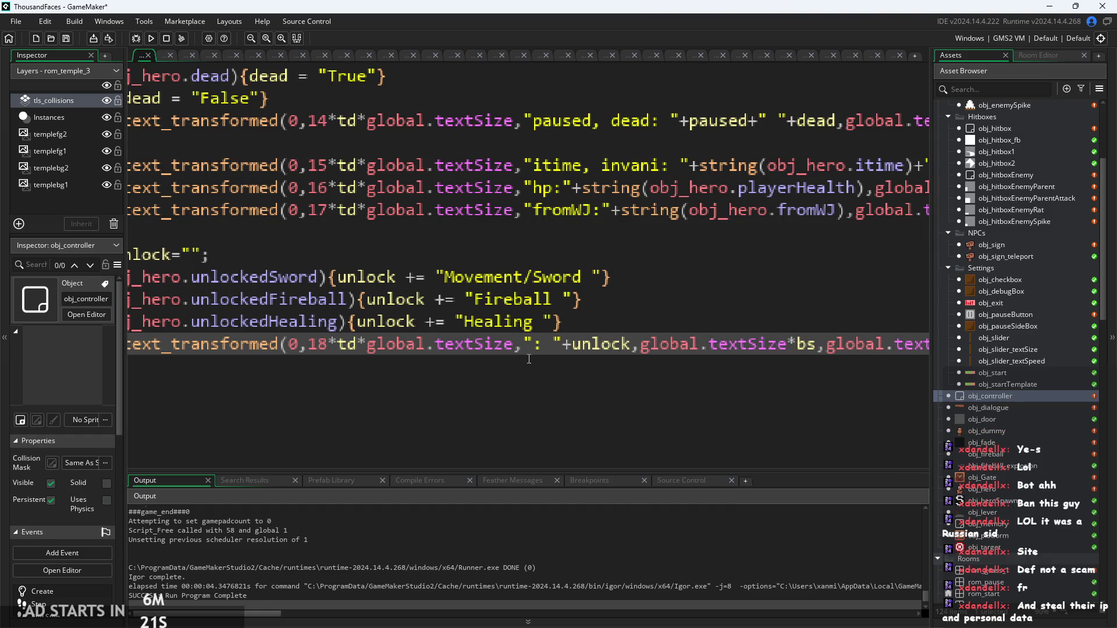
ctrl+scroll(532, 360, down, 2)
text(Size*bs,0);)
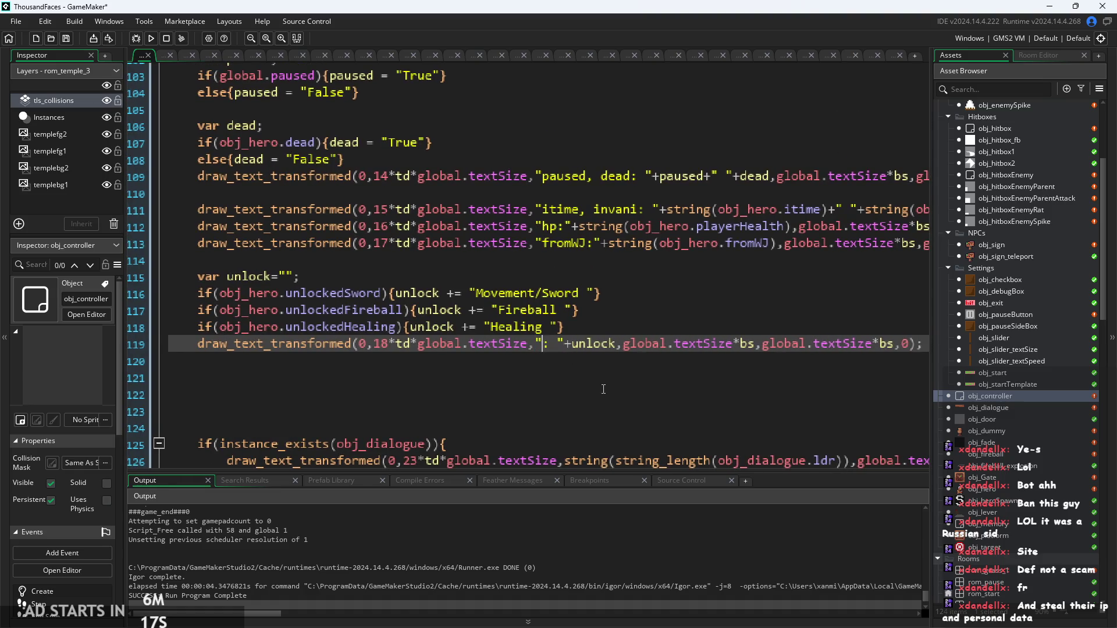
key(BackSpace)
text(Unlocked)
Step: Paste a copied draw_text_transformed line below and relabel it "HitEnemy:"
ctrl+scroll(664, 323, down, 2)
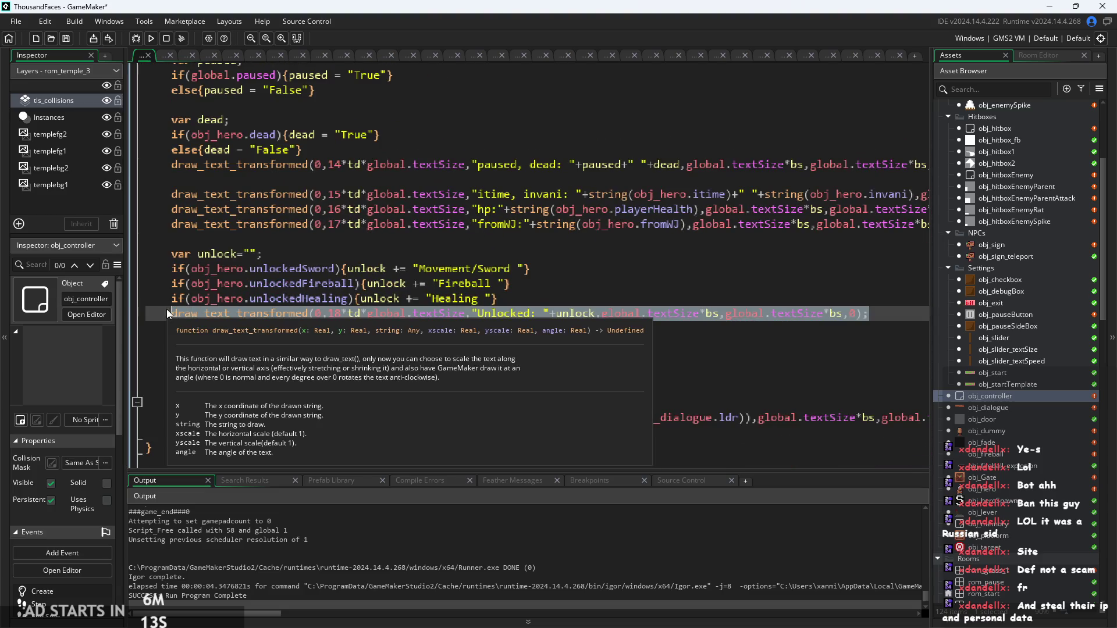
key(End)
key(Return)
key(ctrl+v)
click(387, 330)
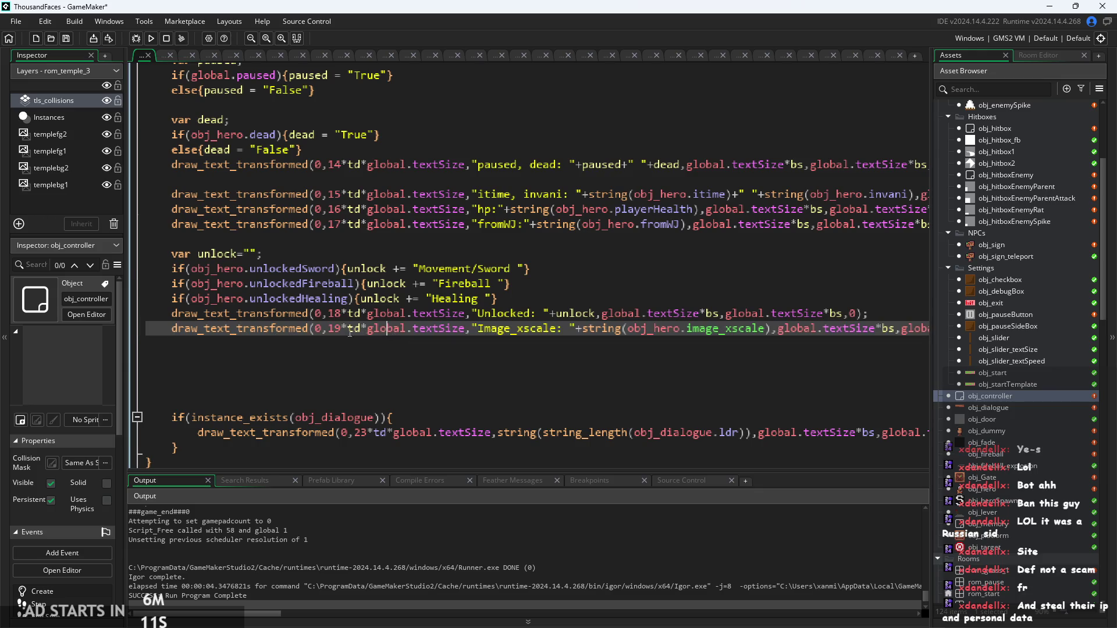
key(ctrl+plus)
drag(488, 371, 564, 376)
key(BackSpace)
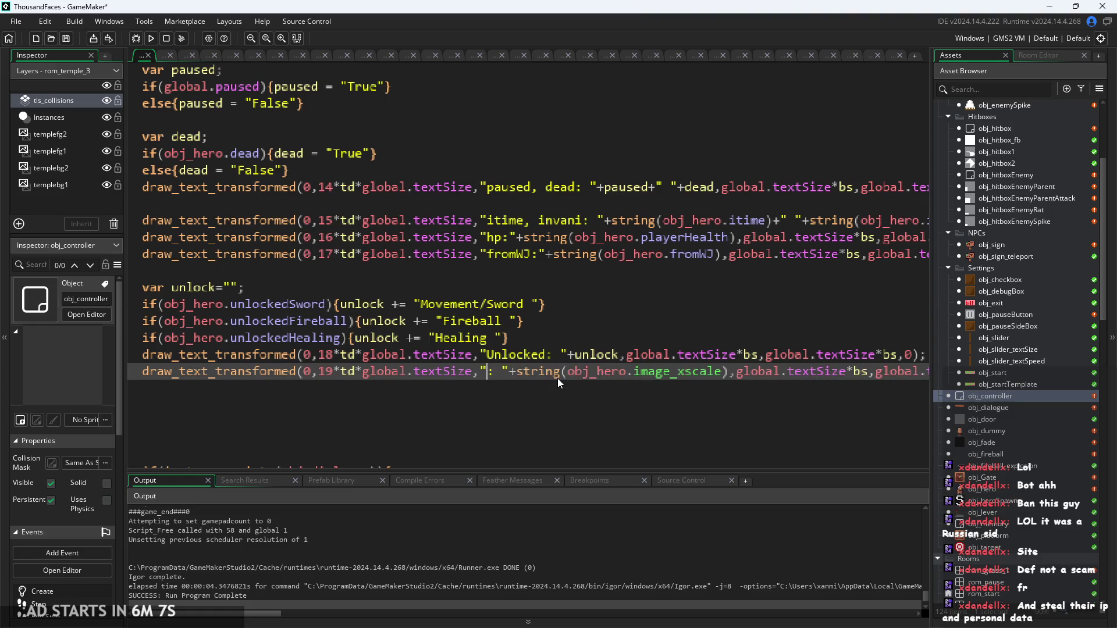
text(HitEnemy)
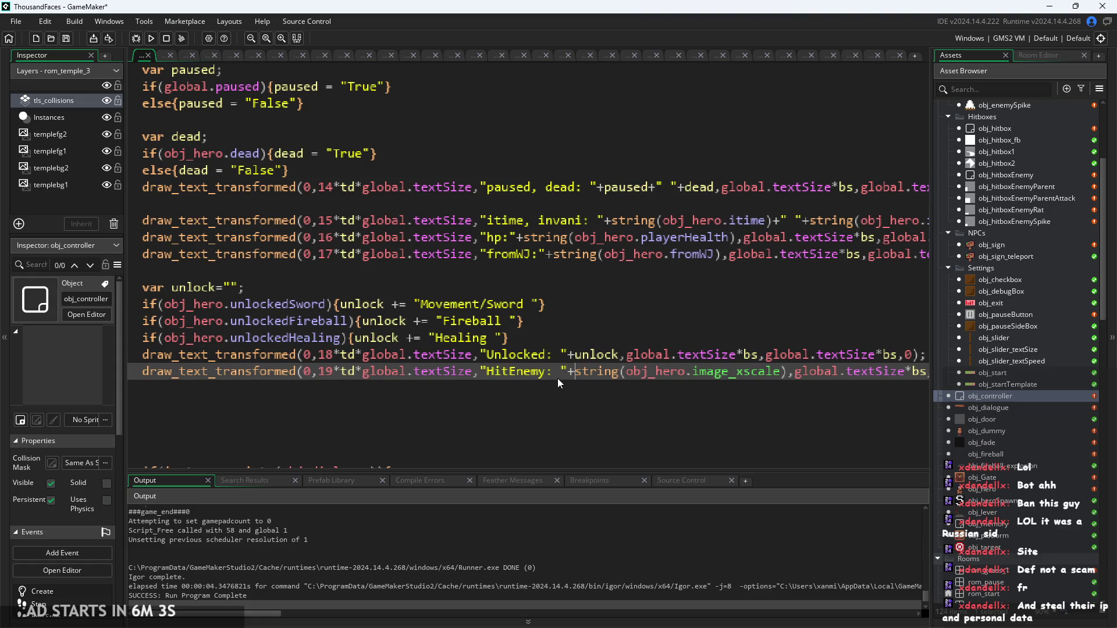
Step: Point the new line at obj_hero.hitEnemy instead of image_xscale, then run with F5
key(Right)
key(Right)
key(Right)
key(shift+Right)
key(shift+Right)
key(shift+Right)
key(shift+Right)
key(shift+Right)
key(shift+Right)
key(Right)
key(Left)
key(Left)
key(Left)
key(shift+Right)
key(shift+Right)
key(shift+Right)
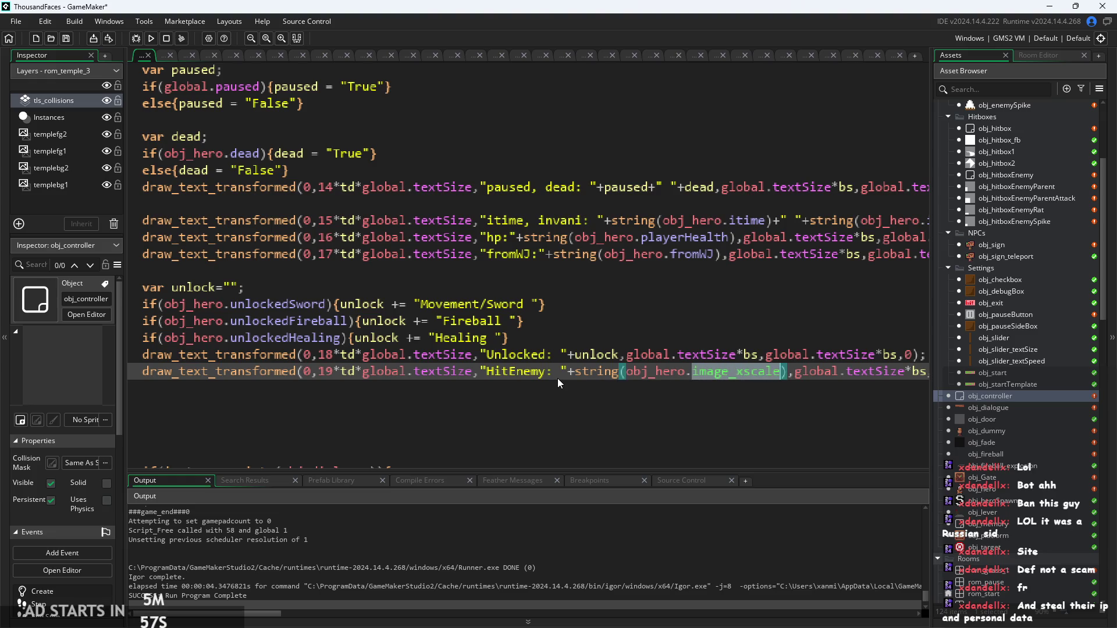
text(hi)
key(Return)
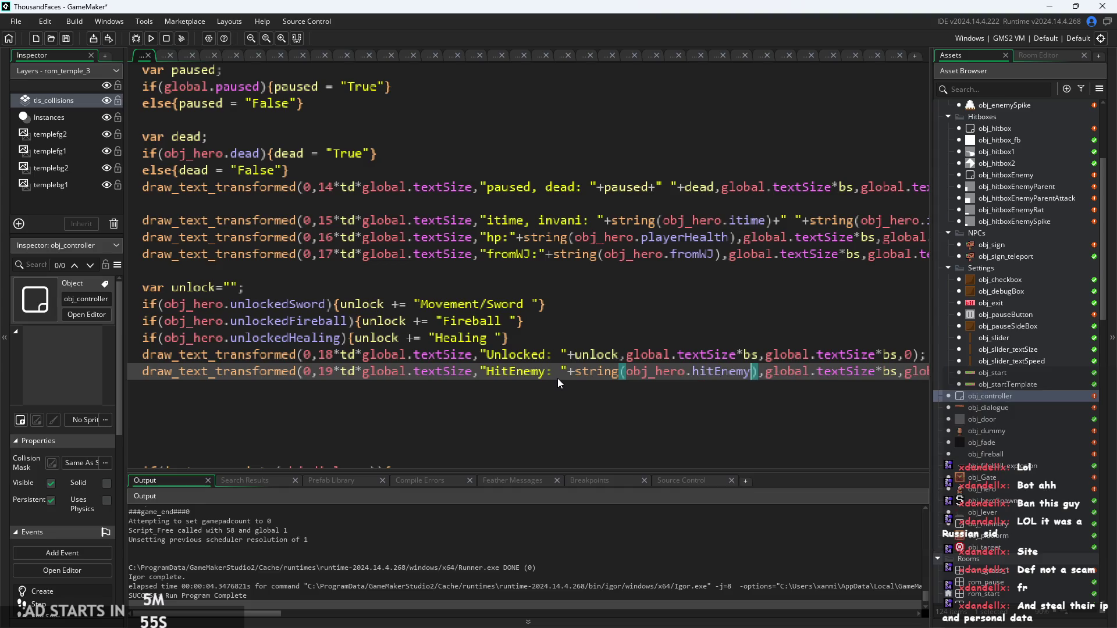
key(F5)
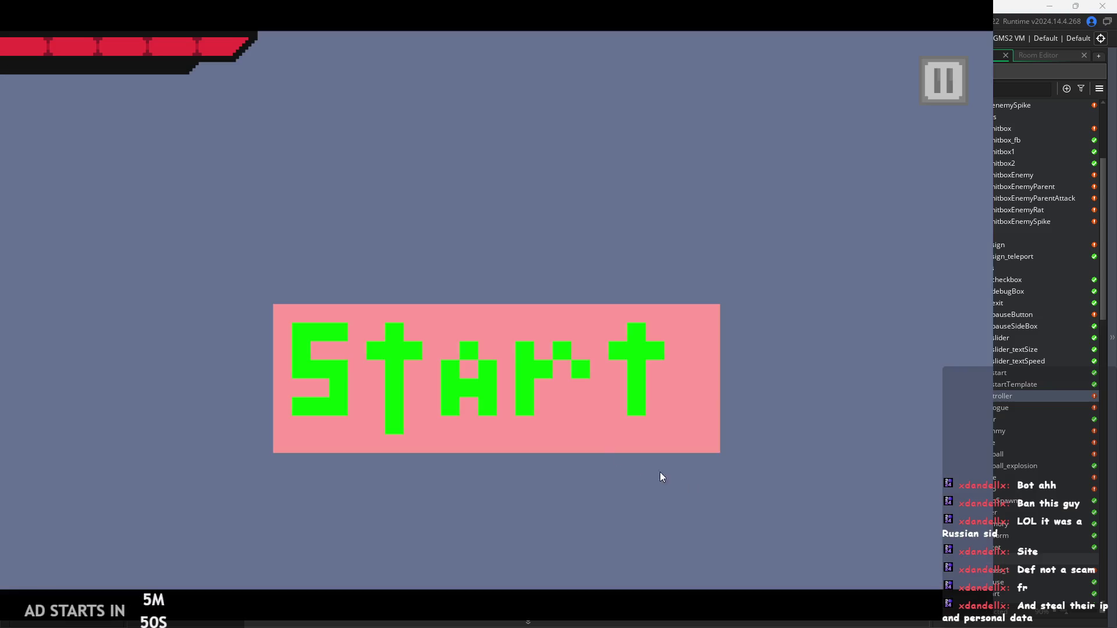
Step: Start the game, walk and jump, then enable Debug Stats from the pause menu and resume
click(515, 347)
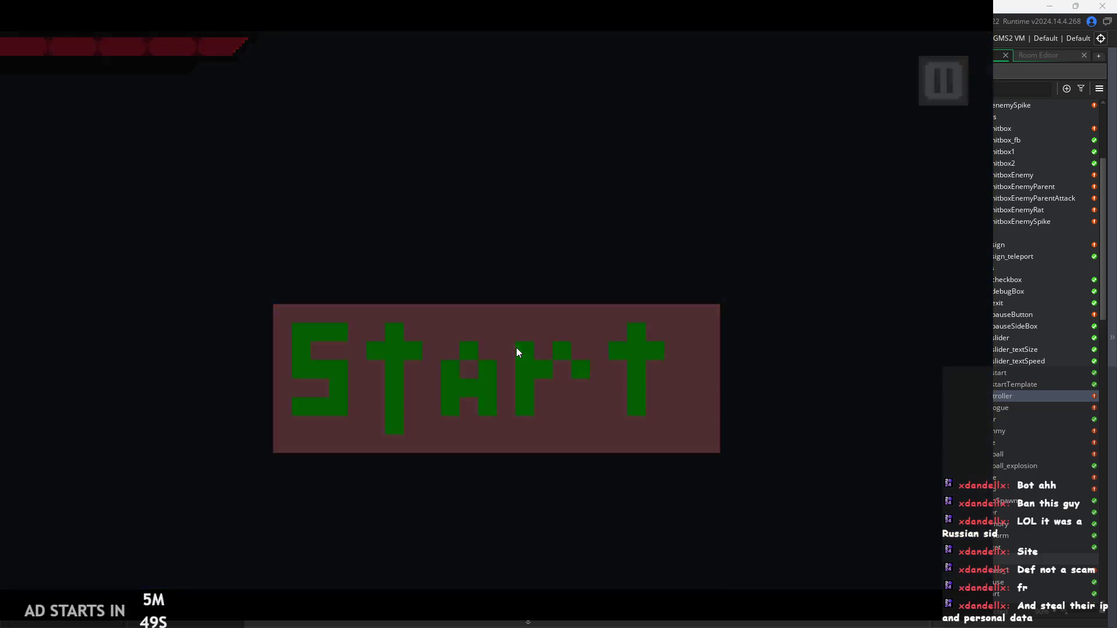
key(Right)
key(space)
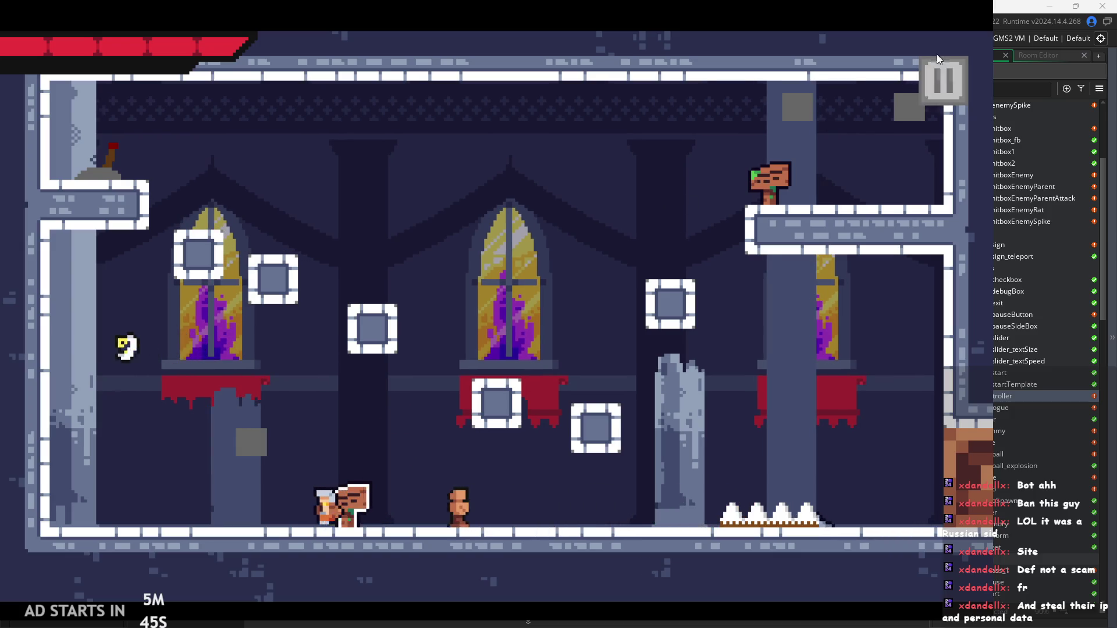
click(938, 62)
click(177, 166)
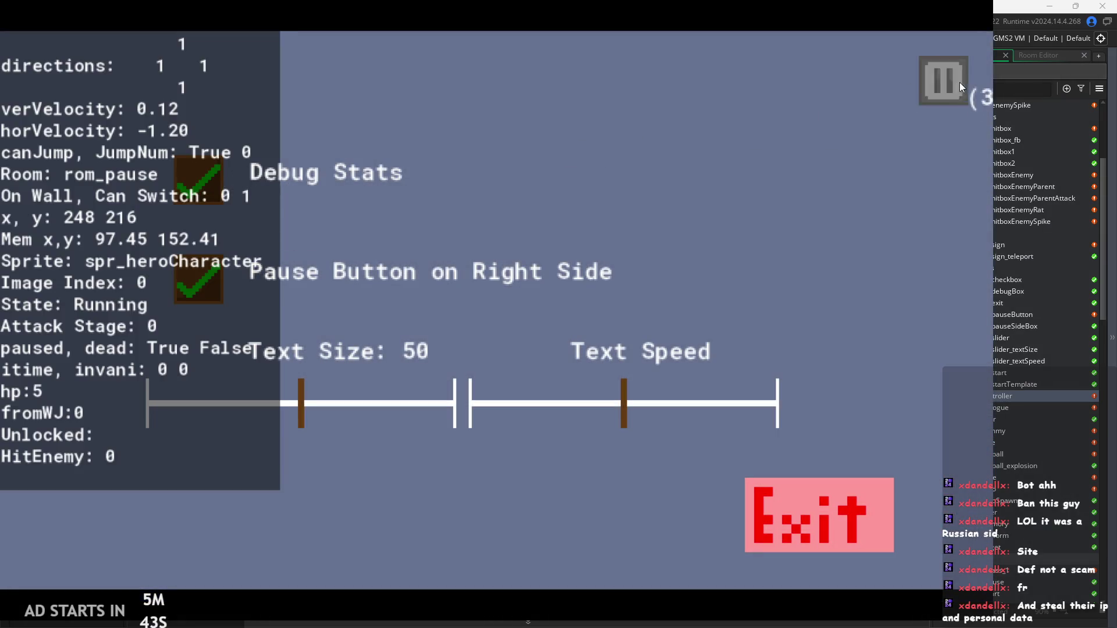
click(960, 84)
Step: Run, jump and wall-jump across the room, attacking near the stone pillar and mid-jump
key(Right)
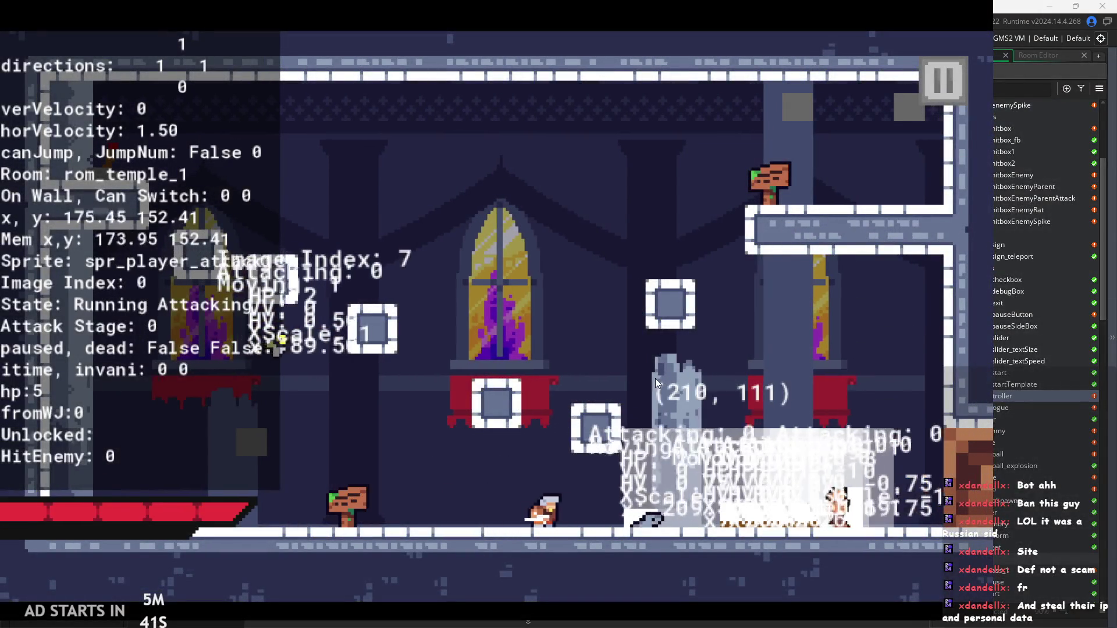
key(Left)
key(Right)
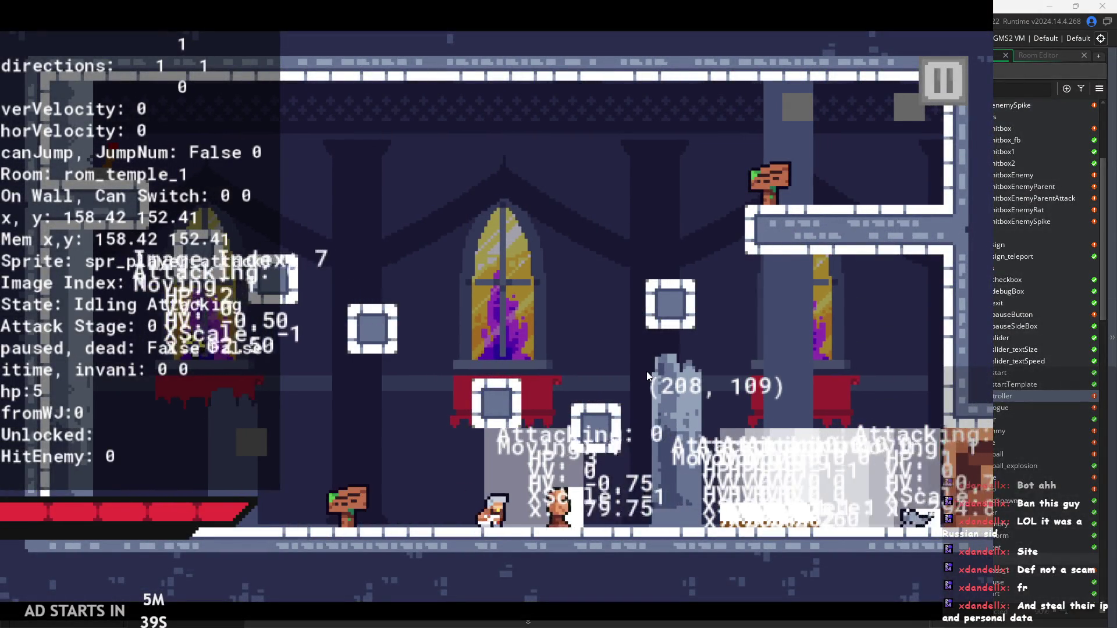
key(Left)
key(space)
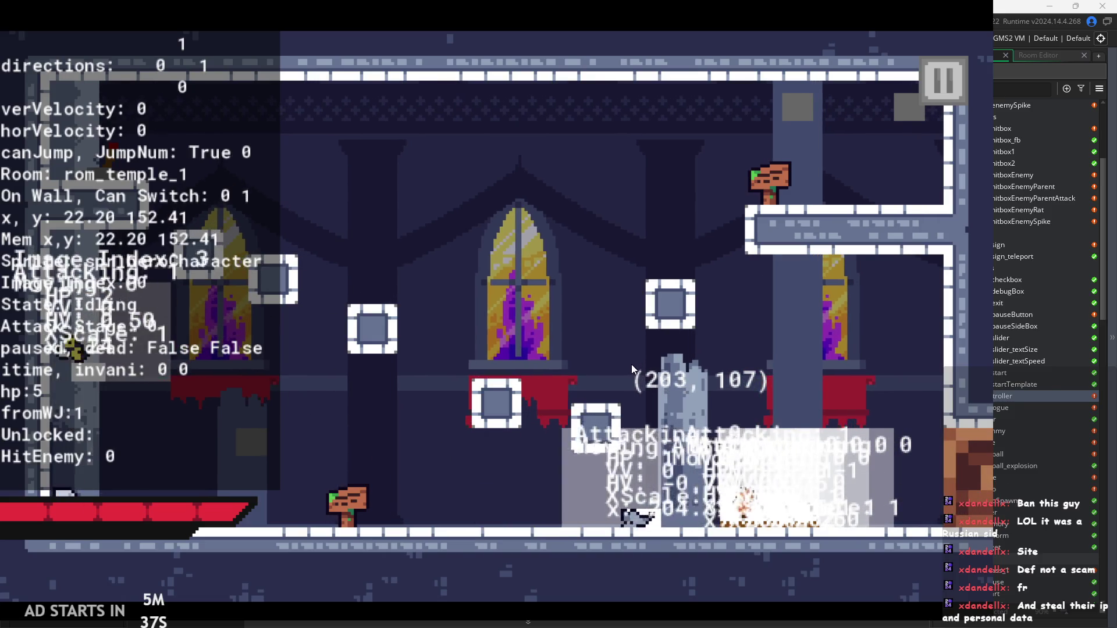
key(space)
key(Right)
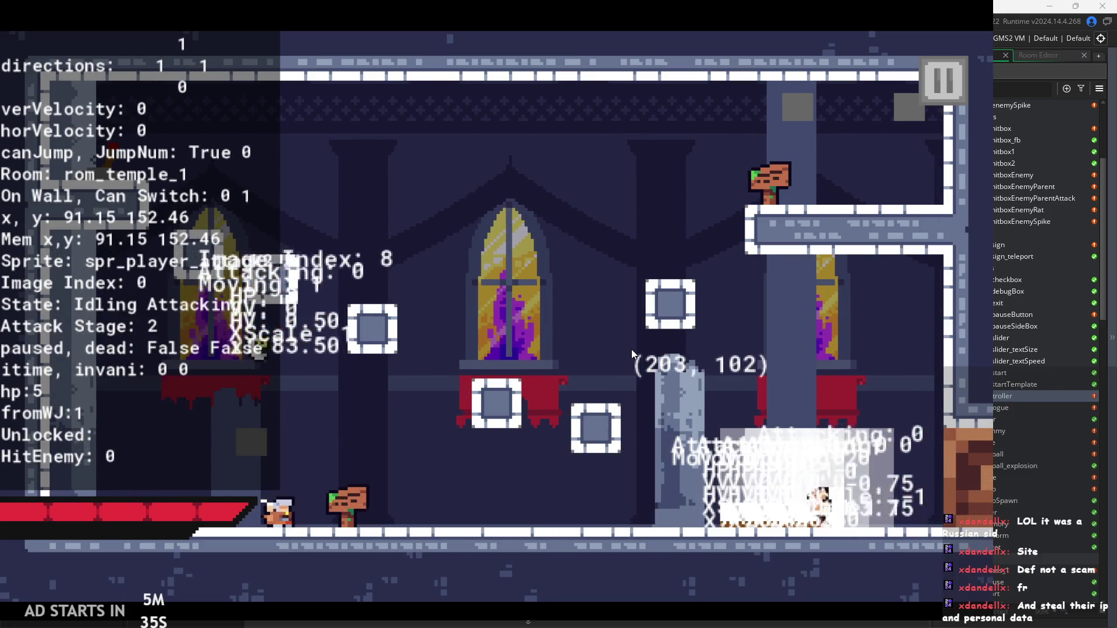
key(Right)
click(664, 351)
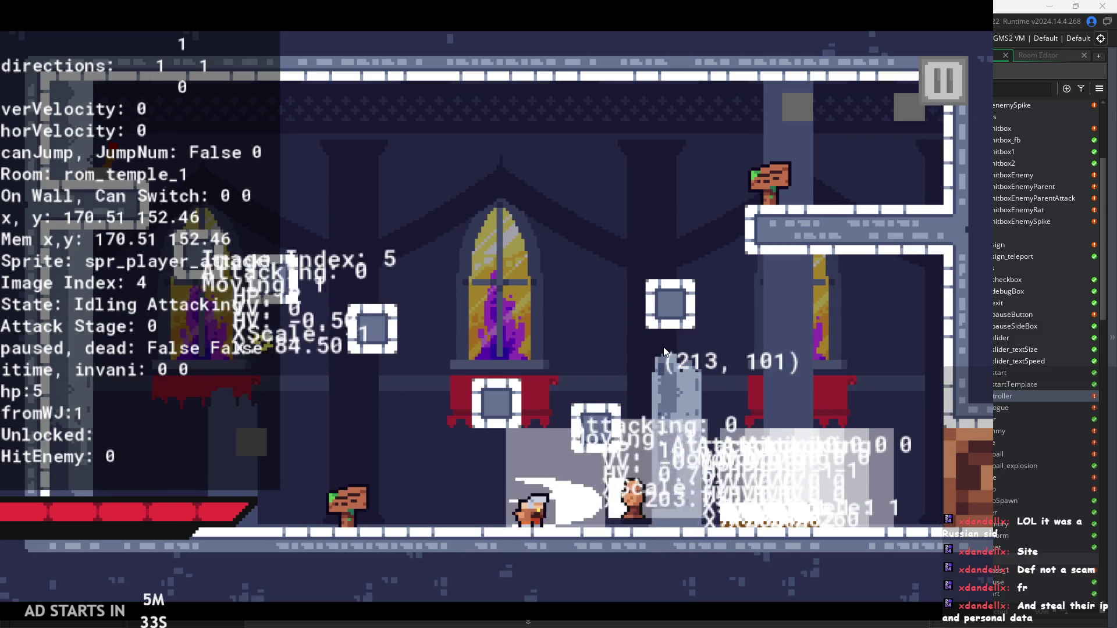
key(Left)
key(space)
key(space)
key(space)
key(Right)
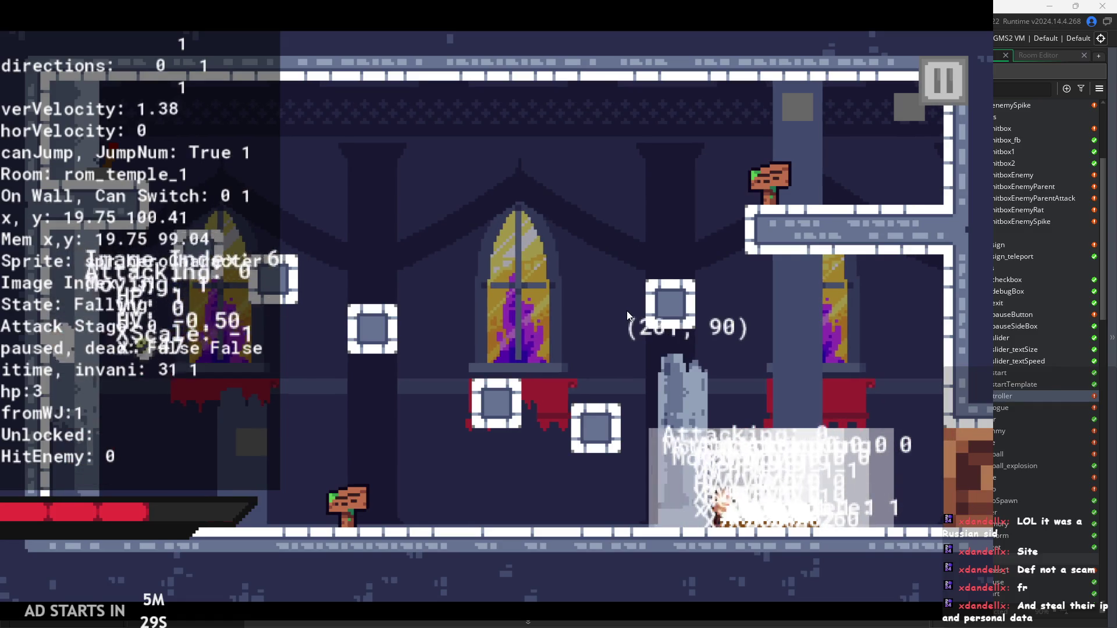
key(space)
click(626, 310)
key(Right)
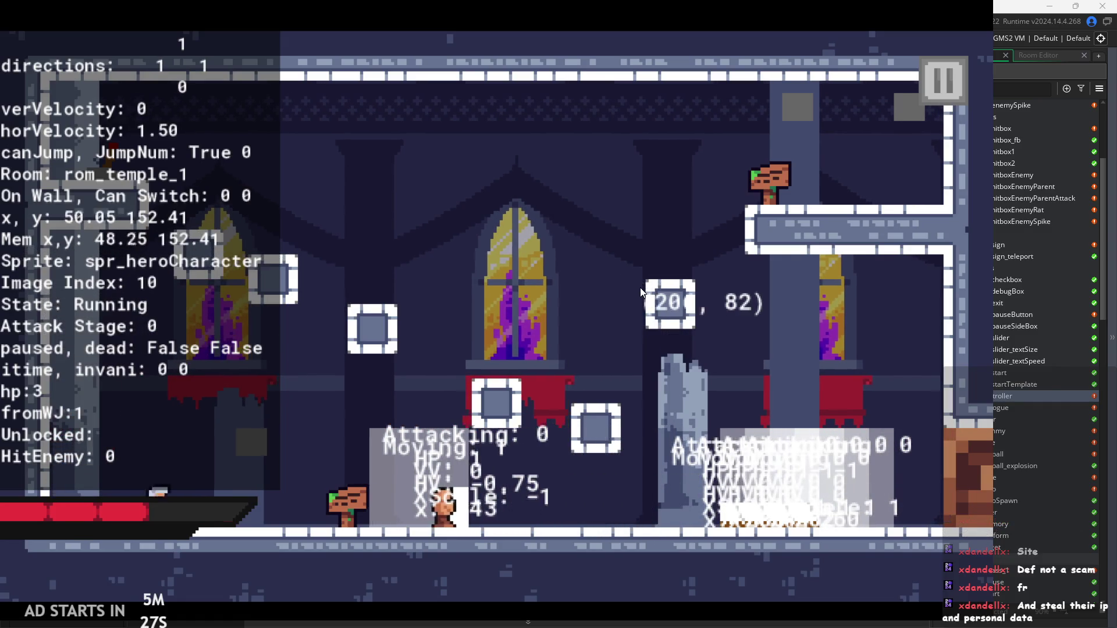
Step: Swing two-hit attack combos while jumping between blocks, stopping near the middle
click(641, 291)
click(641, 293)
key(Right)
key(space)
key(Right)
key(space)
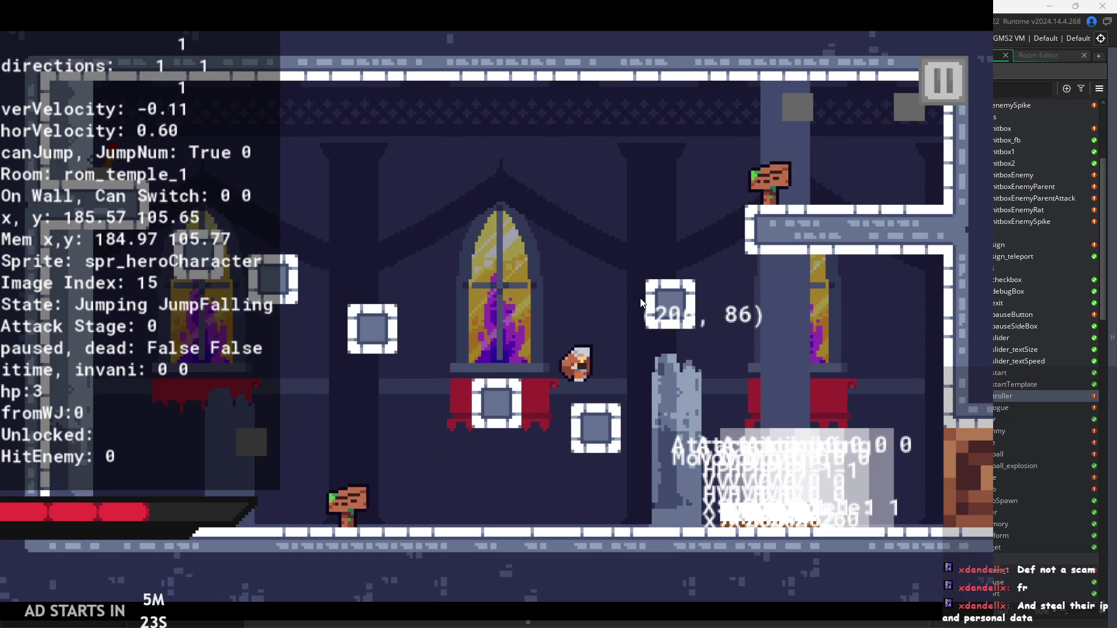
key(space)
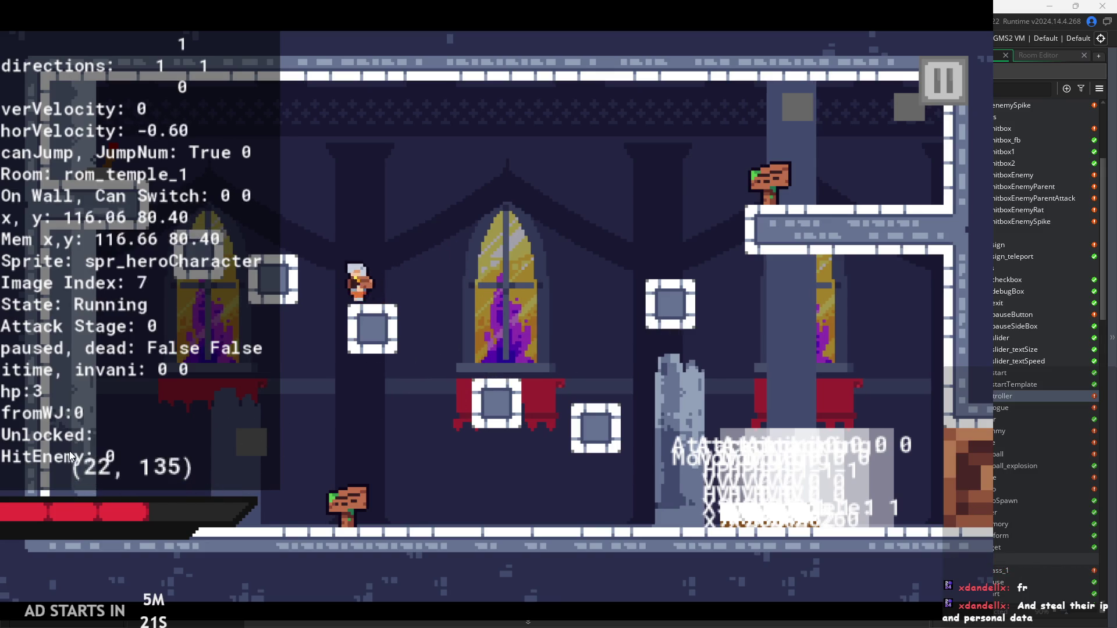
click(528, 398)
click(316, 386)
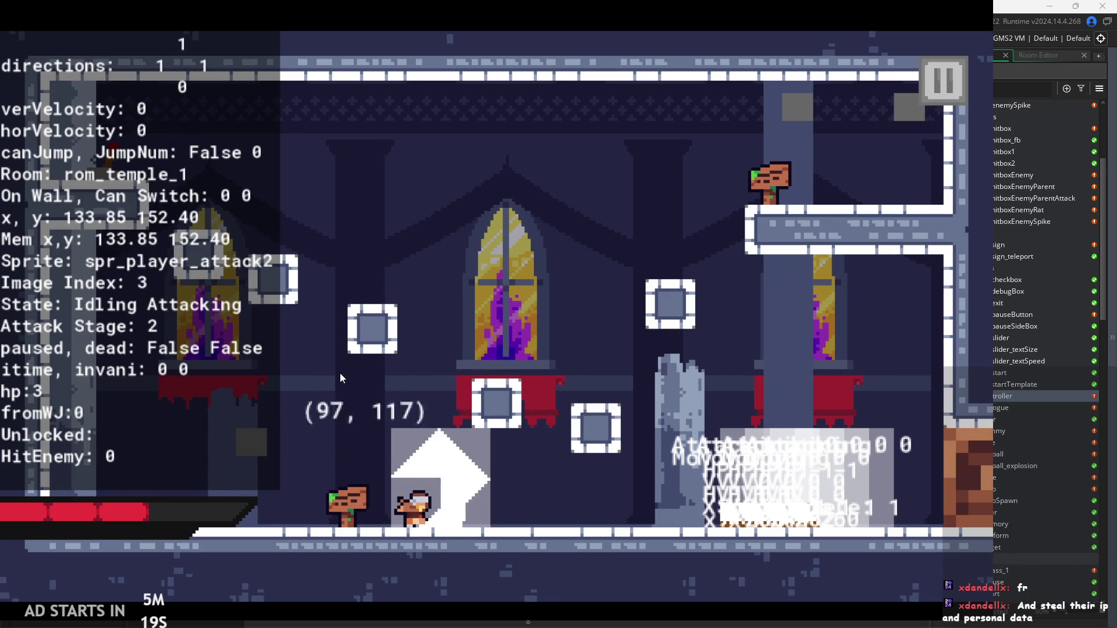
key(Left)
key(space)
key(Right)
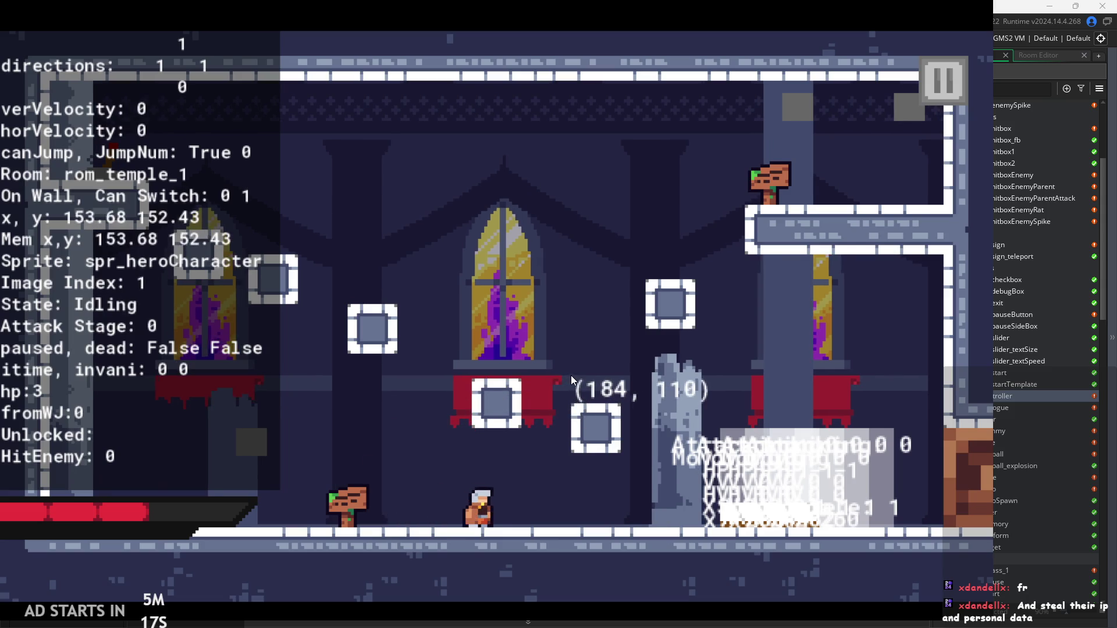
Step: Pause and resume the game, healing the hero back to full HP before running right
key(Escape)
key(Escape)
key(Left)
key(Right)
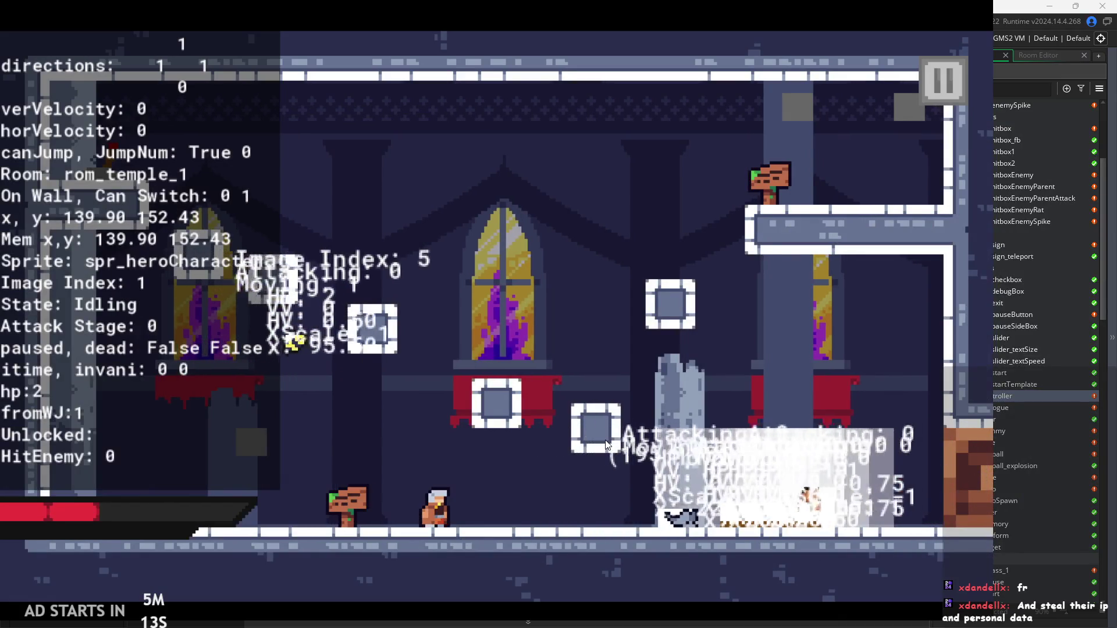
key(Left)
key(Right)
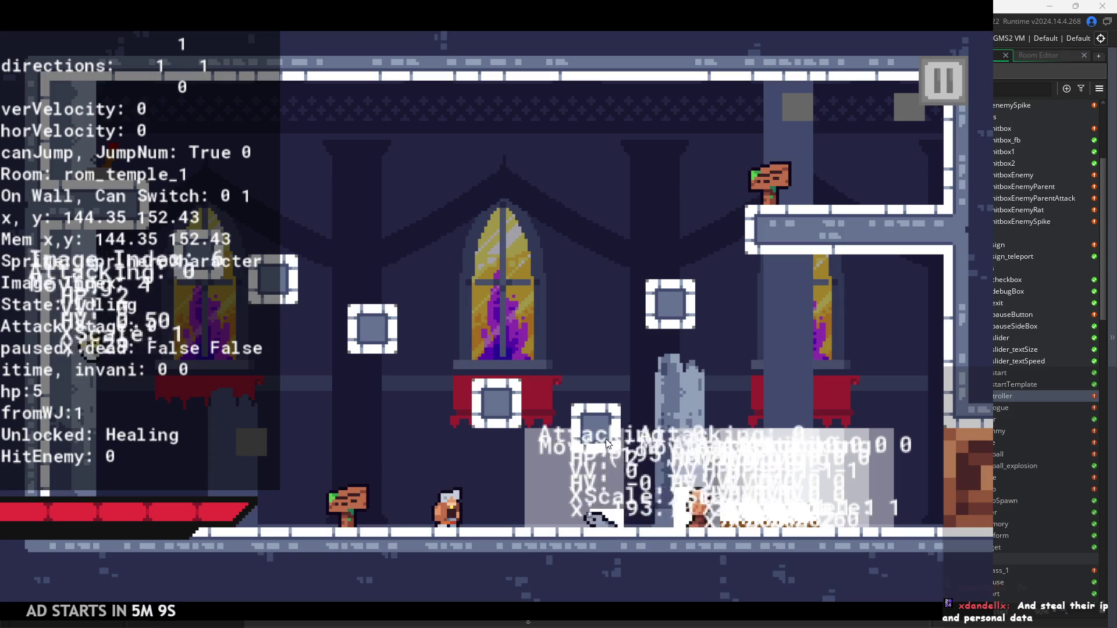
key(Left)
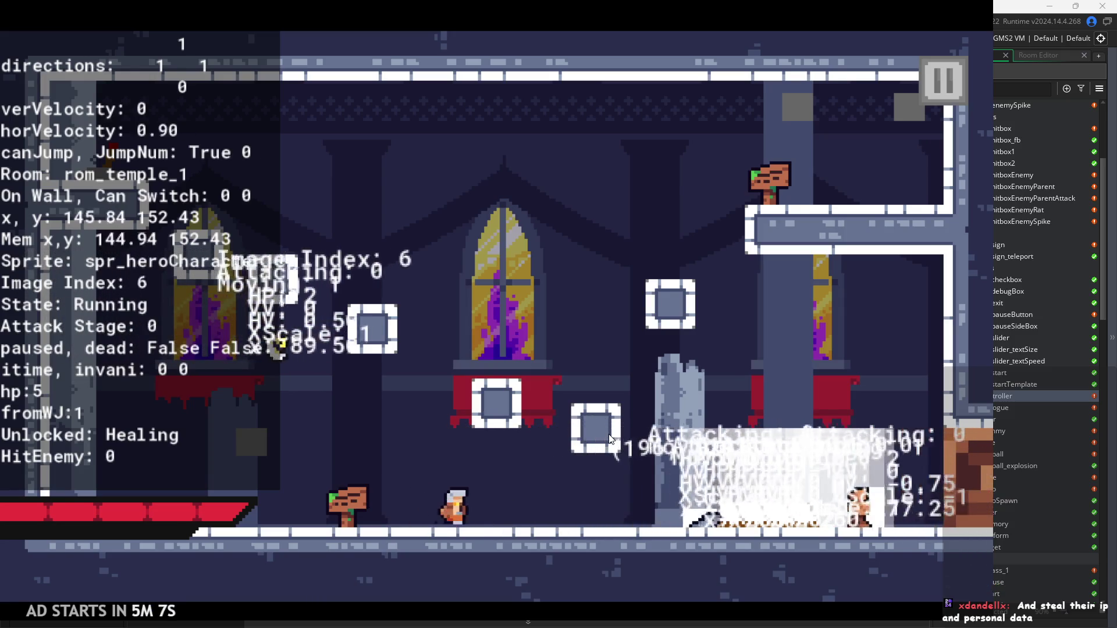
key(Right)
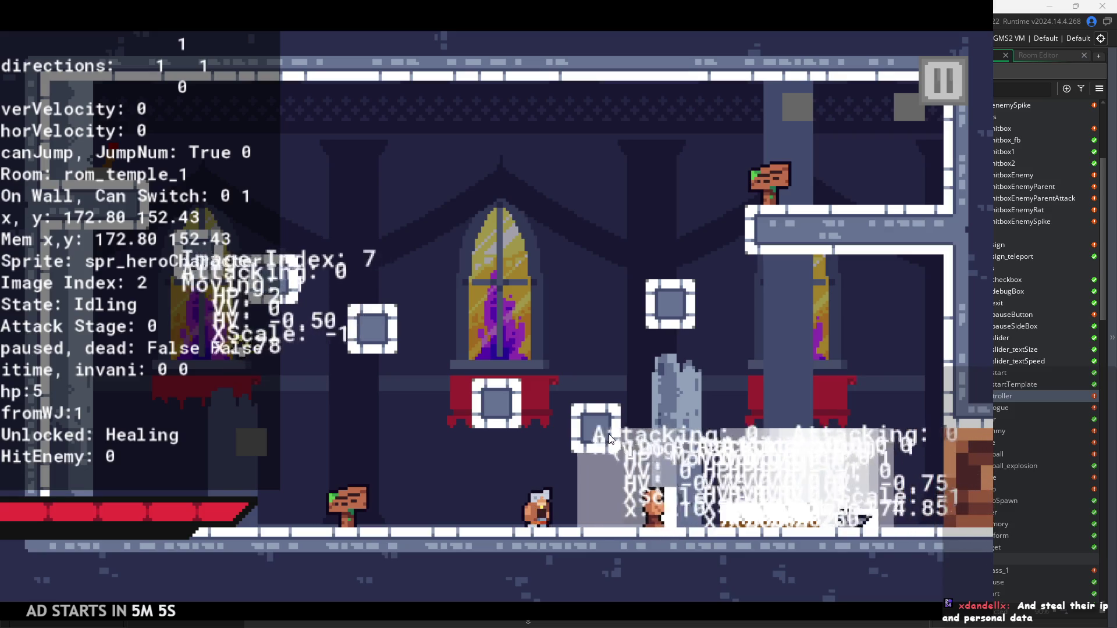
Step: Attack the enemies with jumps and two-stage combos, then pause and exit to the editor
key(Right)
key(x)
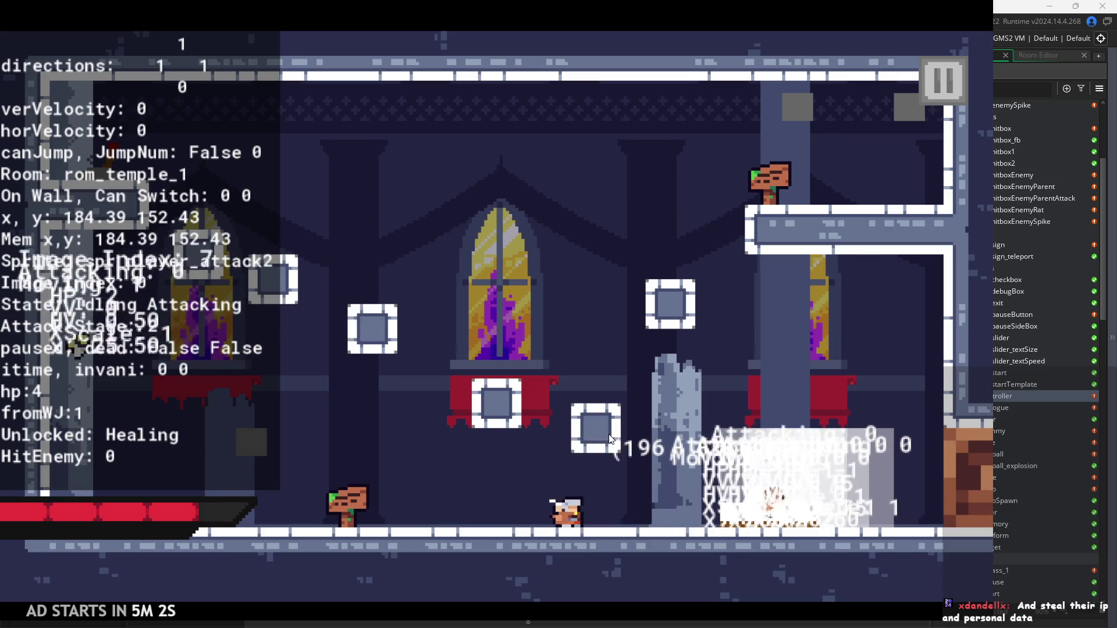
key(Left)
key(z)
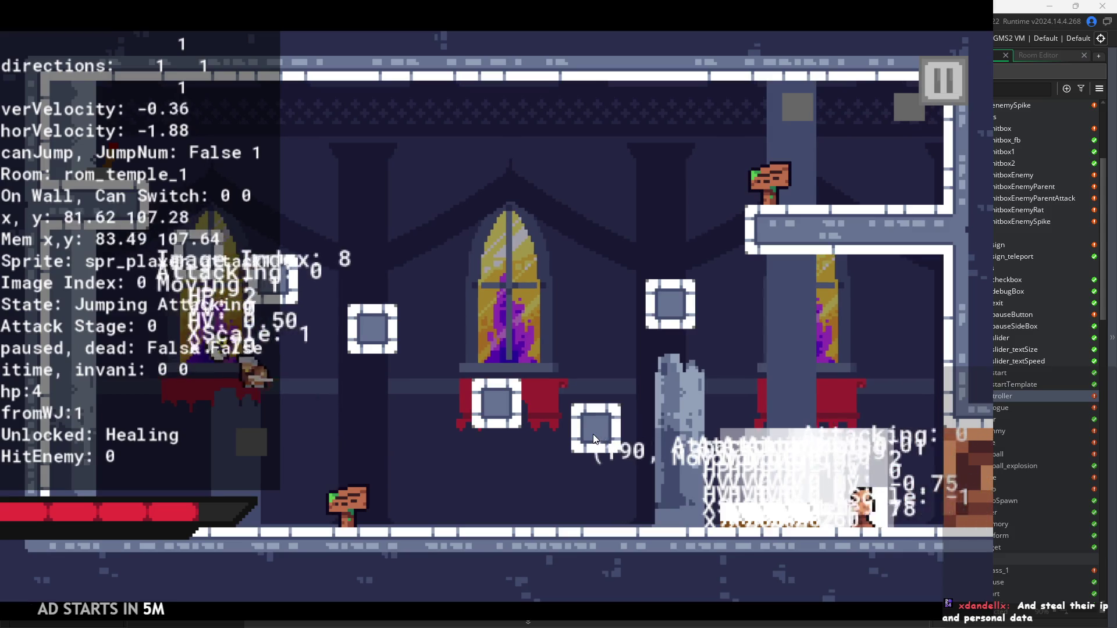
key(z)
key(Left)
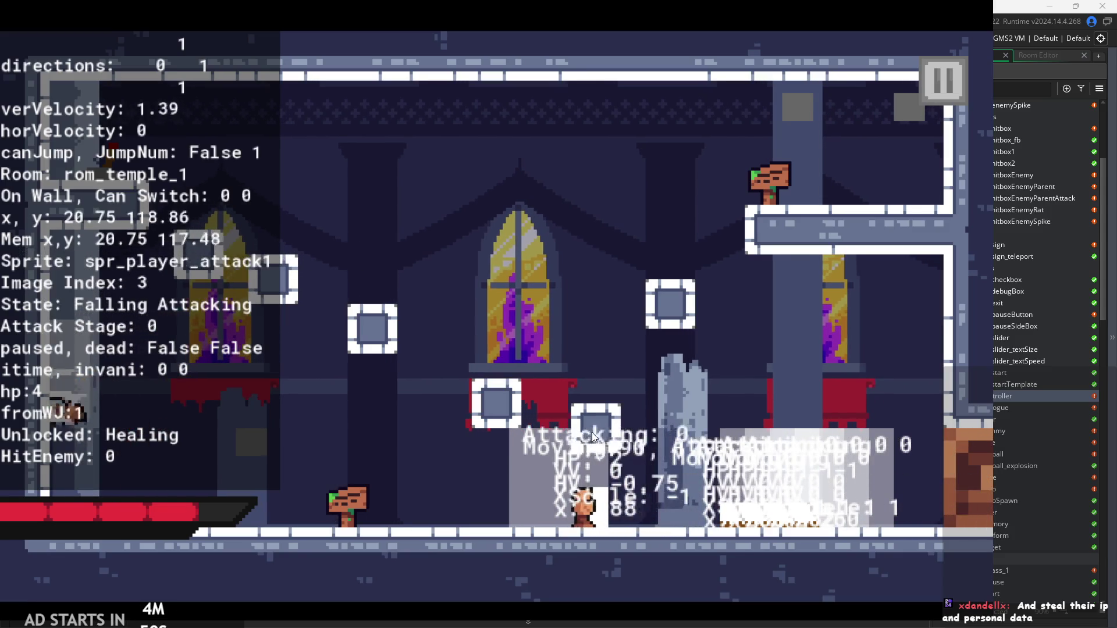
key(Right)
key(x)
key(x)
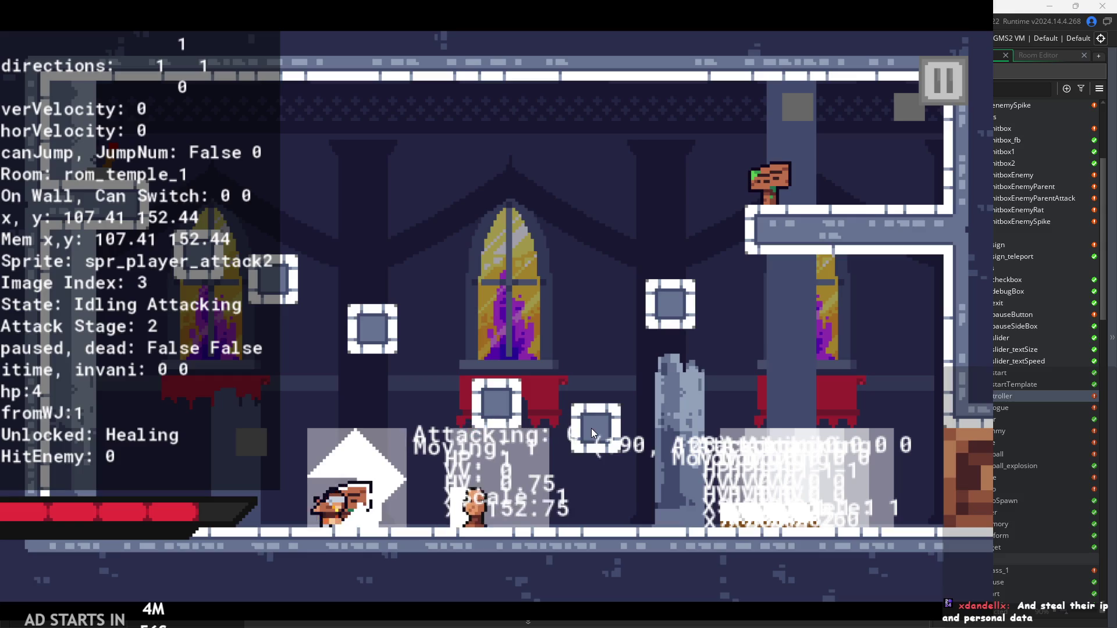
key(Right)
key(x)
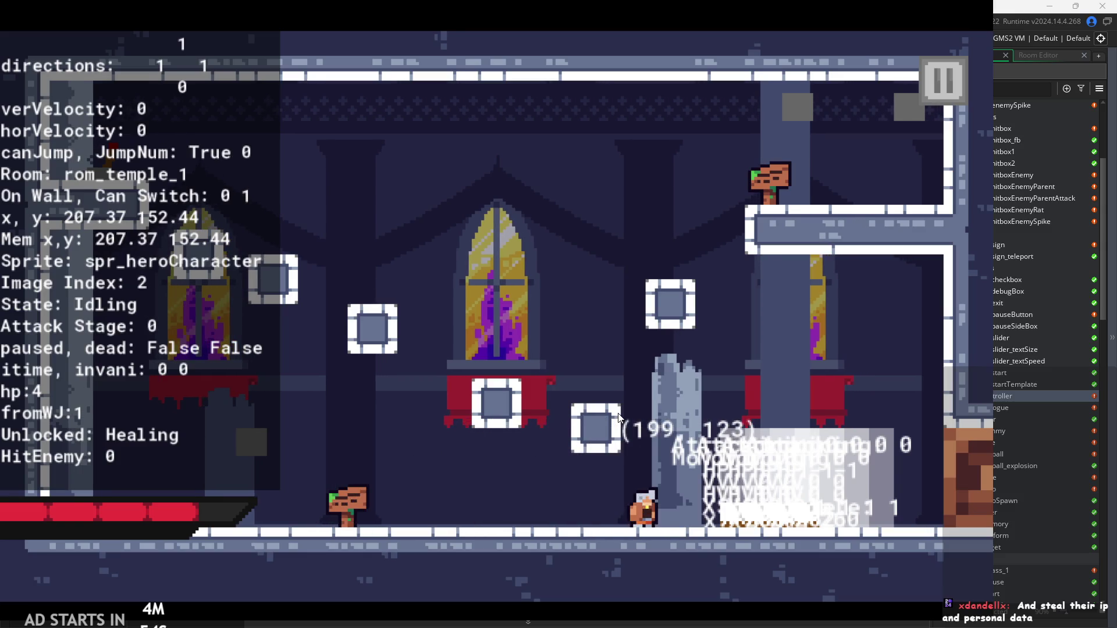
key(Left)
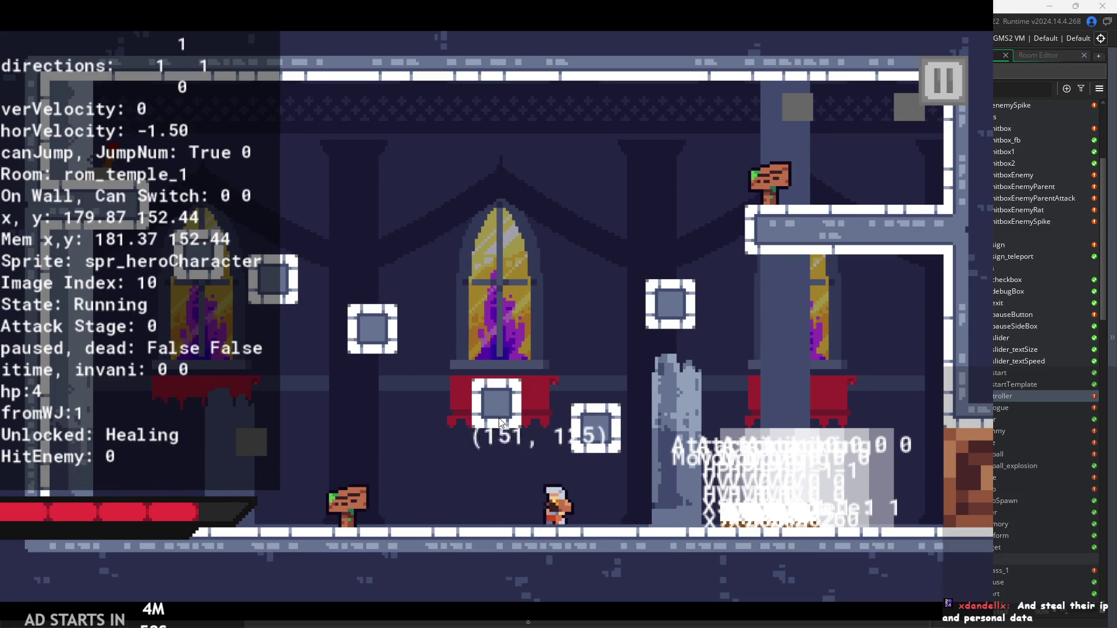
click(925, 71)
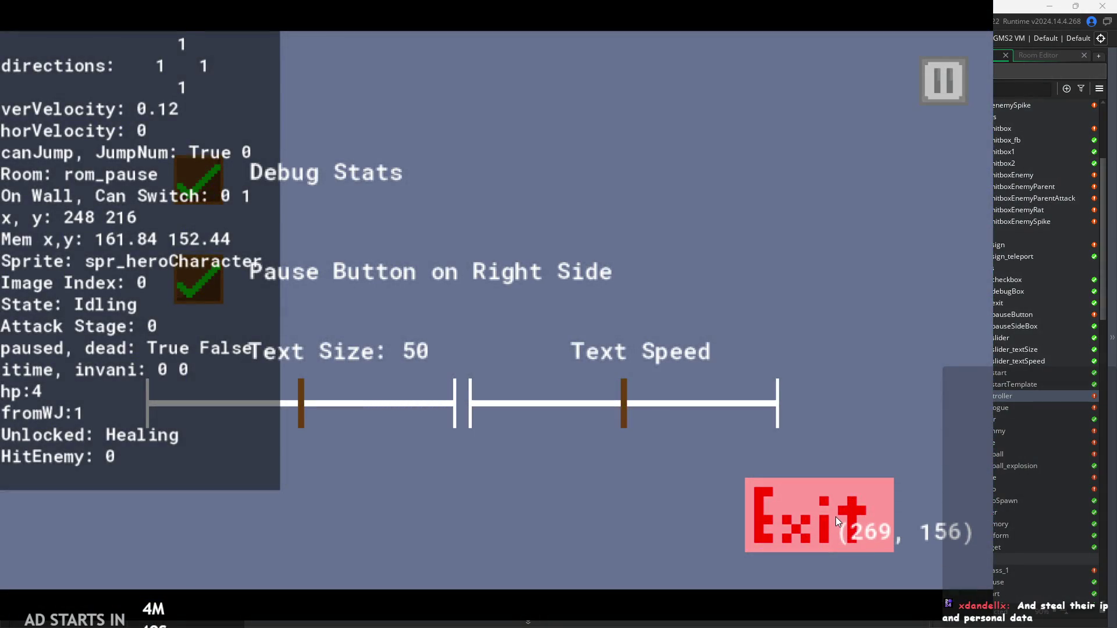
click(836, 517)
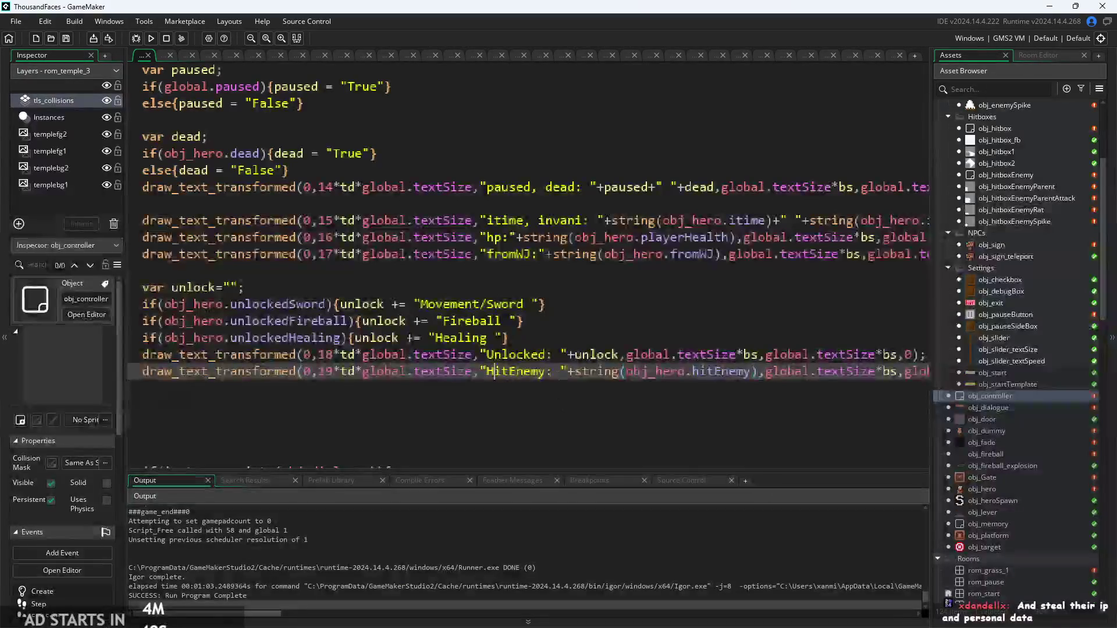
Step: Open obj_dummy's editors from the Asset Browser, then open obj_enemyParent with its Step event
scroll(980, 407, down, 2)
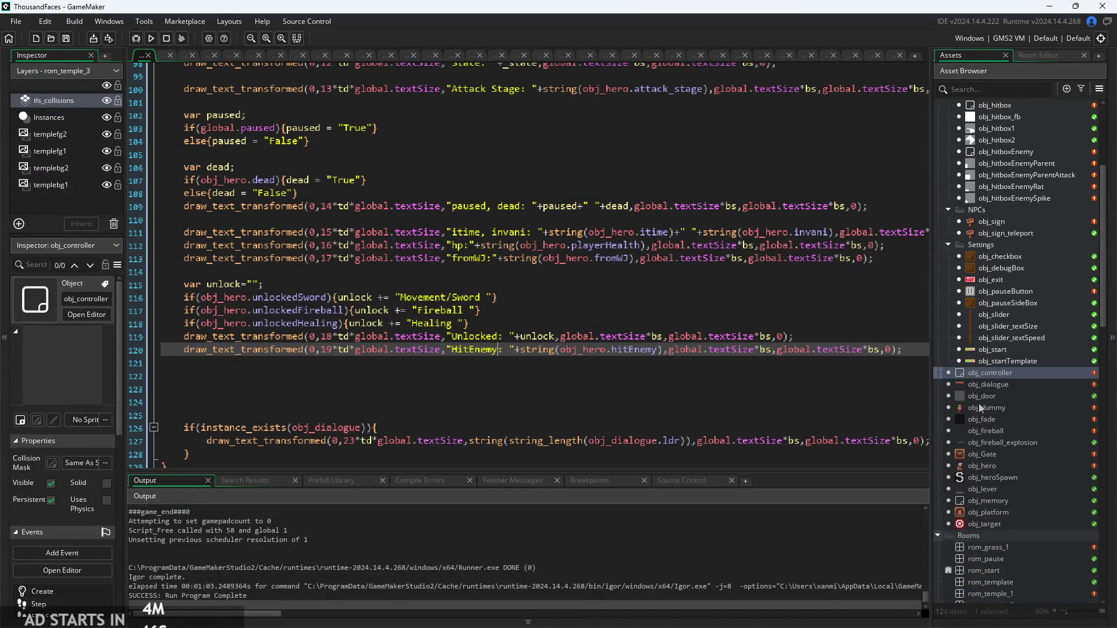
scroll(582, 545, up, 3)
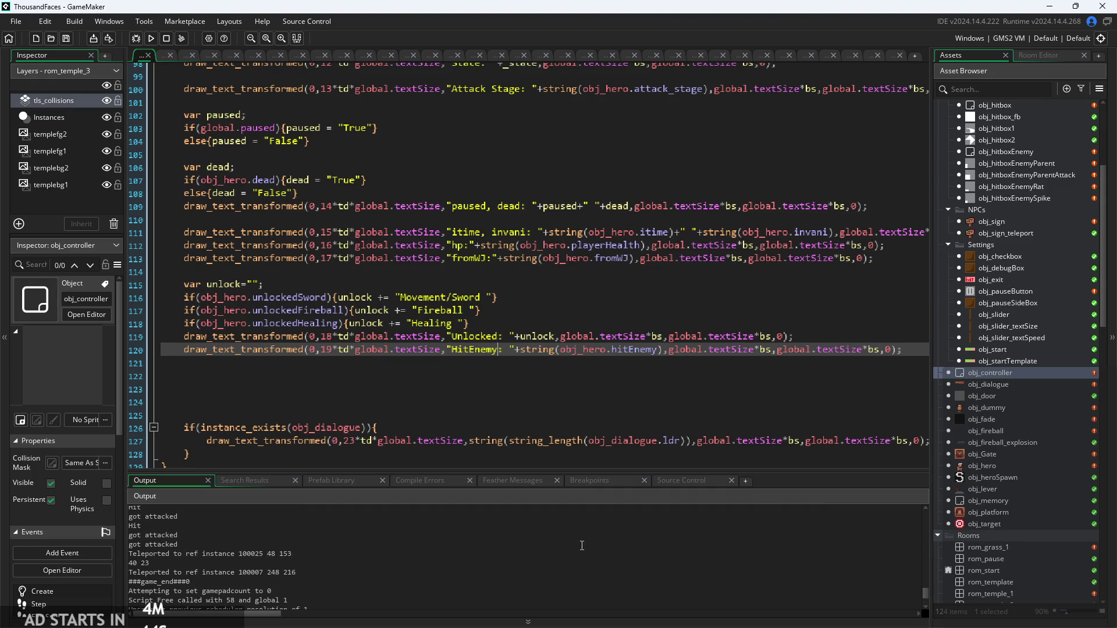
scroll(575, 535, down, 5)
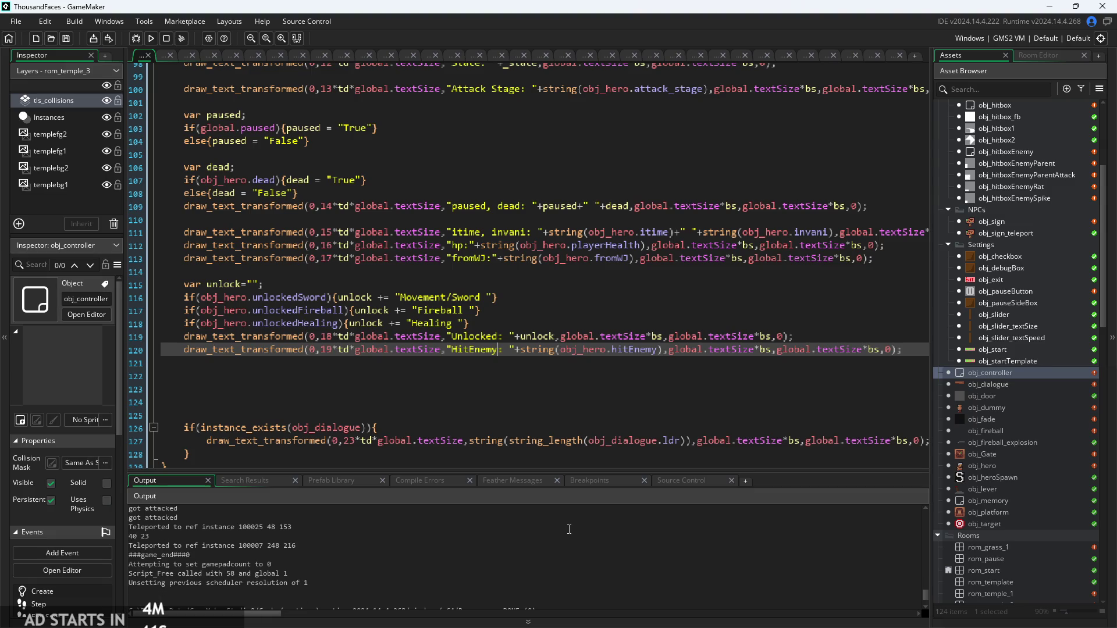
scroll(515, 578, down, 2)
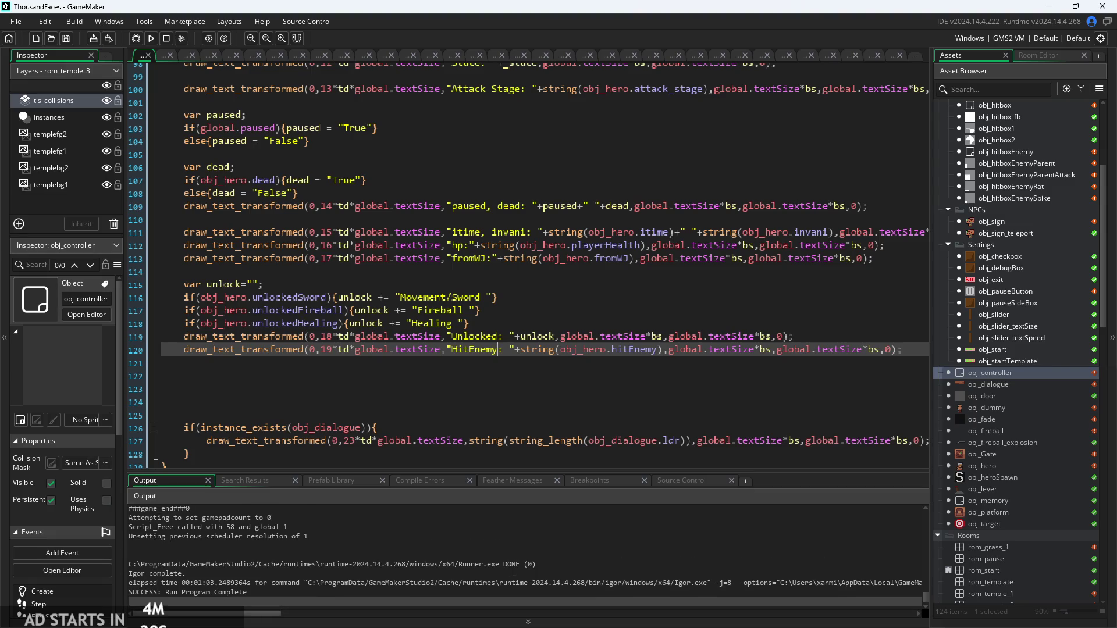
scroll(512, 570, down, 1)
scroll(973, 394, up, 2)
scroll(1004, 263, down, 2)
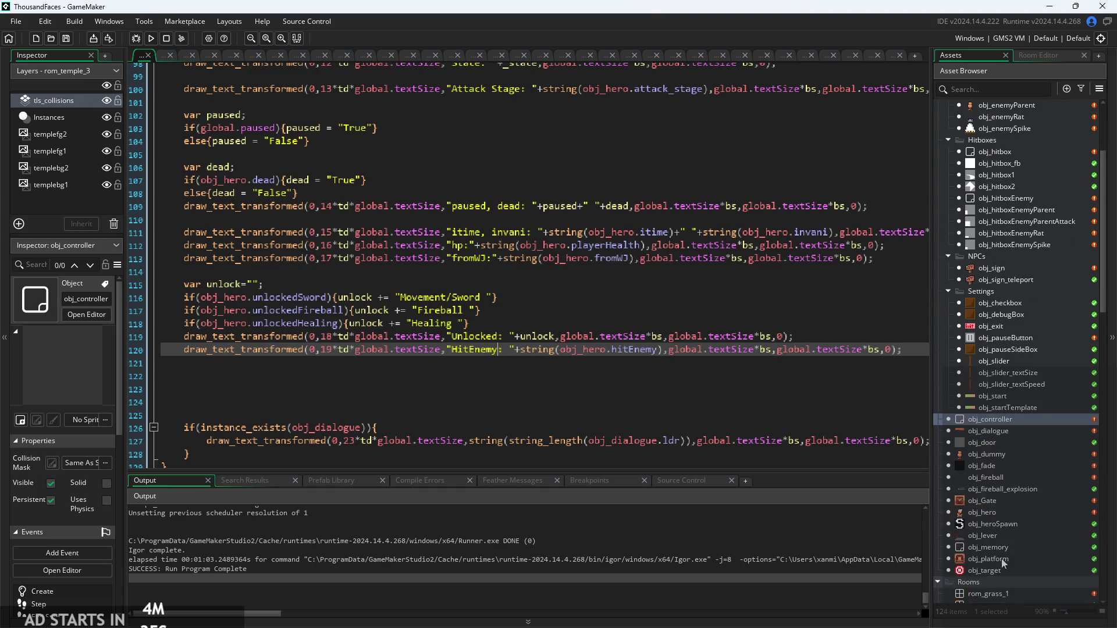
click(1007, 499)
double_click(1014, 456)
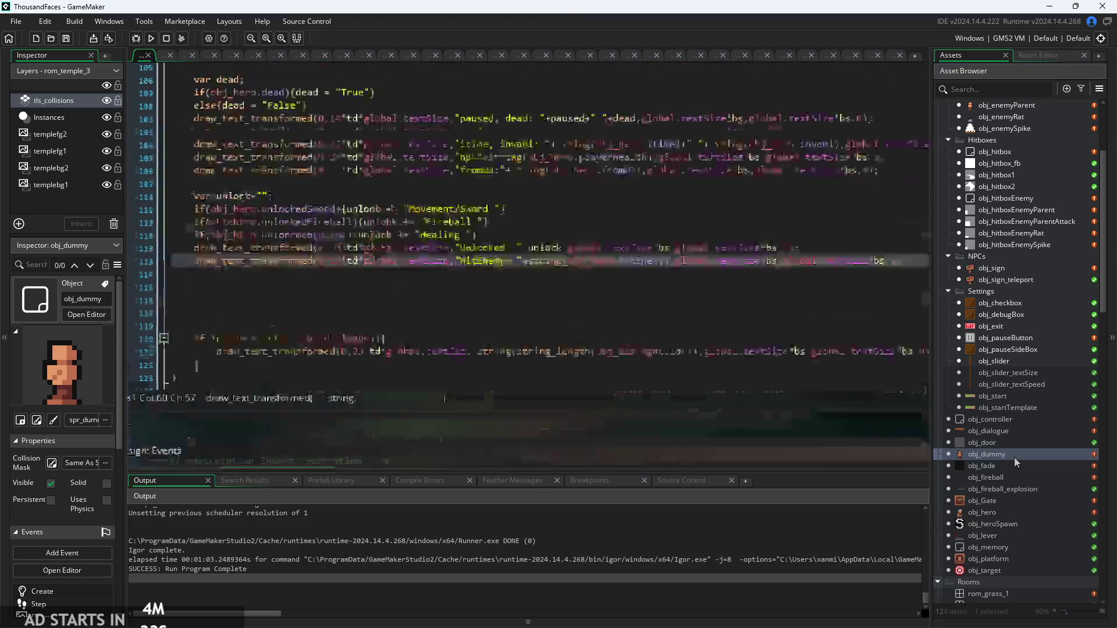
scroll(1008, 232, up, 5)
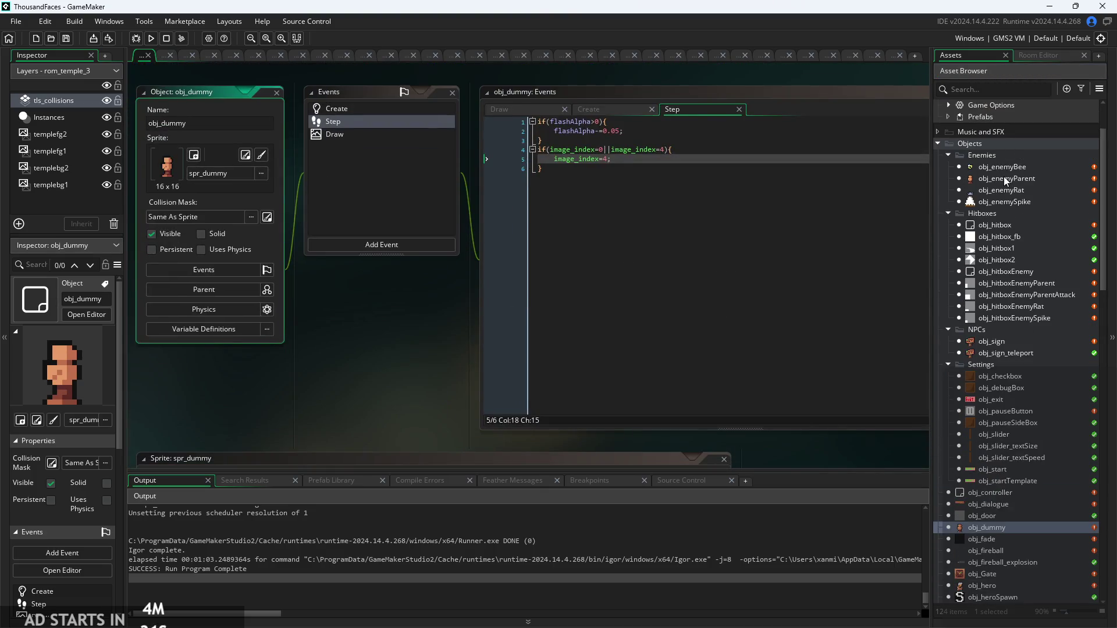
double_click(1004, 178)
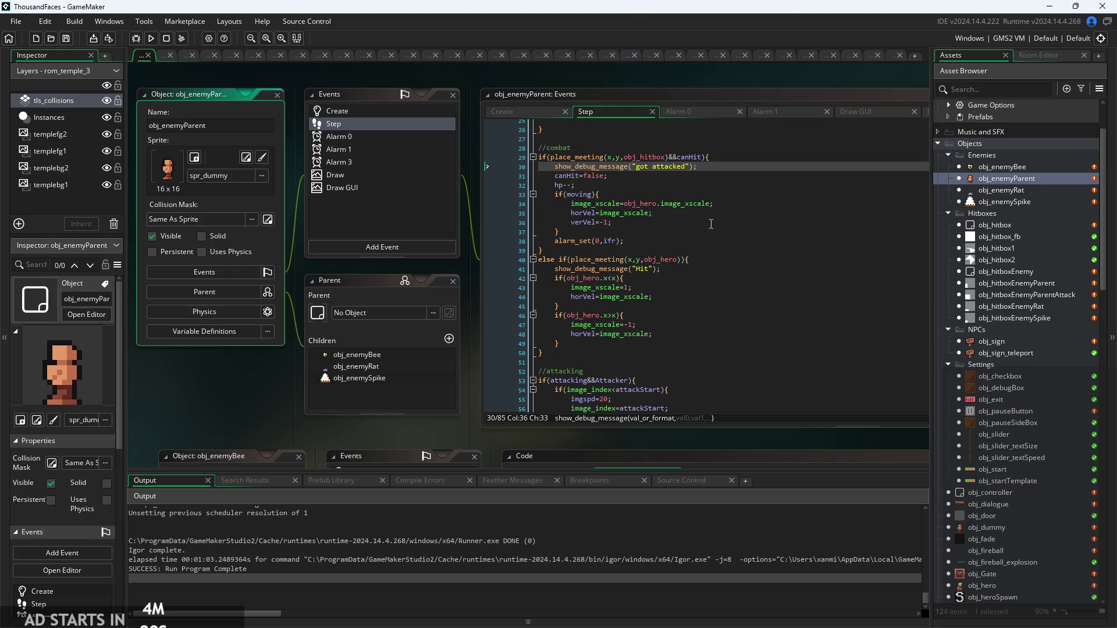
Step: Inspect the verVel=-1 knockback lines 36–37 in obj_enemyParent's Step code, then build and run the game
click(711, 226)
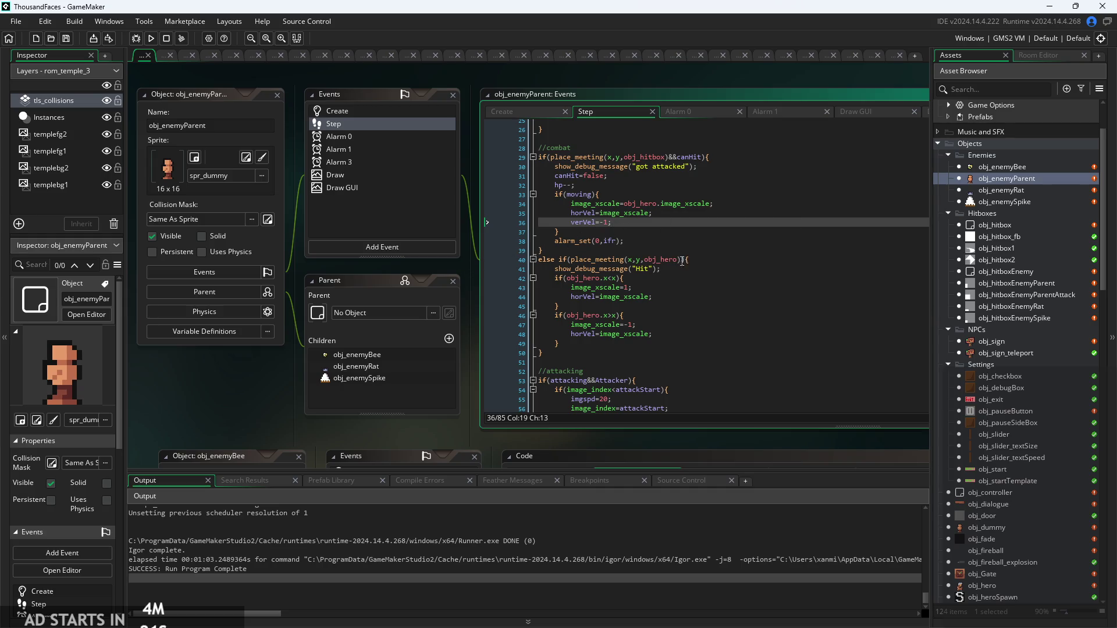
click(715, 235)
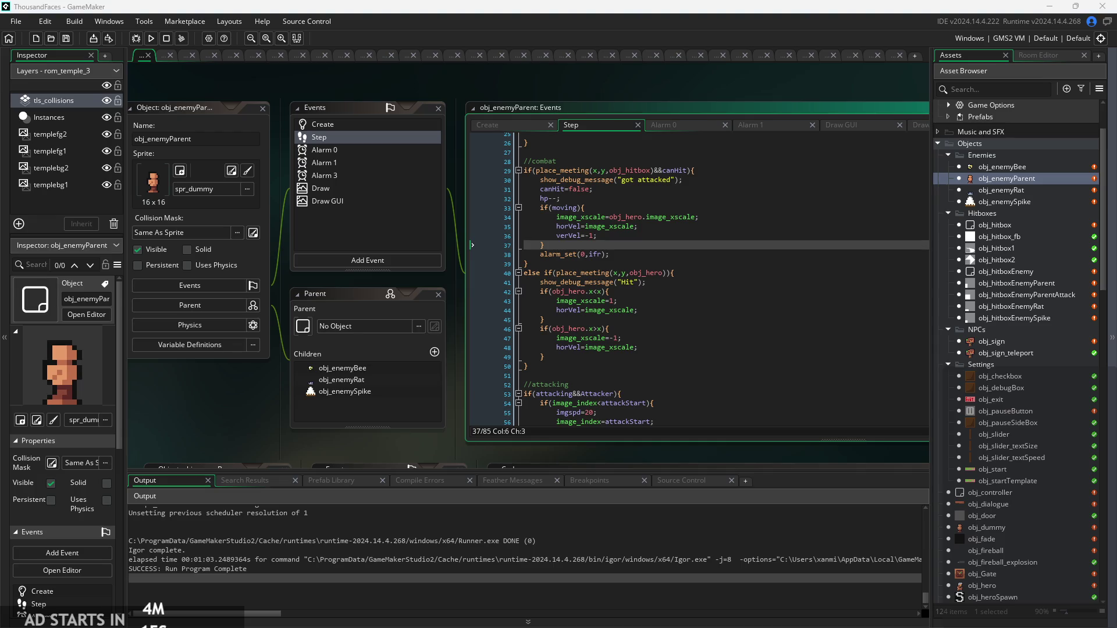
click(151, 38)
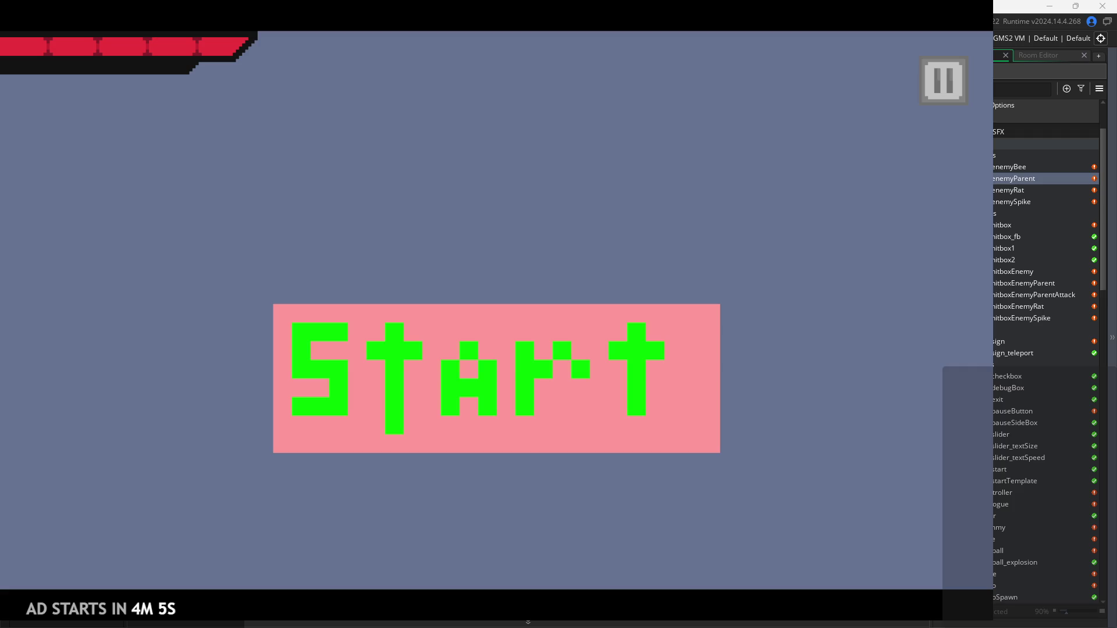
Step: Start the game and dash the hero right and left across the temple room
click(650, 420)
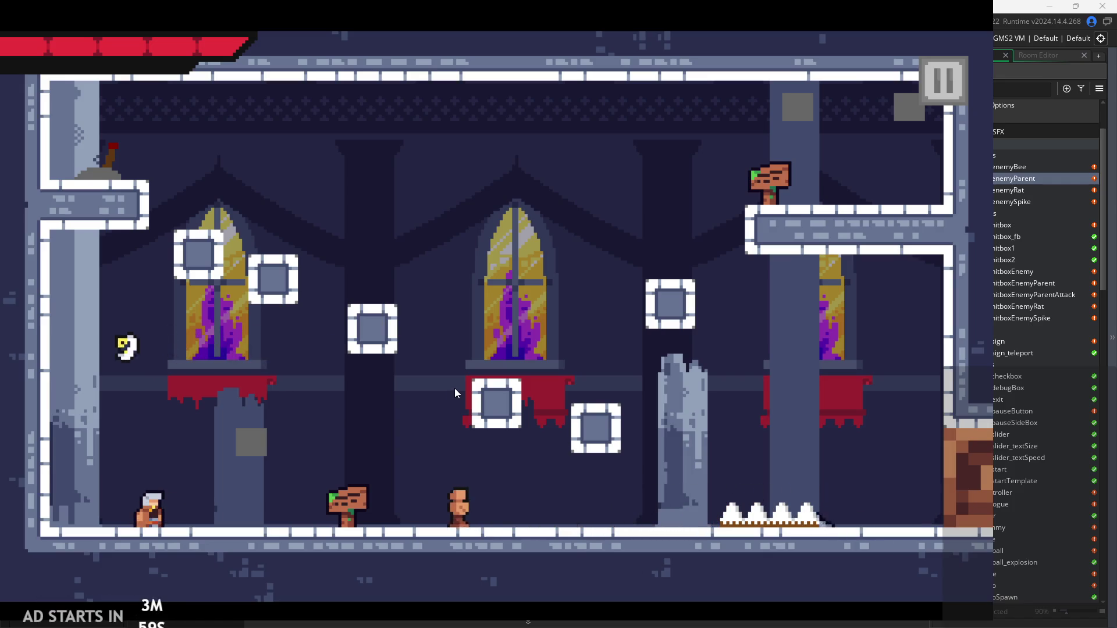
key(Right)
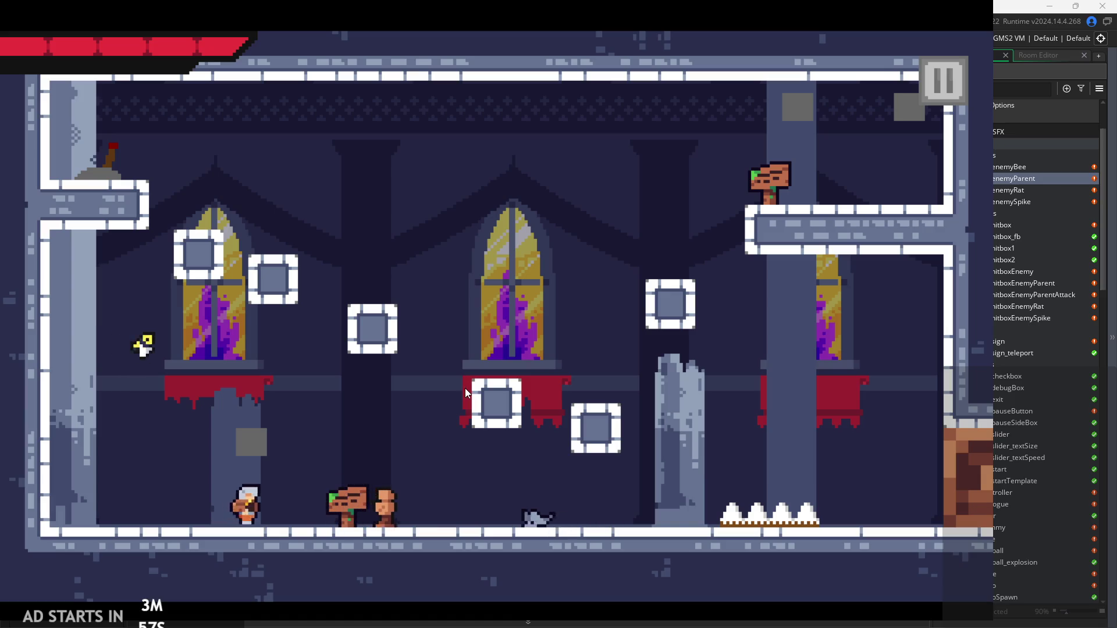
key(Right)
key(Left)
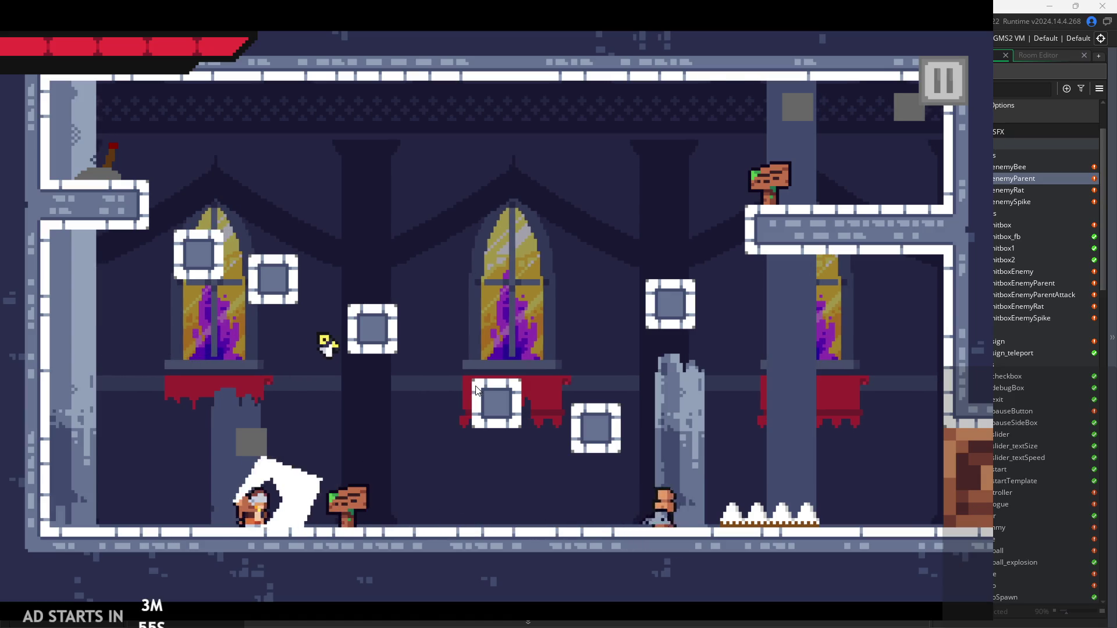
key(Right)
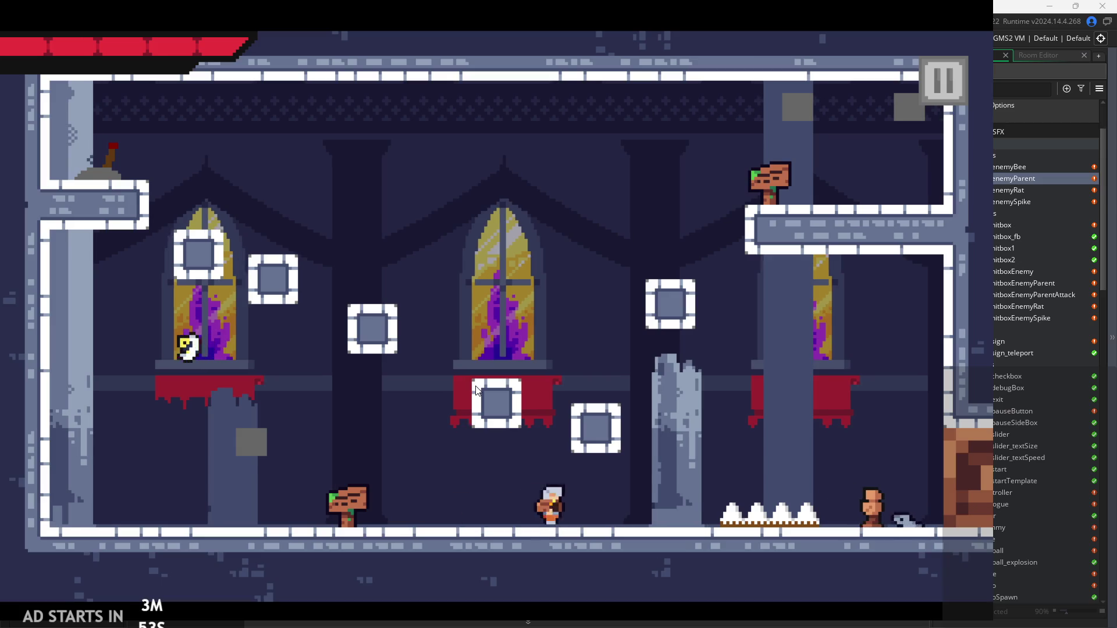
key(Left)
key(space)
key(Left)
Step: Jump up the platforms to the upper-right sign and use it to teleport to rm_temple_4
key(Left)
key(space)
key(Left)
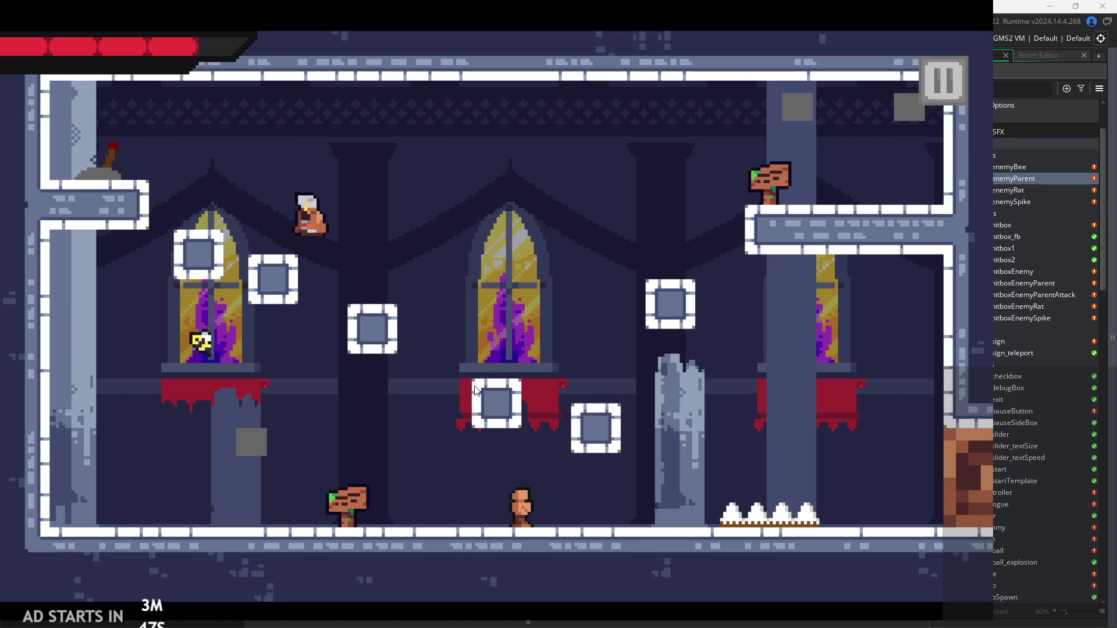
key(Right)
key(Left)
key(Left)
key(space)
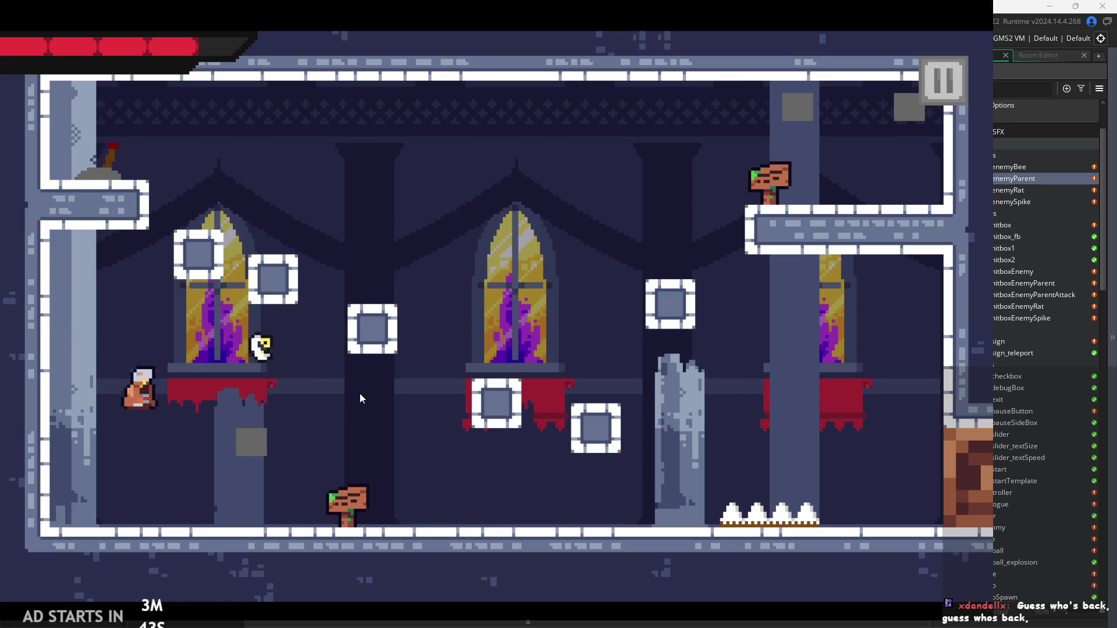
key(Right)
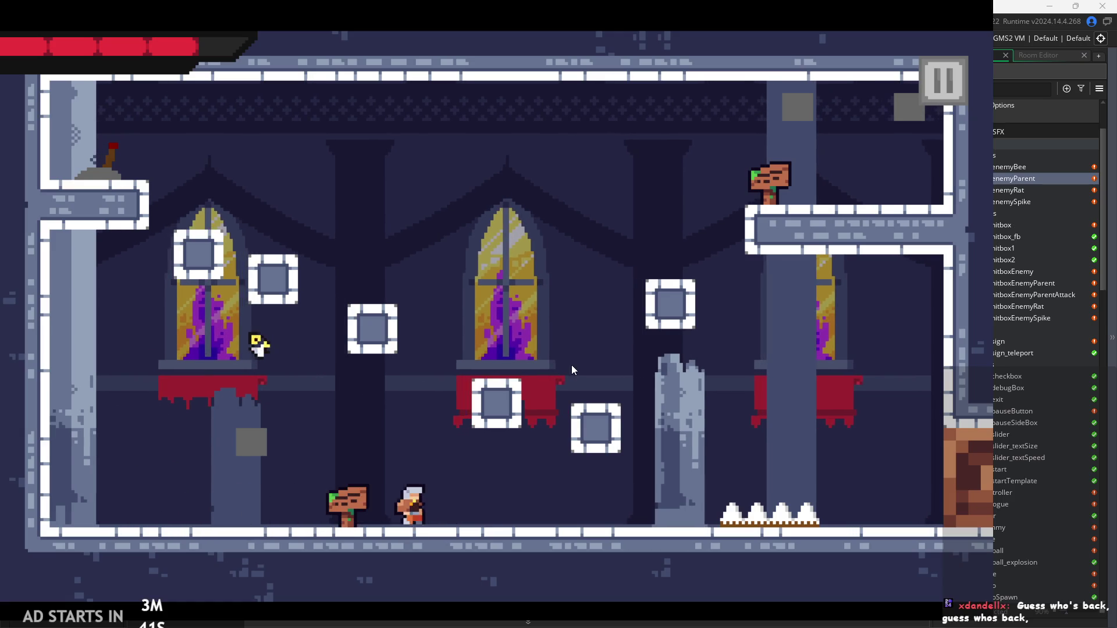
key(space)
key(Right)
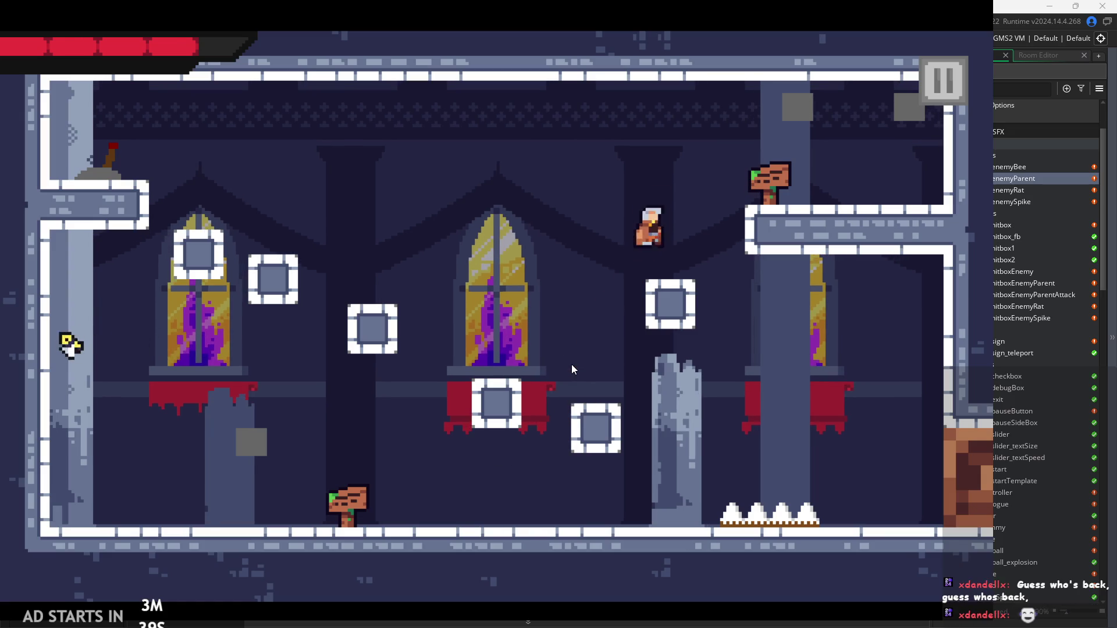
key(Left)
key(Up)
Step: Run along rm_temple_4's floor, then turn on Debug Stats from the pause menu
key(Right)
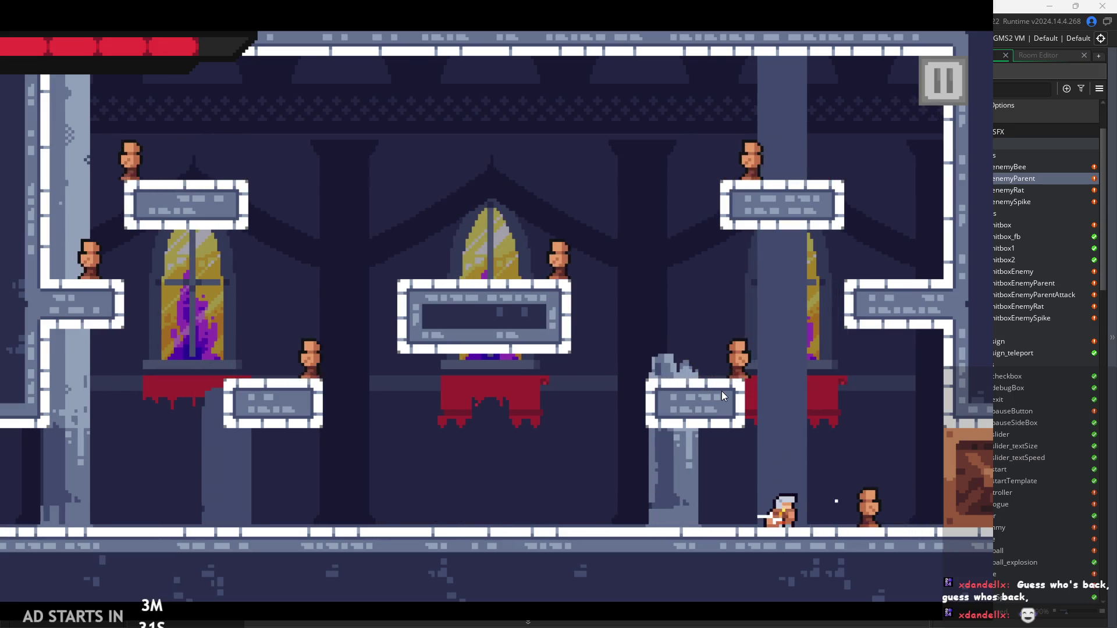
key(Left)
click(943, 66)
click(175, 190)
Step: Resume play and land two-hit sword combos on the enemies while moving left and right
key(Escape)
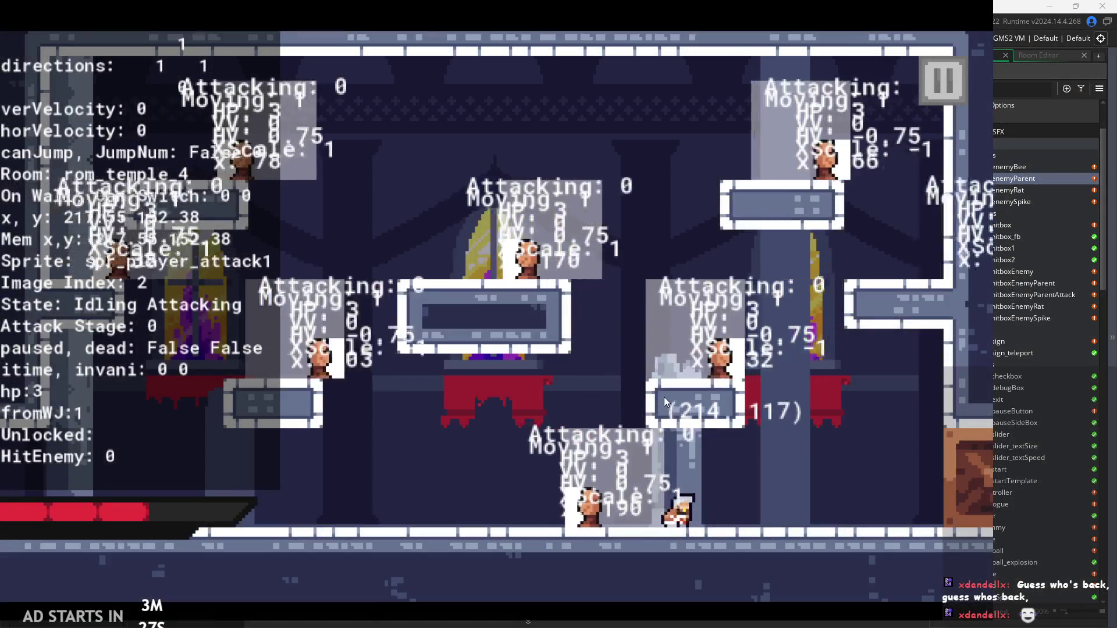
key(Left)
key(x)
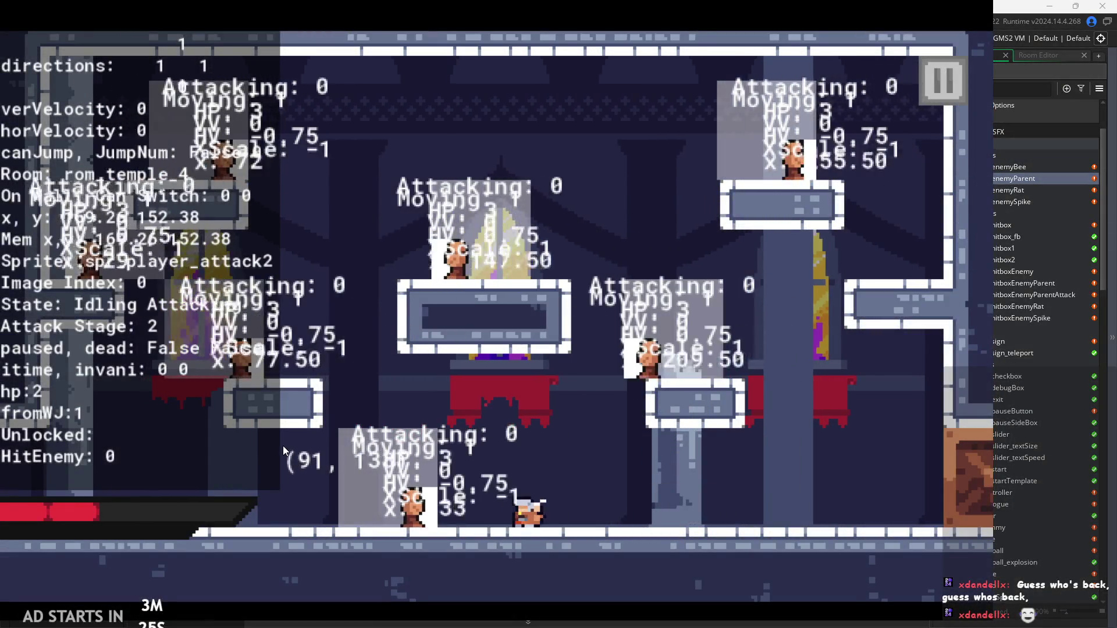
key(Right)
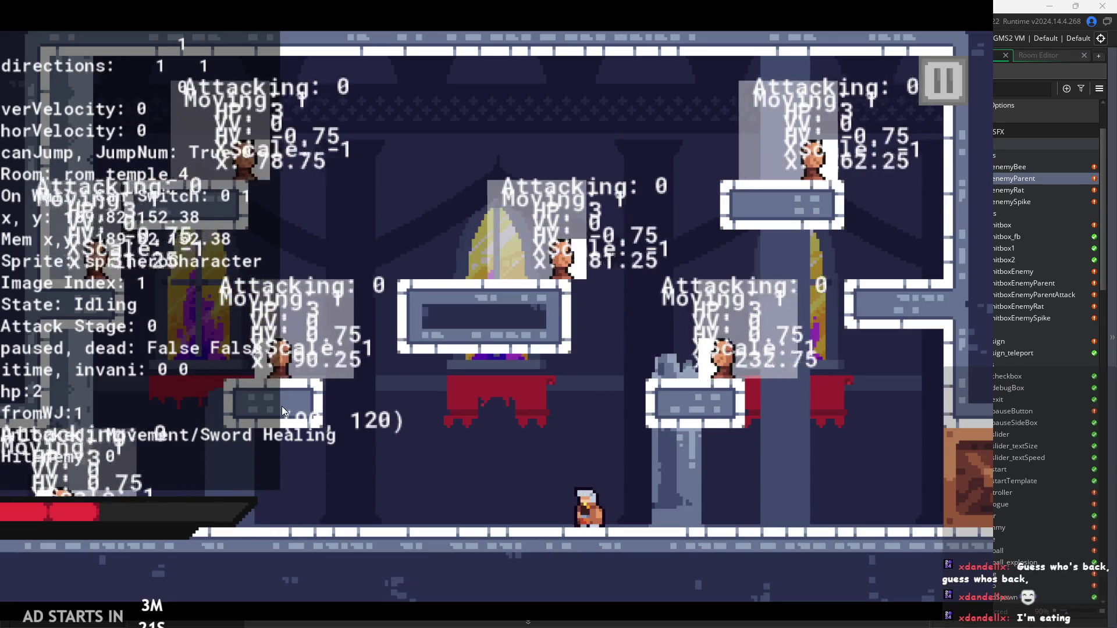
key(x)
key(x)
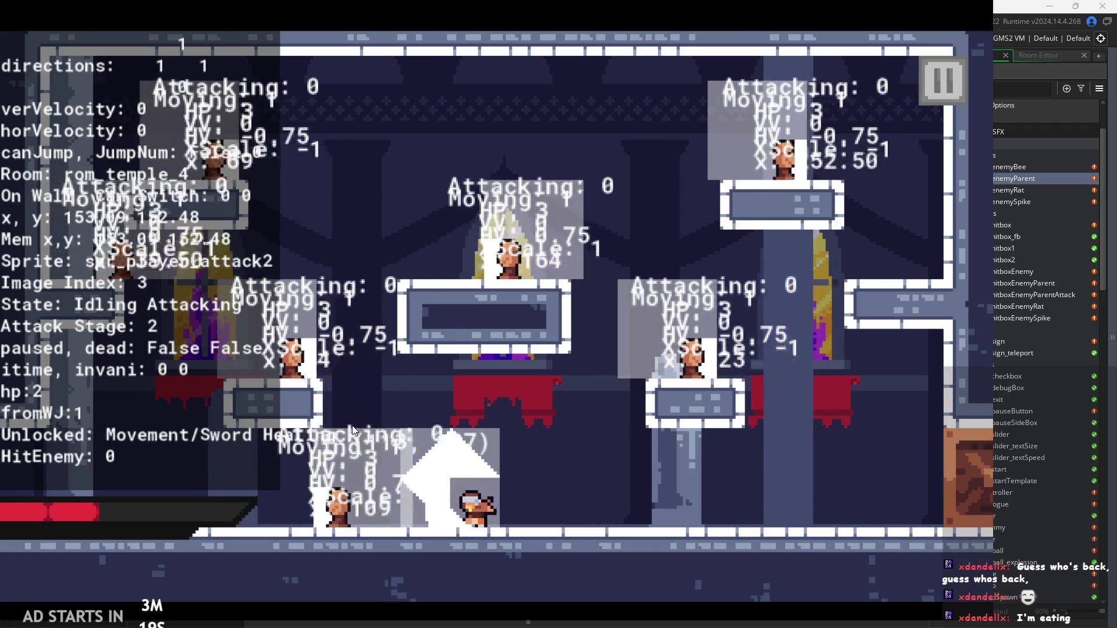
key(Right)
key(Right)
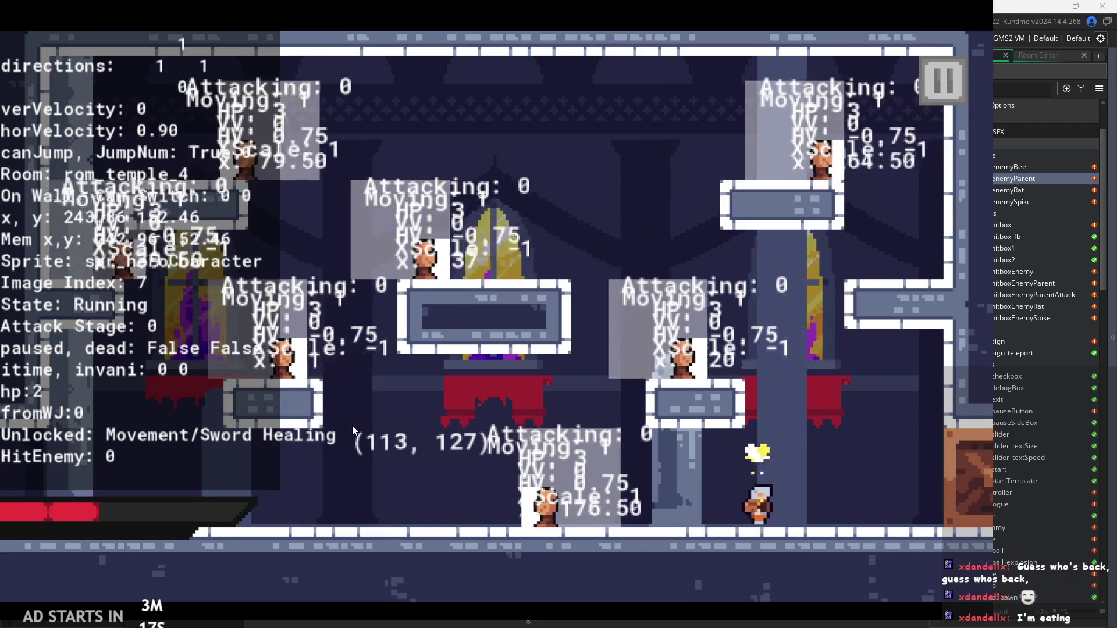
key(Left)
key(x)
key(x)
key(Left)
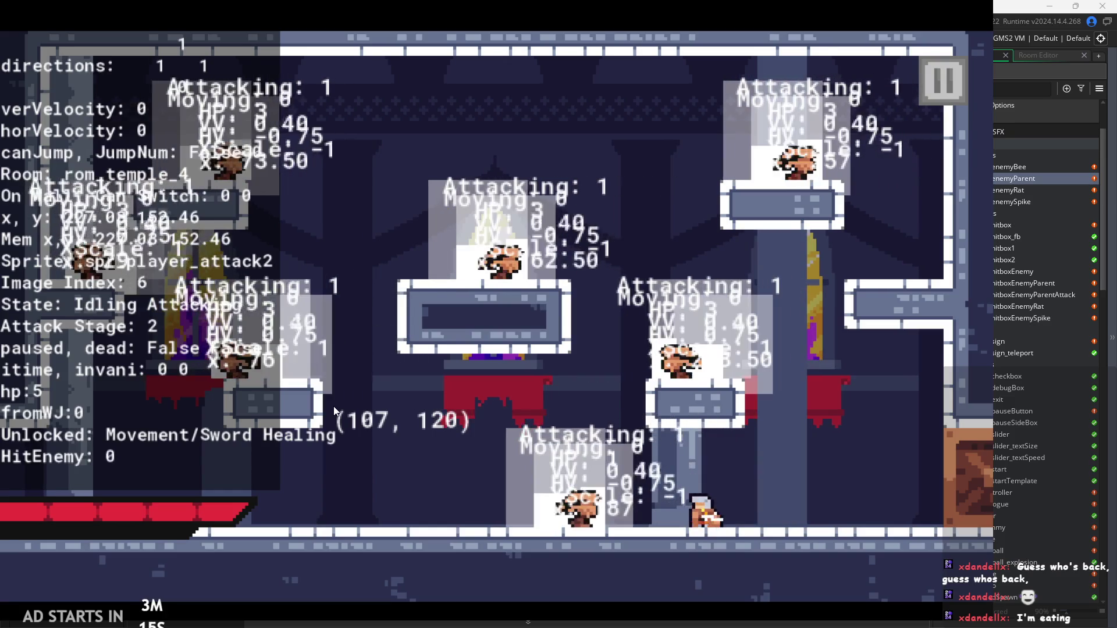
Step: Jump, wall-slide on the right wall and wall-jump off it with mid-air attacks
key(x)
key(x)
key(Left)
key(z)
key(x)
key(Right)
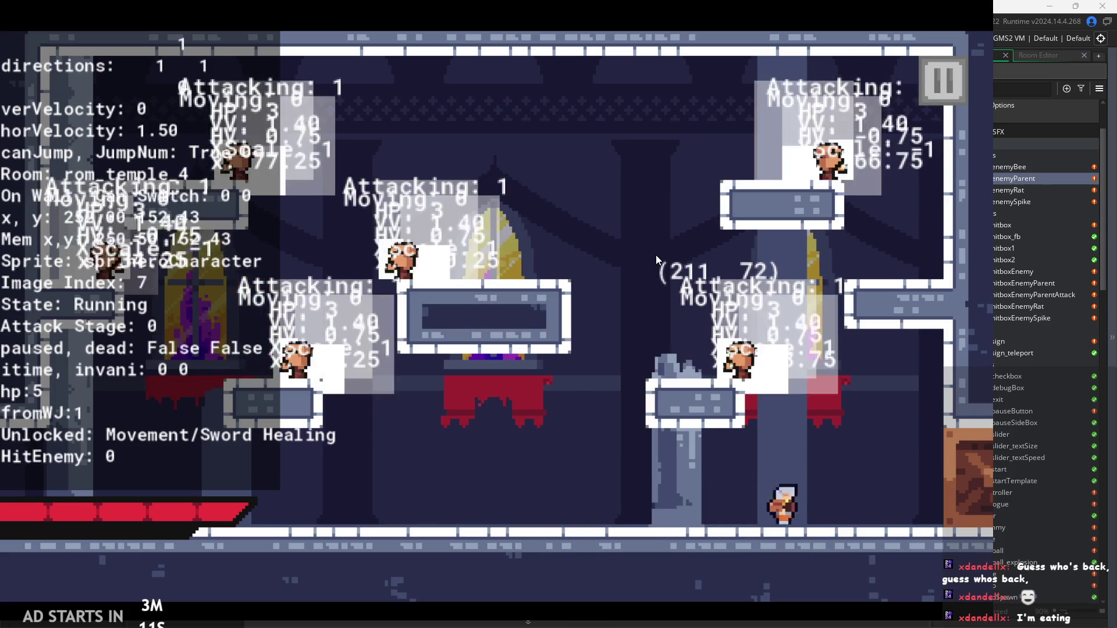
key(z)
key(Left)
key(Right)
key(z)
key(Left)
key(x)
key(Right)
Step: Attack repeatedly while running left, then pause and exit the game to the editor
key(Left)
key(Left)
key(x)
key(x)
key(Left)
key(x)
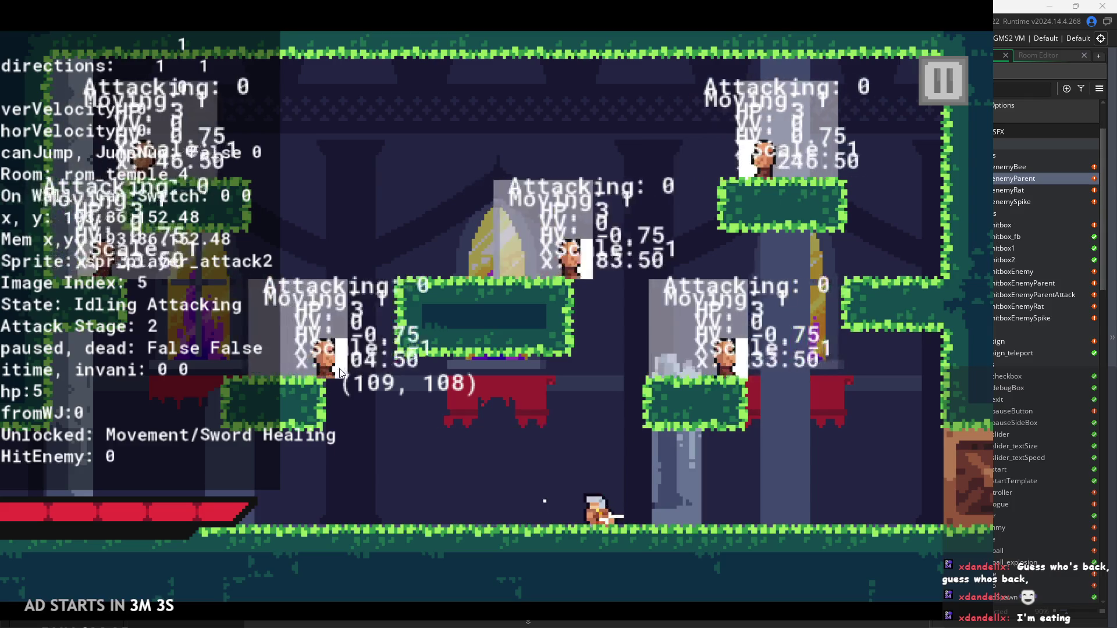
key(Right)
click(952, 59)
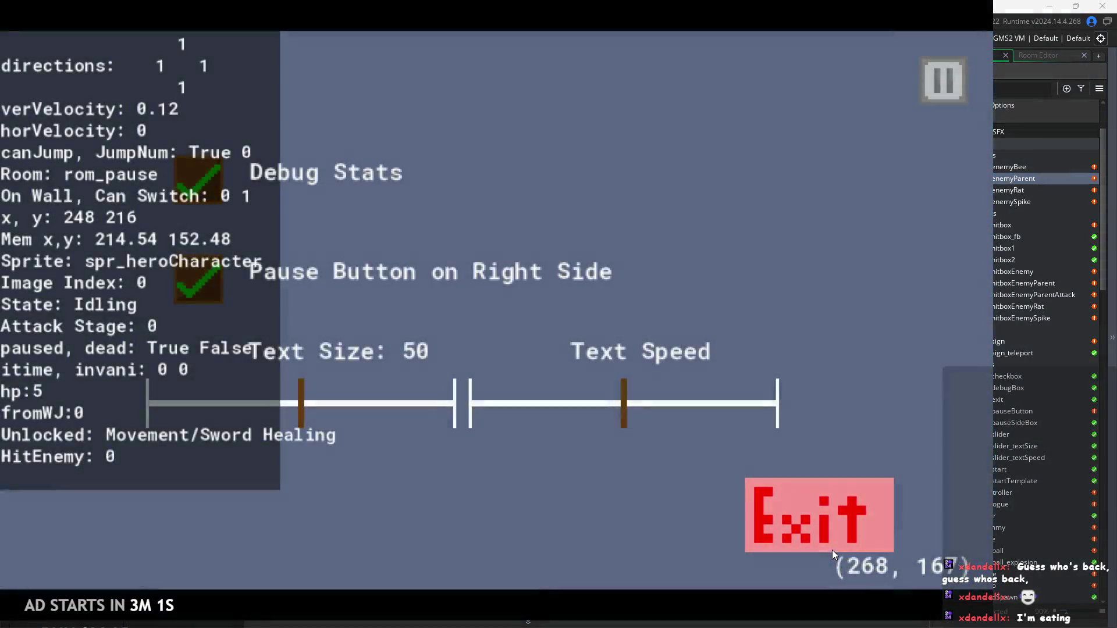
click(832, 535)
Step: Browse obj_exit and obj_Gate in the Asset Browser, then view obj_hero's Create event code
click(1012, 294)
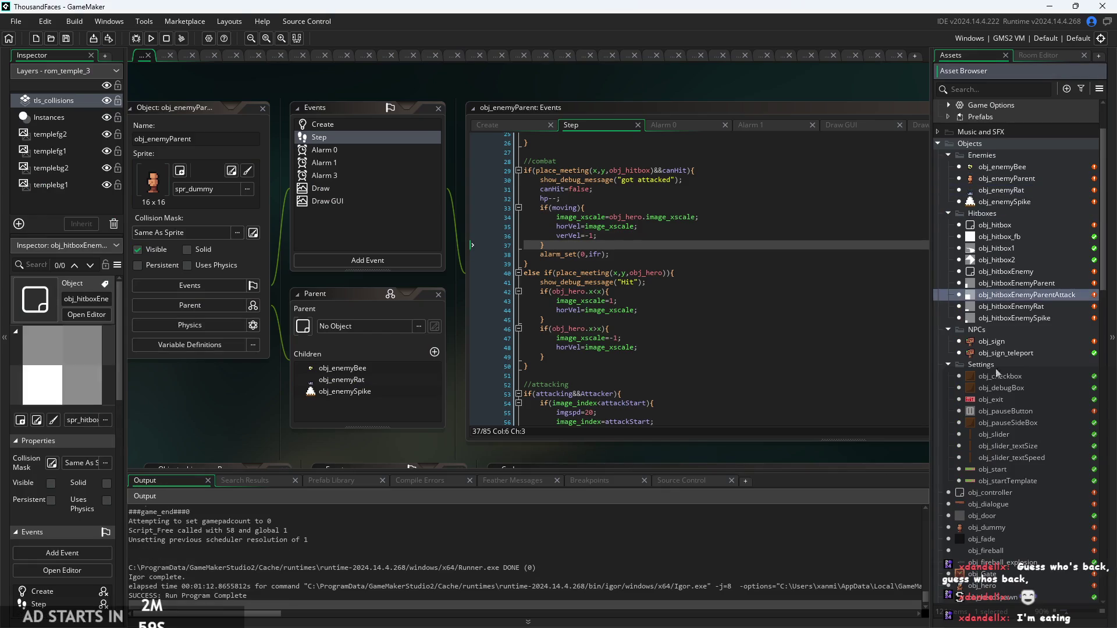
click(996, 404)
scroll(996, 403, down, 3)
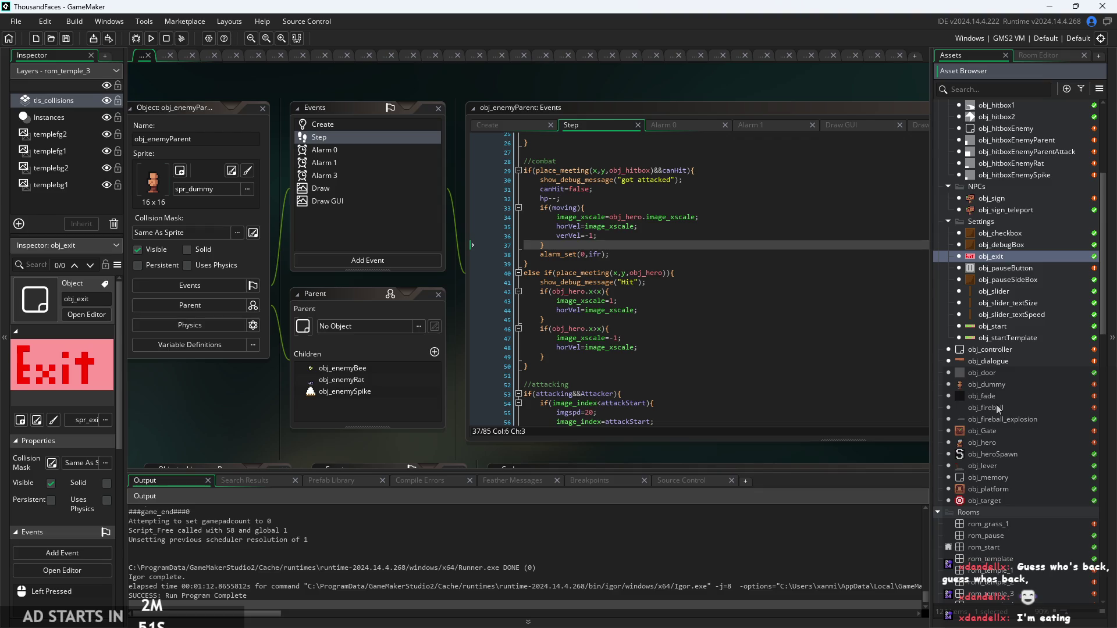
click(1012, 431)
scroll(1010, 434, up, 1)
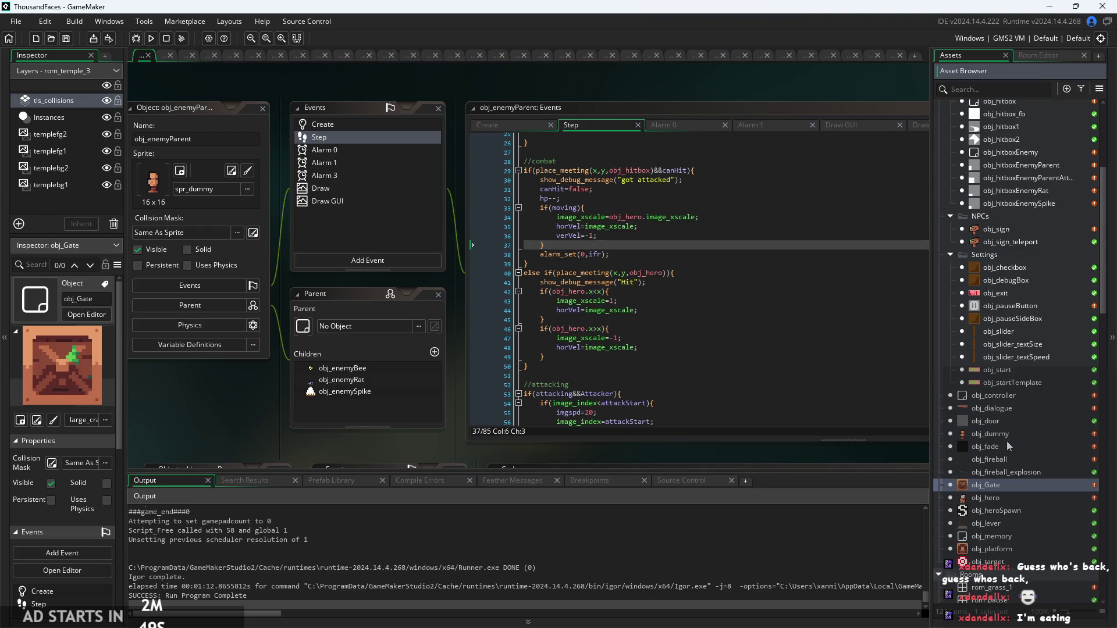
double_click(1004, 474)
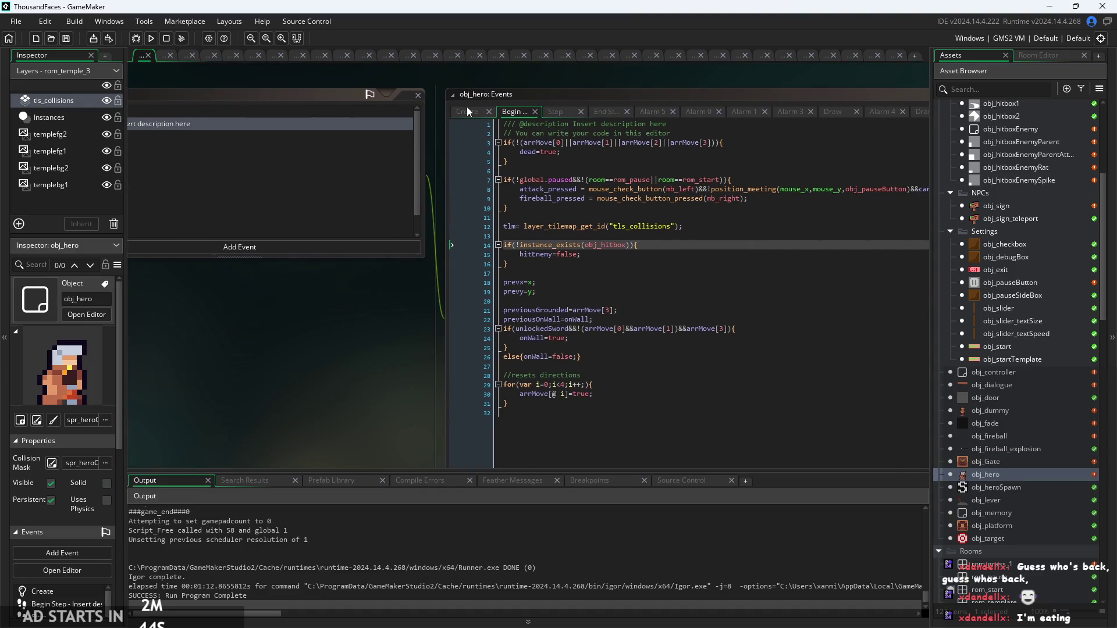
click(465, 112)
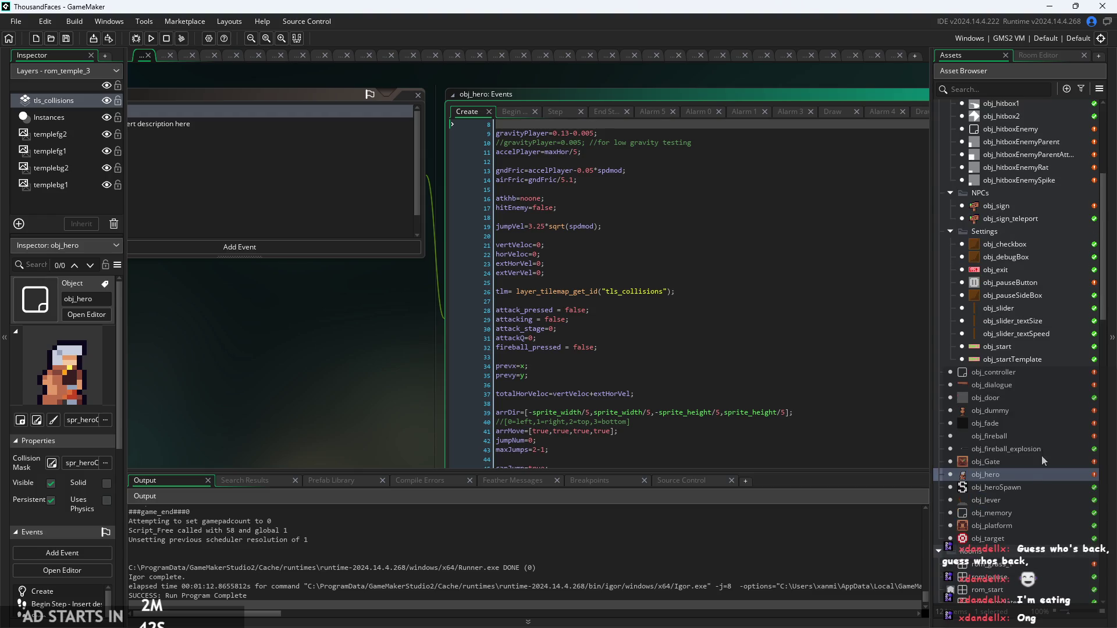
Step: Open rom_temple_4 from the Rooms list in the Room Editor
scroll(1021, 489, down, 4)
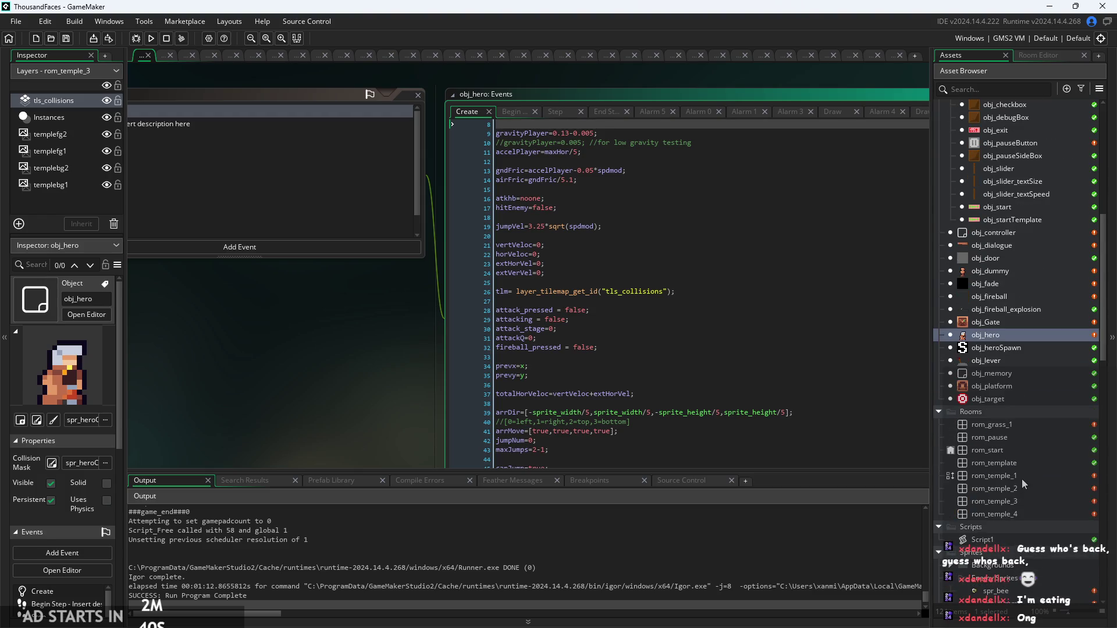
click(1017, 512)
double_click(1007, 512)
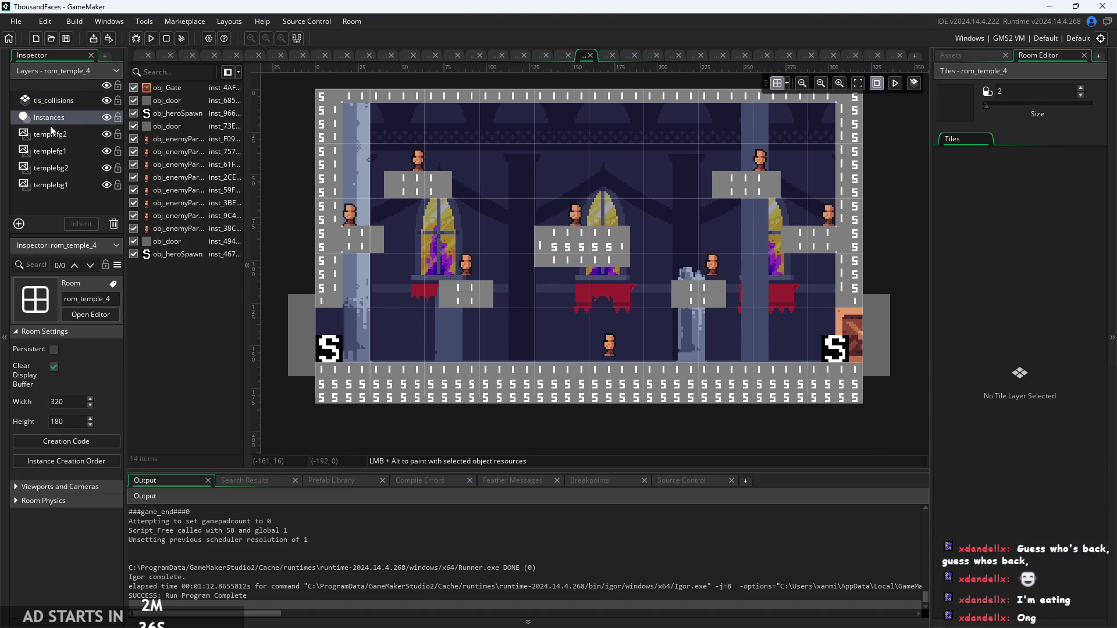
Step: Open rom_temple_4's creation code and position its window beside the room
click(81, 442)
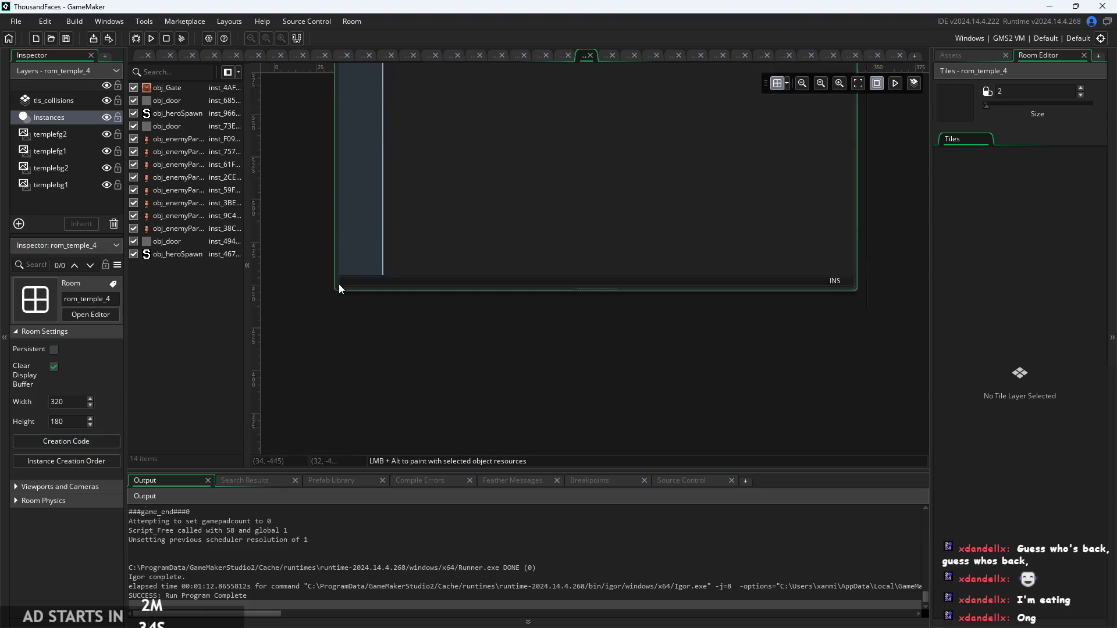
mouse_move(459, 90)
mouse_down()
mouse_move(479, 501)
mouse_move(483, 306)
mouse_move(432, 245)
mouse_move(438, 232)
mouse_up()
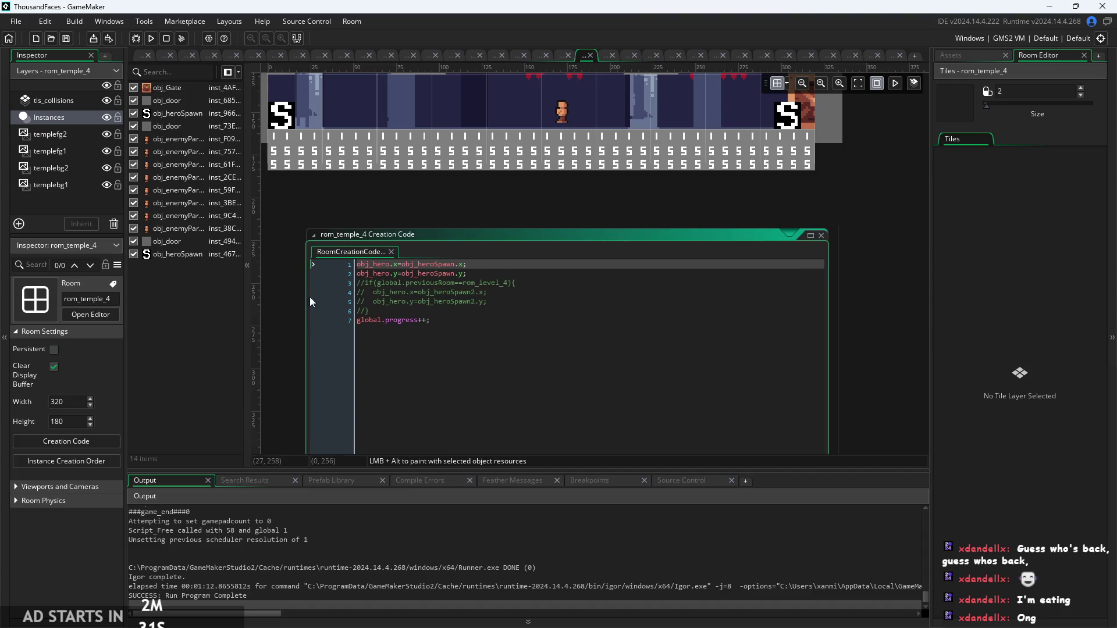
scroll(396, 256, down, 4)
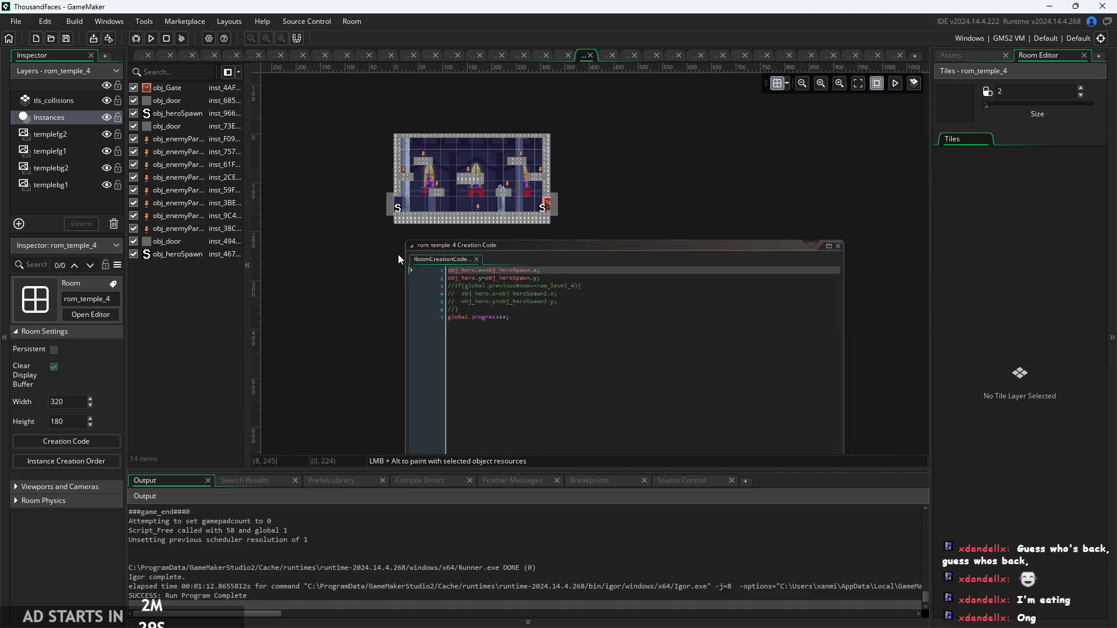
scroll(382, 259, up, 3)
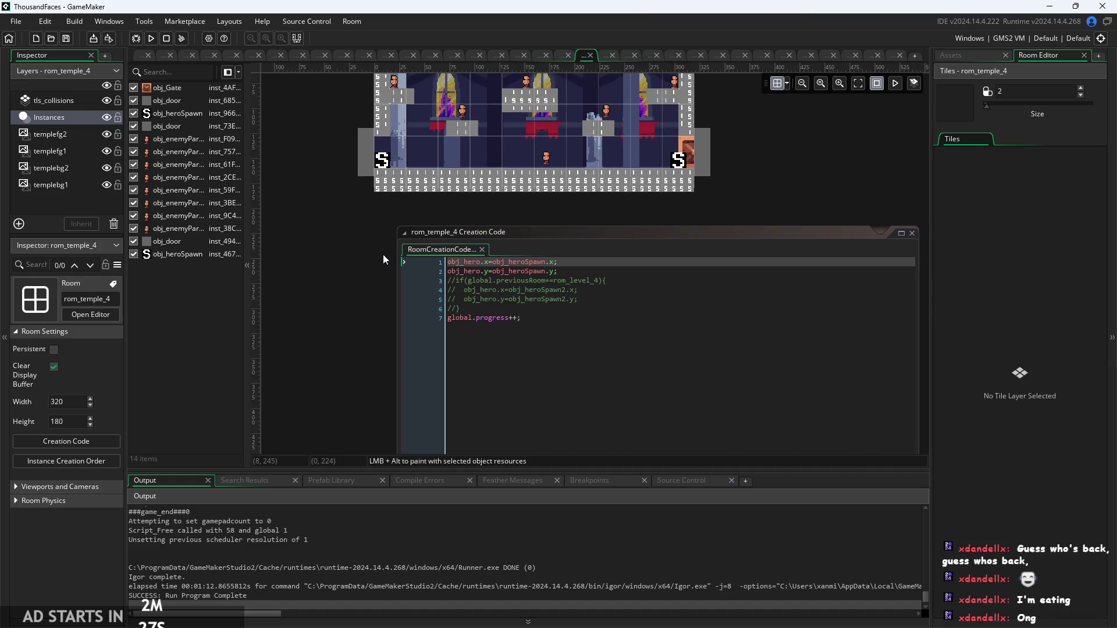
drag(490, 280, 480, 269)
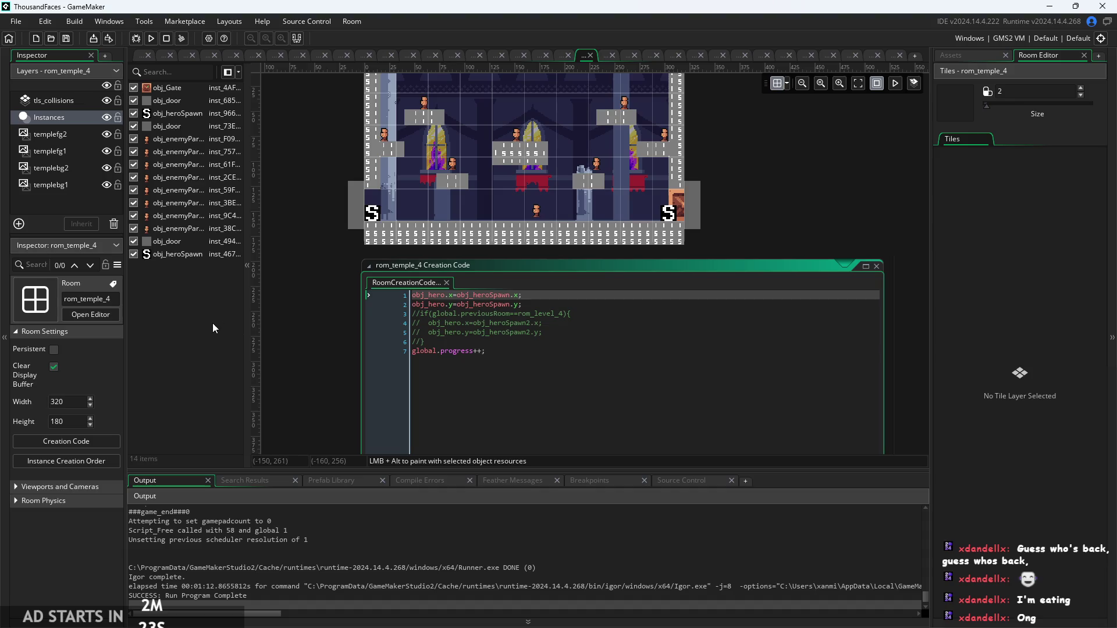
Step: Replace the creation code with global.themeIndex=1;, save it, and launch a test run
drag(563, 362, 151, 283)
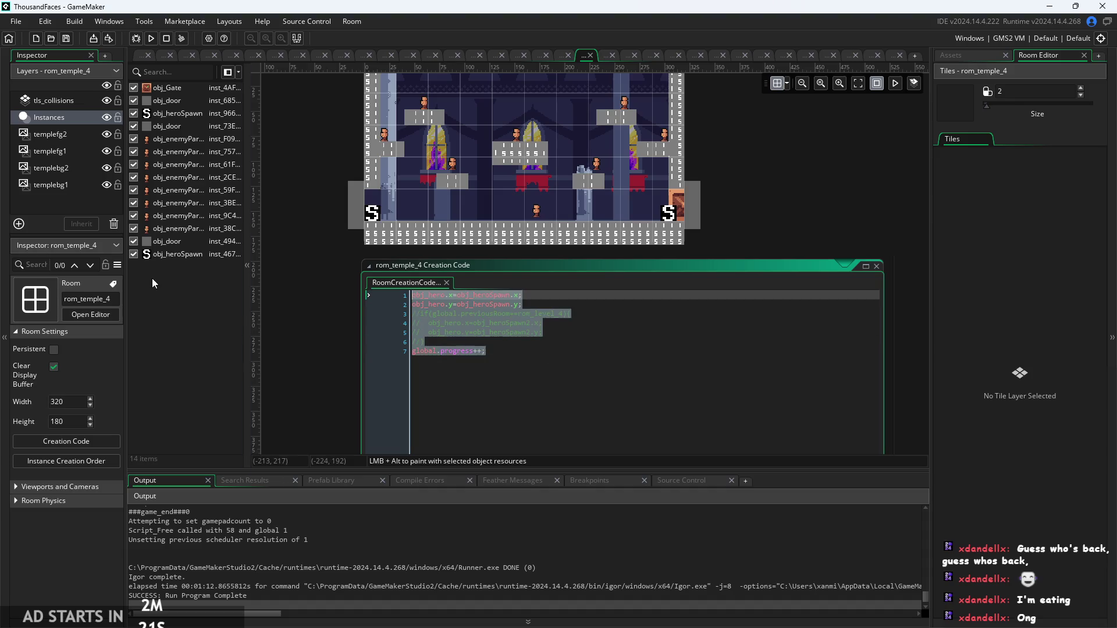
key(BackSpace)
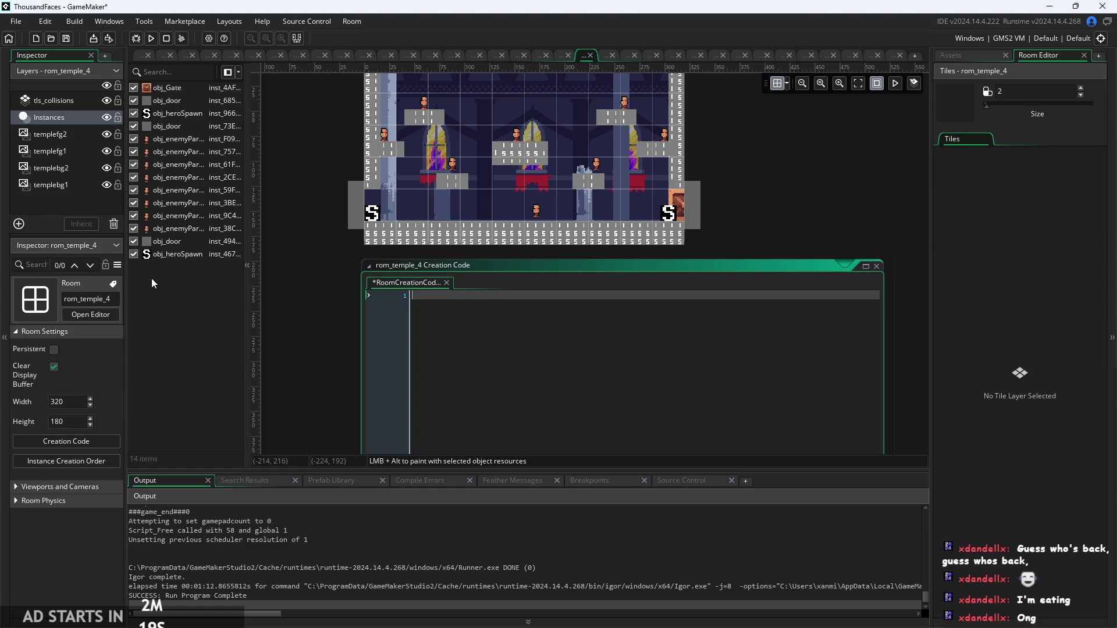
text(th)
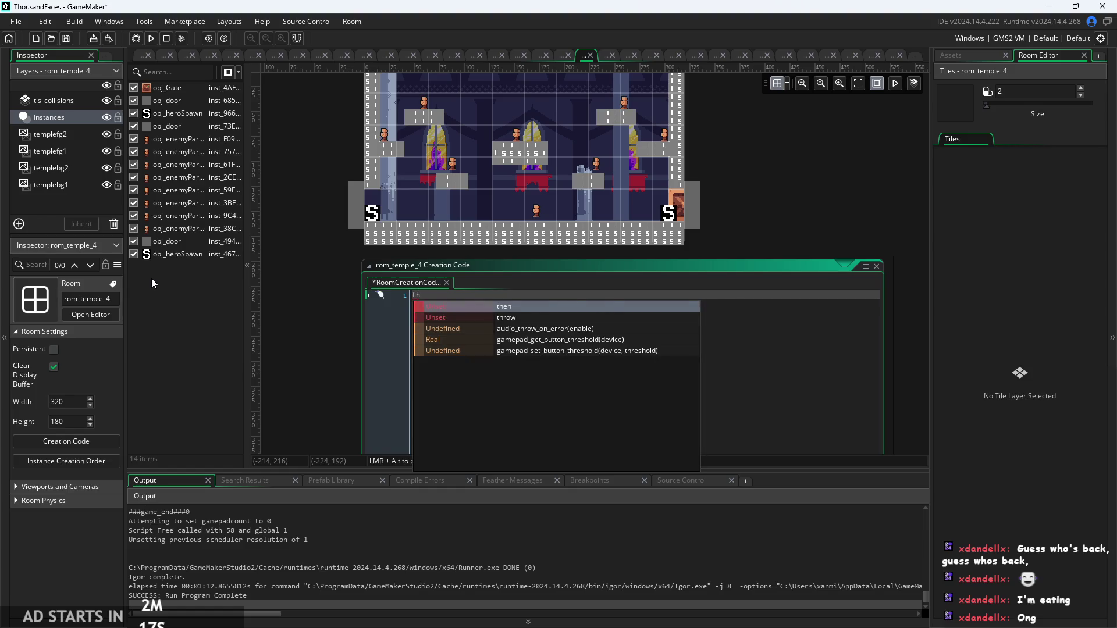
key(BackSpace)
key(BackSpace)
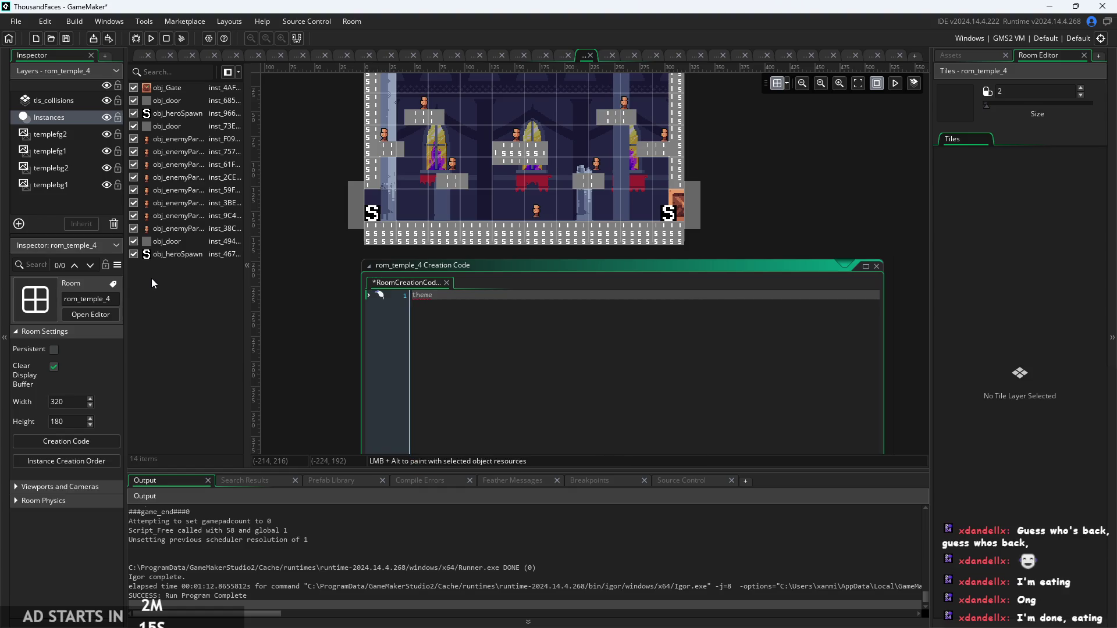
text(al,)
key(BackSpace)
text(.)
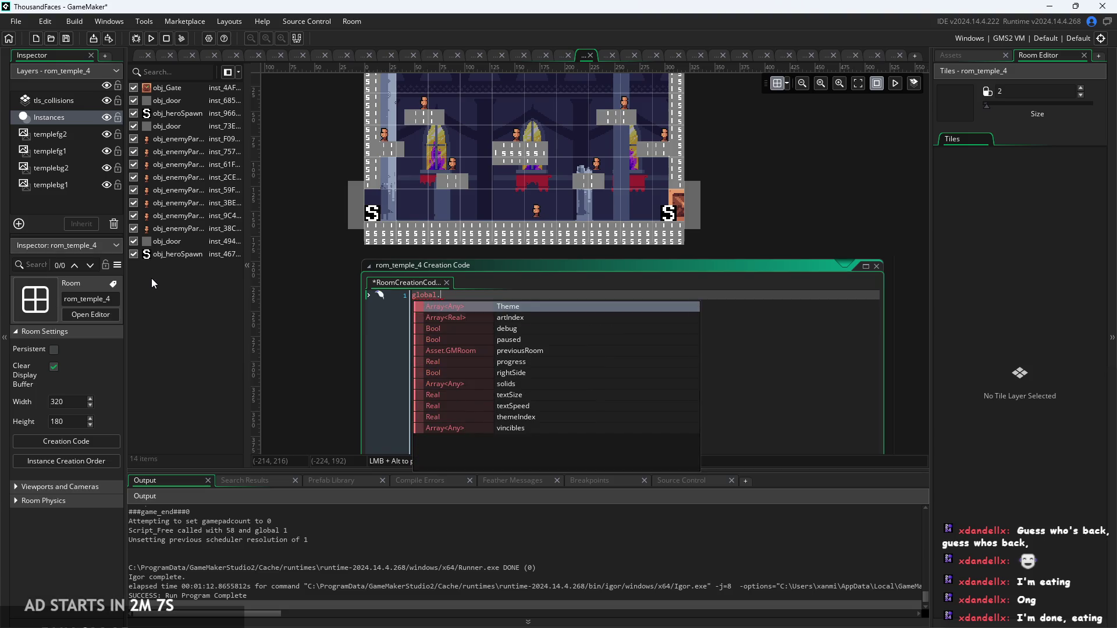
text(thi)
key(Return)
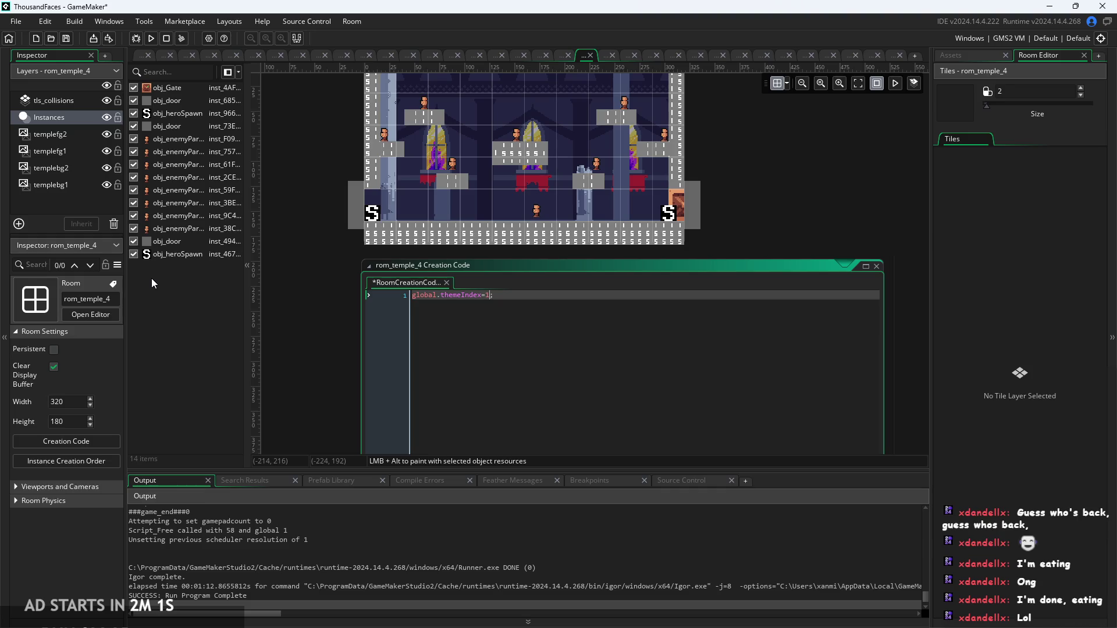
click(334, 335)
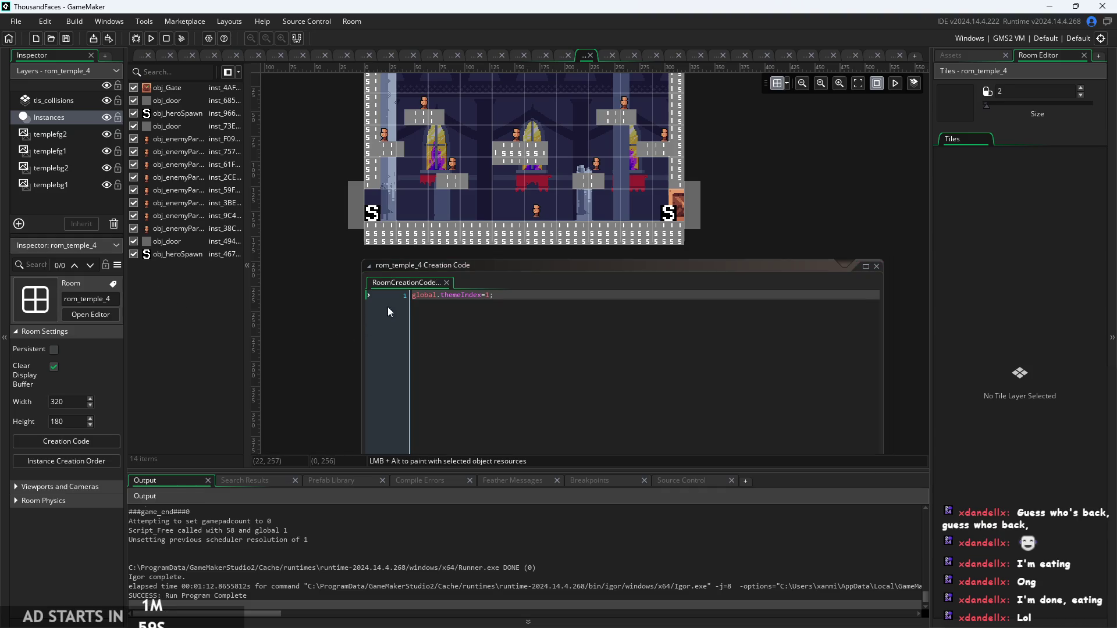
click(153, 40)
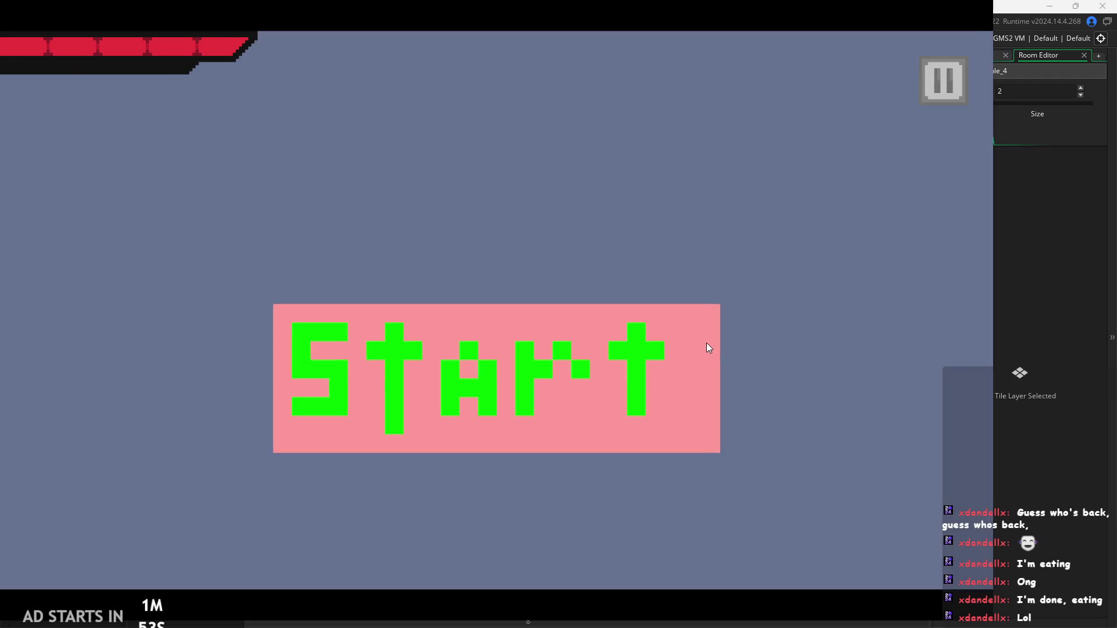
Step: Start the game, attack floor enemies, and step into the next room and back
click(698, 338)
key(Right)
key(space)
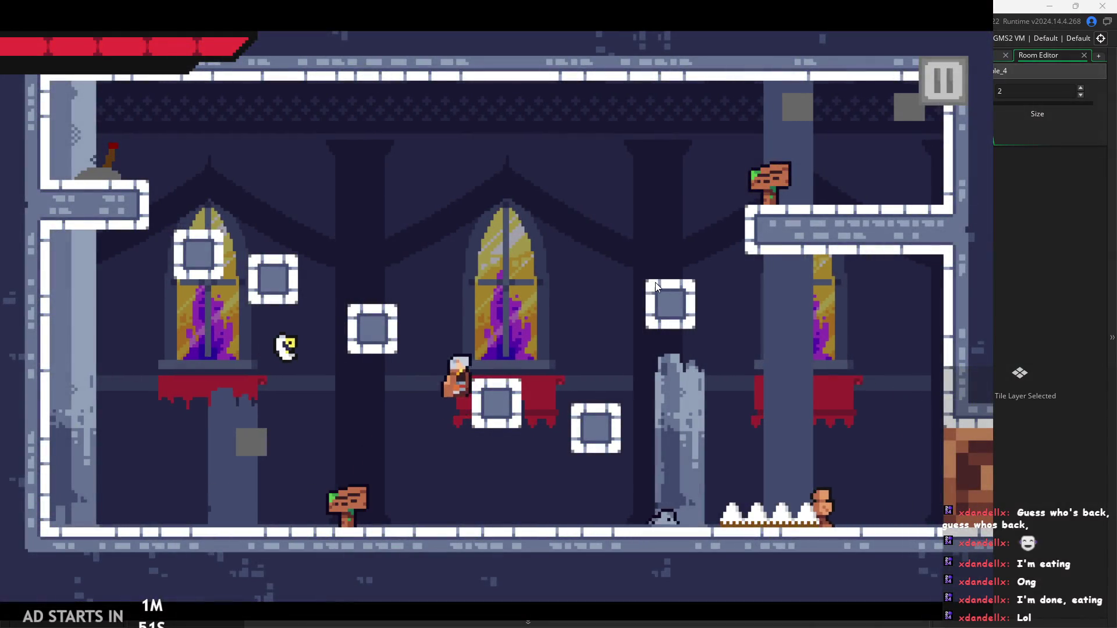
key(space)
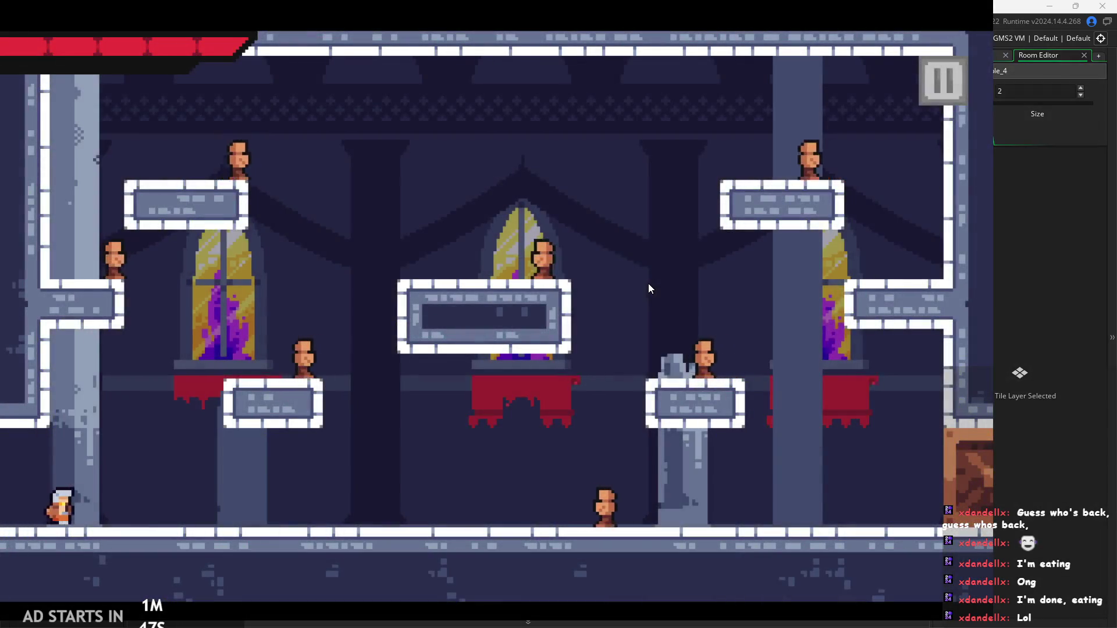
key(Right)
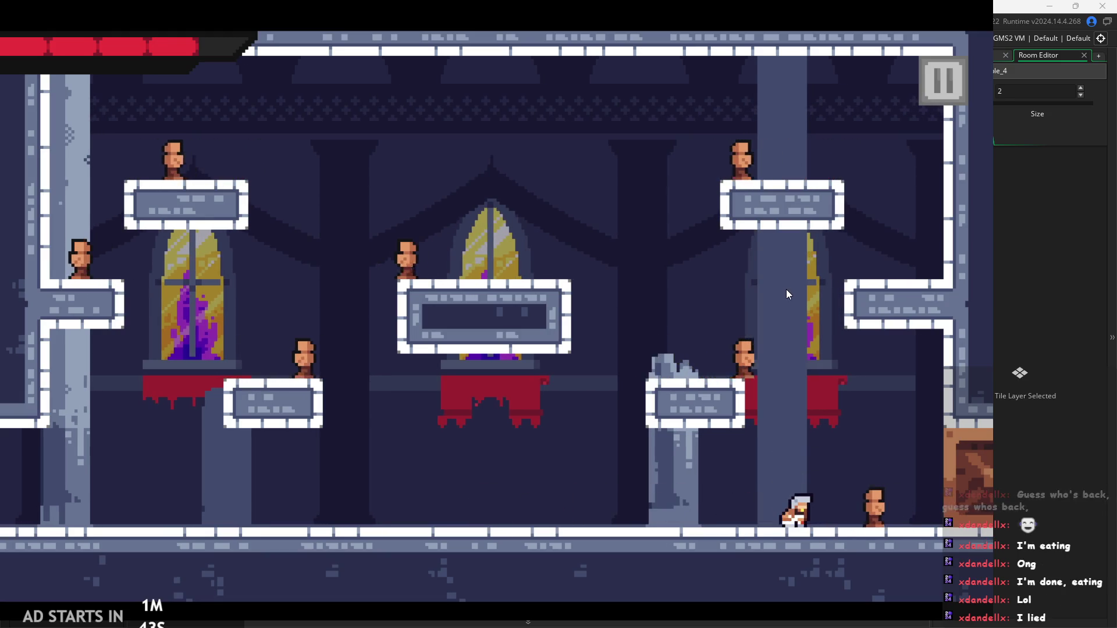
key(x)
key(Right)
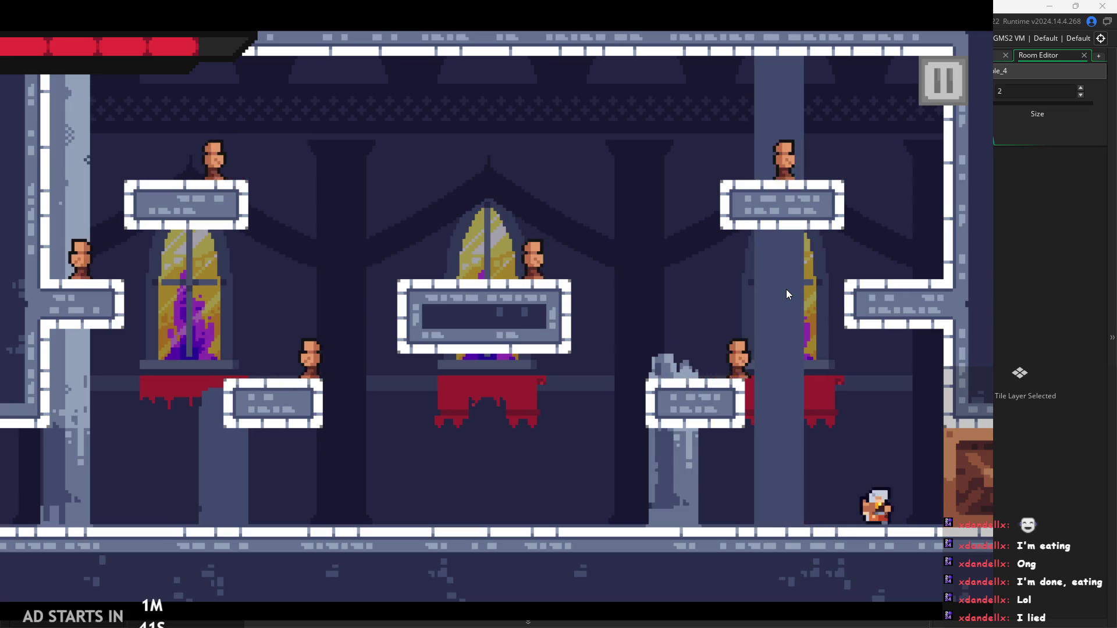
key(Left)
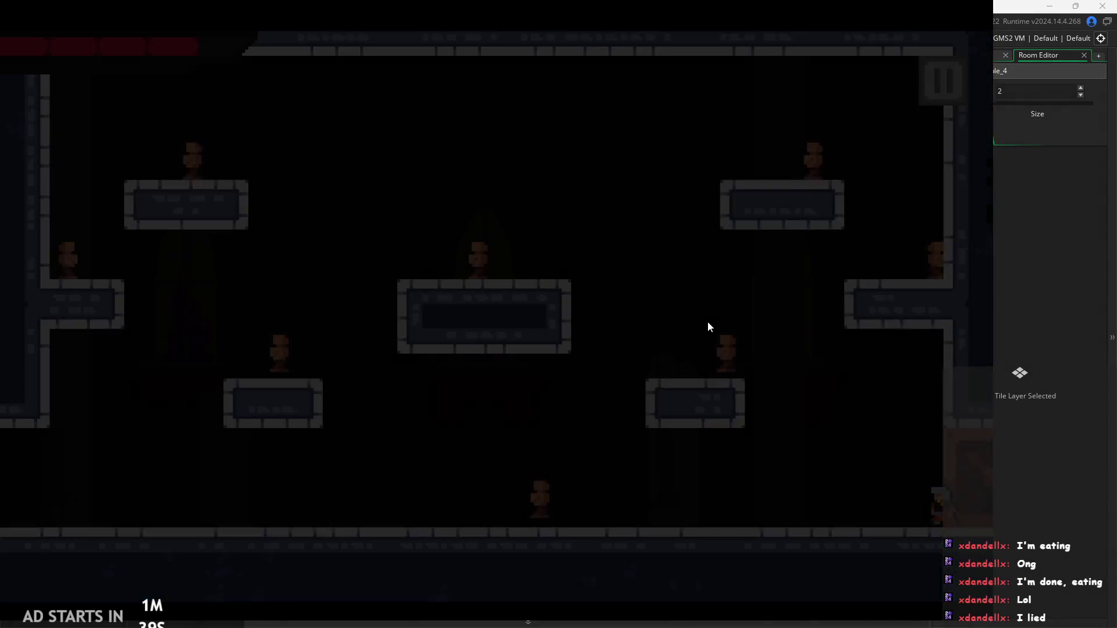
key(Left)
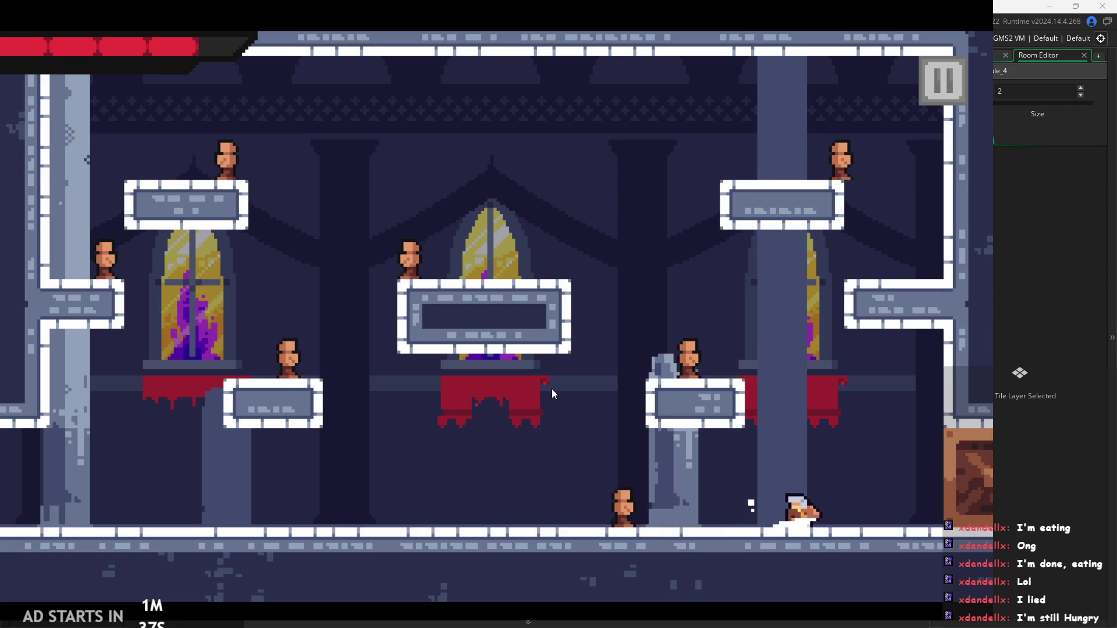
key(Left)
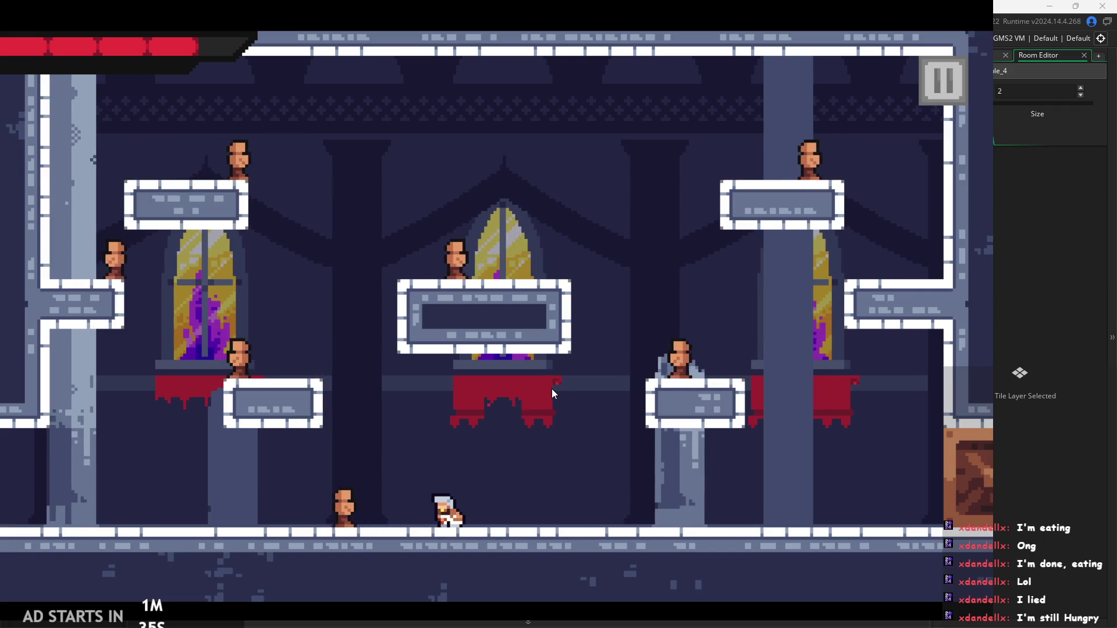
key(x)
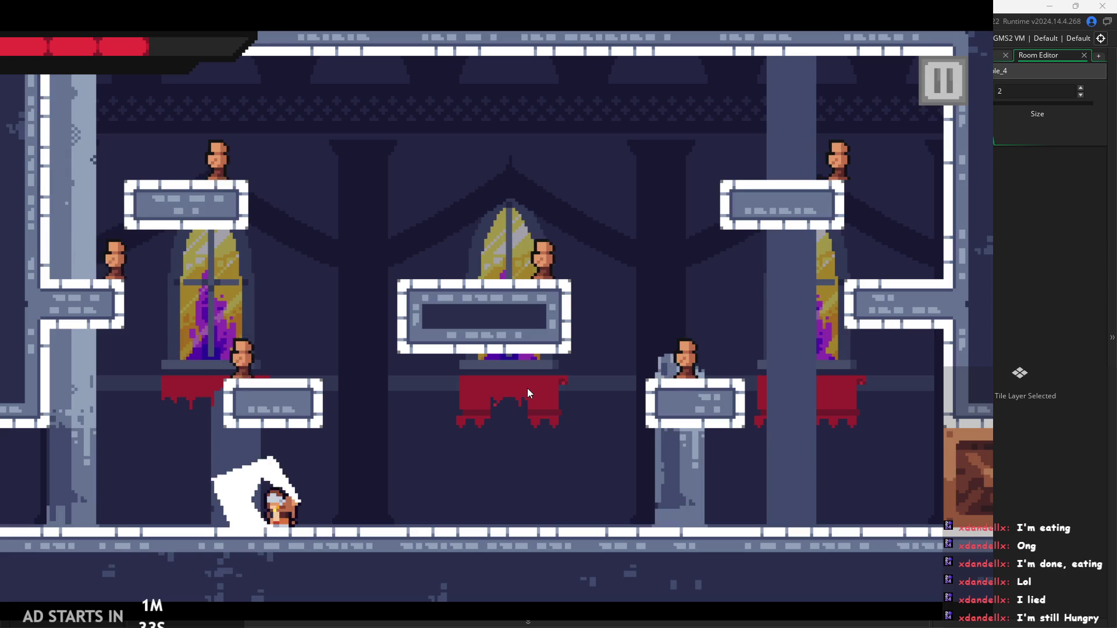
Step: Jump and slash across the temple room, then exit the game from the options menu
key(Right)
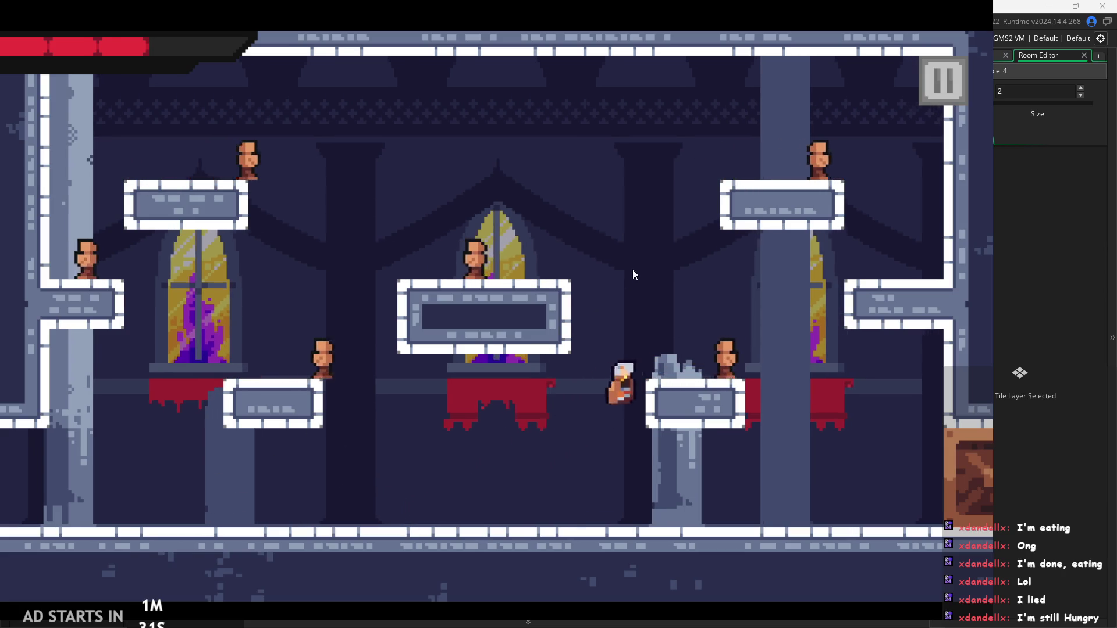
key(Right)
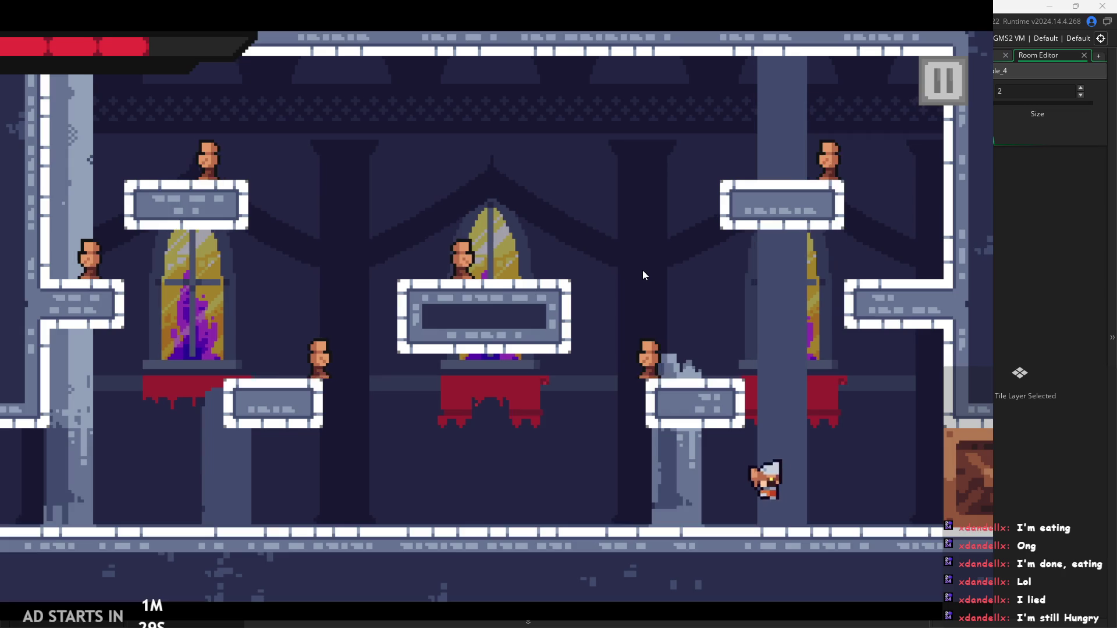
key(Left)
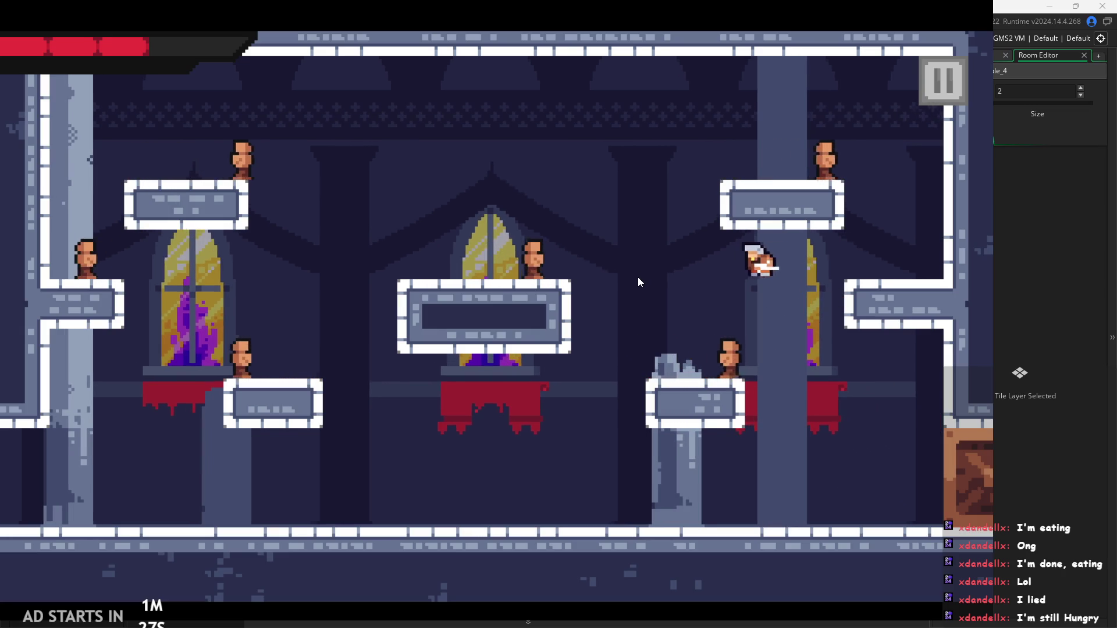
key(x)
key(Right)
key(Left)
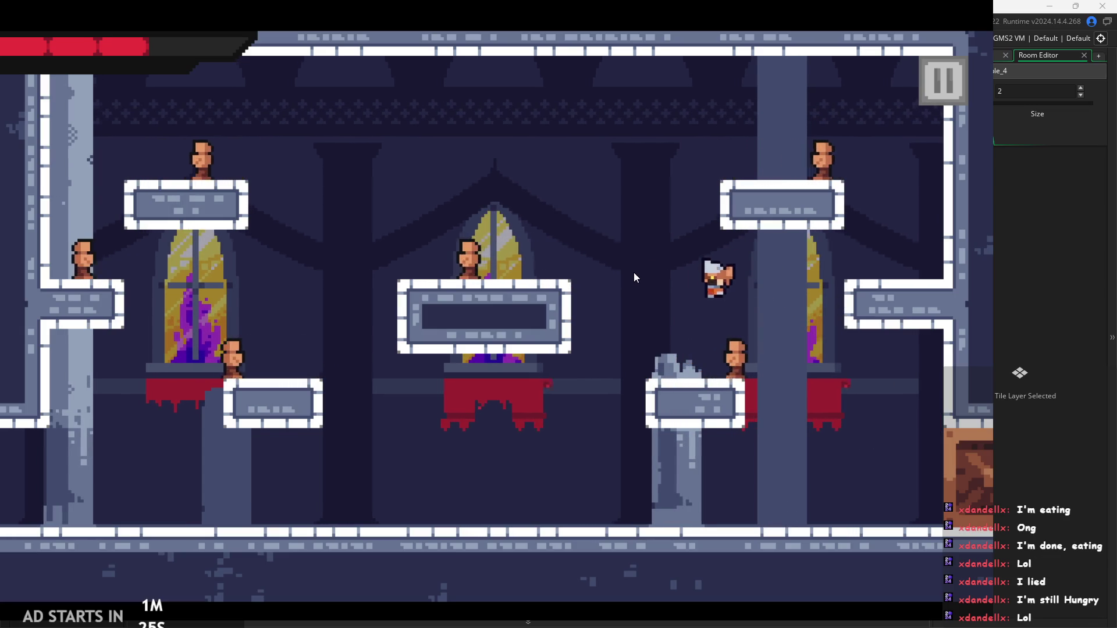
key(Right)
key(Left)
key(x)
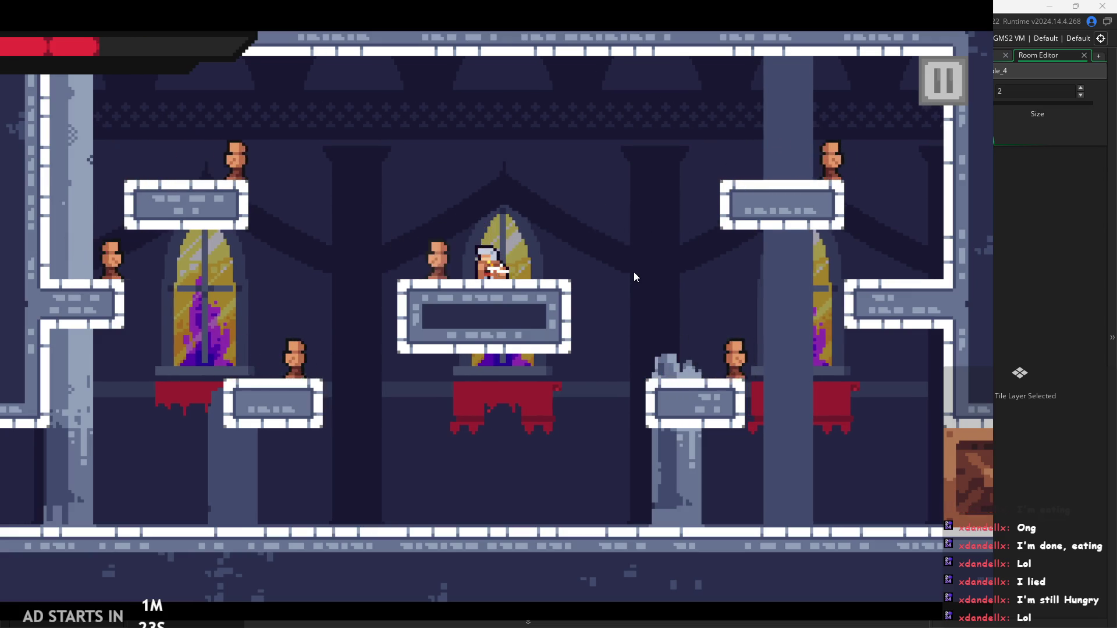
key(Right)
key(Left)
key(x)
key(Left)
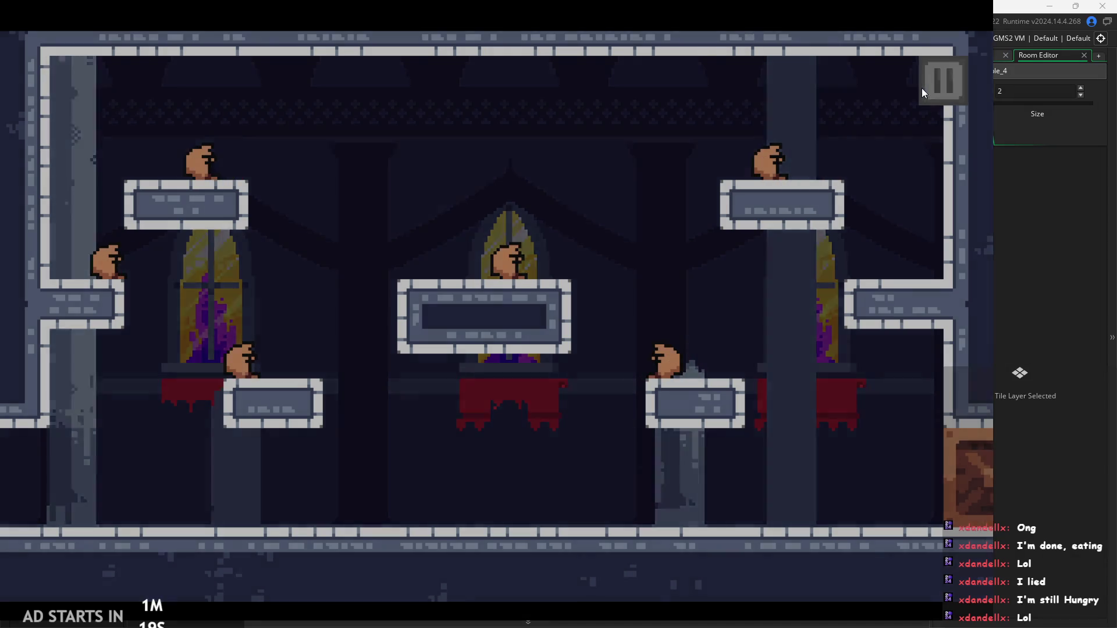
click(923, 89)
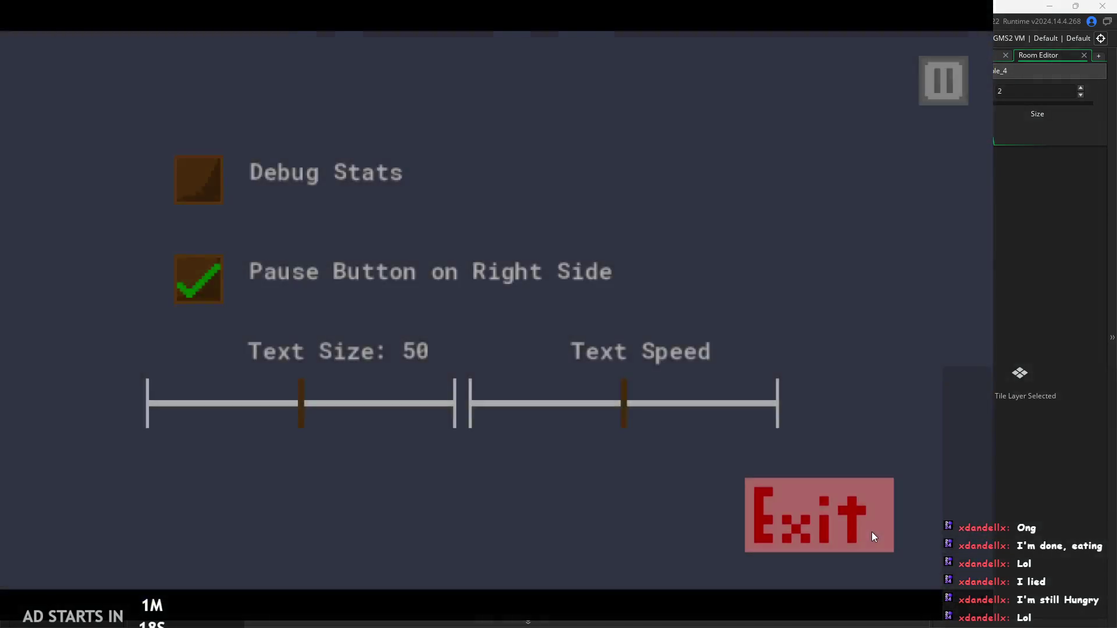
click(871, 533)
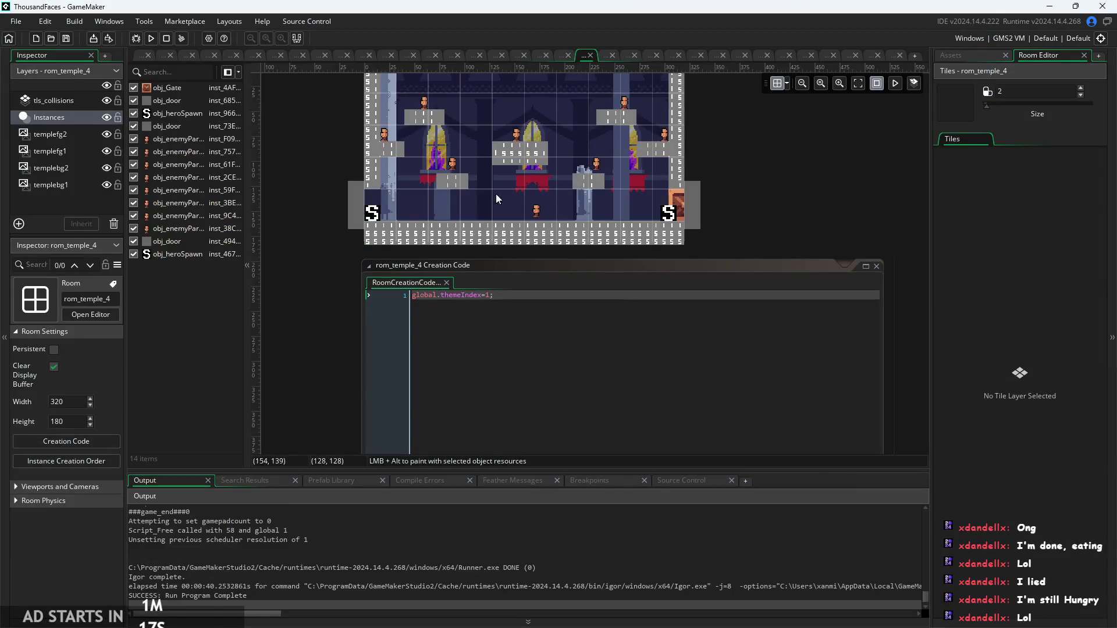
Step: In obj_hero's Step event, change the second attack cooldown to alarm_set(6,5)
click(140, 55)
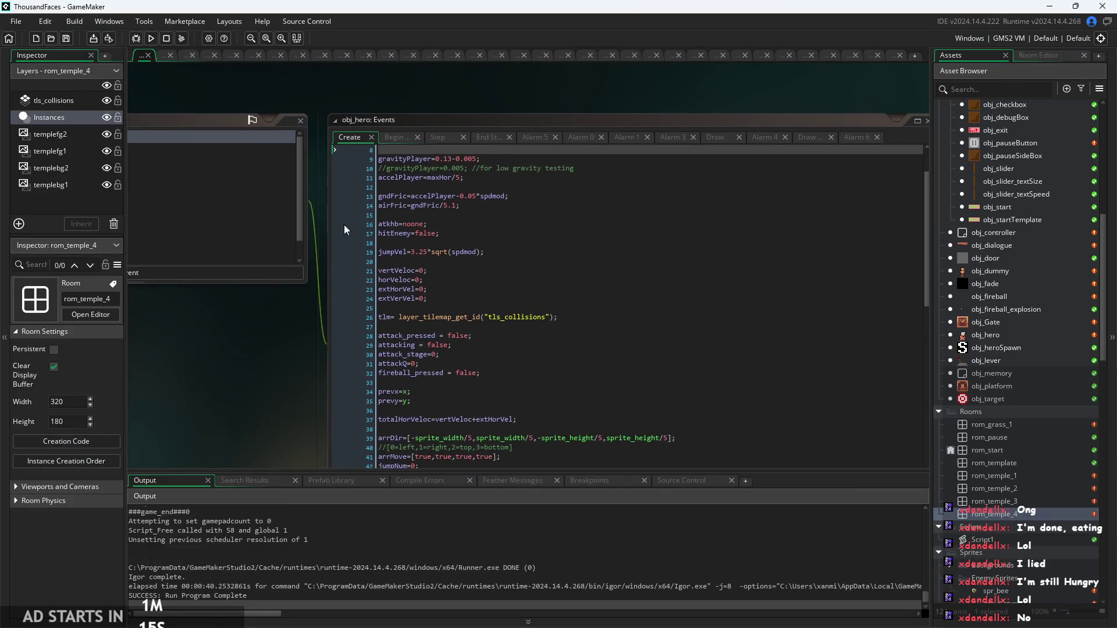
click(396, 135)
click(438, 134)
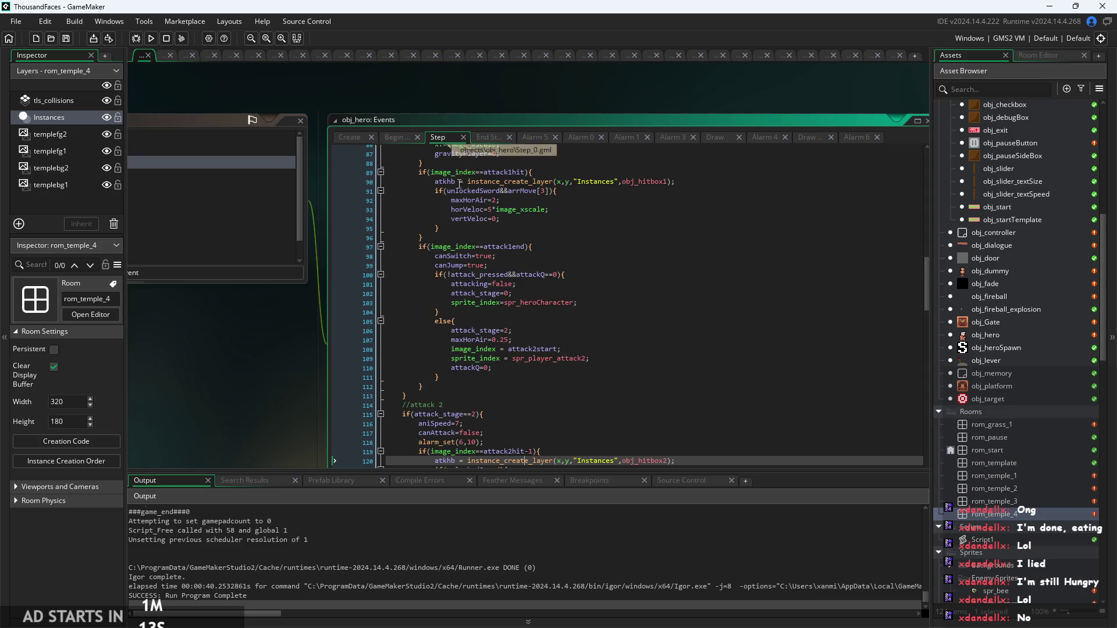
scroll(514, 381, down, 5)
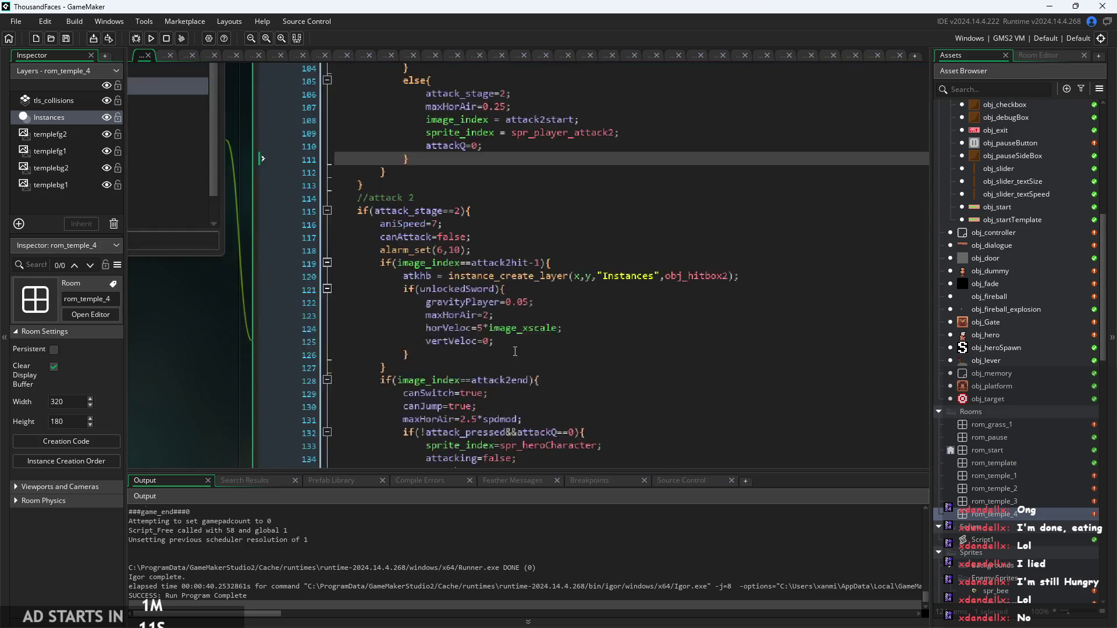
ctrl+scroll(445, 243, up, 3)
click(453, 237)
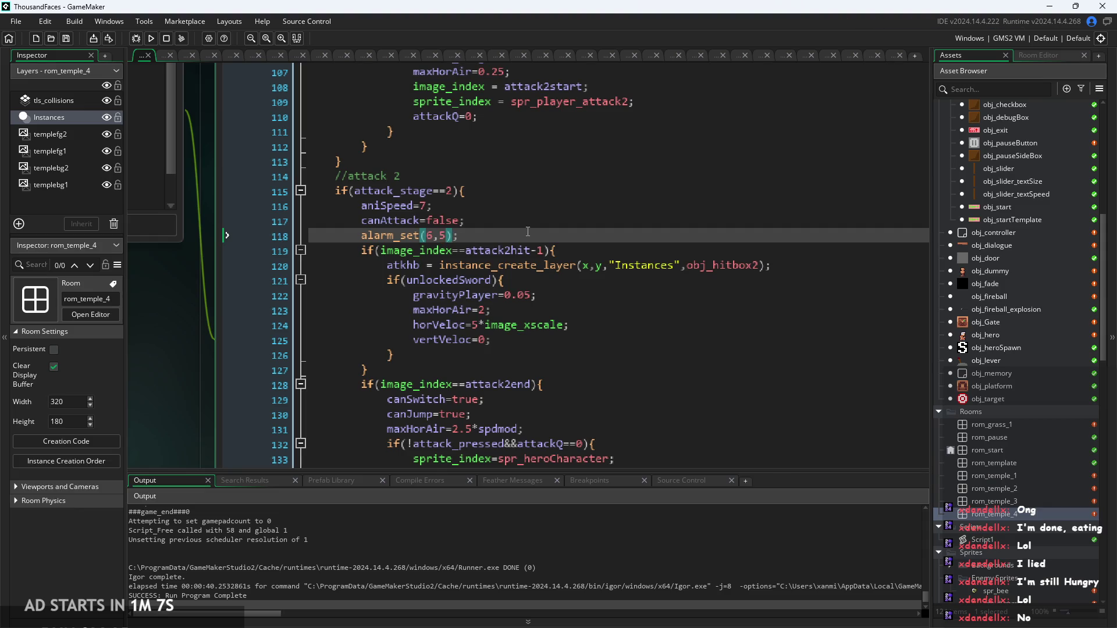
ctrl+scroll(527, 232, down, 2)
scroll(498, 235, down, 1)
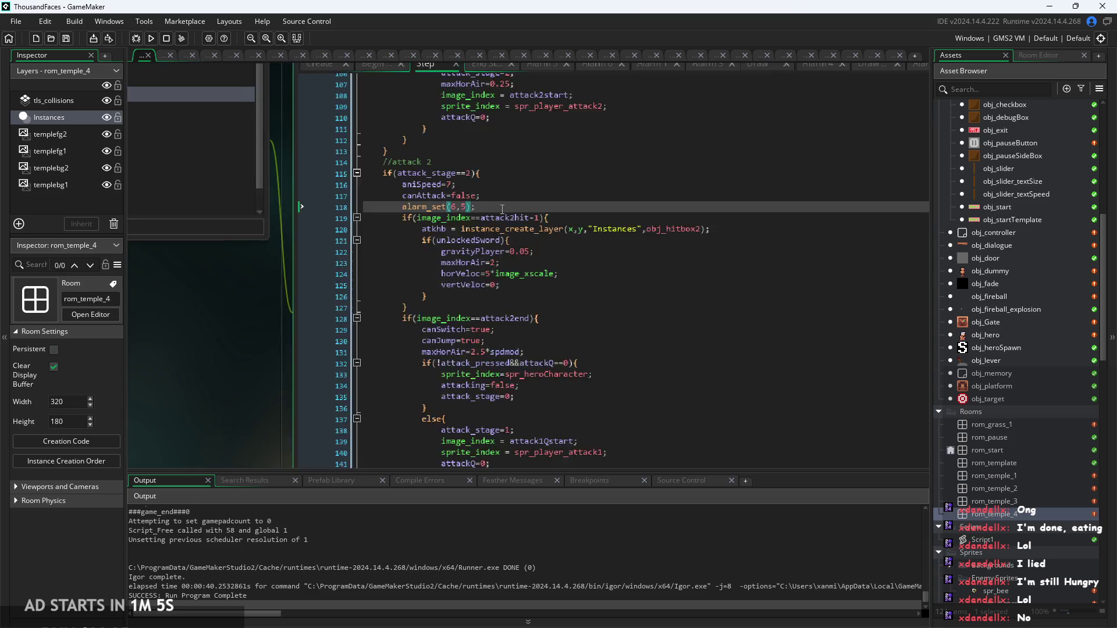
ctrl+scroll(502, 209, down, 2)
scroll(487, 269, down, 8)
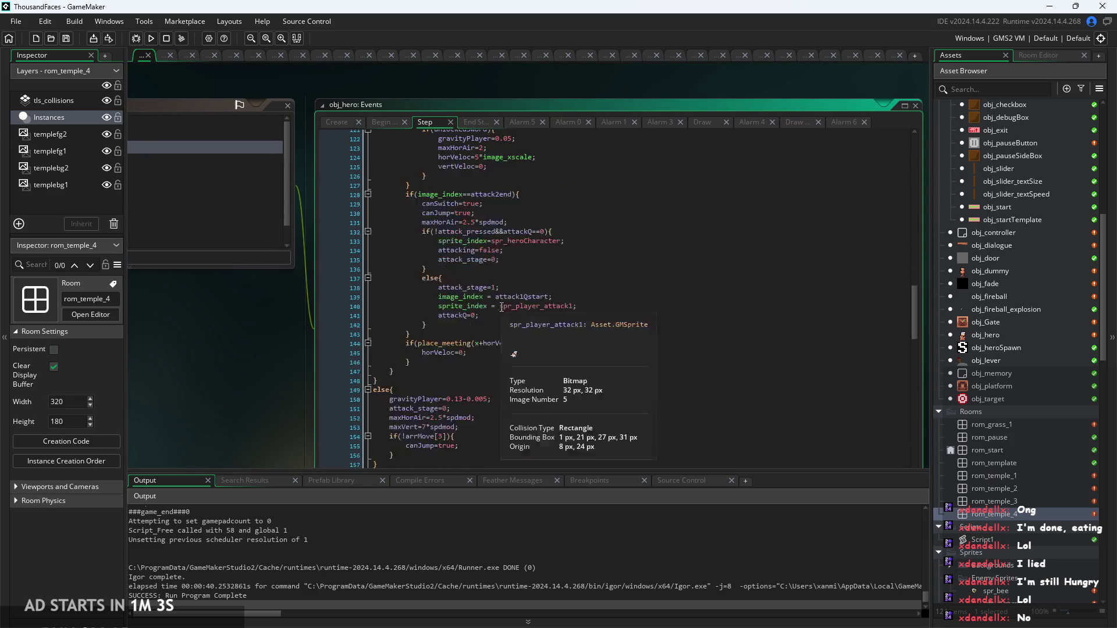
scroll(496, 307, up, 10)
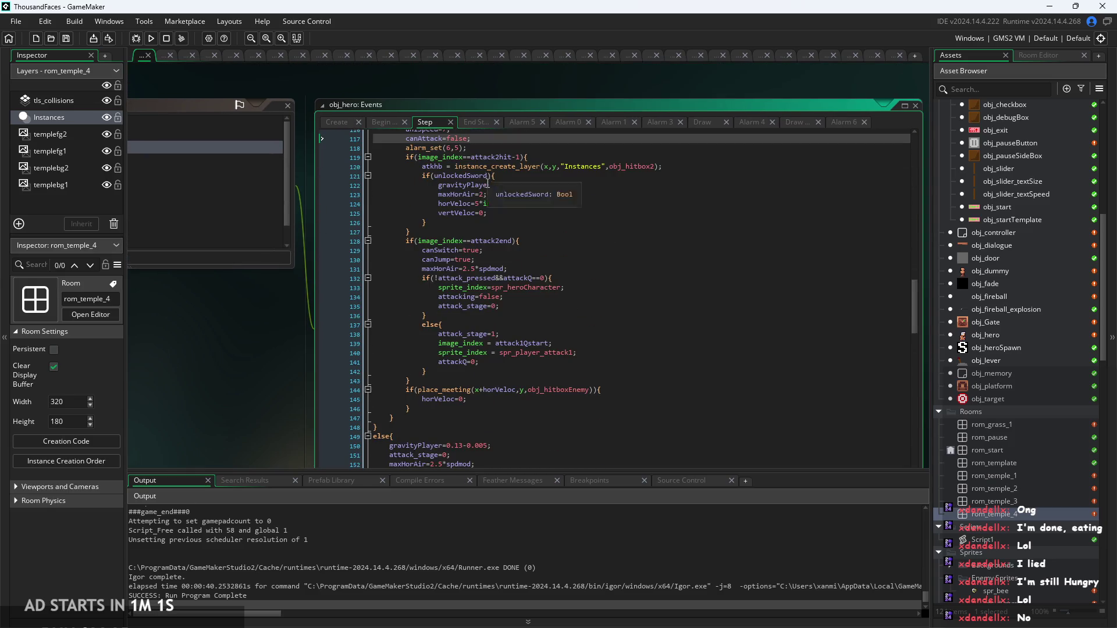
scroll(491, 231, up, 4)
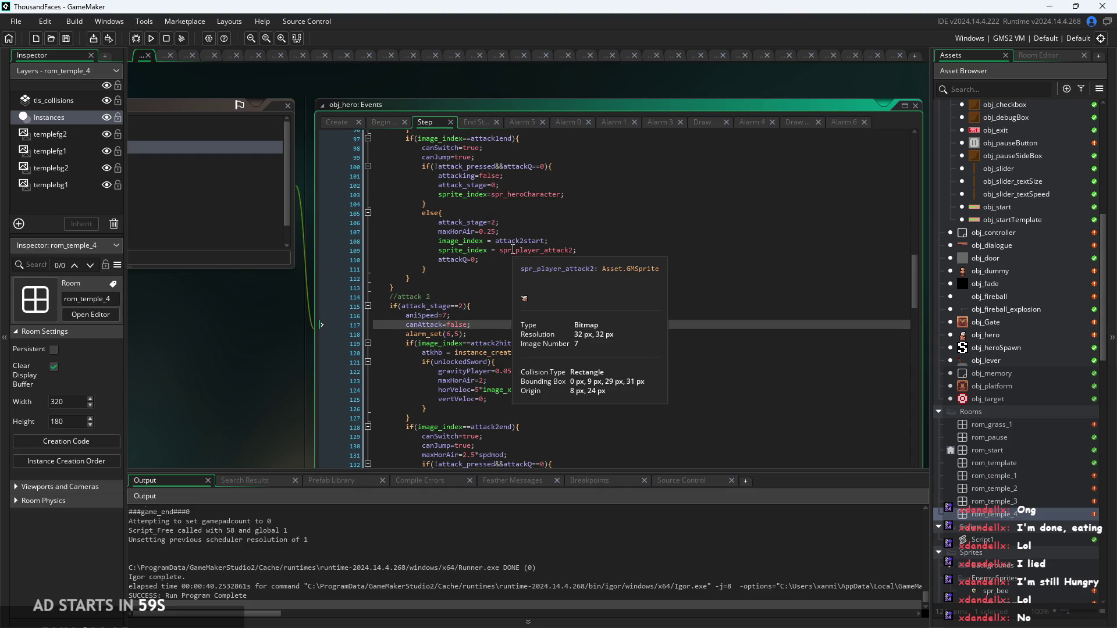
scroll(514, 251, up, 3)
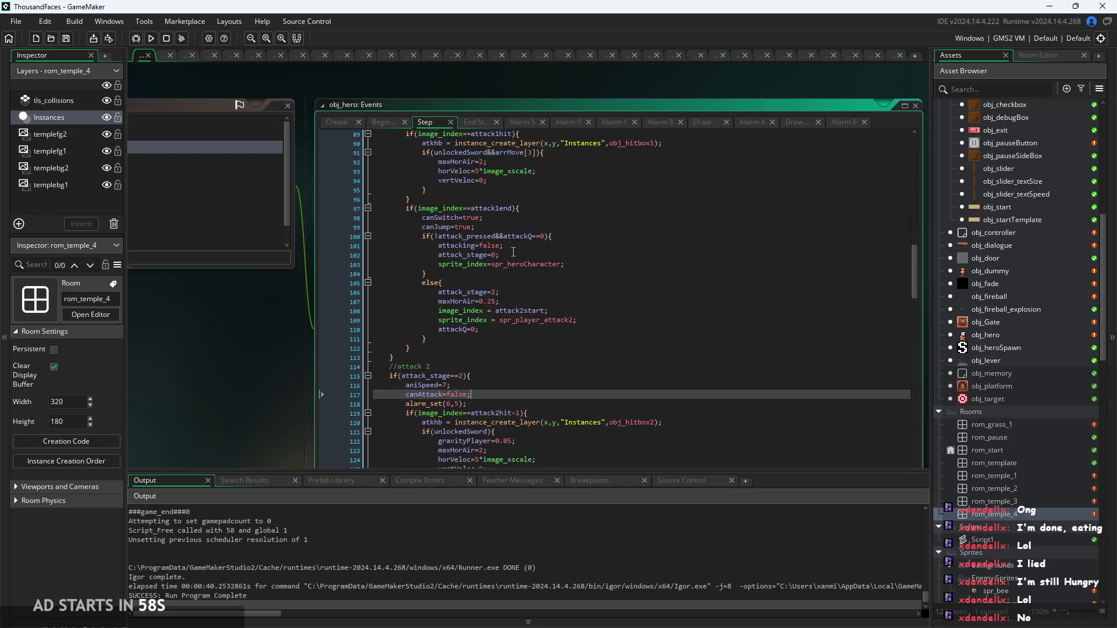
Step: Review the End Step wall-slide cooldown line, then start a new playtest
click(476, 121)
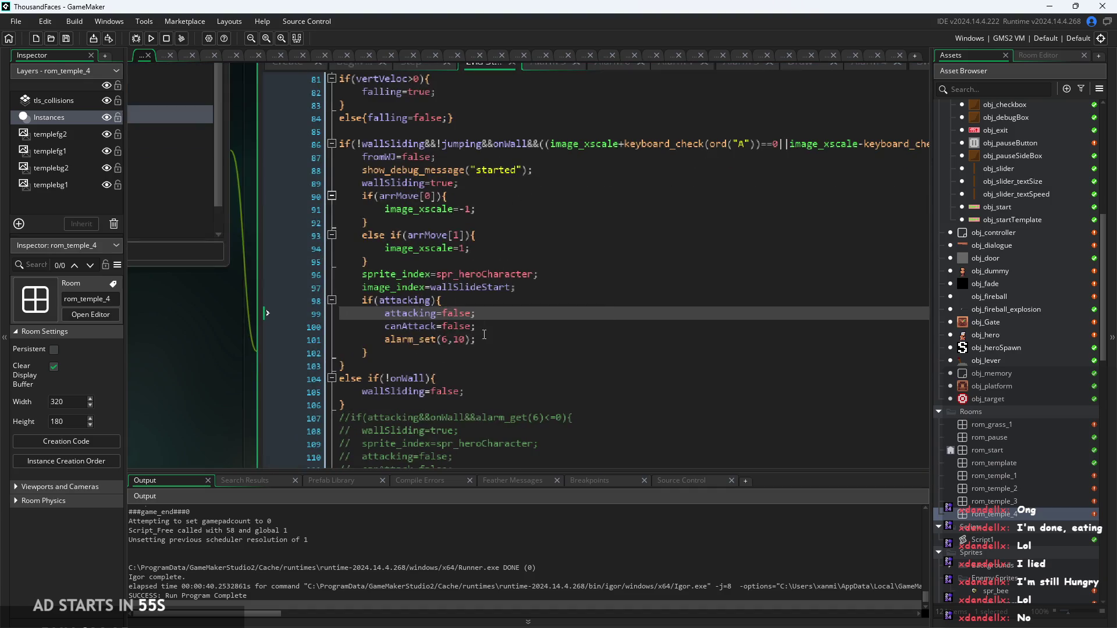
click(463, 320)
ctrl+scroll(463, 338, up, 5)
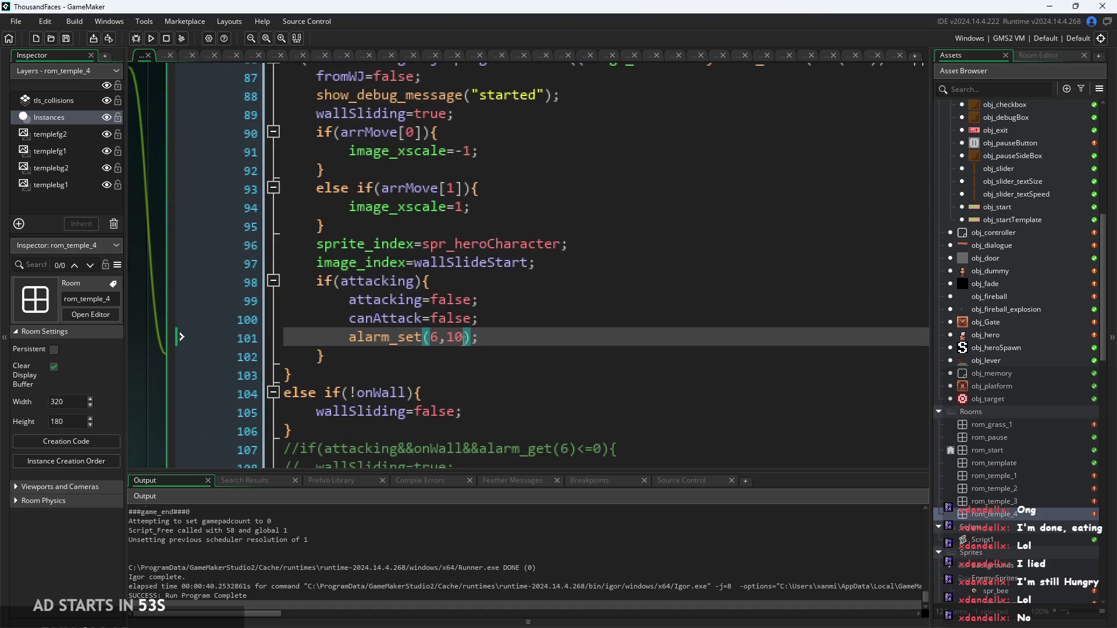
click(156, 40)
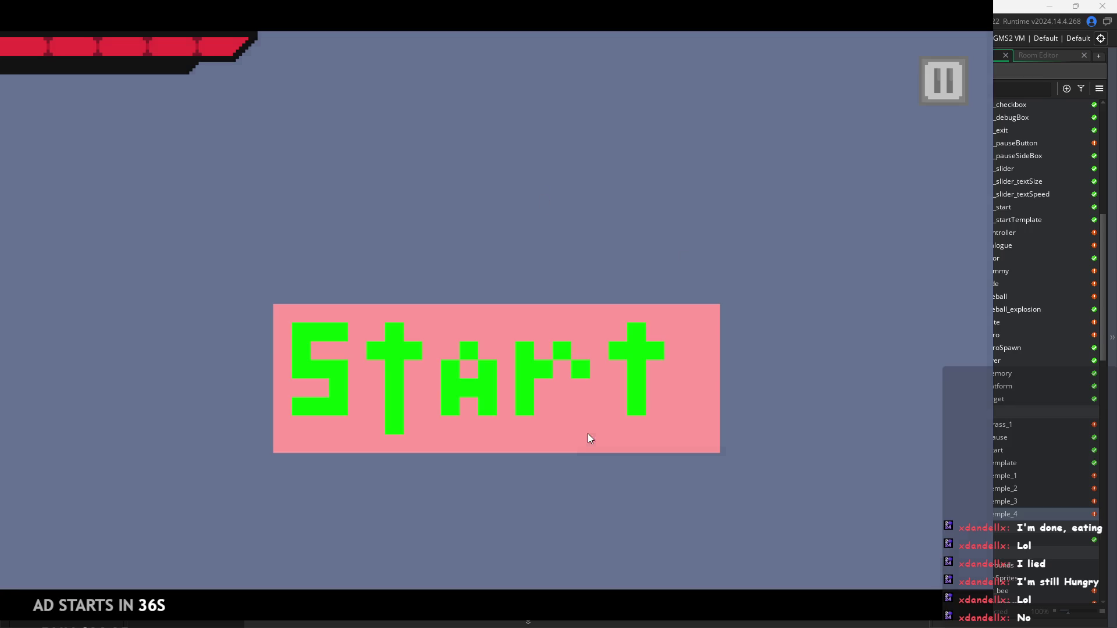
Step: Press Start on the game's title screen to enter the temple room
click(588, 435)
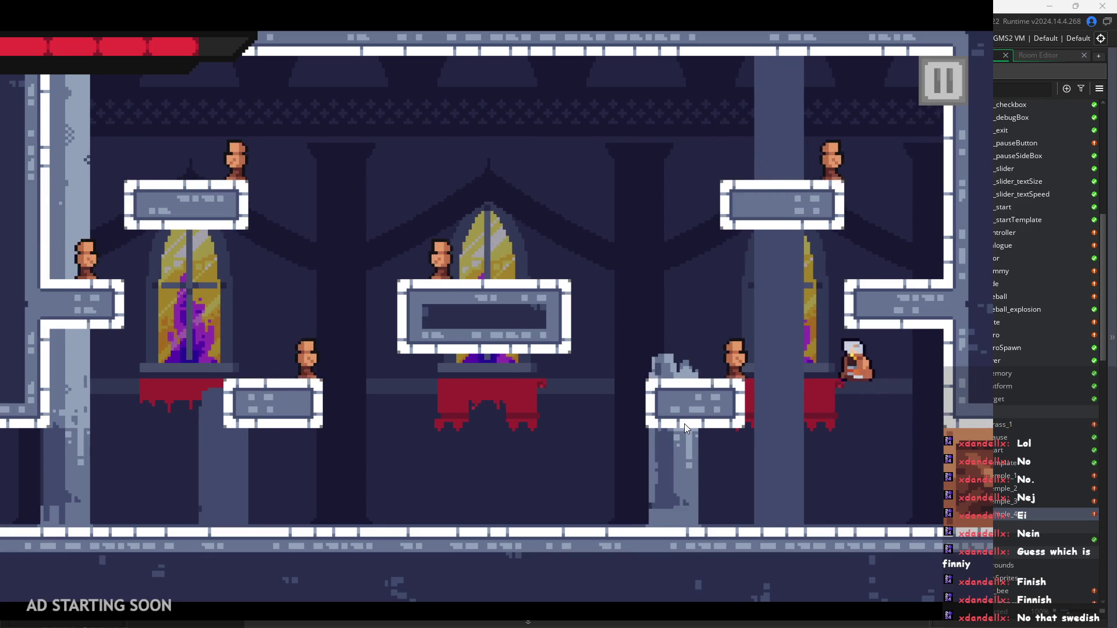
Step: Run, jump and dash the hero around the right pillar of the temple room
key(space)
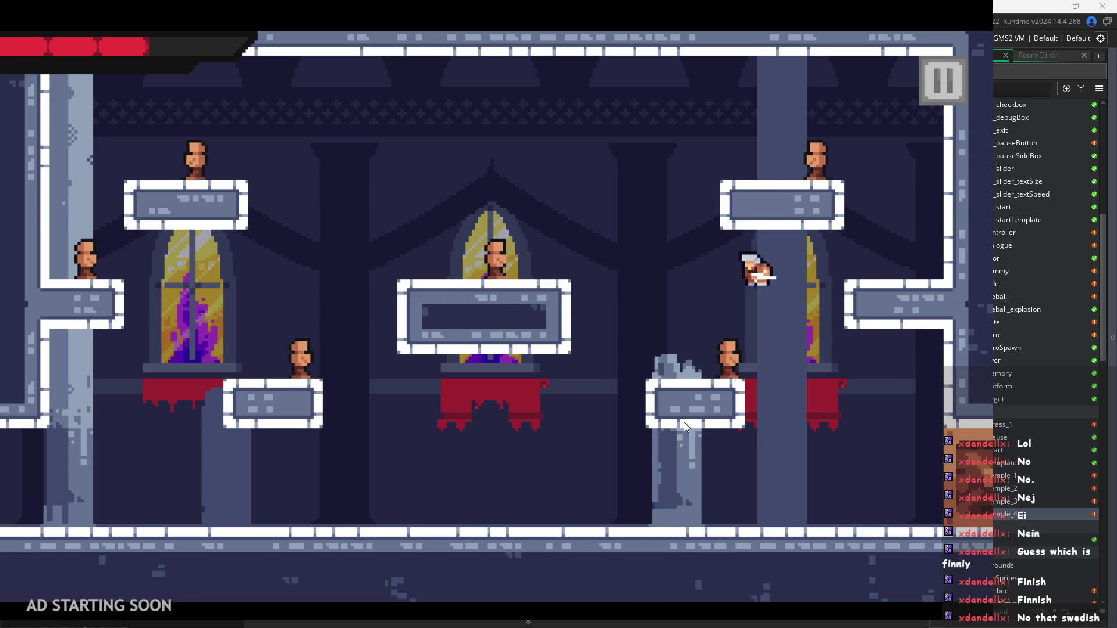
key(Left)
key(Left)
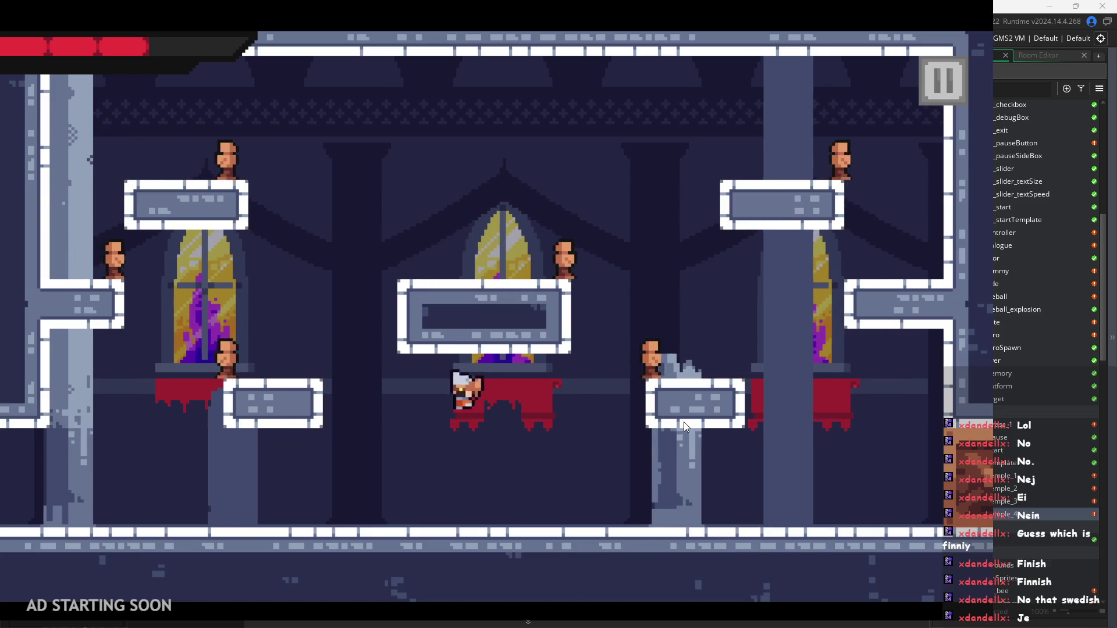
key(Right)
key(space)
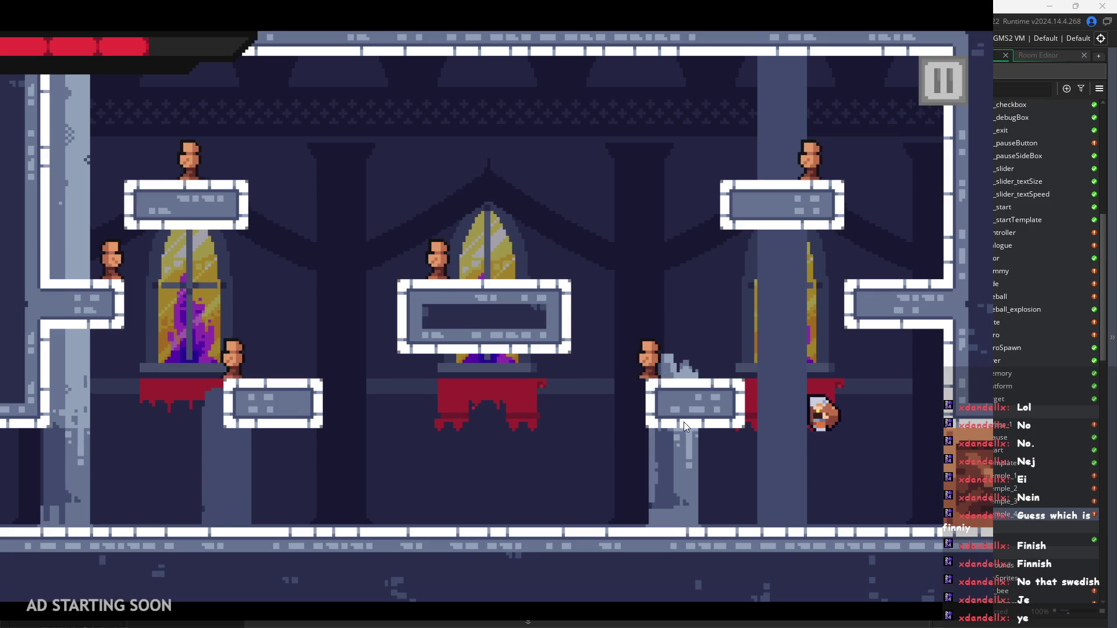
key(Left)
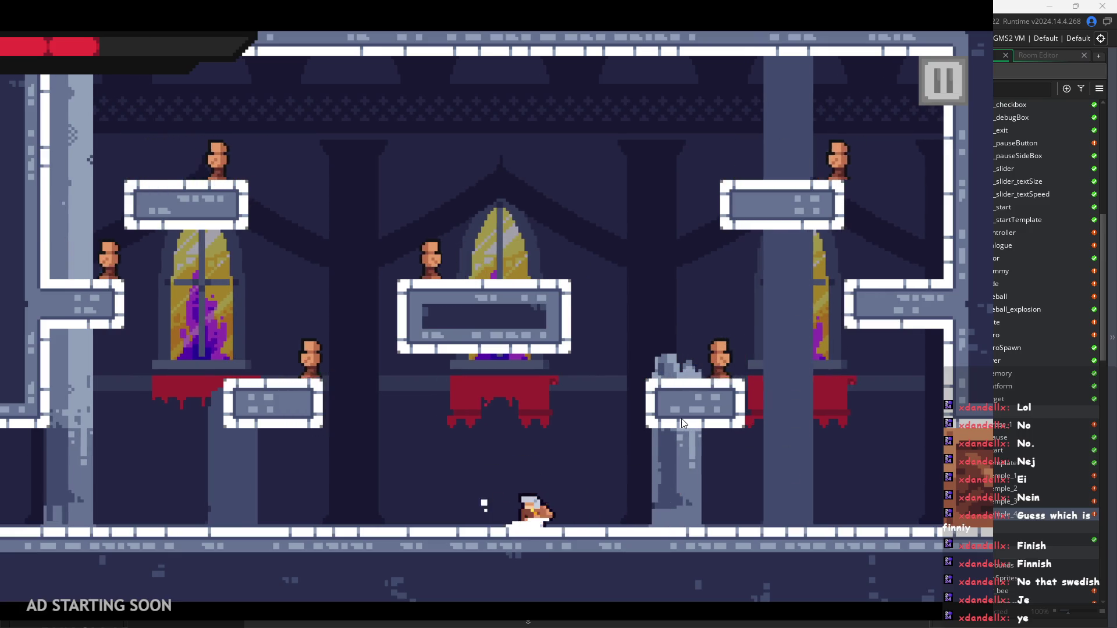
key(Right)
key(space)
key(Left)
key(Right)
key(Left)
key(space)
key(Left)
key(Right)
Step: Keep jumping and steering the hero, visiting the next room and returning
key(space)
key(Right)
key(Left)
key(Right)
key(Left)
key(Right)
key(space)
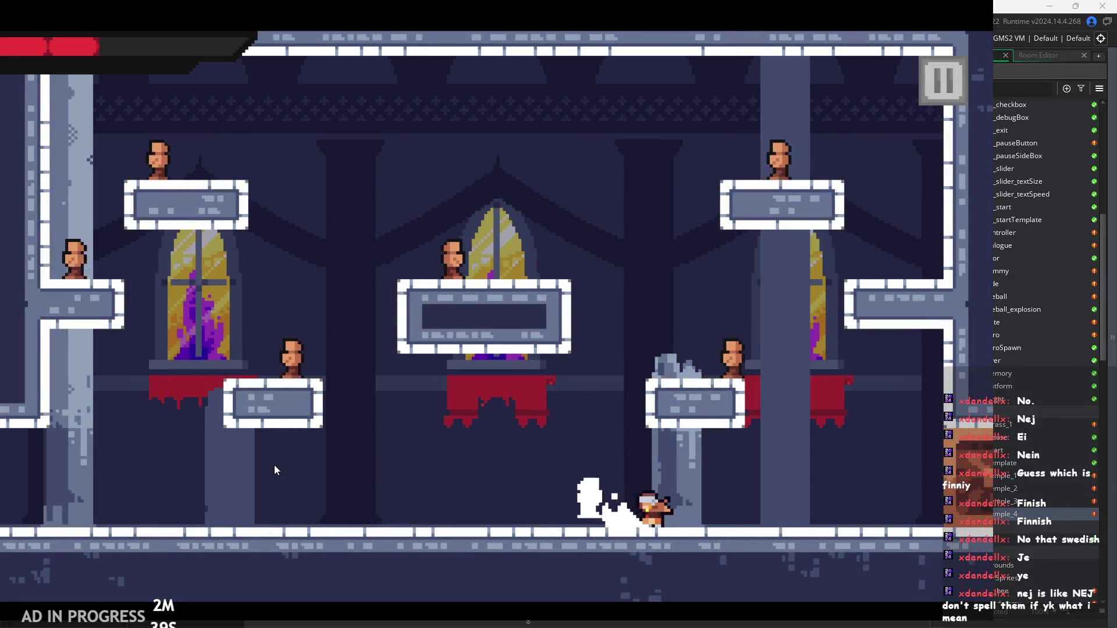
key(Left)
key(space)
key(Right)
key(Right)
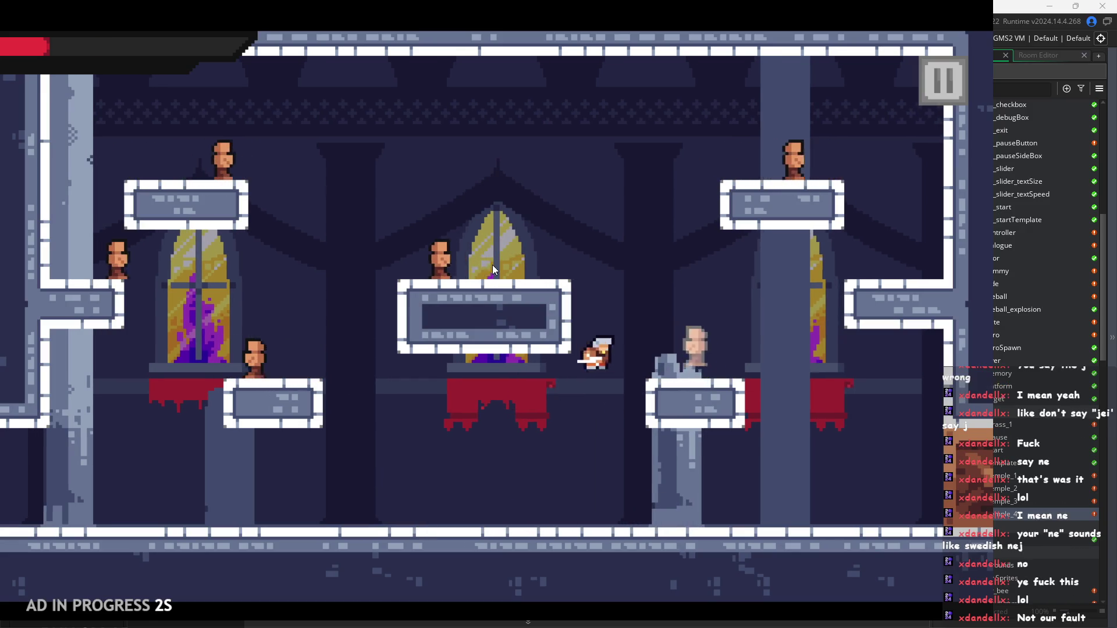
Step: Keep running the hero right through the temple room
key(Right)
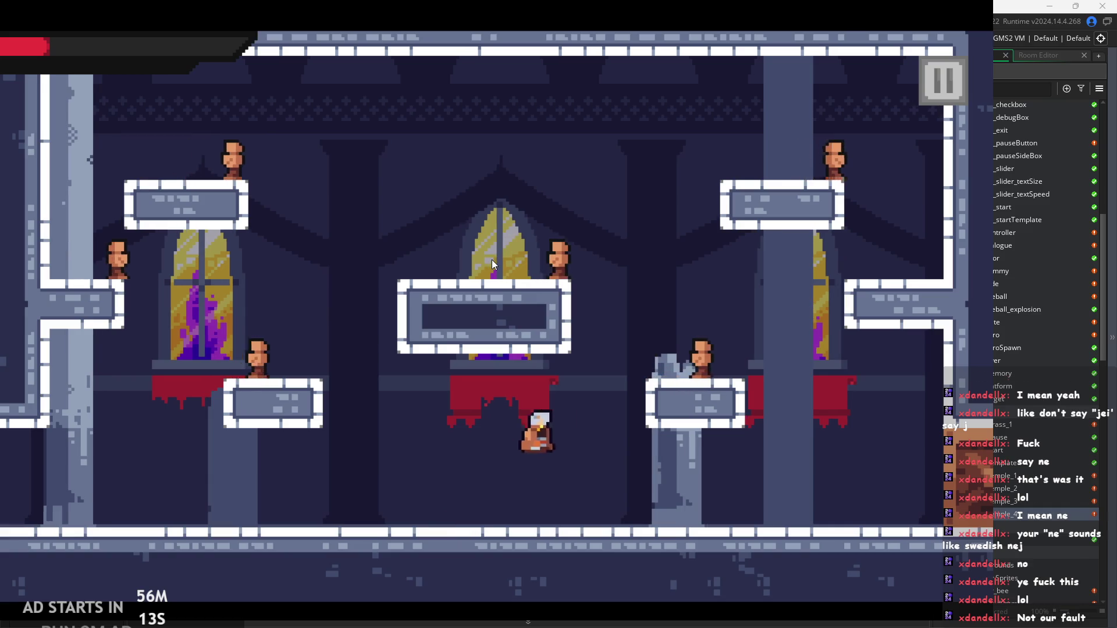
Step: Jump onto the right ledge, respawn, and slash while running along the floor
key(space)
key(space)
key(Right)
key(Left)
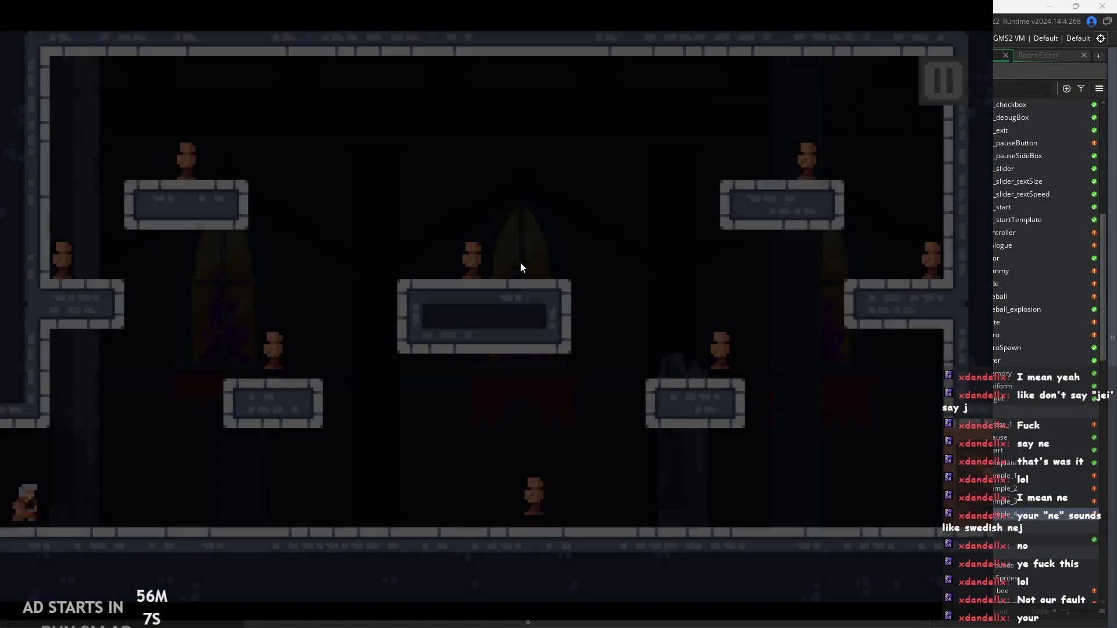
key(Right)
key(Right)
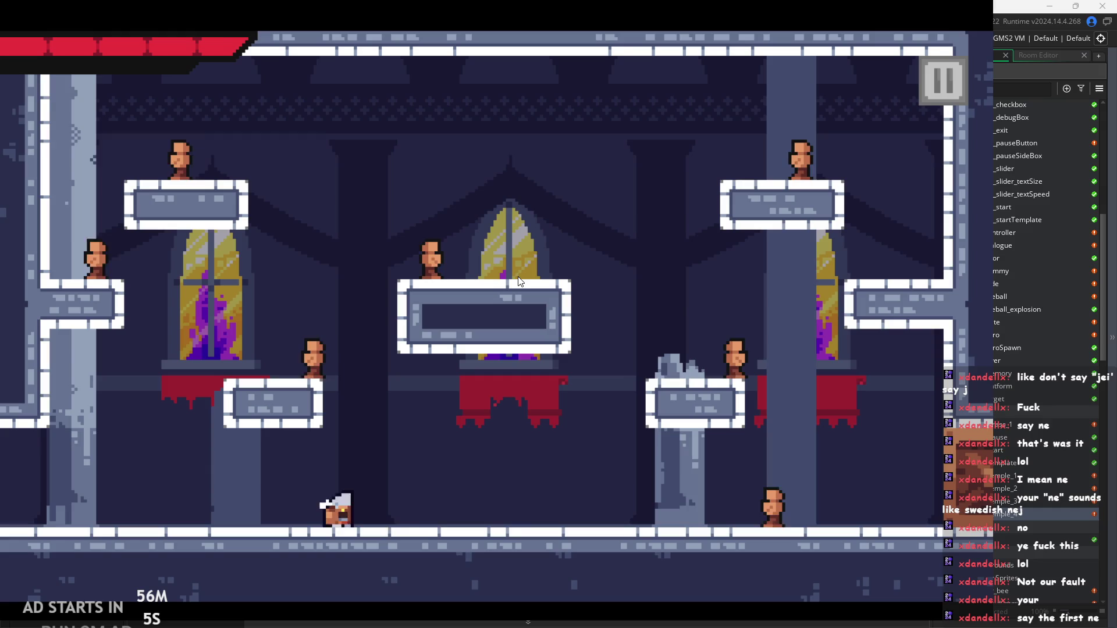
key(Right)
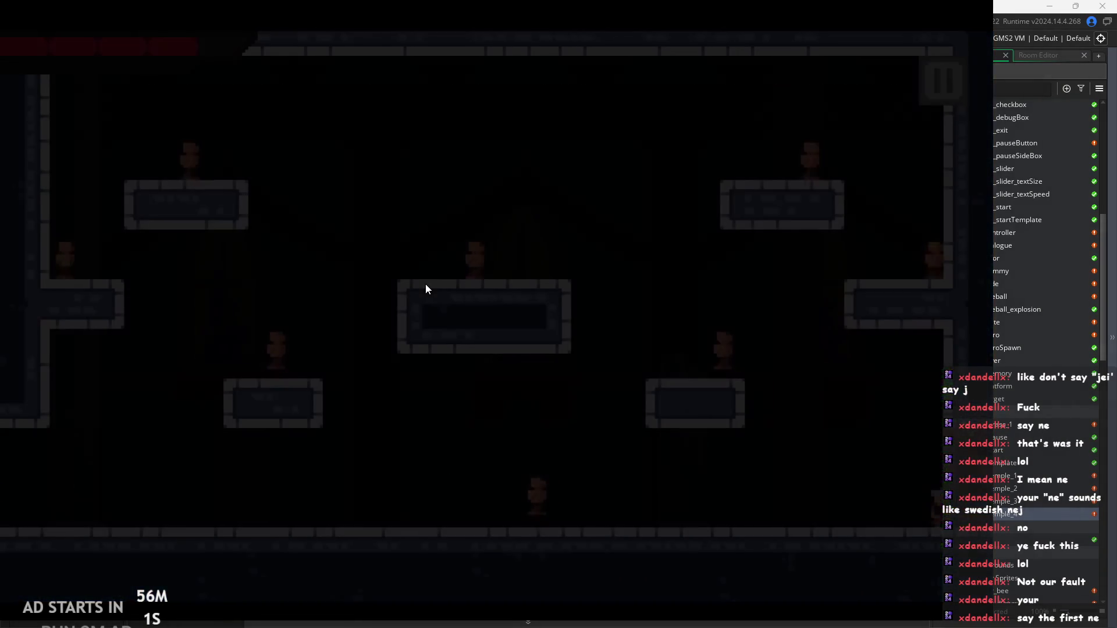
key(Left)
key(Left)
key(Left)
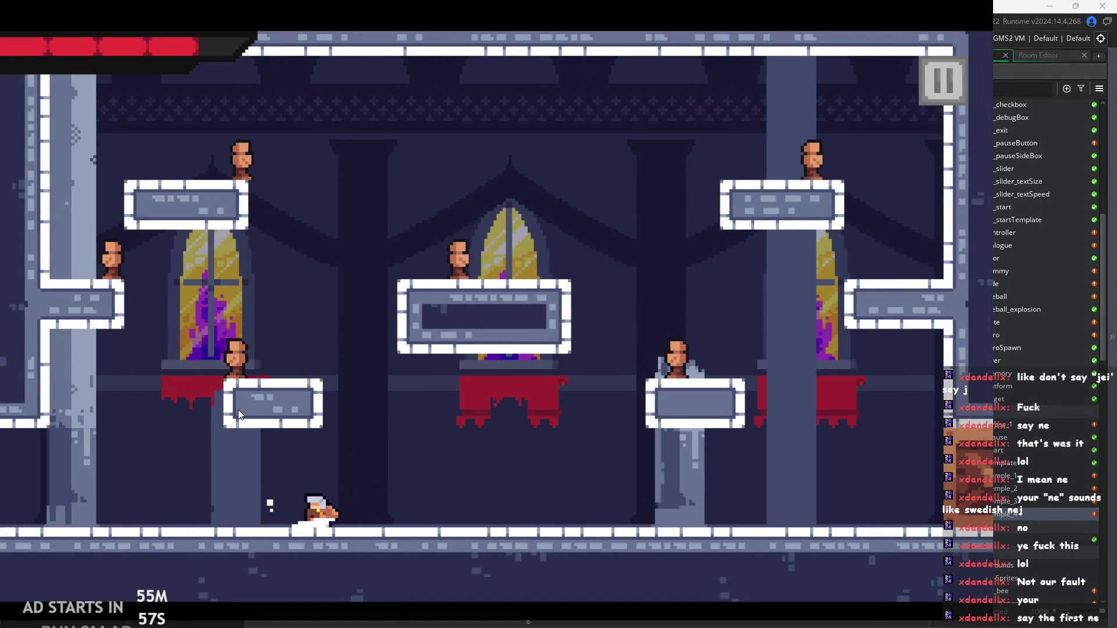
key(Right)
key(space)
key(Right)
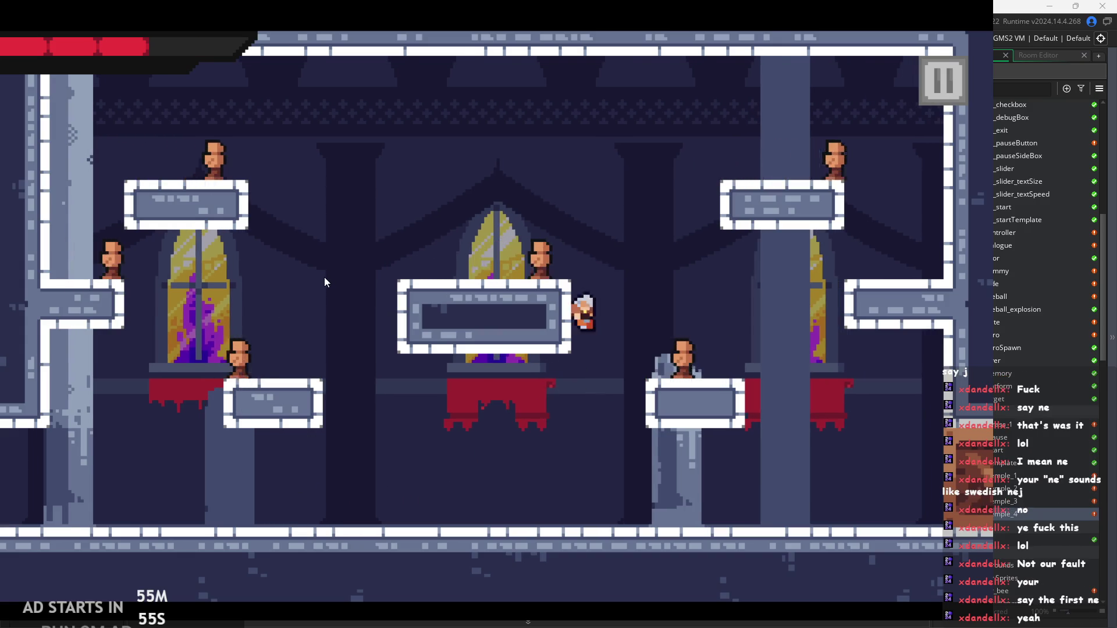
key(Right)
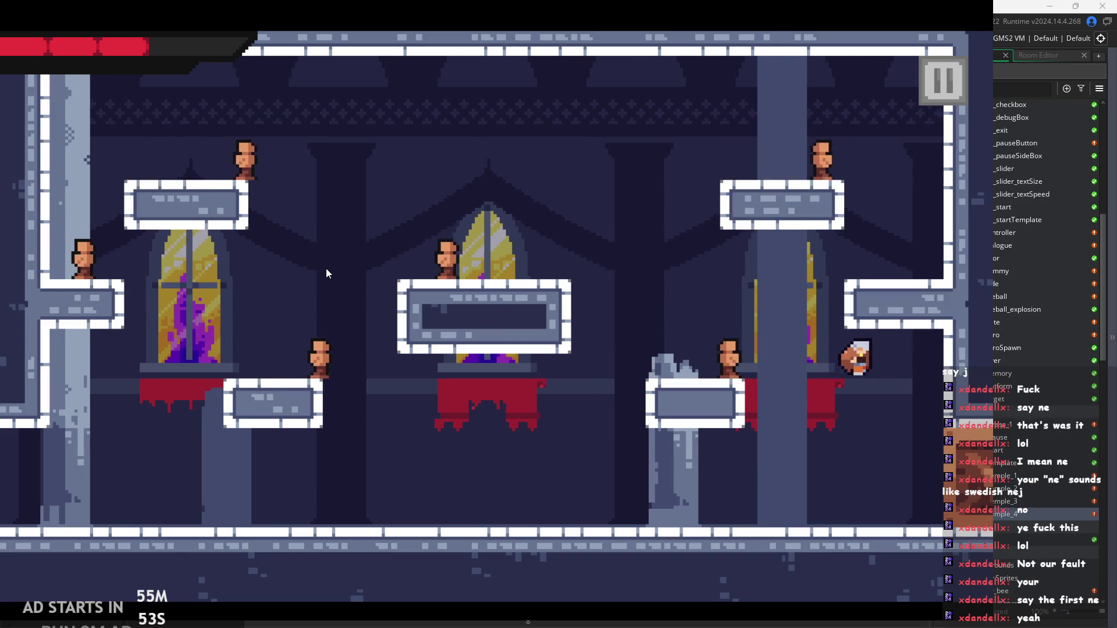
key(space)
key(space)
key(Left)
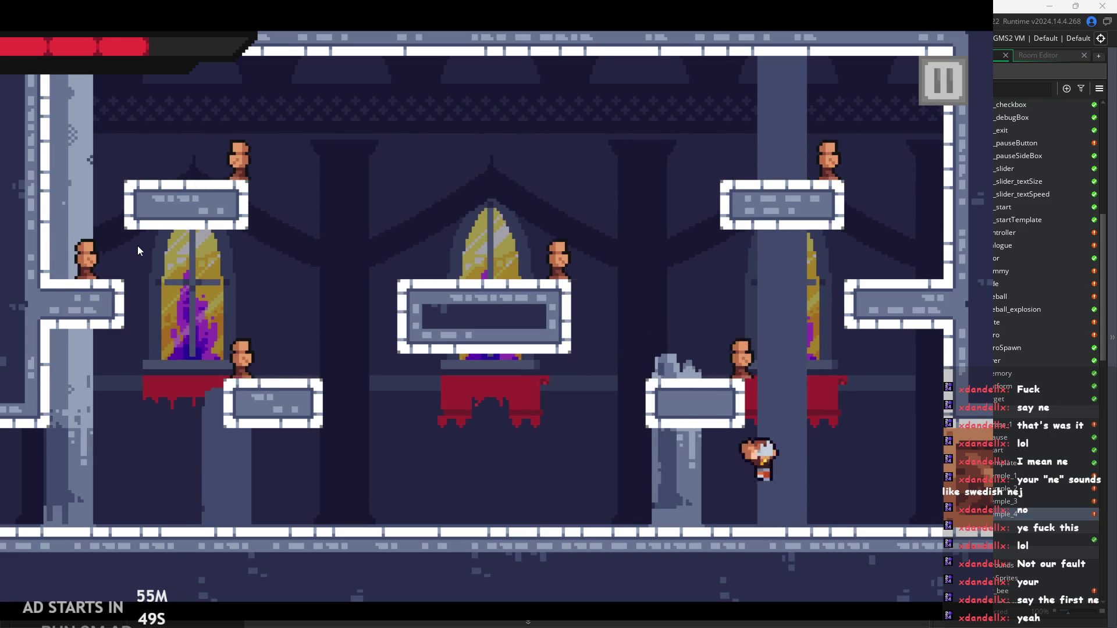
Step: Jump and drop around the centre platform, running left and right across the floor
key(space)
key(Right)
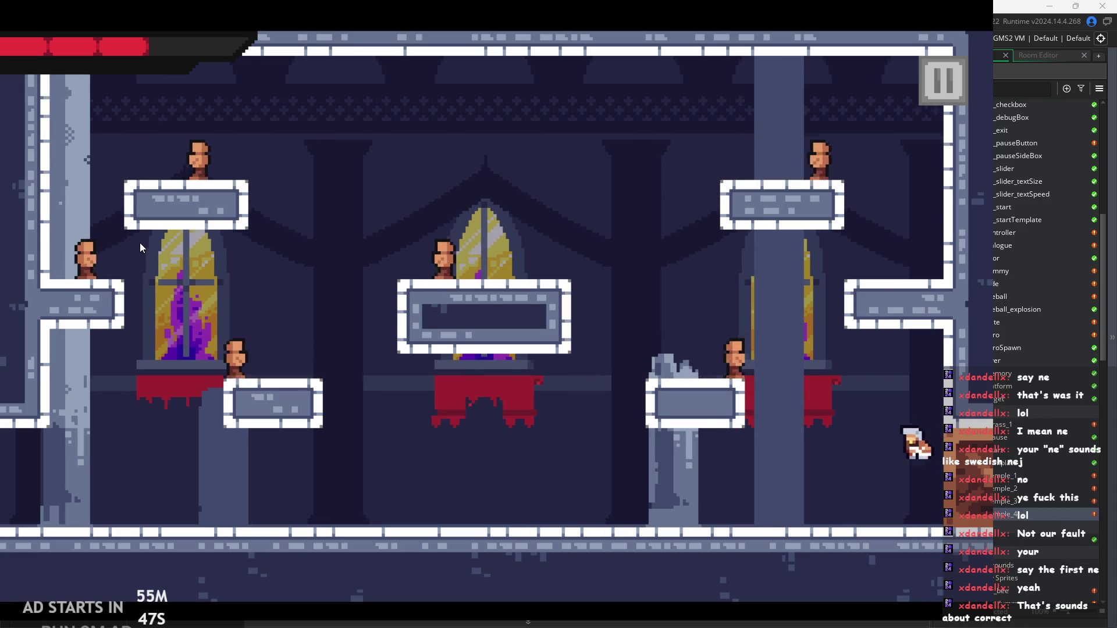
key(Left)
key(space)
key(Right)
key(space)
key(Left)
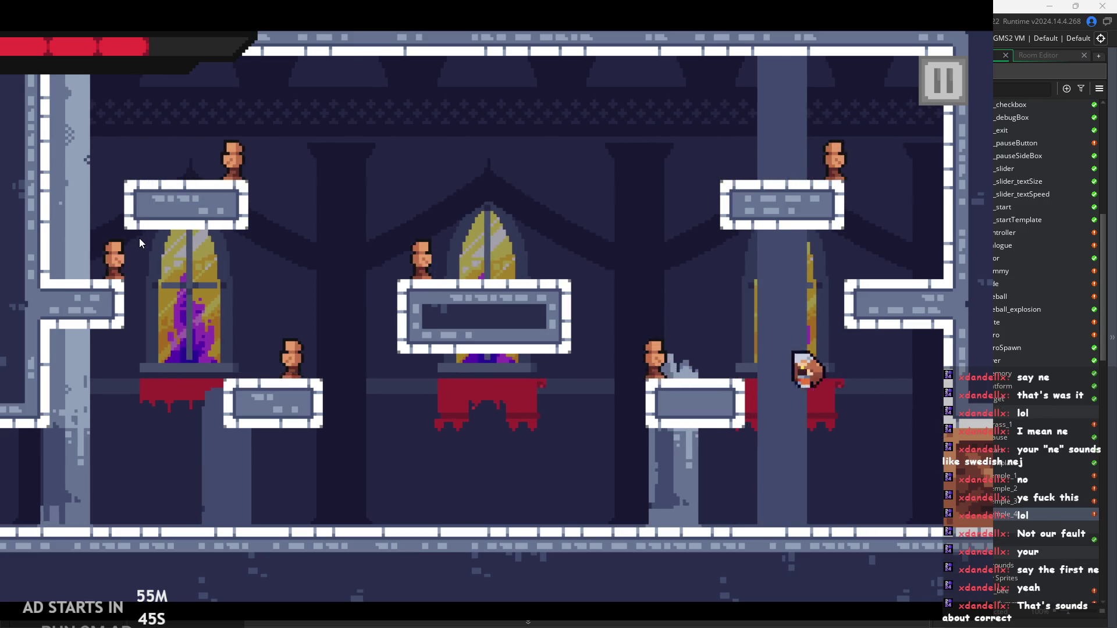
key(Right)
key(space)
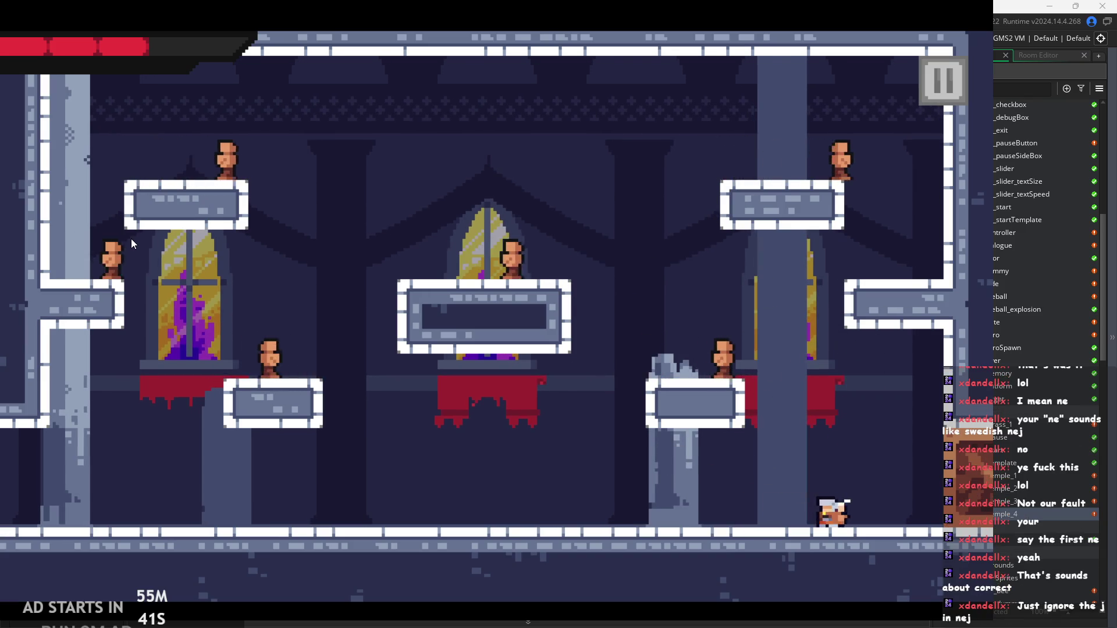
key(Left)
key(space)
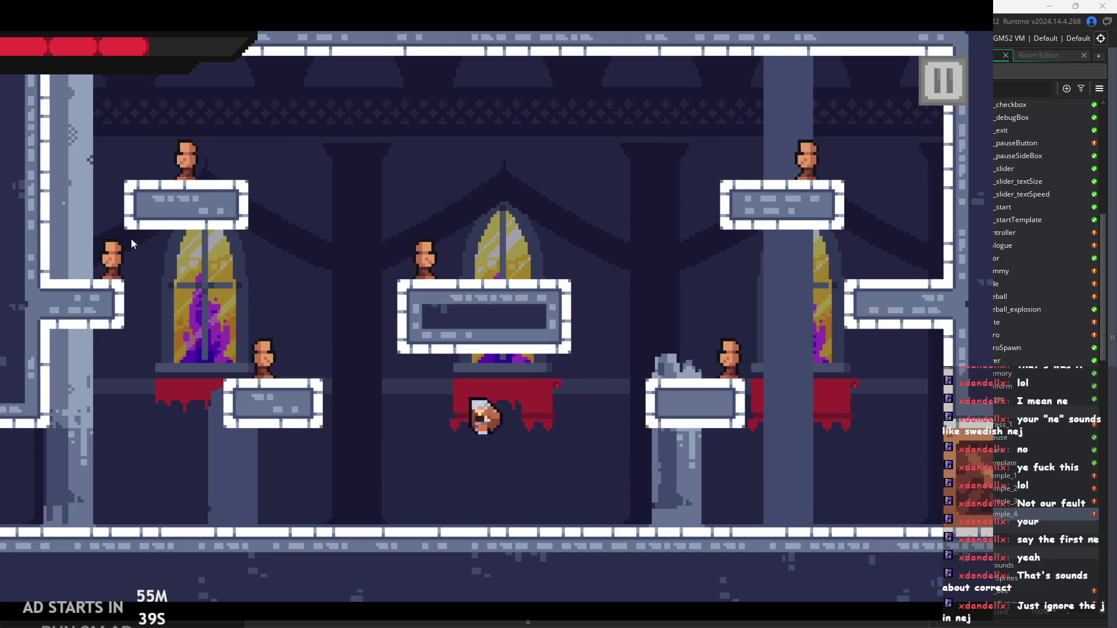
key(space)
key(Right)
key(space)
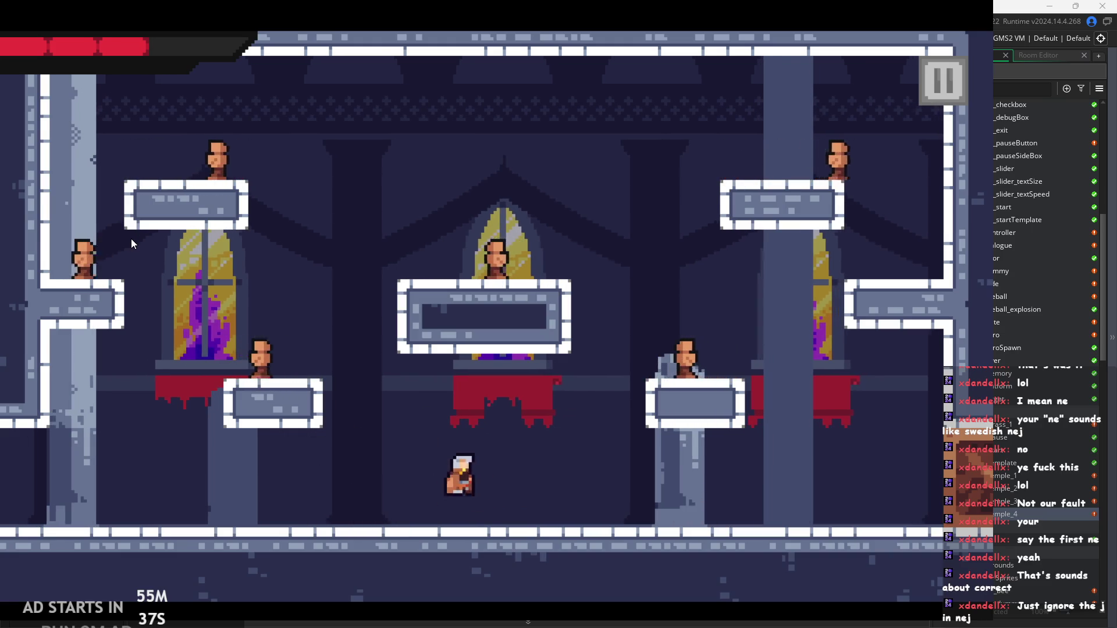
key(Right)
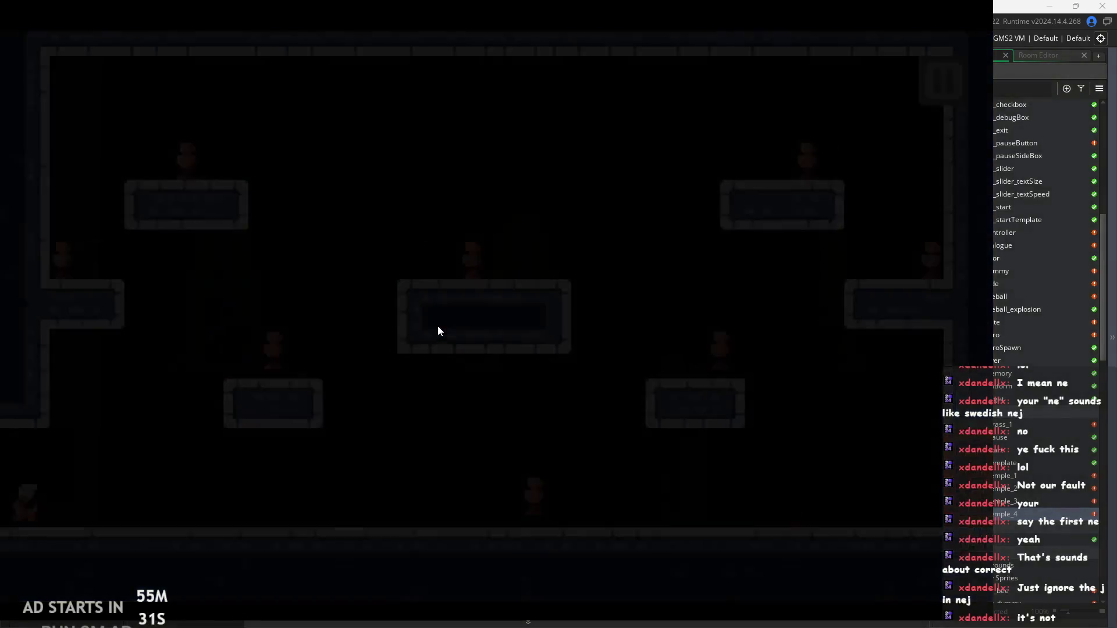
Step: Run right out of the castle room into the green cave and attack there
key(Right)
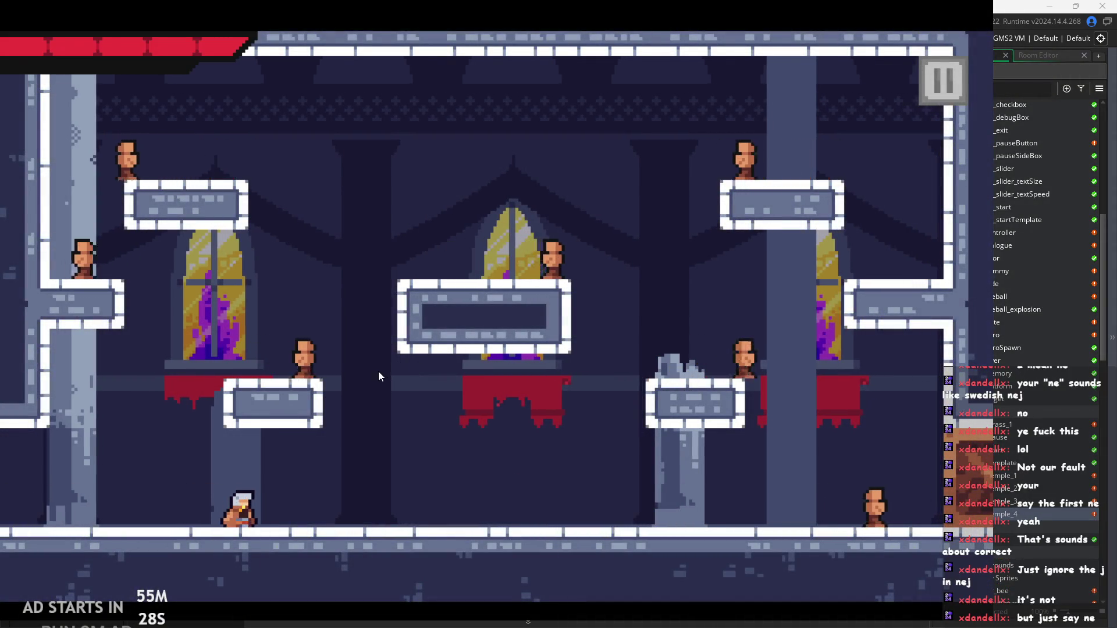
key(Right)
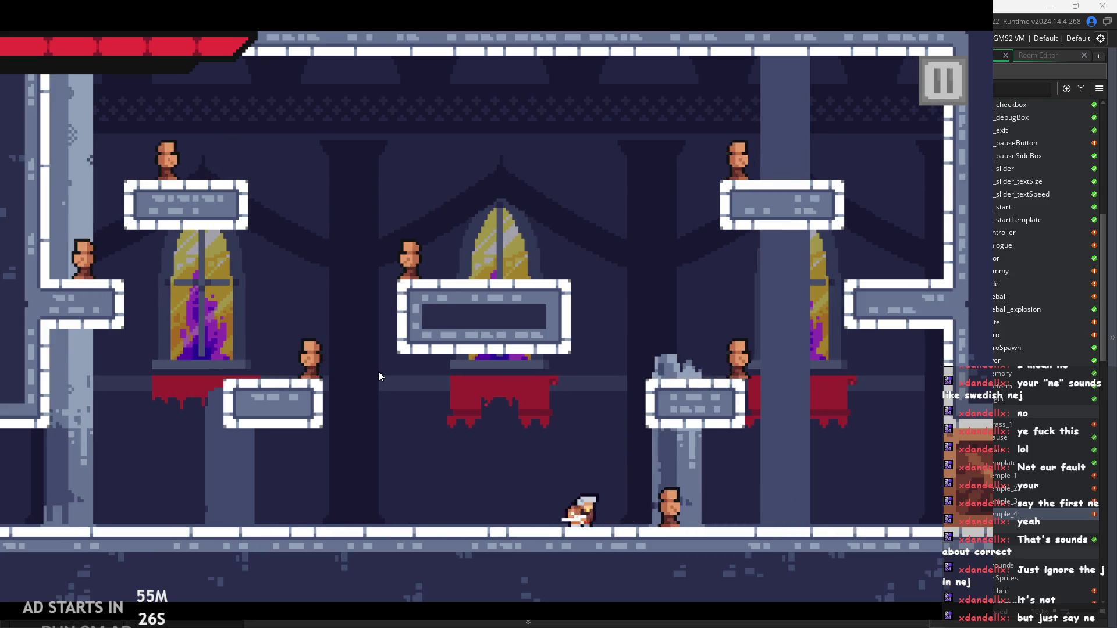
key(Right)
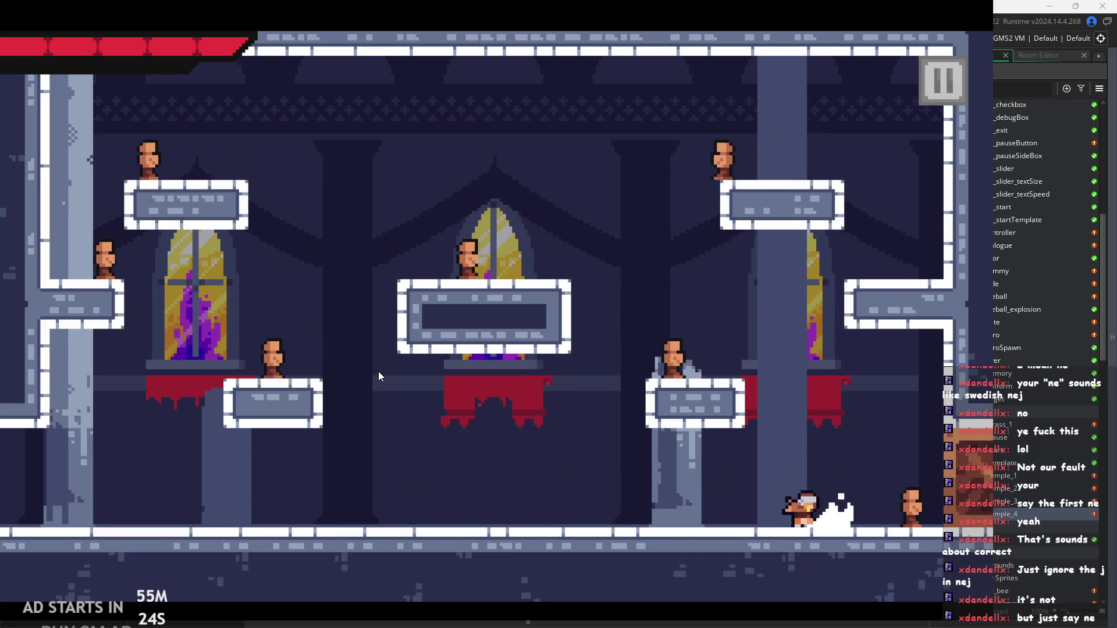
key(Right)
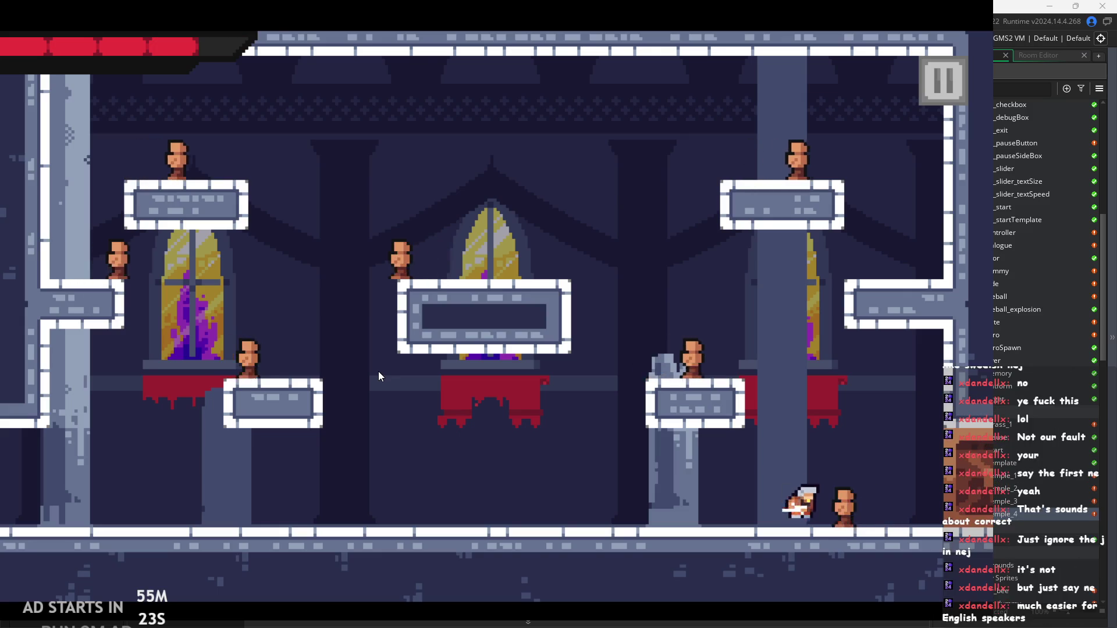
key(Left)
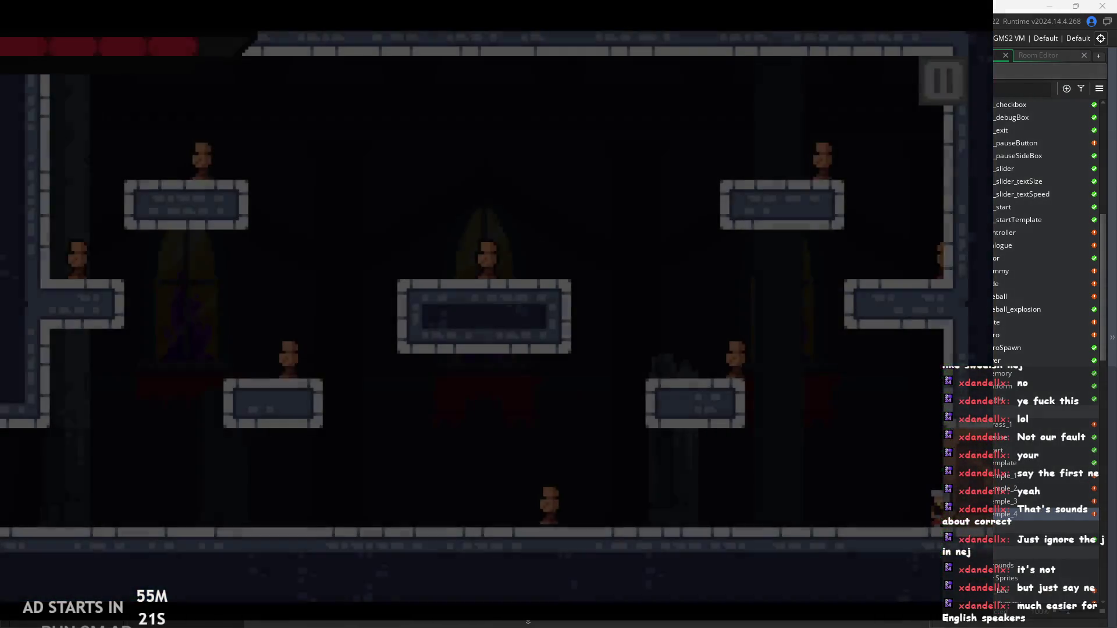
key(Right)
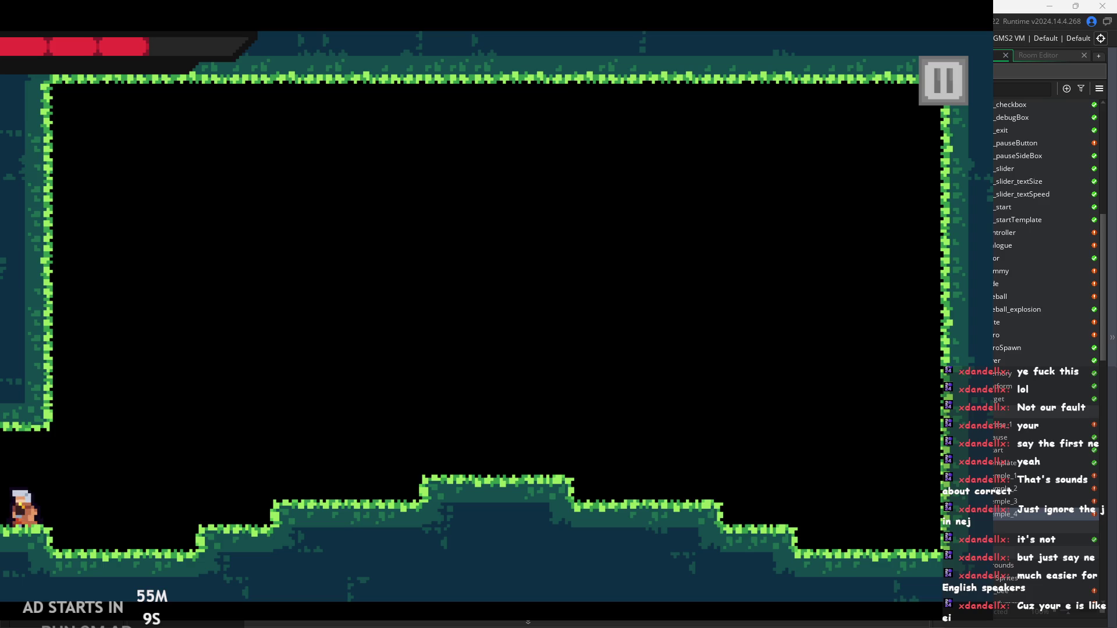
click(456, 321)
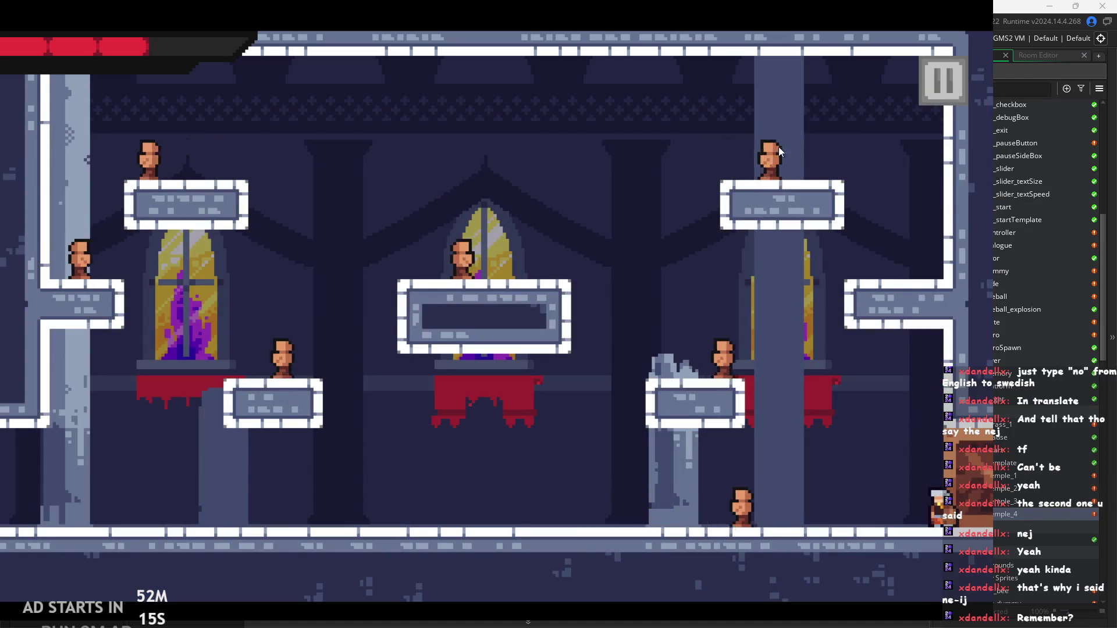
Step: Run and jump the hero left over the platforms, swinging attacks
key(Left)
key(Left)
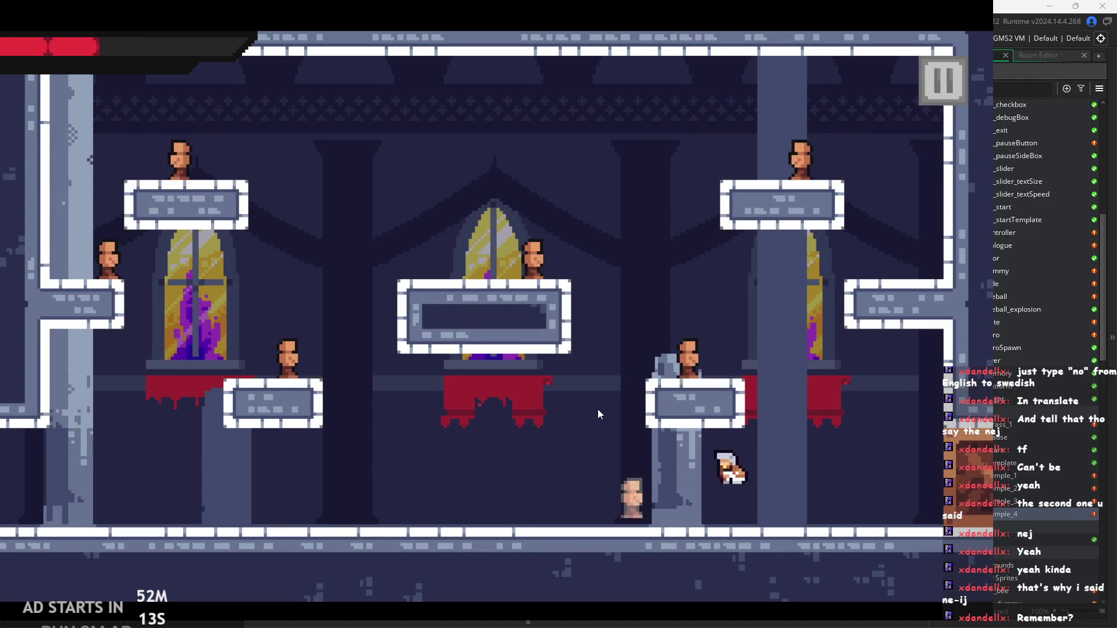
key(space)
key(Right)
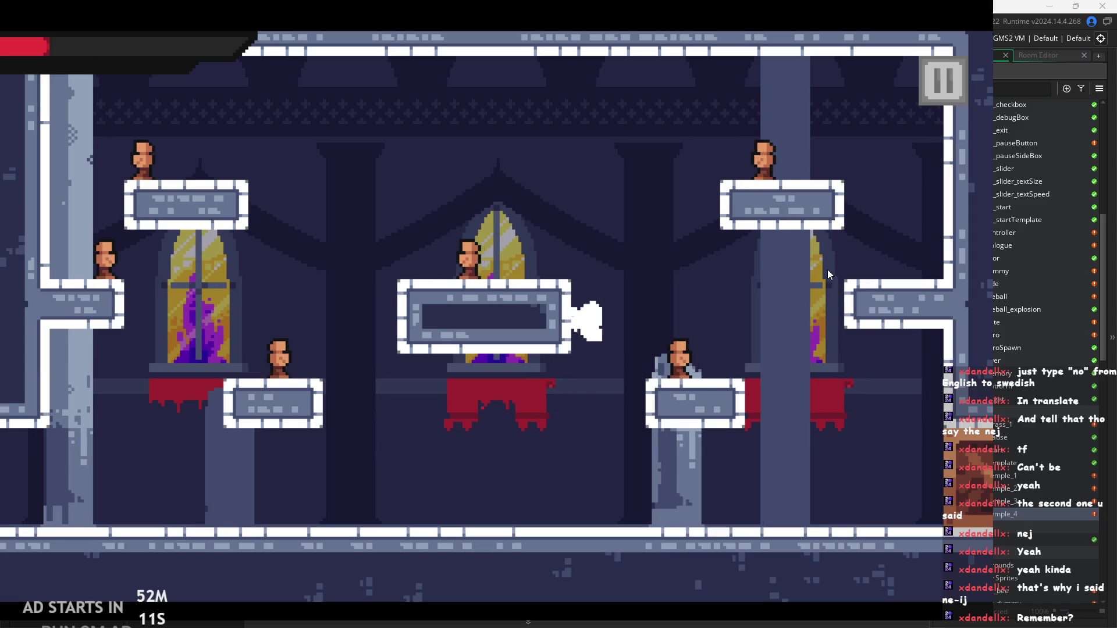
key(Left)
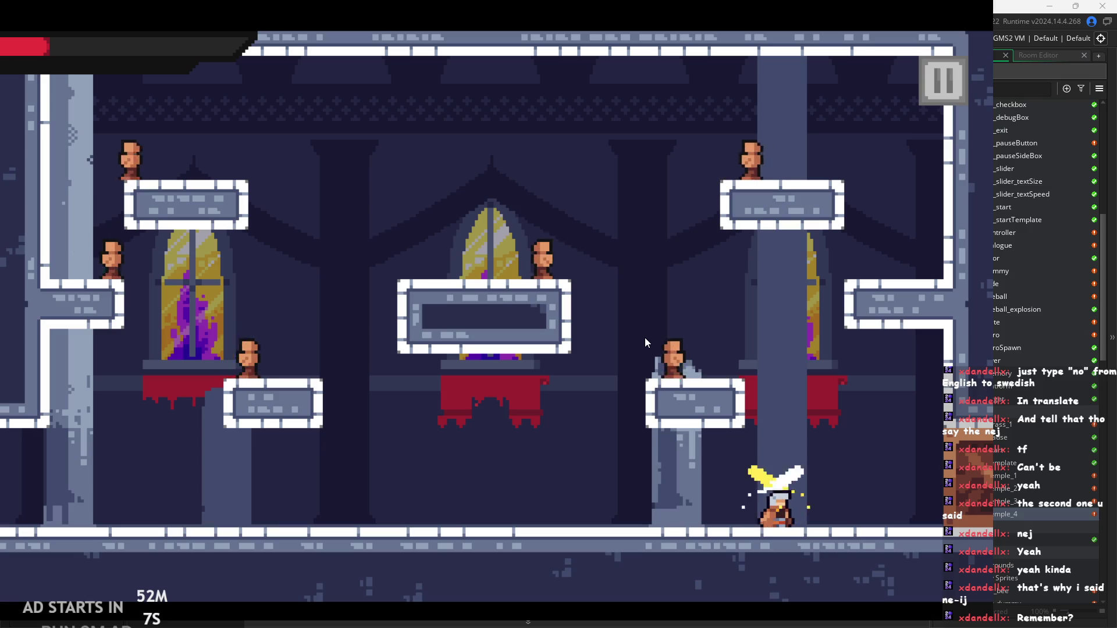
key(space)
key(Left)
key(Left)
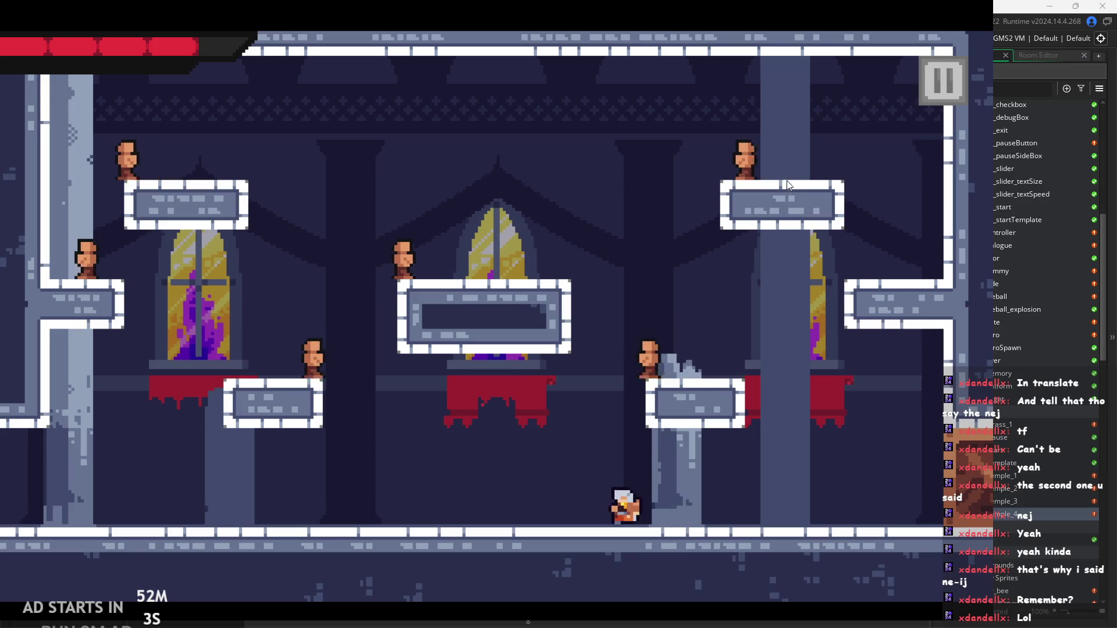
key(space)
key(Left)
key(Left)
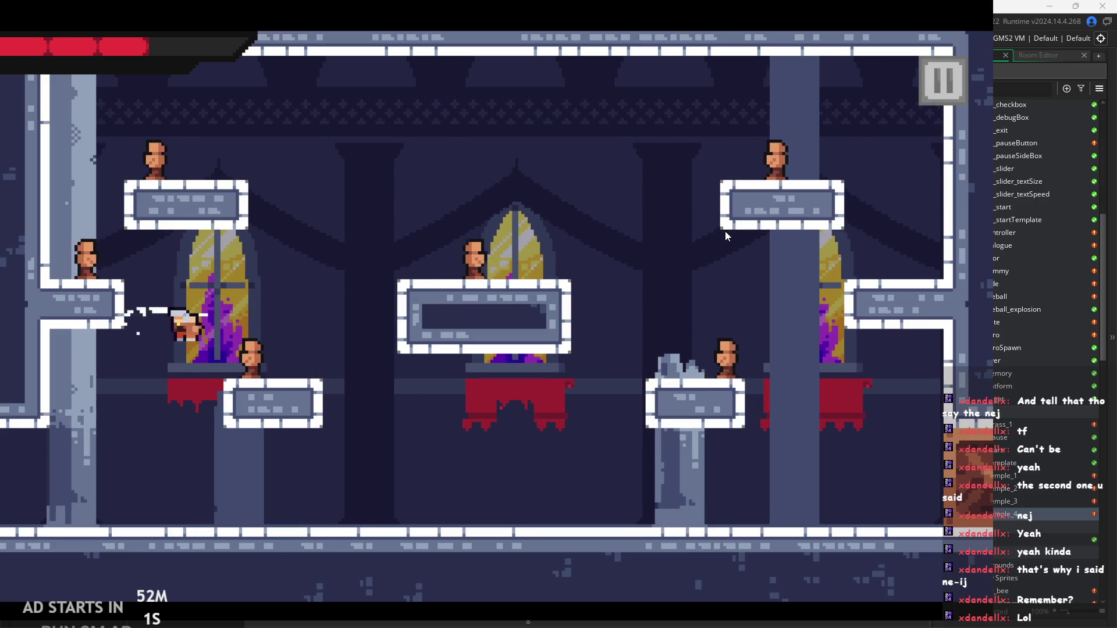
key(space)
Step: Dash right with a slash, jump around the floor, then pause the game
key(Right)
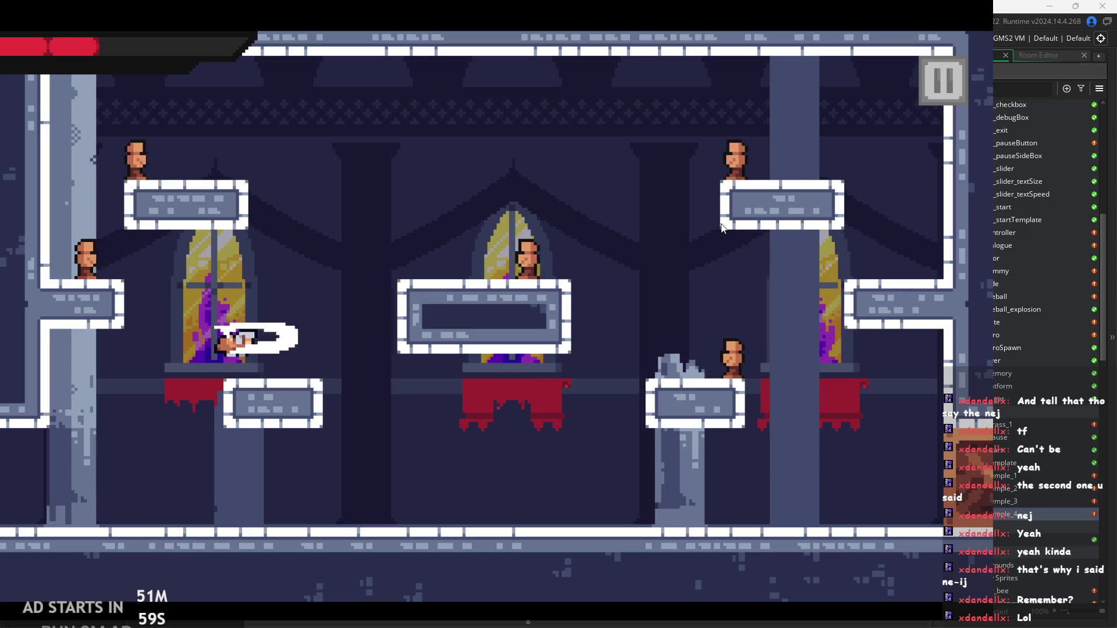
key(Left)
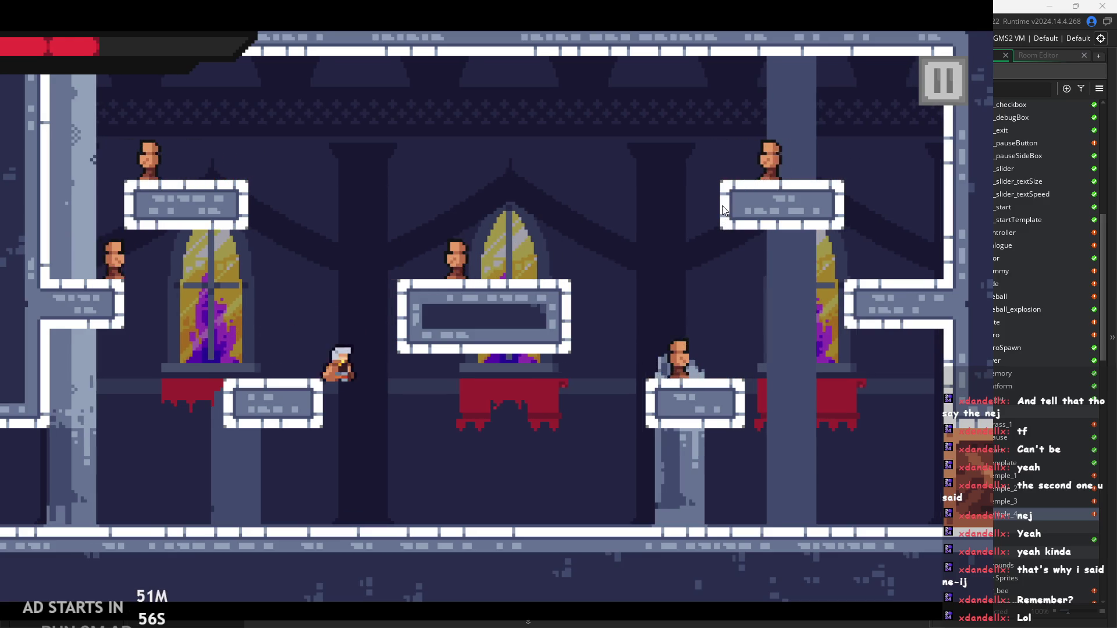
key(space)
key(Left)
key(space)
key(Right)
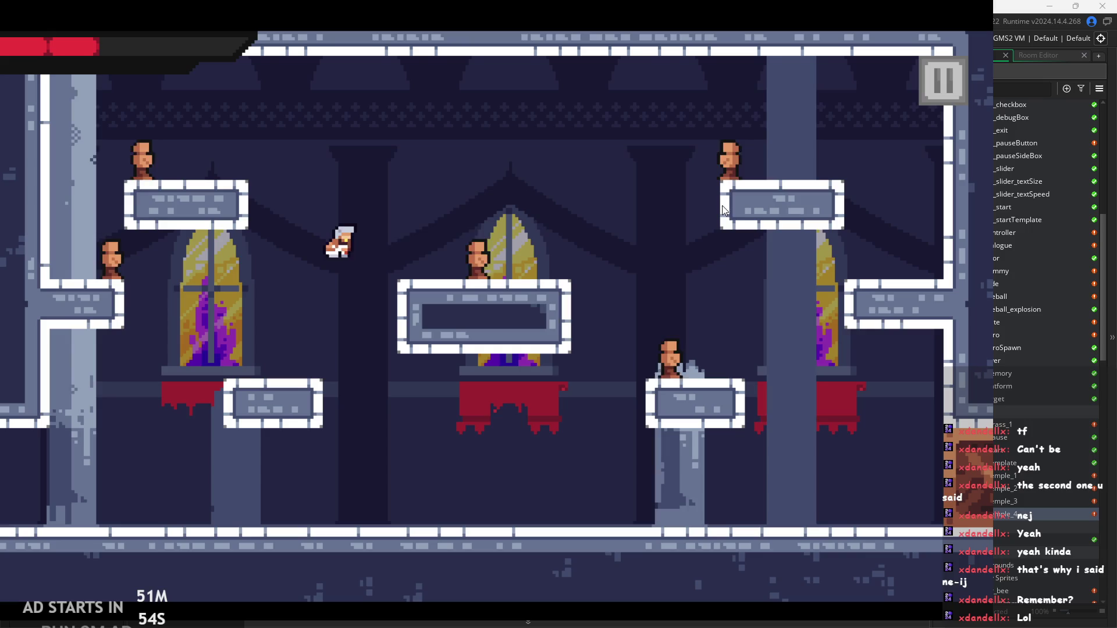
key(Left)
click(935, 92)
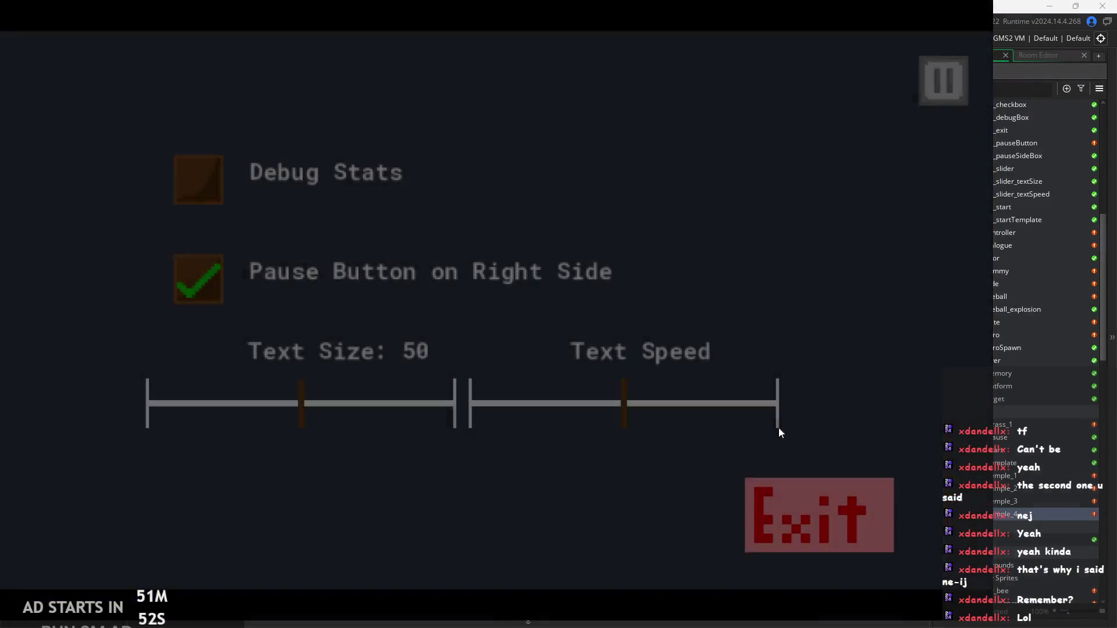
Step: Quit the running game and open obj_enemyParent's Step event code
click(818, 515)
click(538, 247)
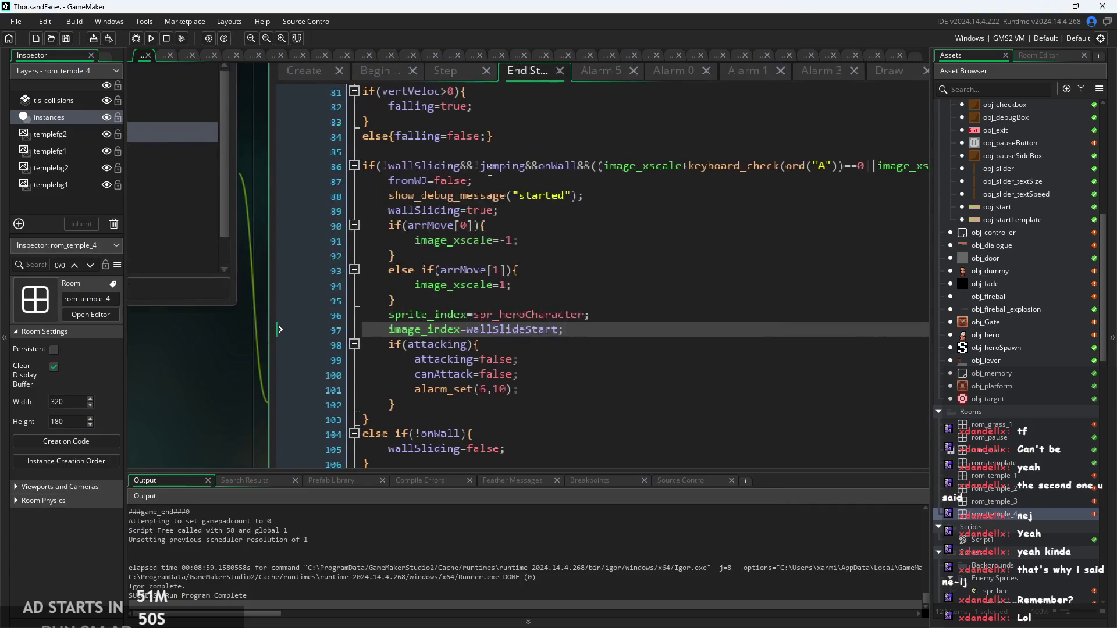
click(351, 96)
scroll(997, 273, up, 6)
double_click(1007, 142)
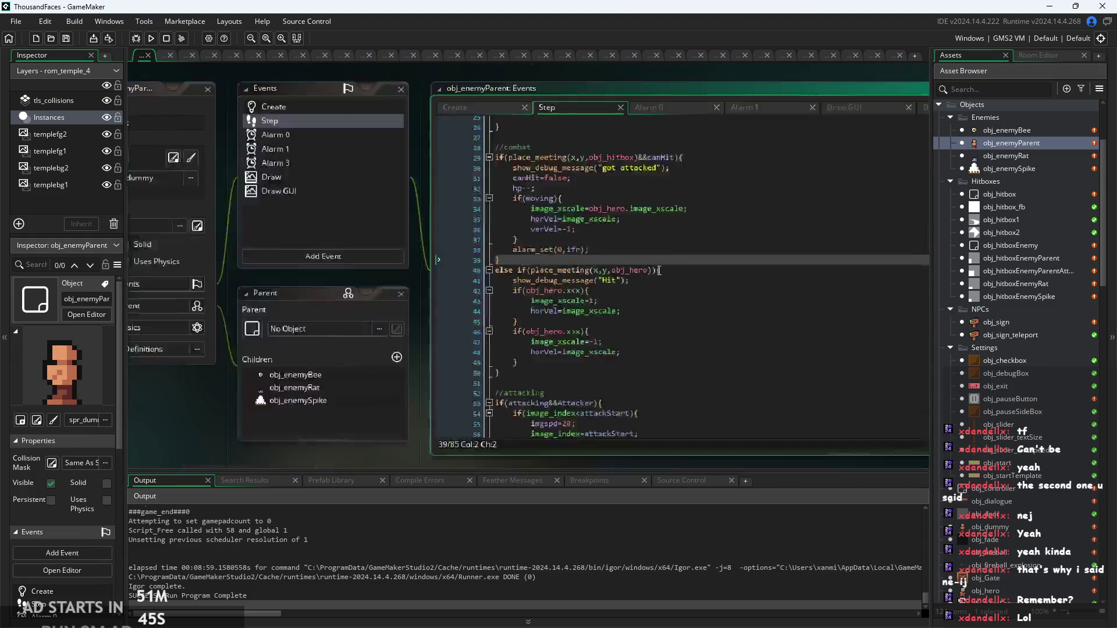
scroll(615, 244, up, 5)
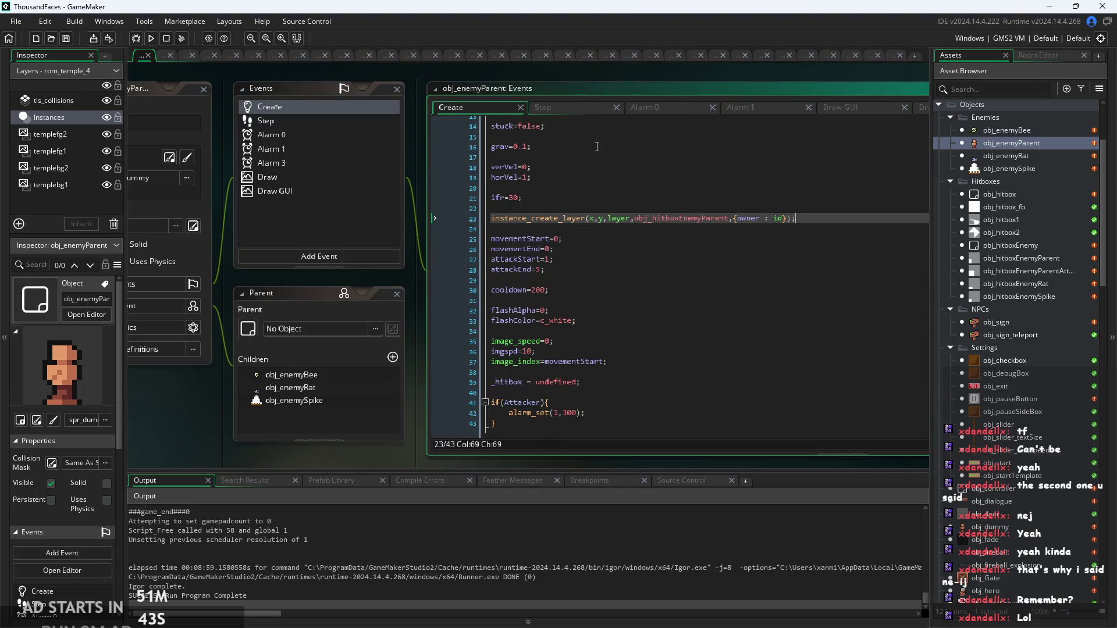
scroll(614, 244, up, 3)
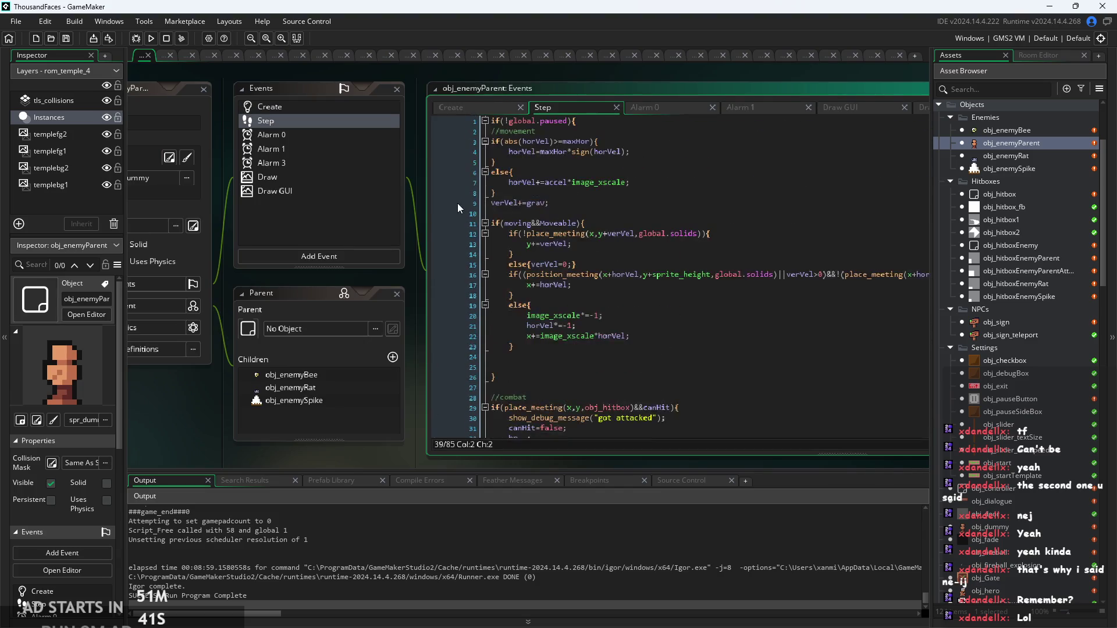
scroll(413, 243, up, 2)
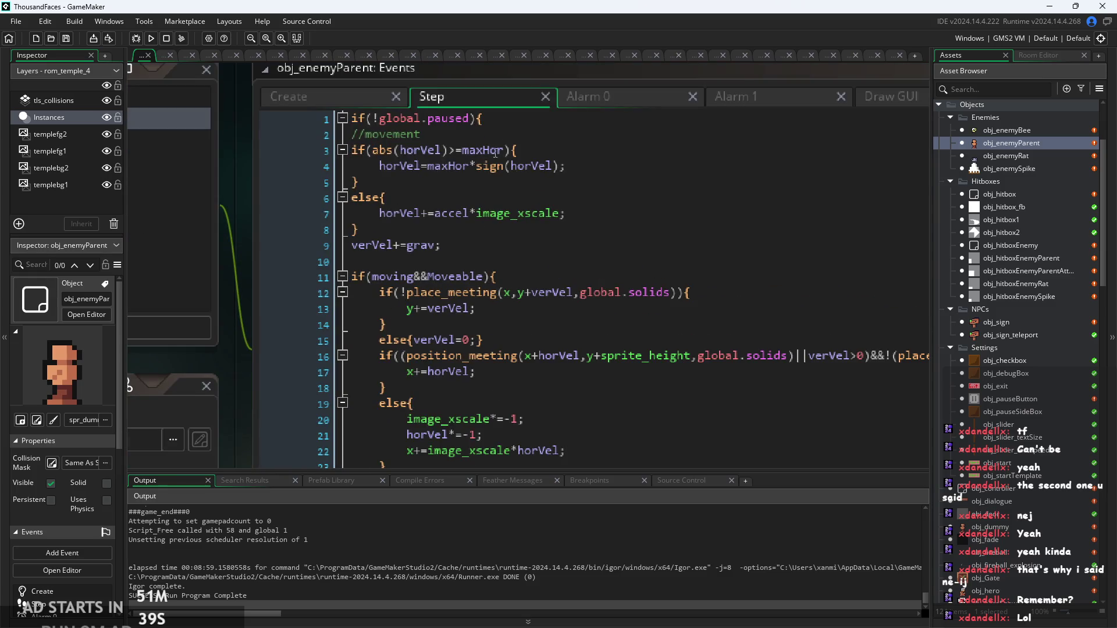
Step: Delete "moving&&" from line 11 so the condition reads if(Moveable)
click(501, 197)
click(506, 277)
scroll(512, 261, down, 2)
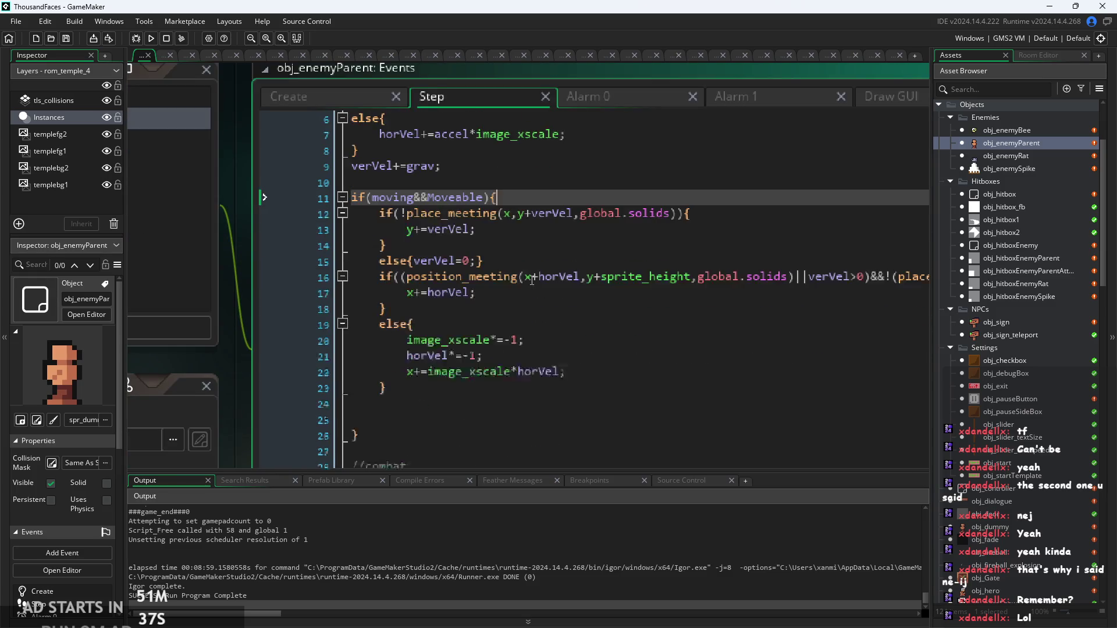
click(518, 244)
scroll(519, 245, up, 1)
click(448, 195)
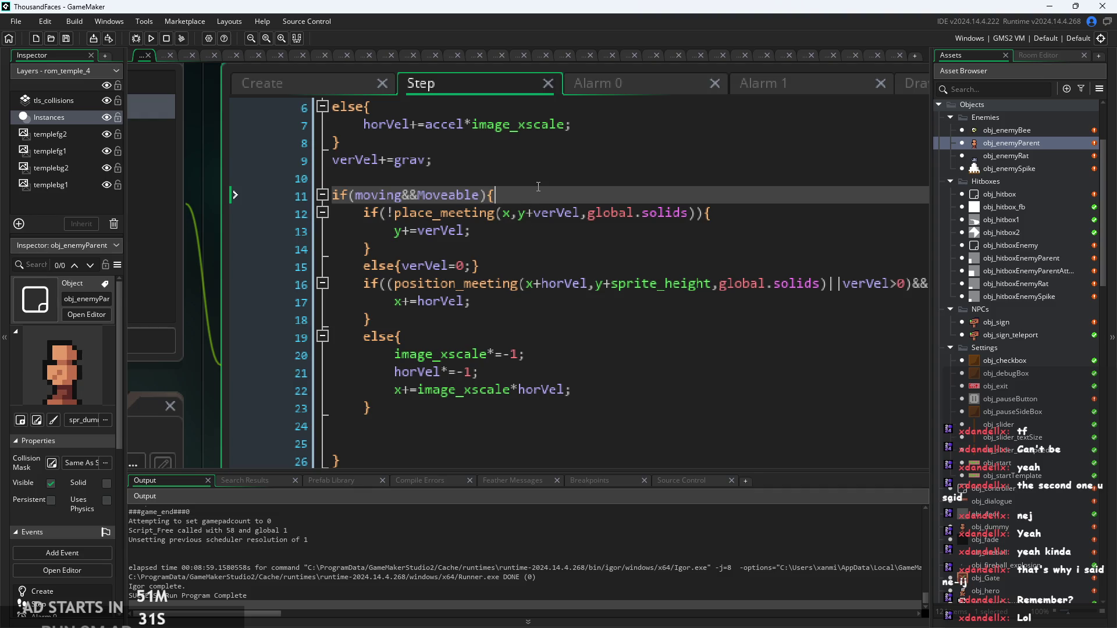
key(Up)
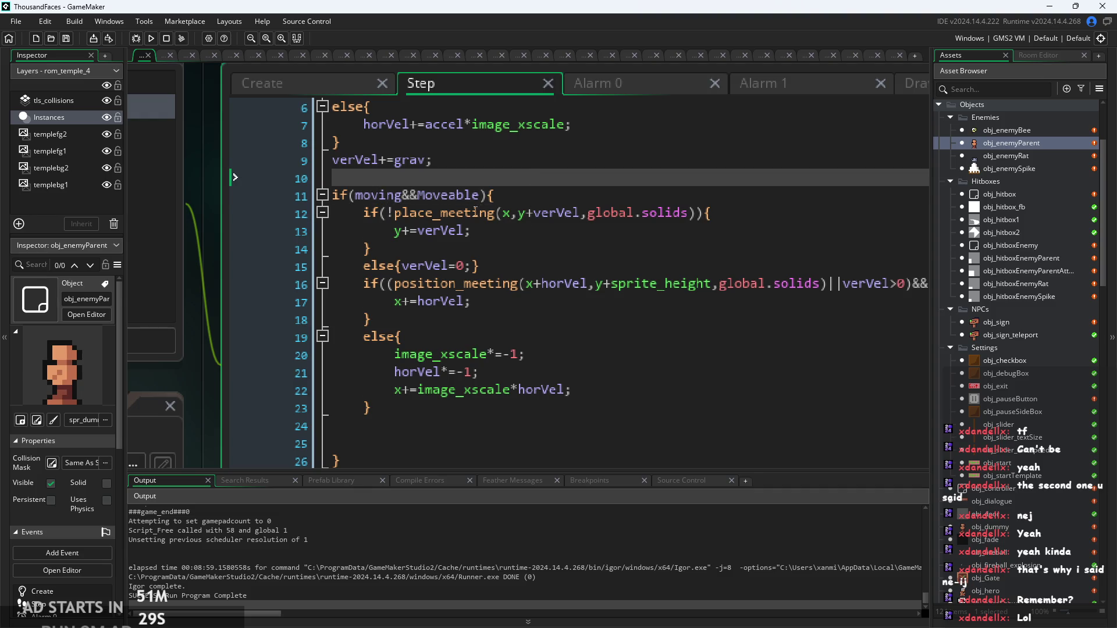
click(449, 196)
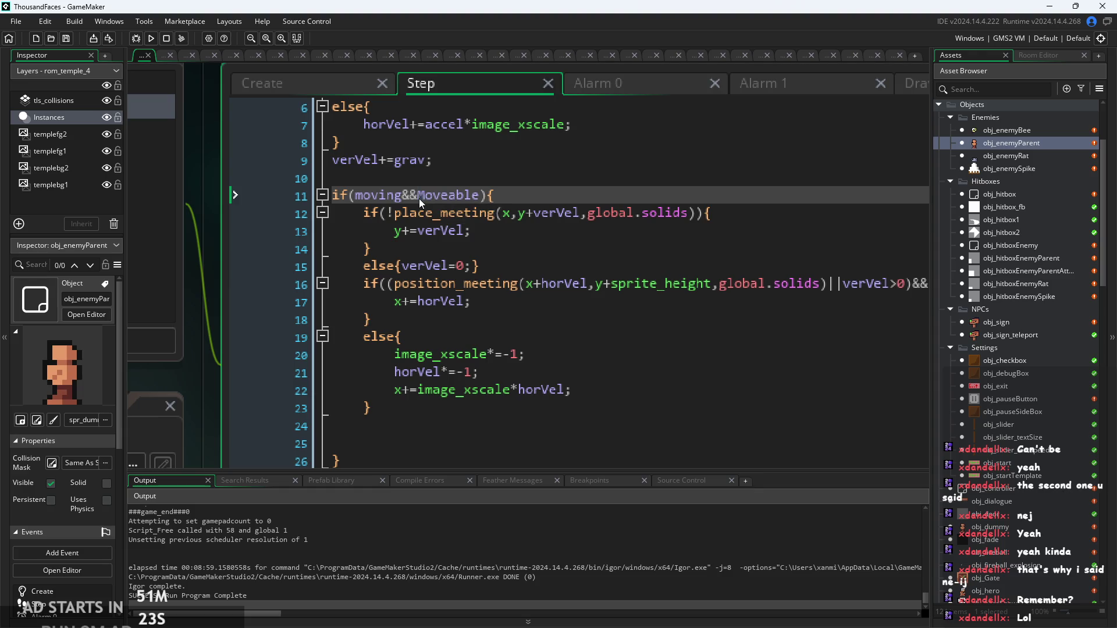
drag(419, 198, 356, 198)
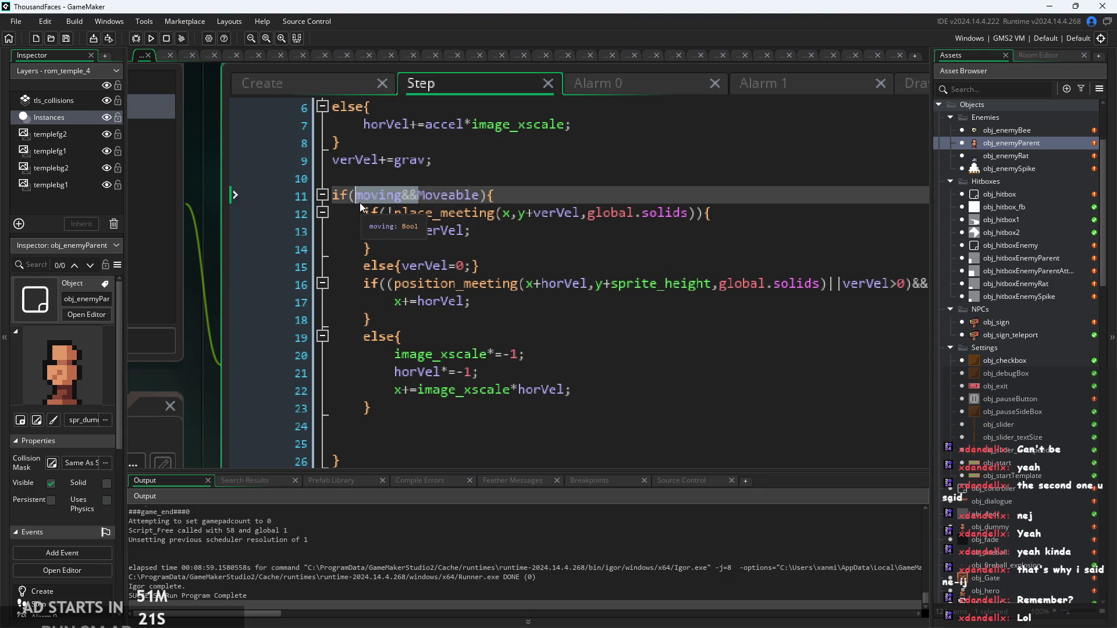
key(BackSpace)
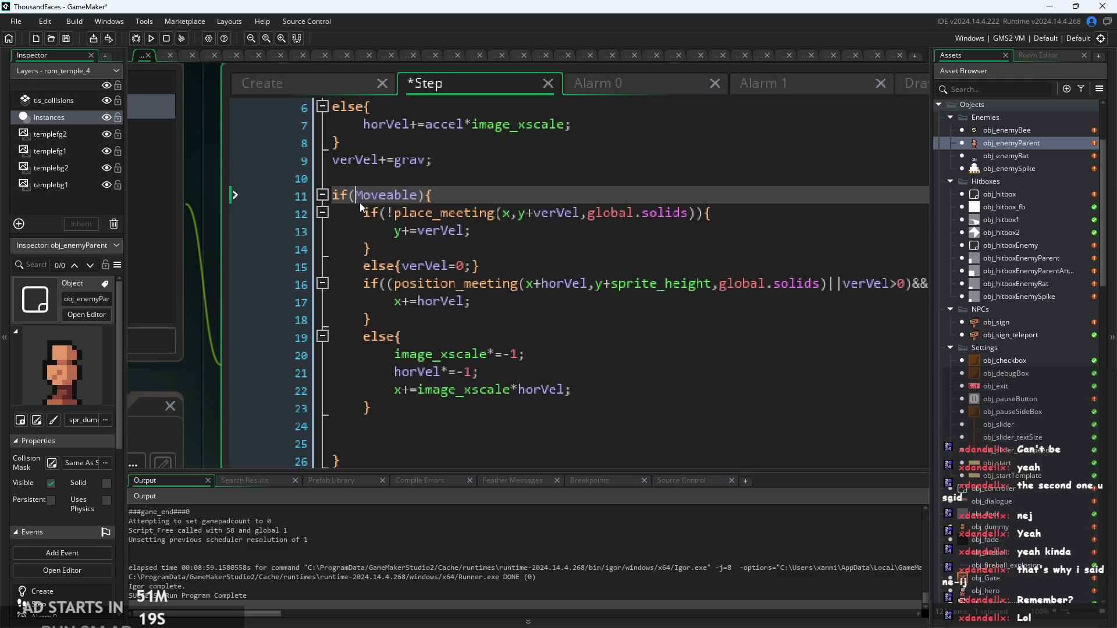
Step: Begin a nested "if(moving" line inside the if(Moveable) block
click(472, 195)
key(Return)
text(if(mo)
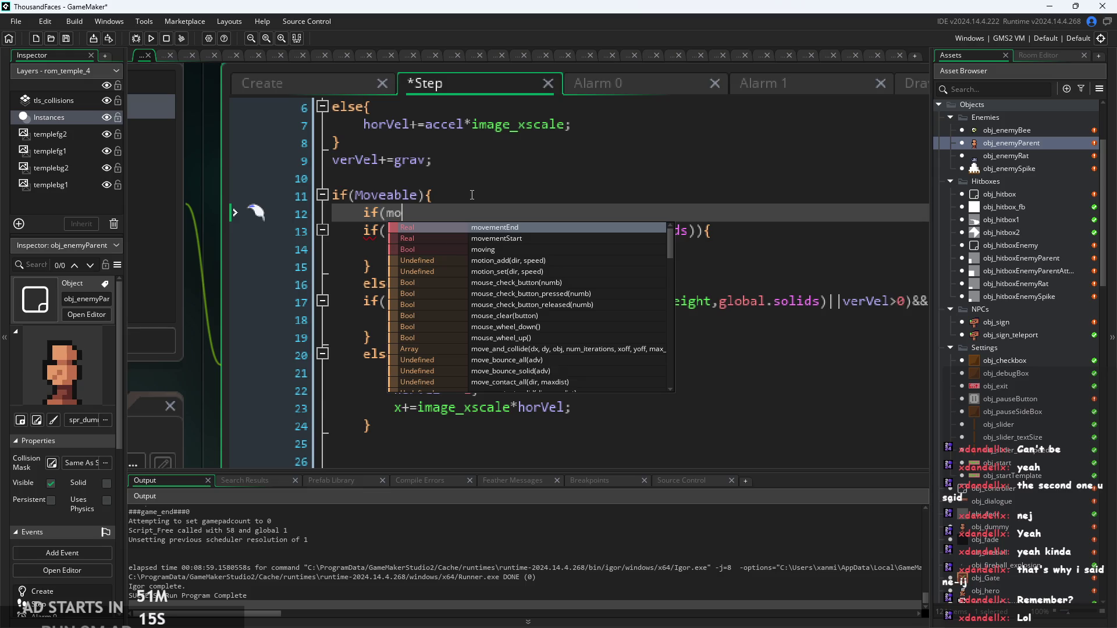